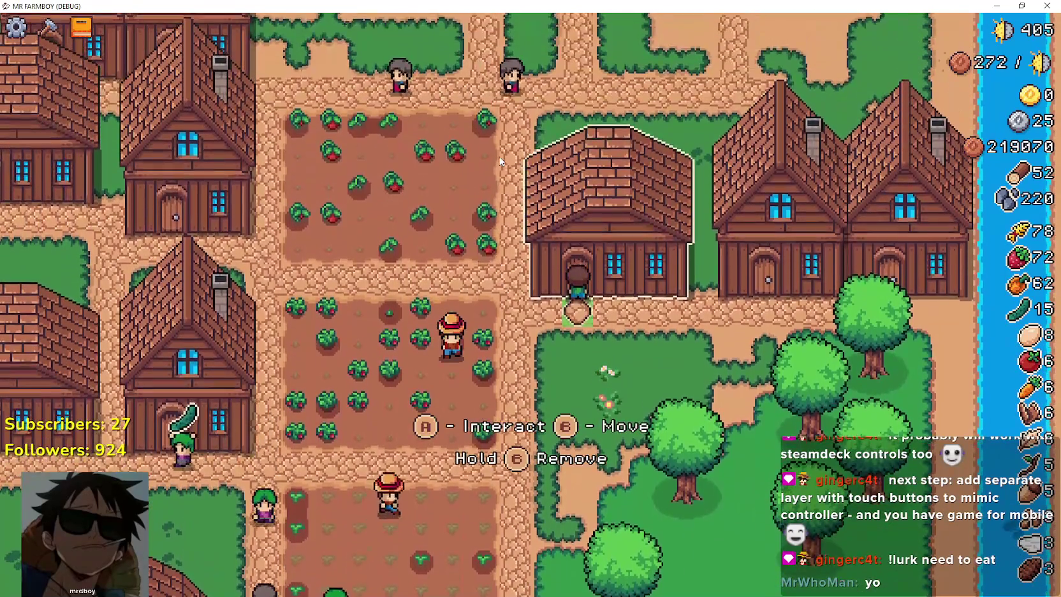
- Open the warehouse inventory menu in the running Mr Farmboy game
key("e")
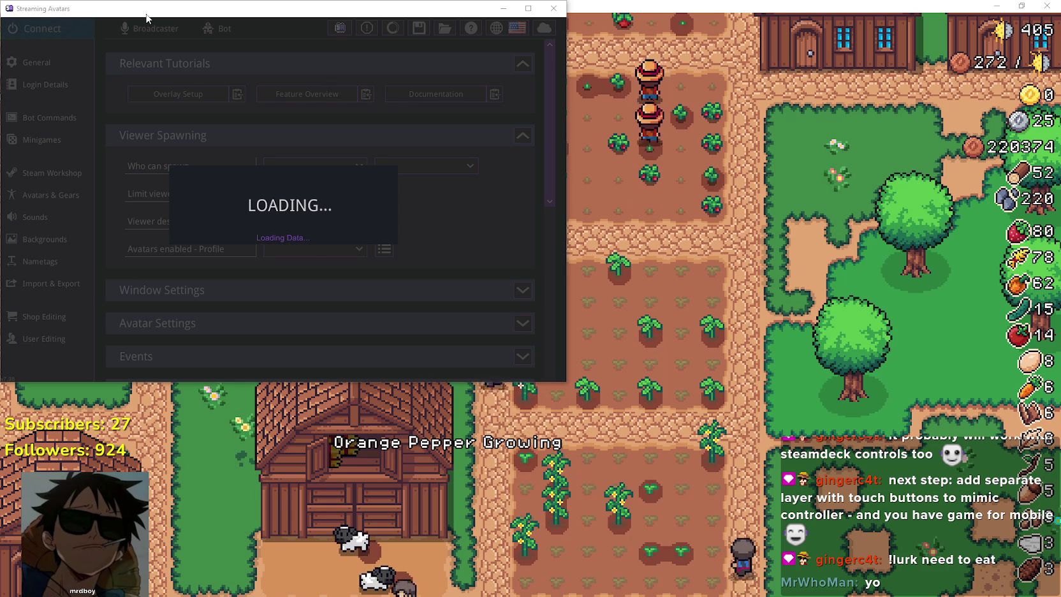
- Move the Streaming Avatars window aside and minimize it
left_click_drag(146, 18, 274, 38)
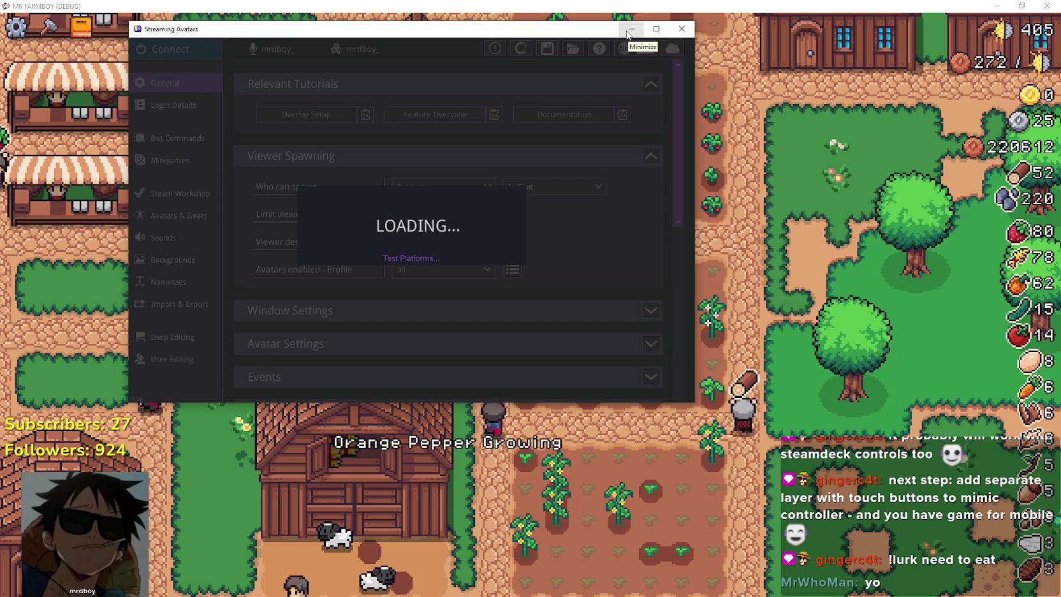
left_click(629, 30)
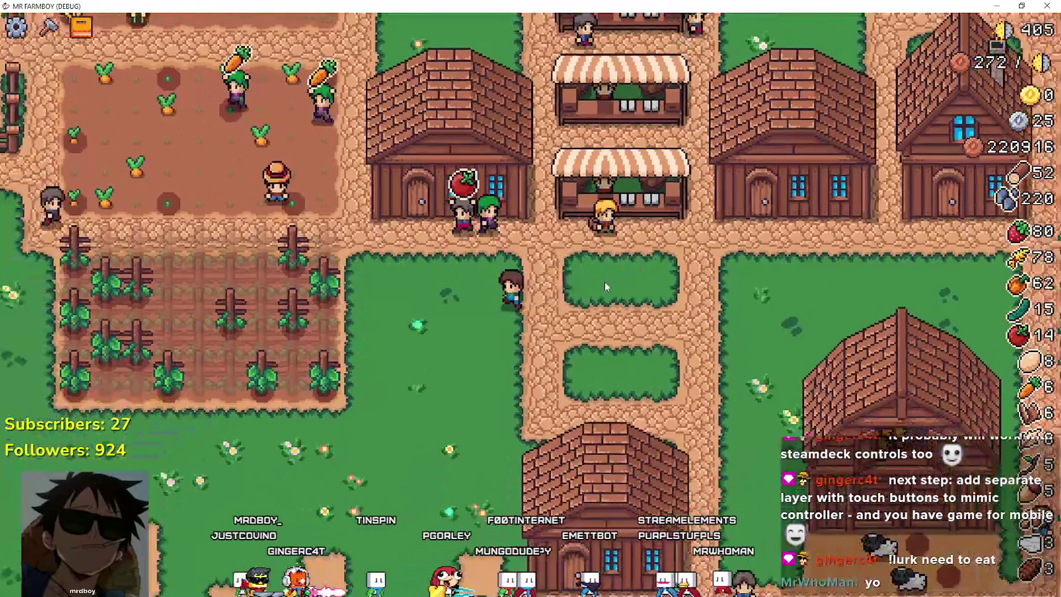
- Open the warehouse inventory and browse its Wheat, Pig, Sheep, Egg and upgrades slots
key("e")
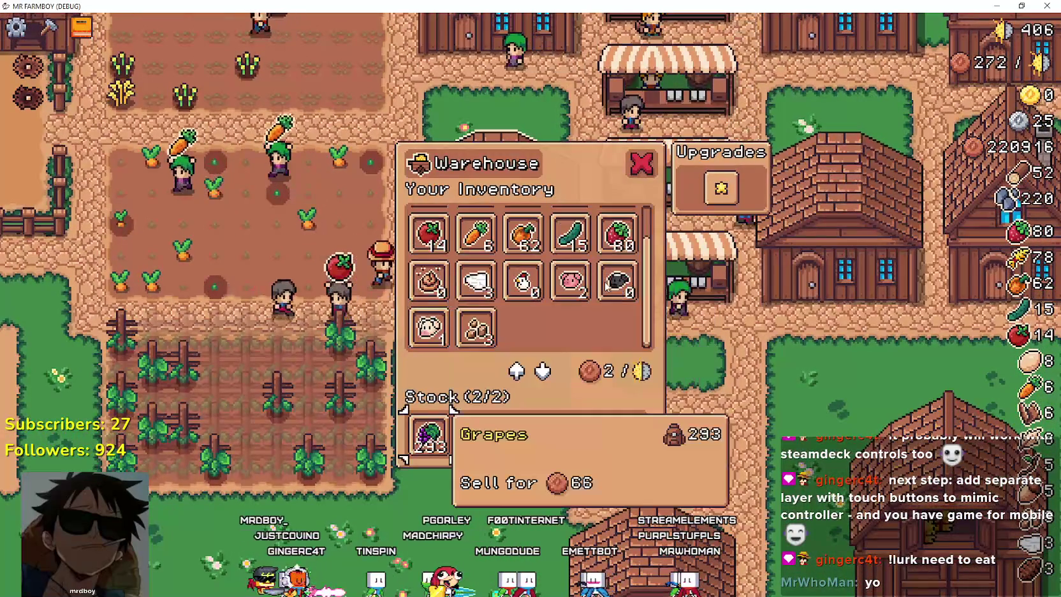
key("Up")
key("Up")
key("Right")
key("Right")
key("Right")
key("Right")
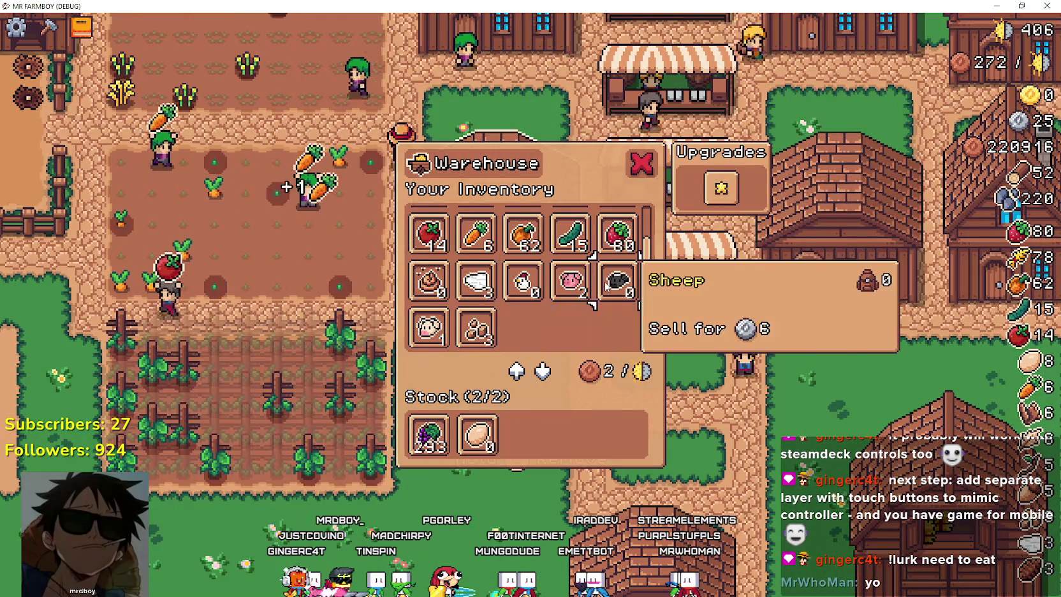
key("Right")
key("Left")
key("Up")
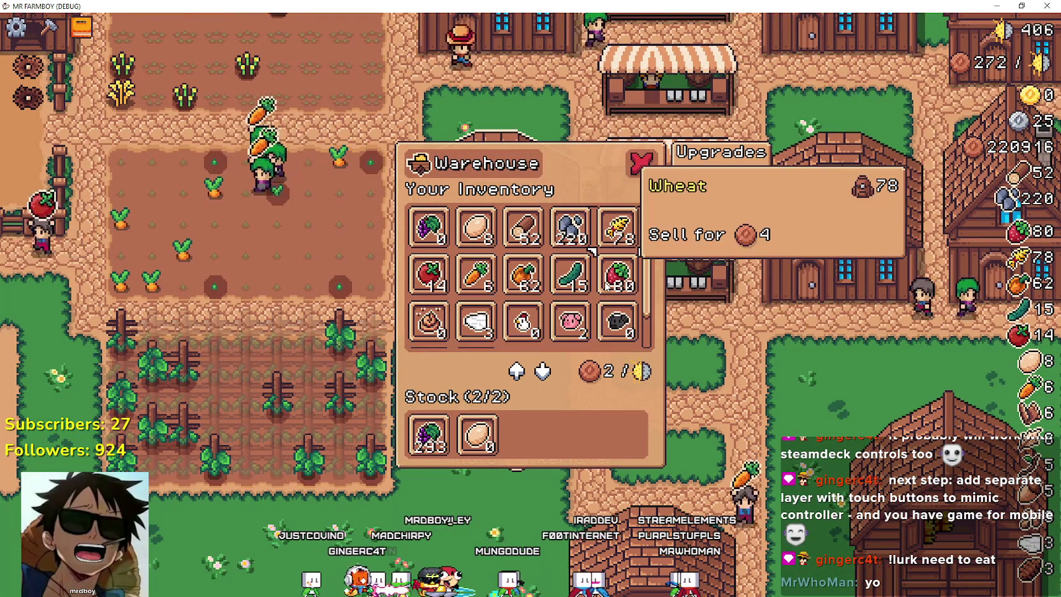
key("Down")
key("Down")
key("Down")
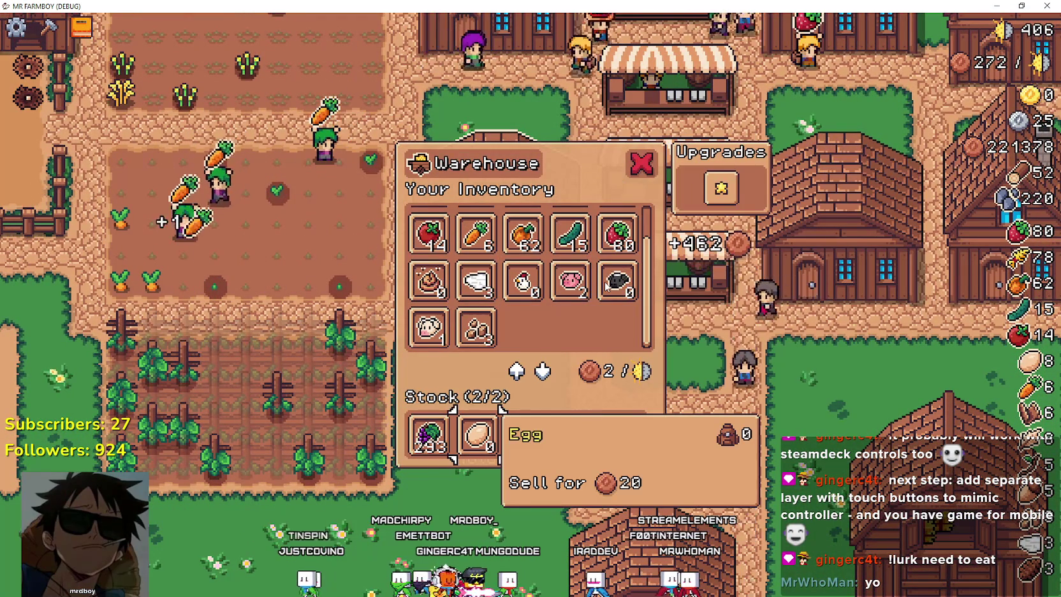
key("Up")
key("Up")
key("Right")
key("Right")
key("Right")
key("Right")
key("Left")
key("Down")
key("Up")
key("Up")
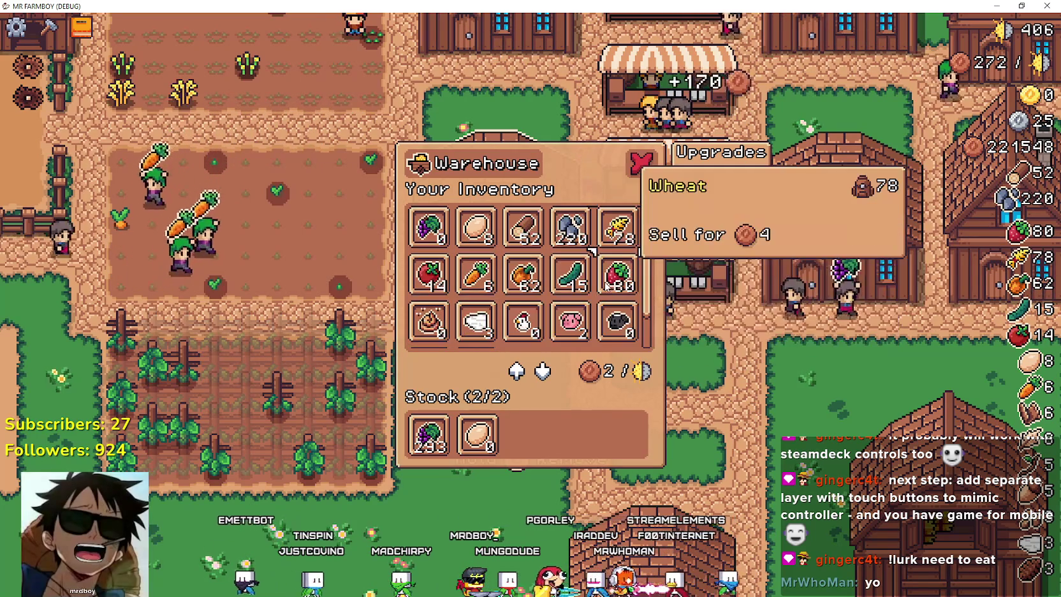
key("Down")
key("Down")
key("Left")
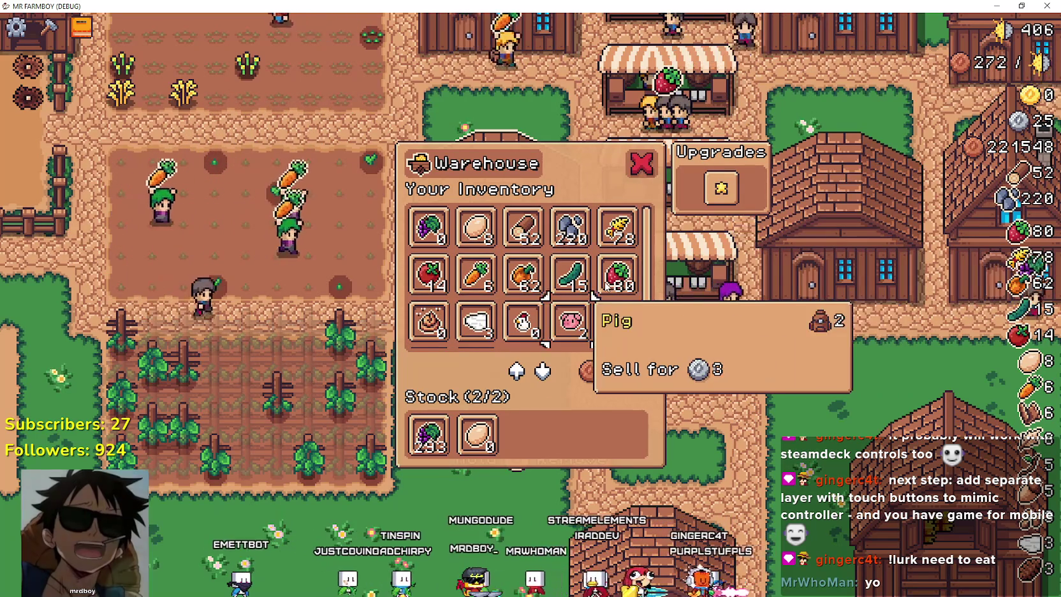
key("Left")
key("Down")
key("Down")
key("Up")
key("Up")
key("Right")
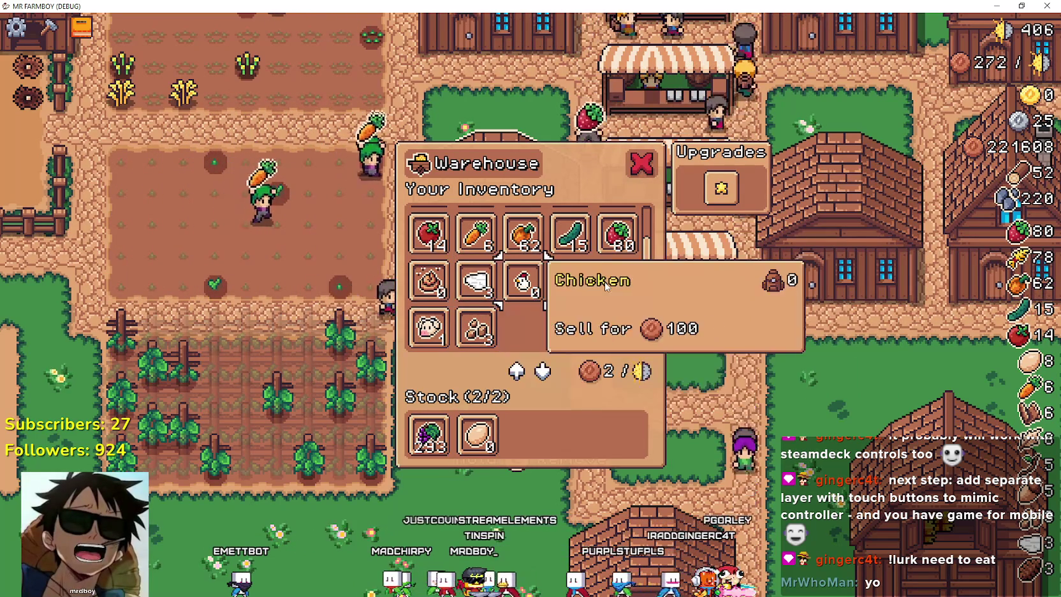
key("Right")
key("Right")
key("Up")
key("Up")
key("Escape")
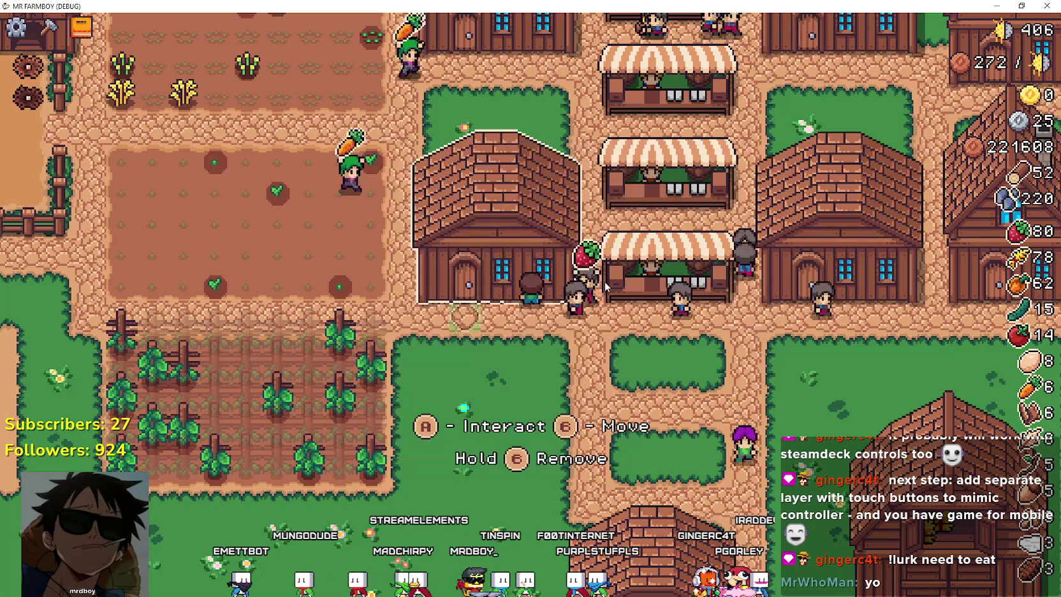
- Open the market menu, browse its items down to Pig and back to Wheat, then close it
key("Right")
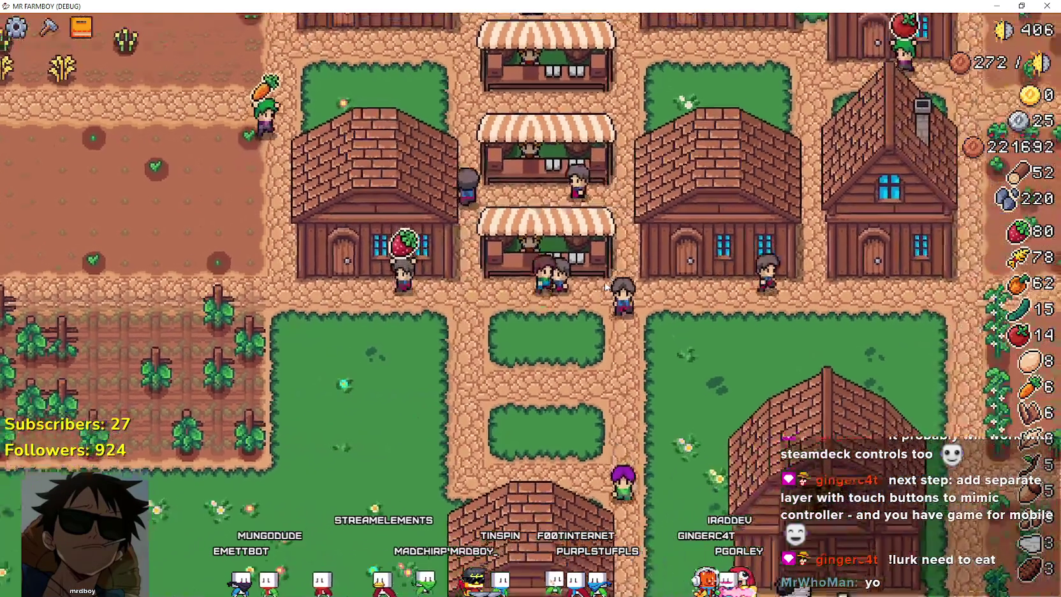
key("Up")
key("Right")
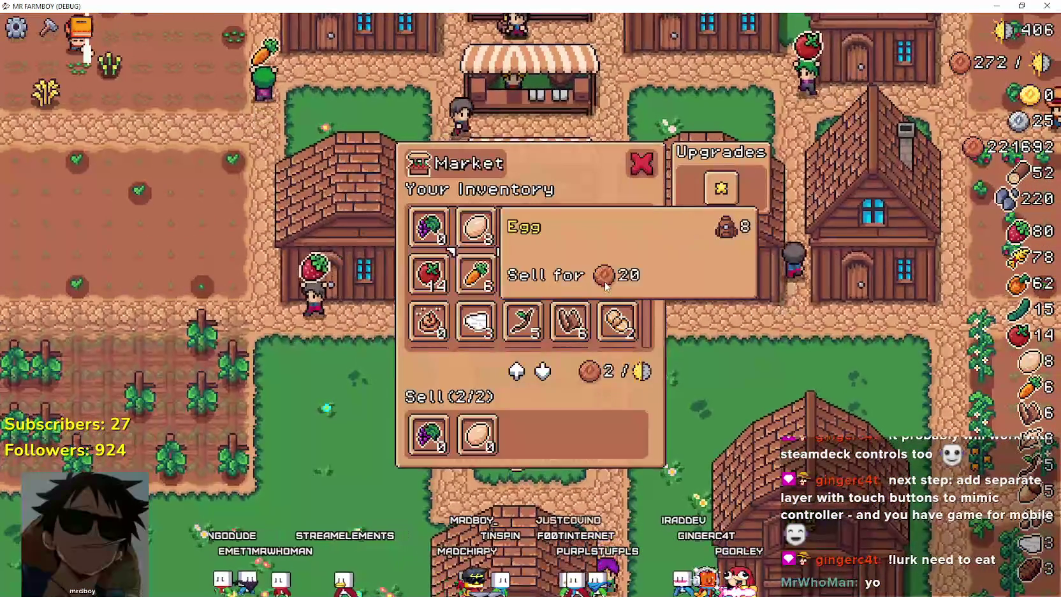
key("Right")
key("Right")
key("Right")
key("Down")
key("Down")
key("Down")
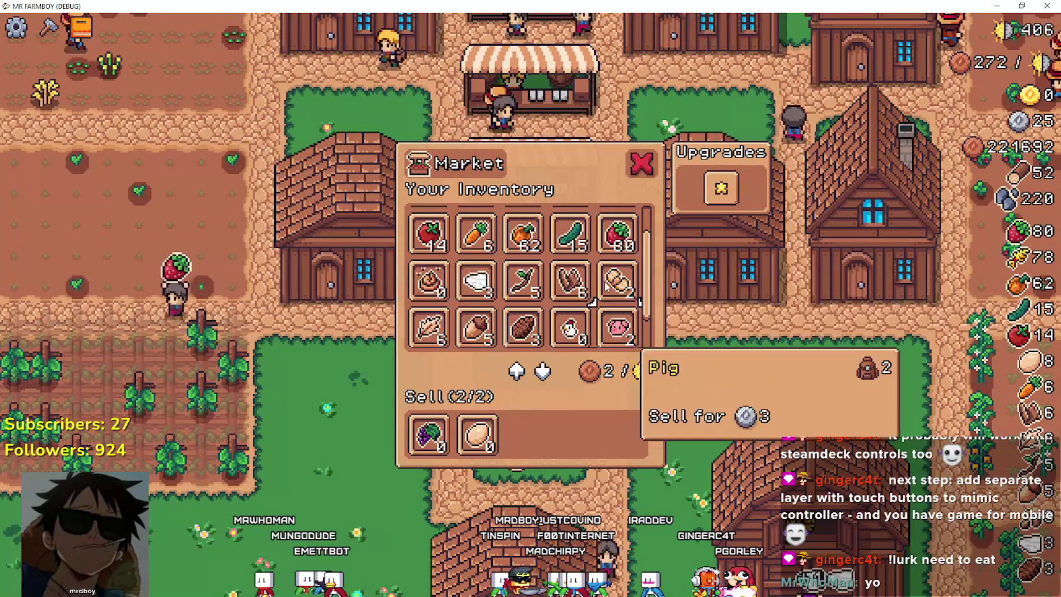
key("Down")
key("Up")
key("Right")
key("Right")
key("Right")
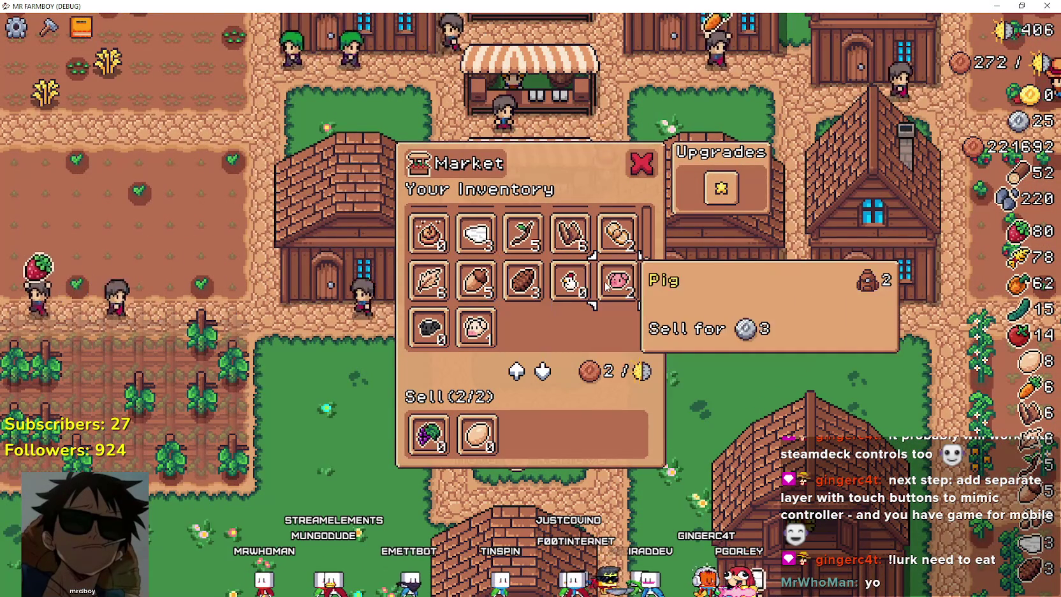
key("Up")
key("Up")
key("Up")
key("Escape")
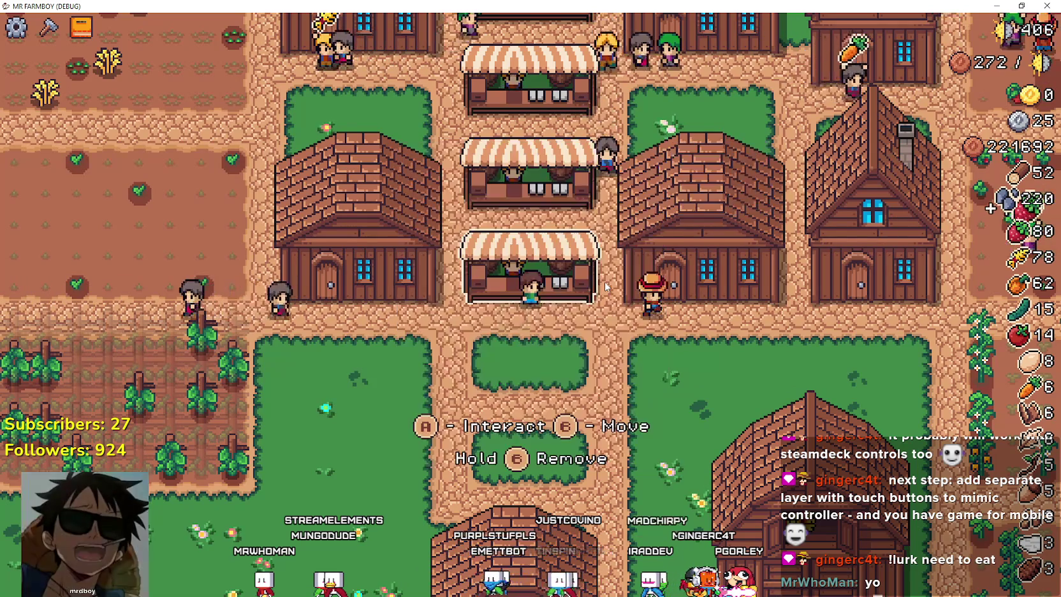
- Walk through the village and browse the warehouse items from Egg to Chicken
key("Down")
key("Right")
key("Up")
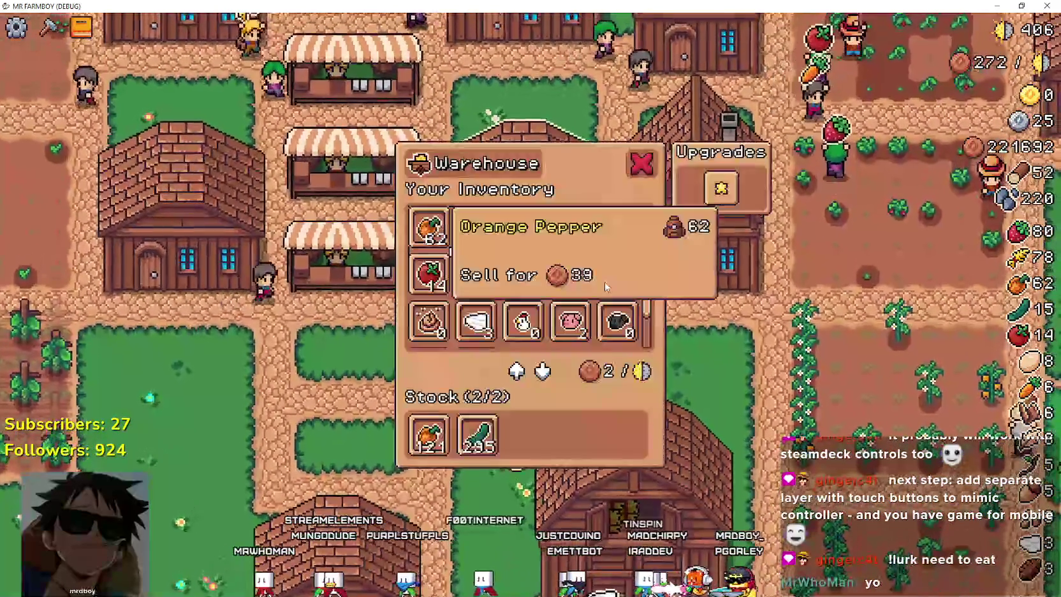
key("Right")
key("Right")
key("Right")
key("Down")
key("Down")
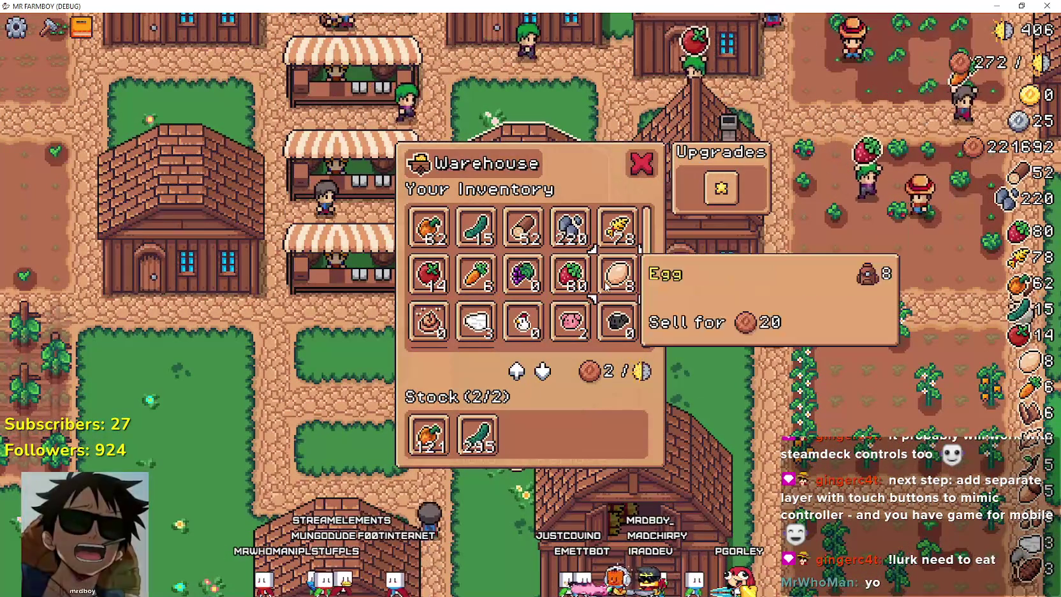
key("Down")
key("Up")
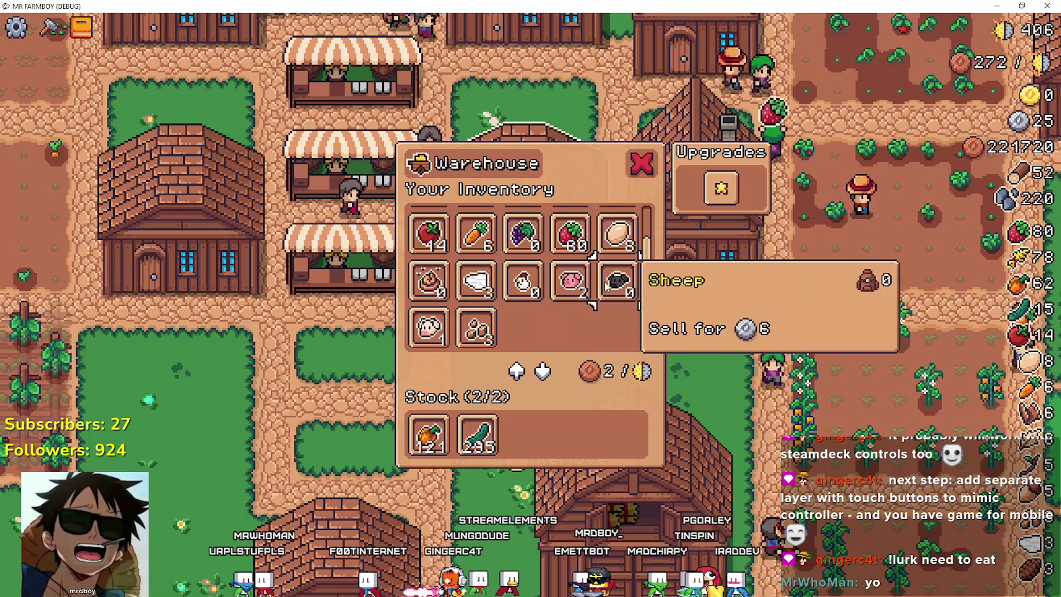
key("Return")
- Open the house's worker hiring menu, select the Miner worker, and close it
key("Right")
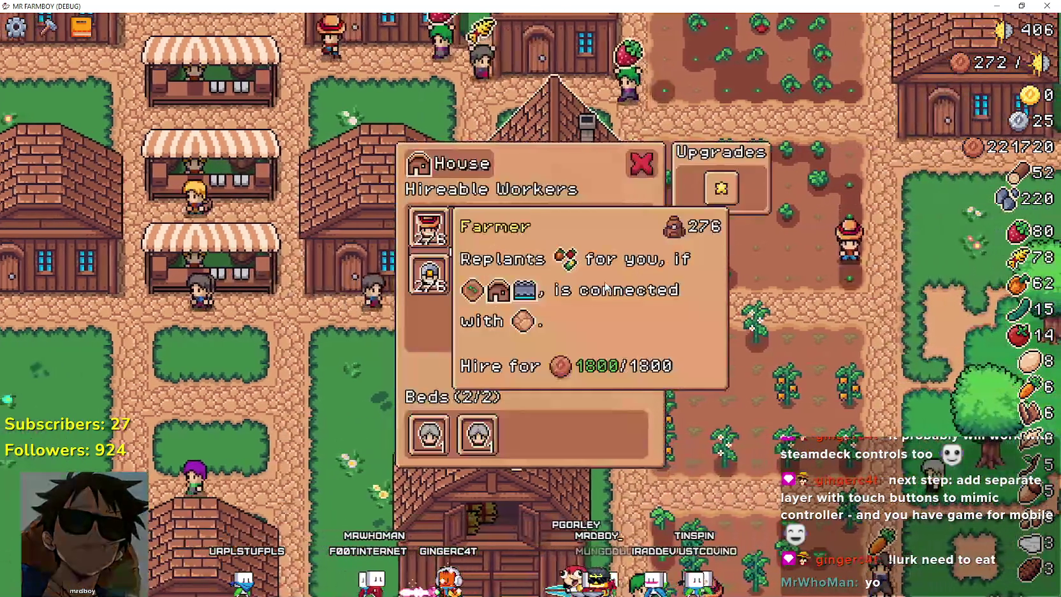
key("Down")
key("Escape")
- Walk the farmer to the barn and open its animals menu
key("Down")
key("Left")
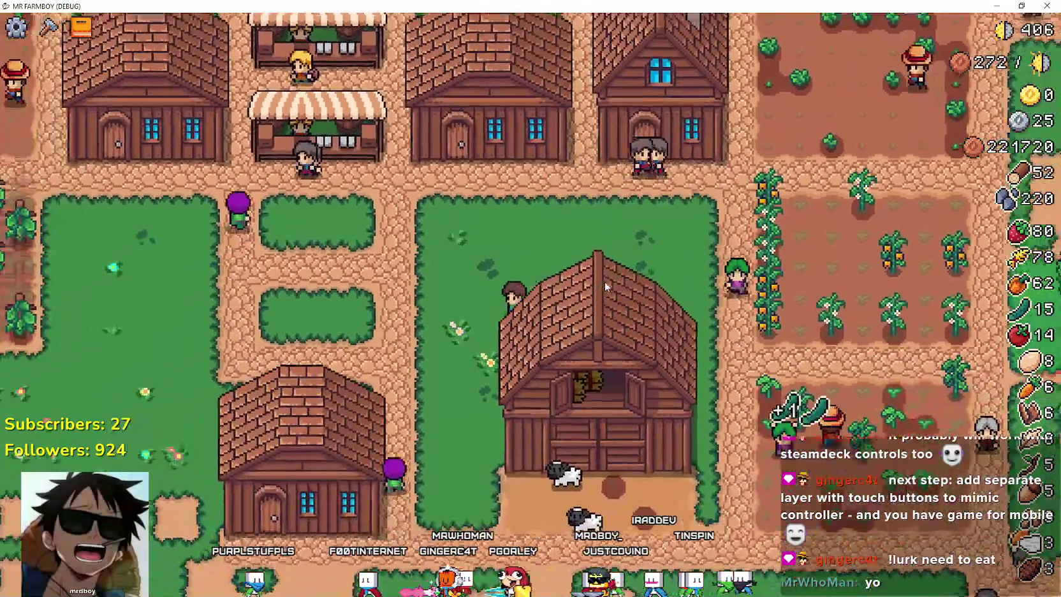
key("Down")
key("Return")
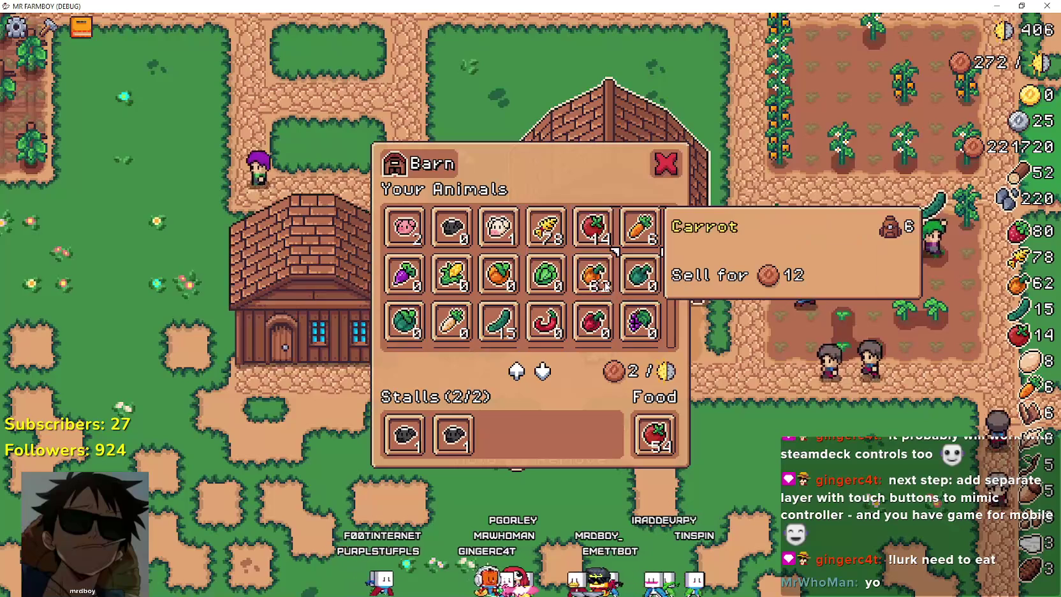
- Browse the barn down to Potato, close it, and walk to the orange pepper field
key("Down")
key("Down")
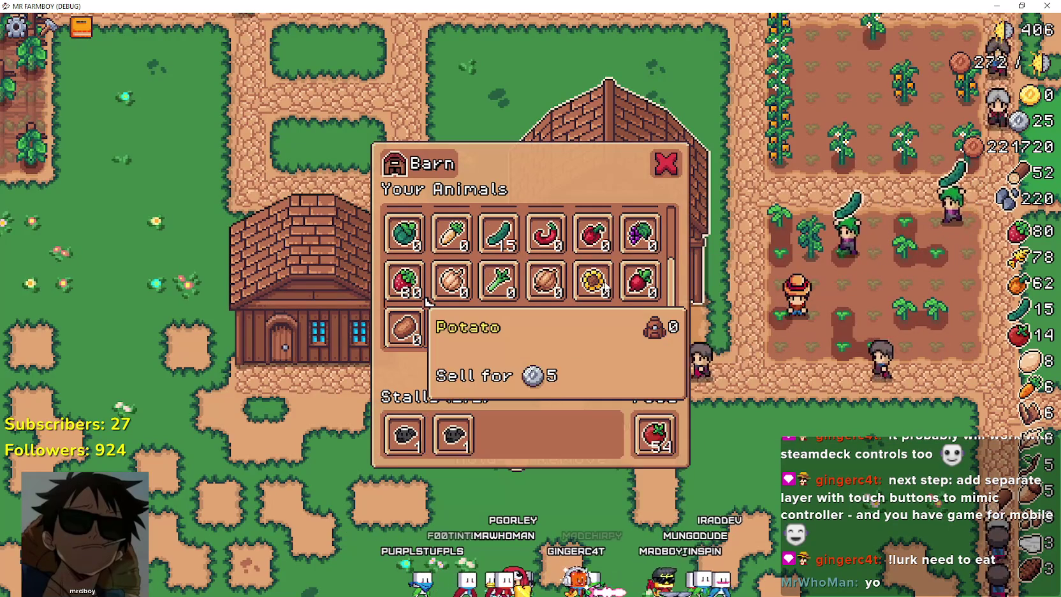
key("Escape")
key("Down")
key("Right")
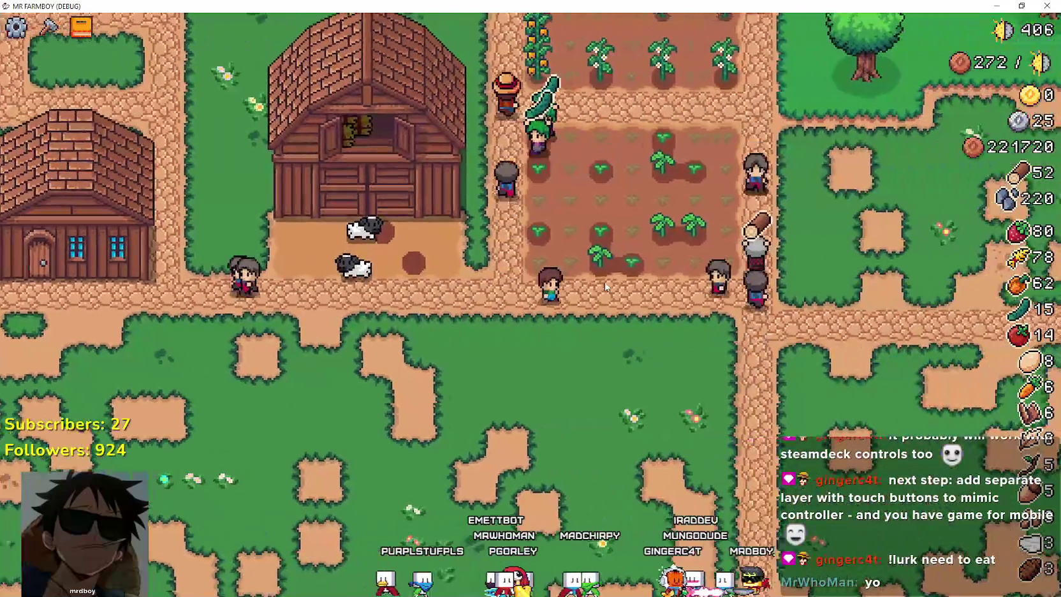
key("Right")
key("Up")
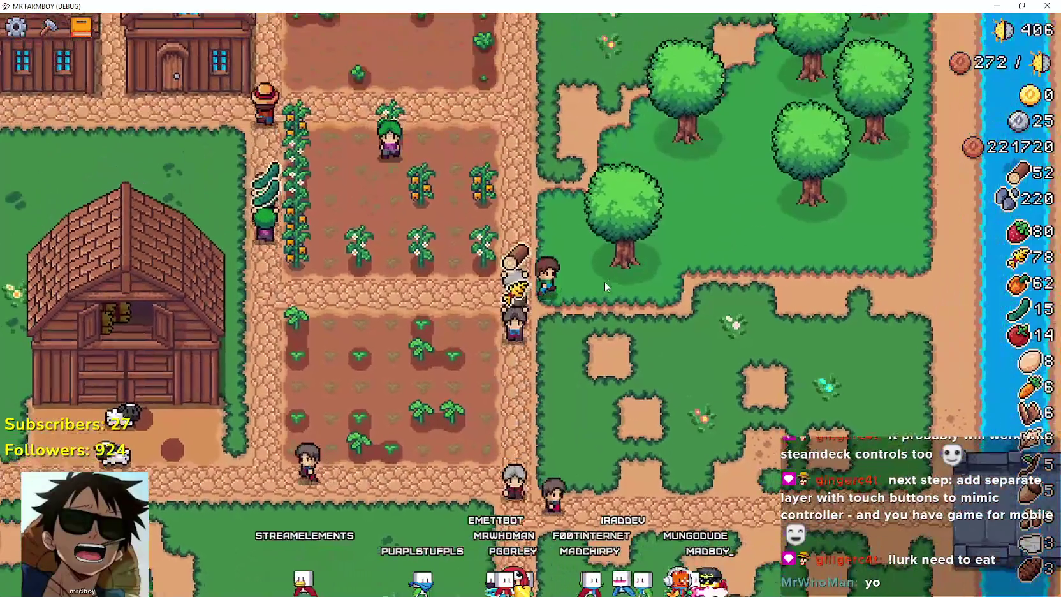
key("Up")
key("Left")
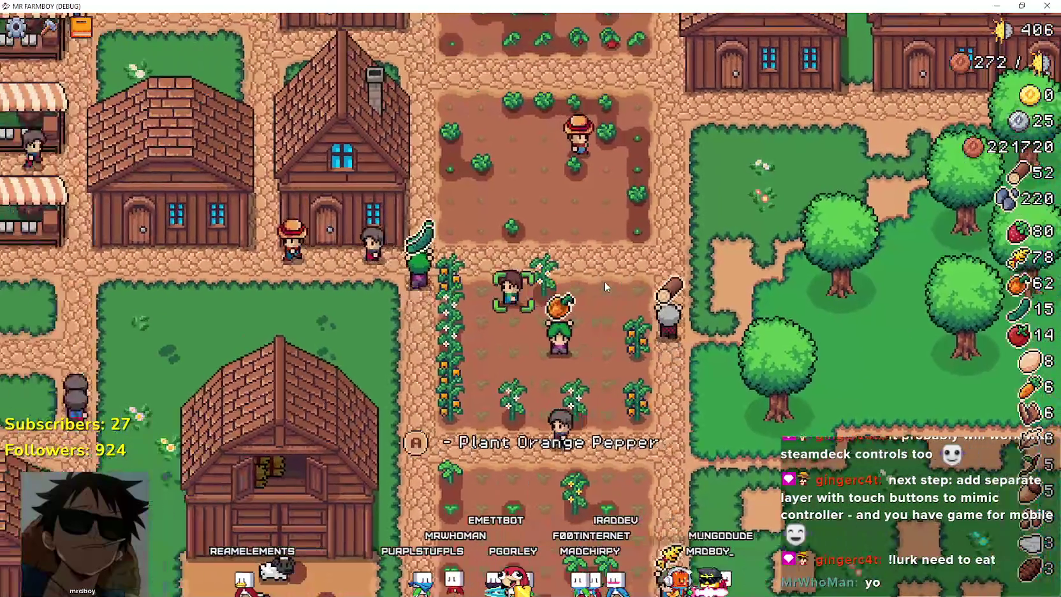
- Harvest the ripe orange peppers and walk back to the warehouse
key("e")
key("Down")
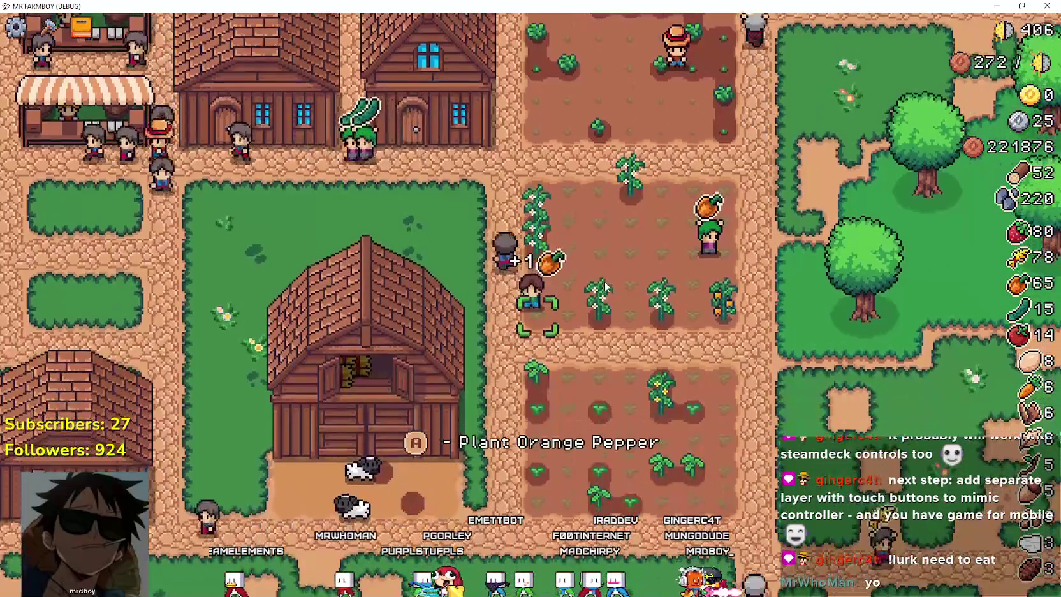
key("Left")
key("Down")
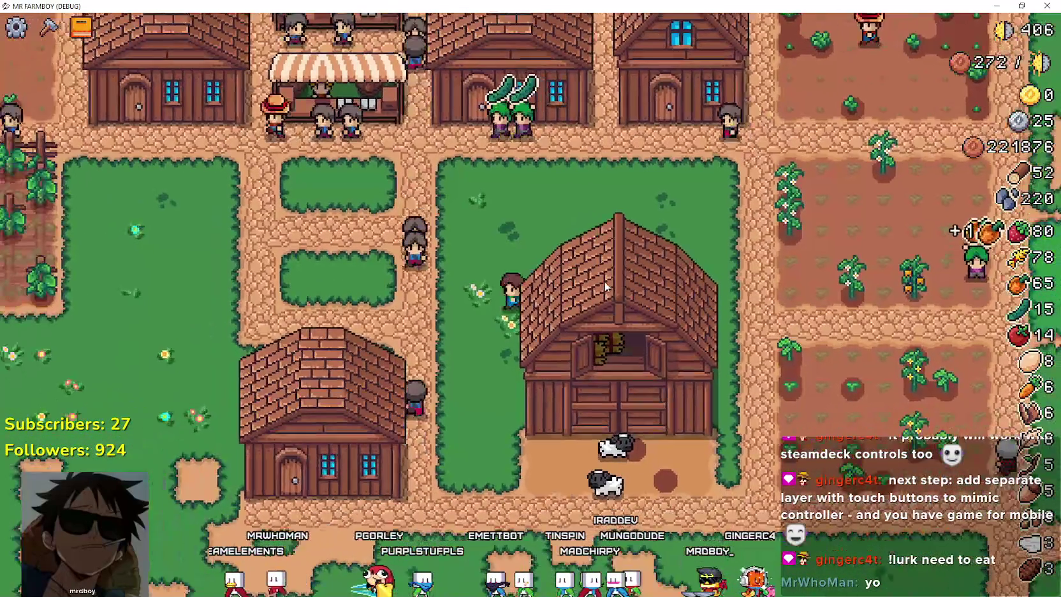
key("Down")
key("Left")
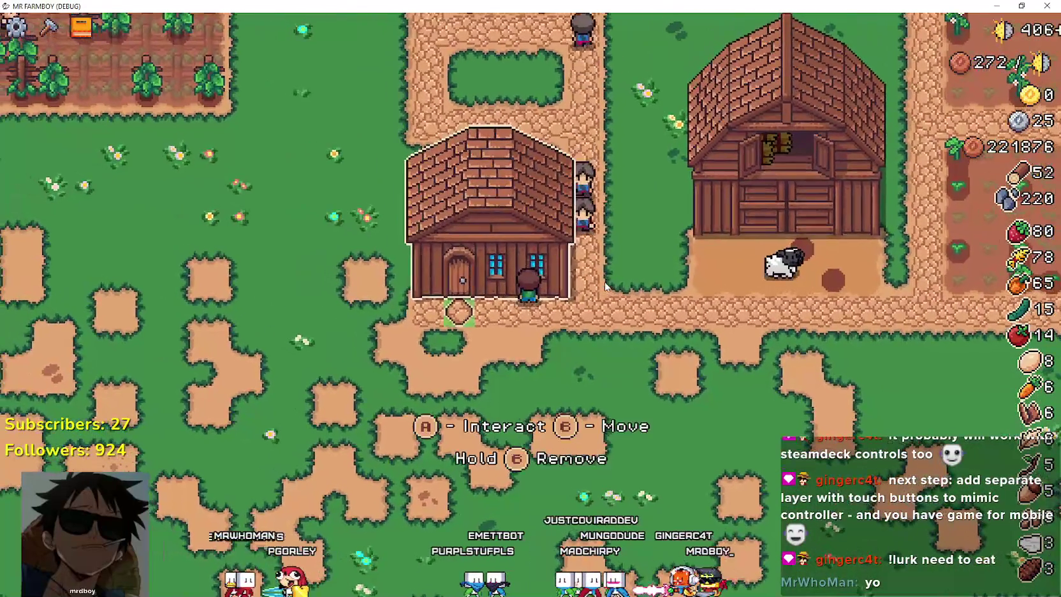
- Recheck the warehouse down to the Wool slot and the barn down to Radish
key("e")
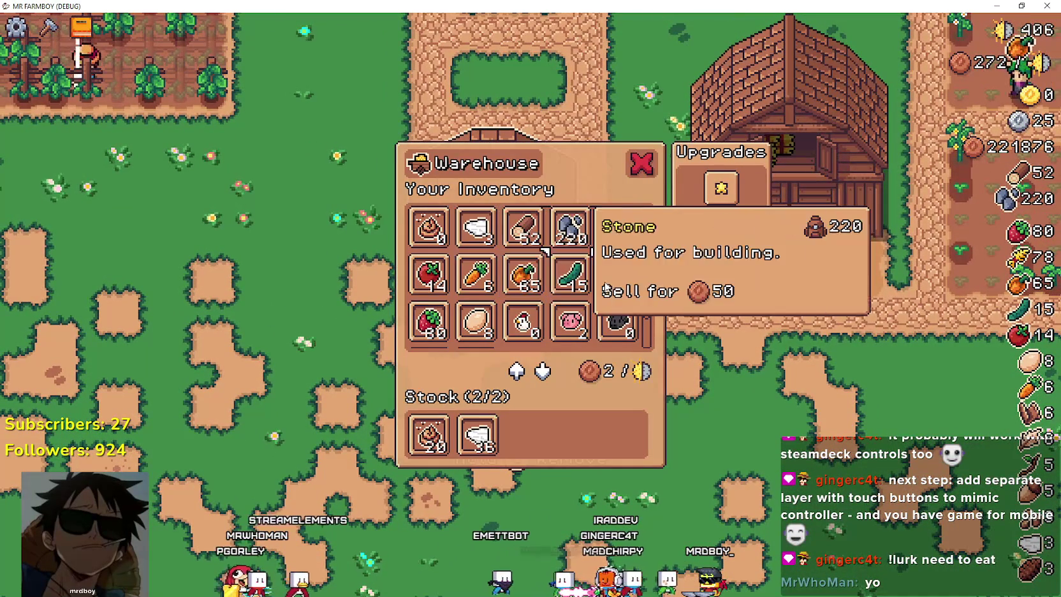
key("Down")
key("Down")
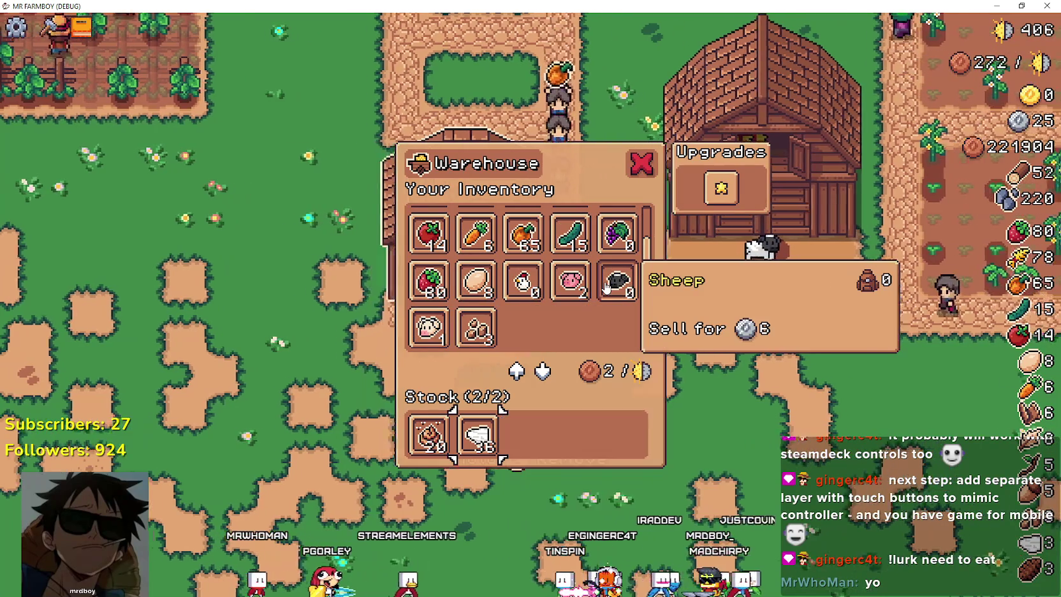
key("Escape")
key("Right")
key("e")
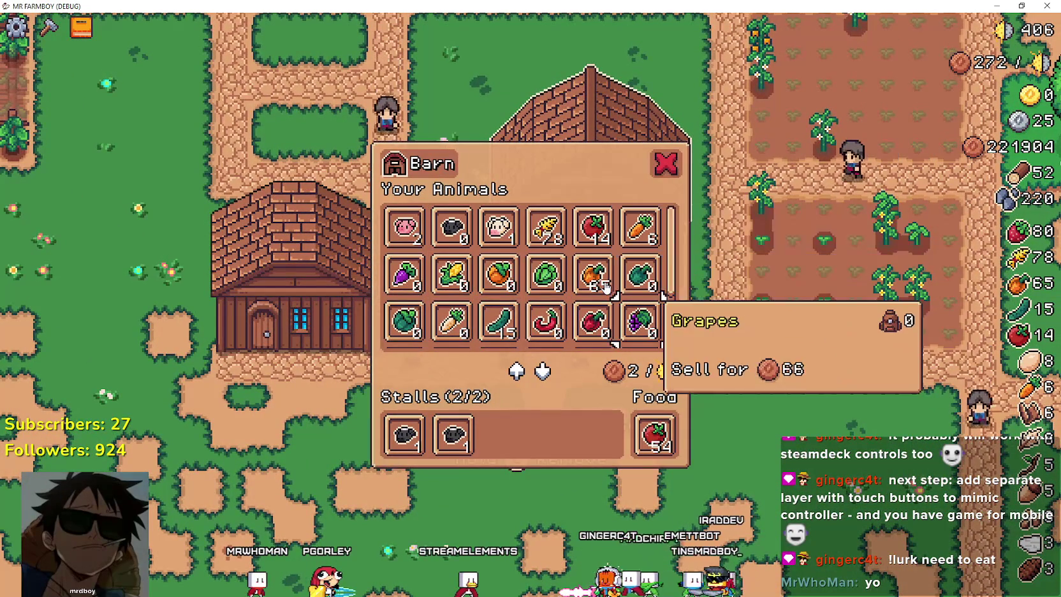
key("Down")
key("Escape")
key("Up")
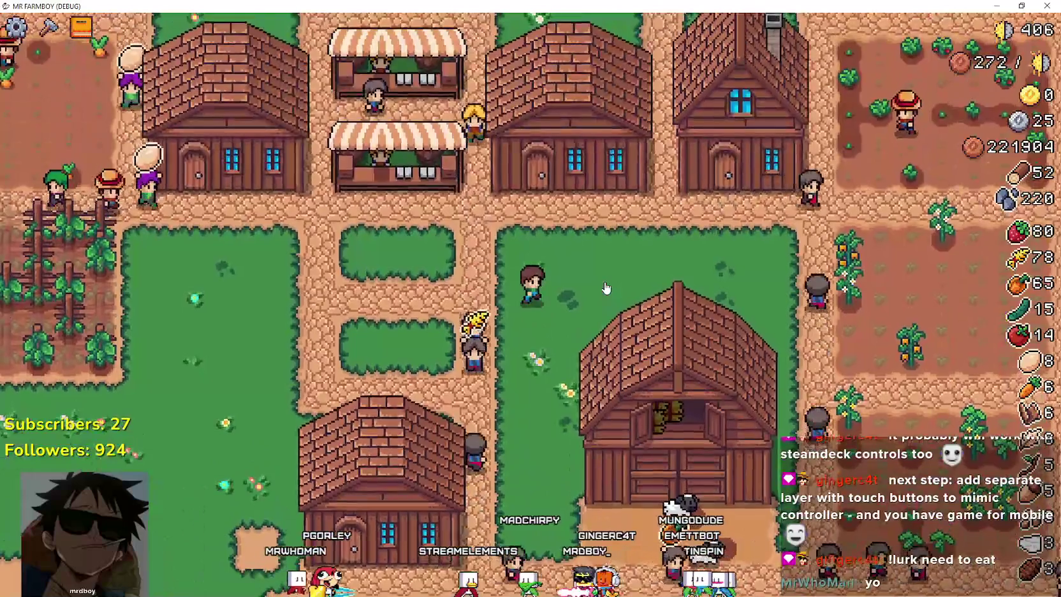
- Walk into the crop fields and pan the view across the fields, river and village
key("Right")
key("Up")
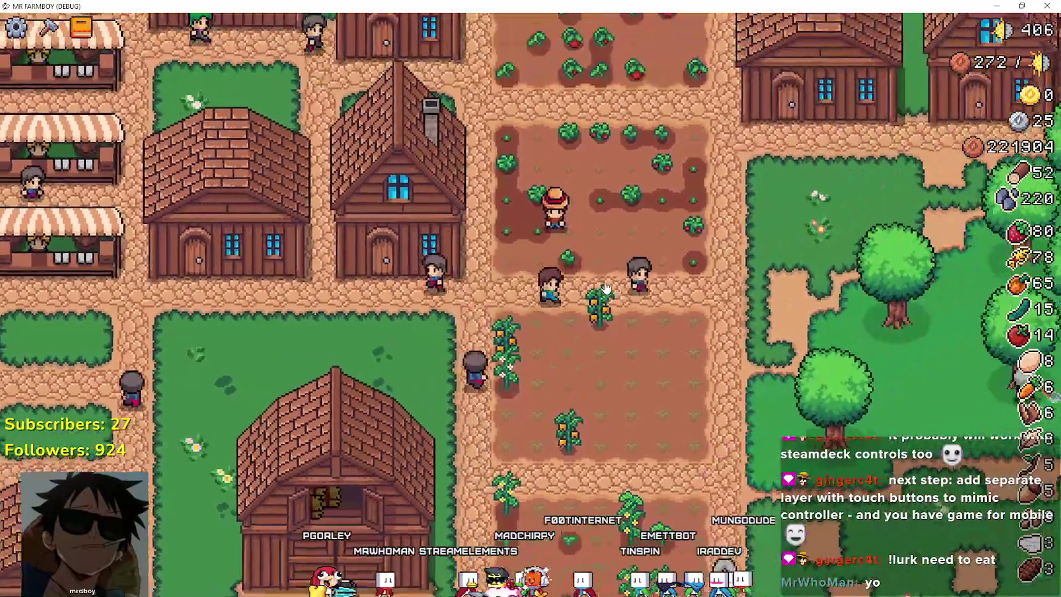
key("Right")
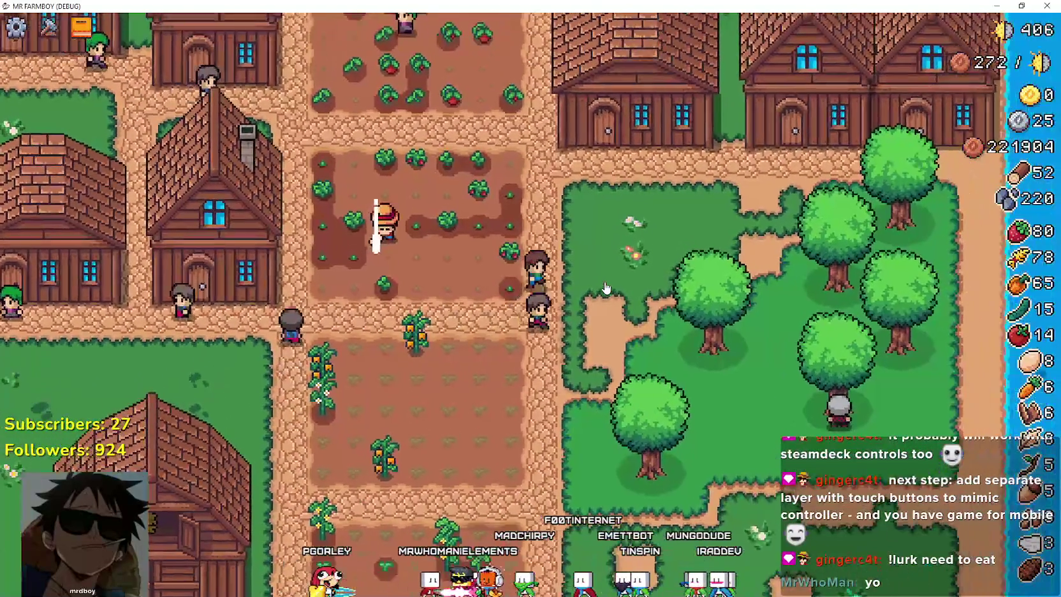
key("Up")
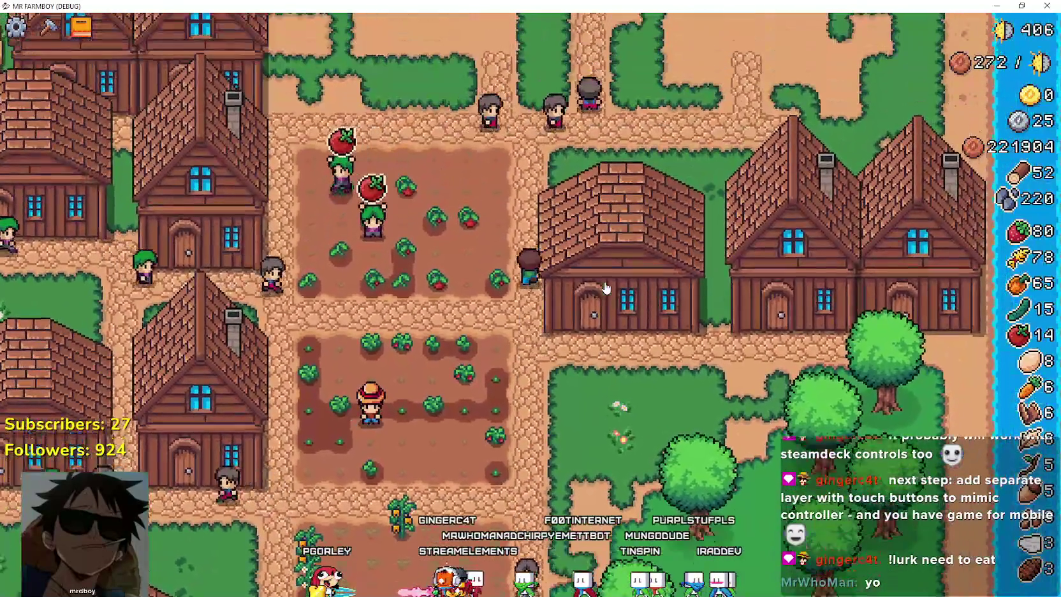
key("Up")
key("Left")
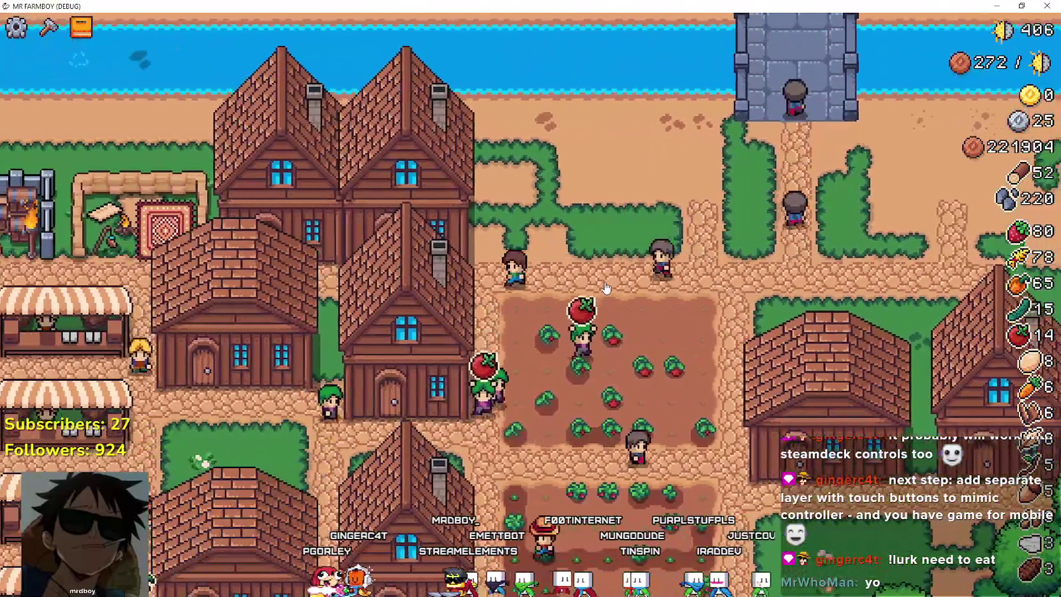
key("Left")
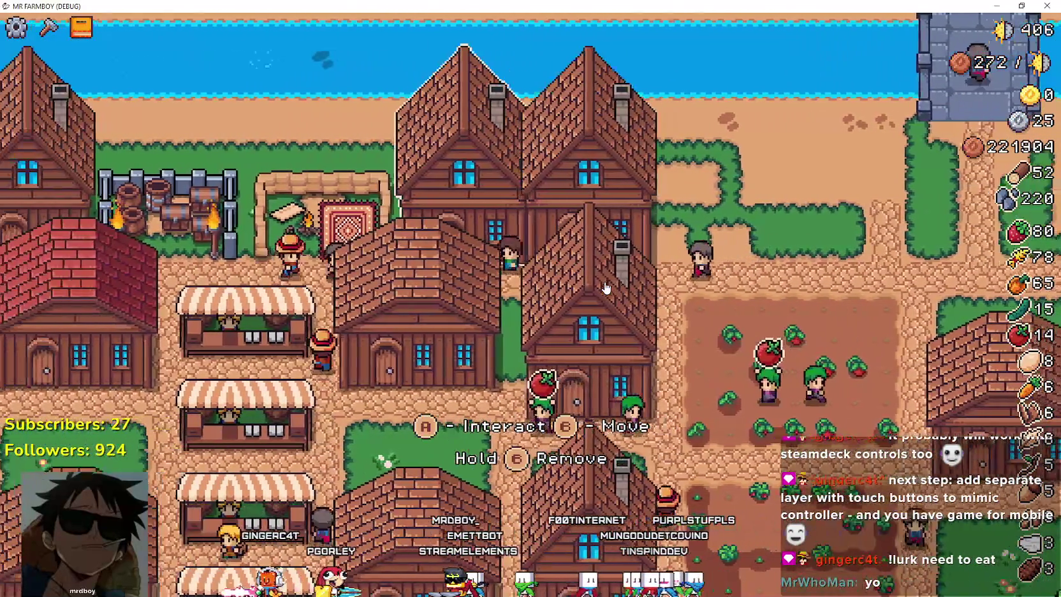
key("Left")
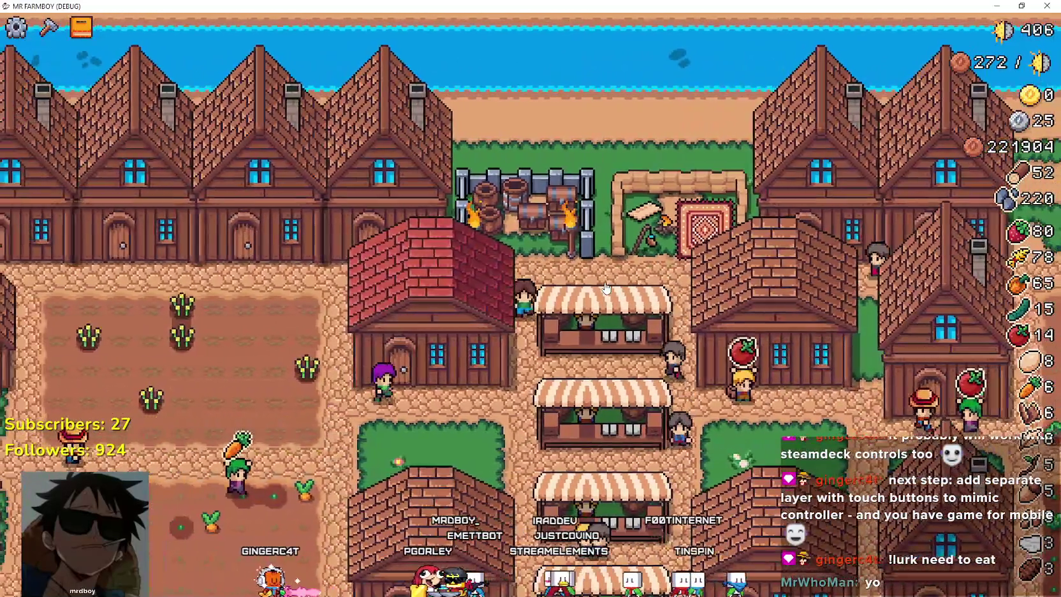
key("Down")
key("Left")
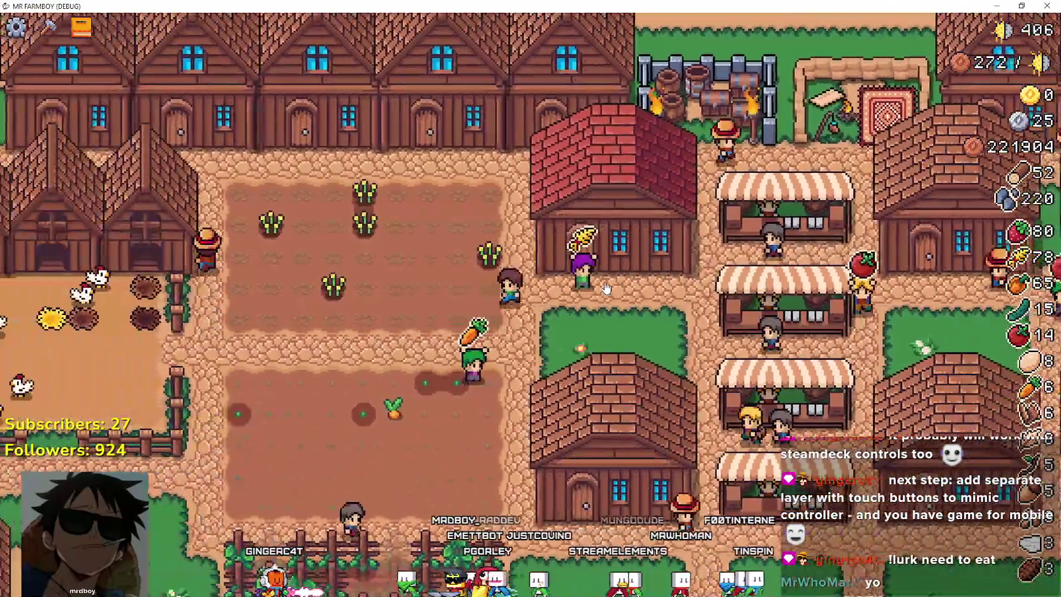
key("Left")
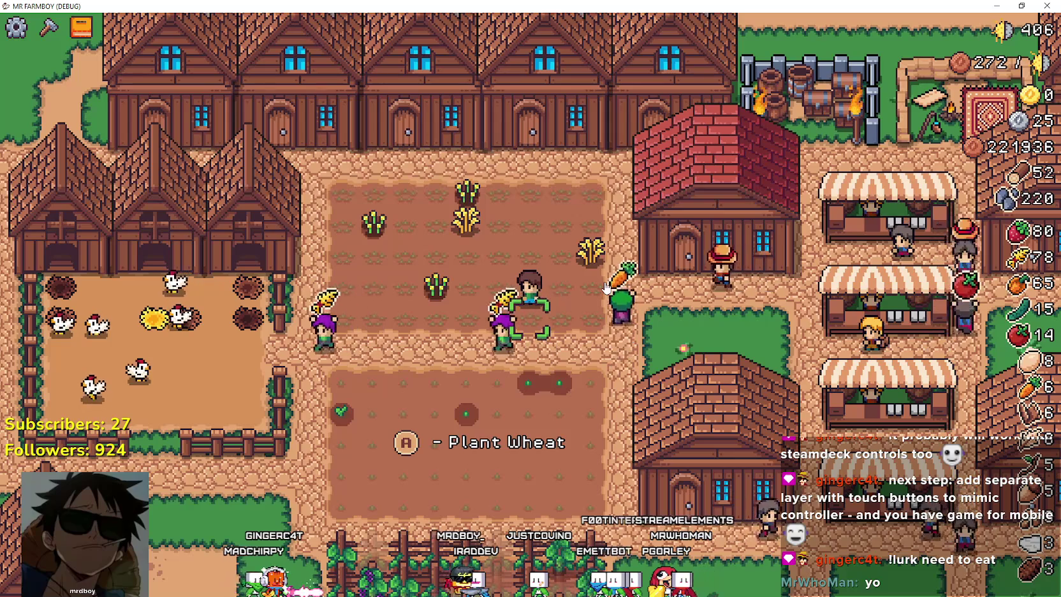
- Walk off the wheat field, past the house, and down to the barn
key("Right")
key("Down")
key("Down")
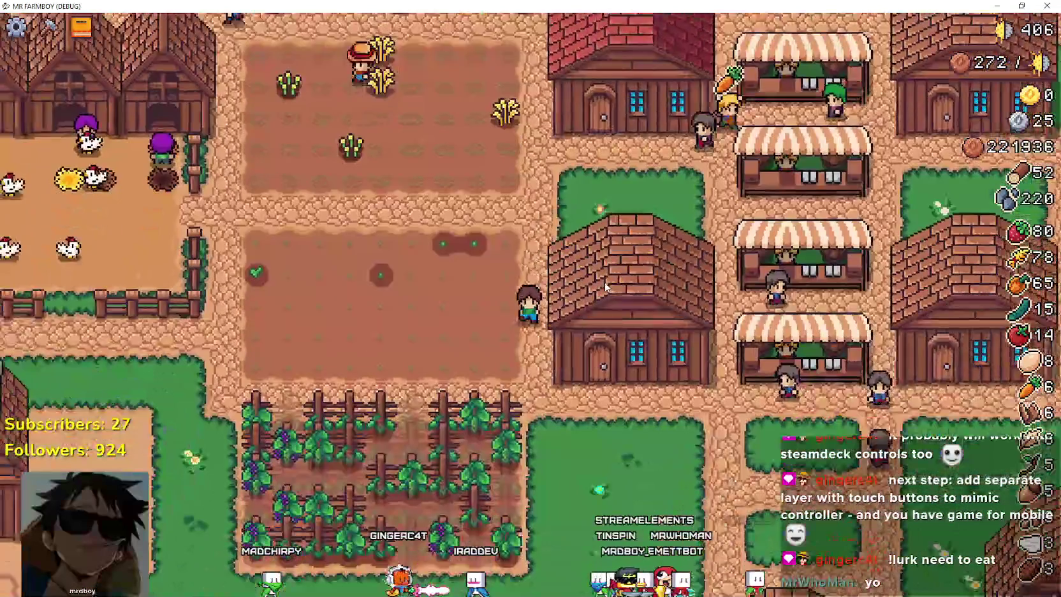
key("Right")
key("Down")
key("Right")
key("Right")
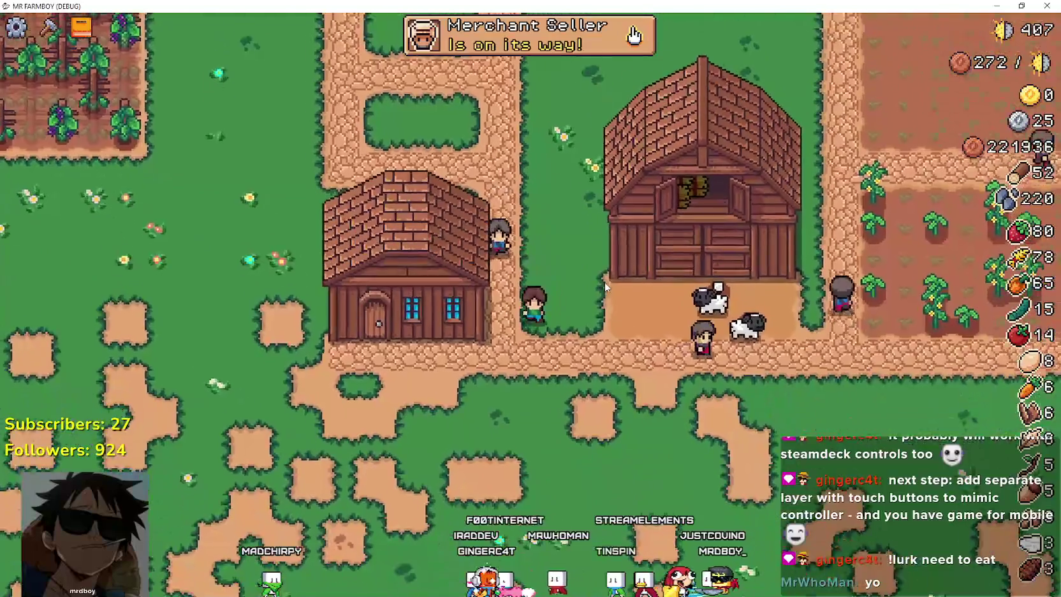
- Open the barn and step through the second sheep stall and the Radish, Potato, Garlic, Onion crops
key("Up")
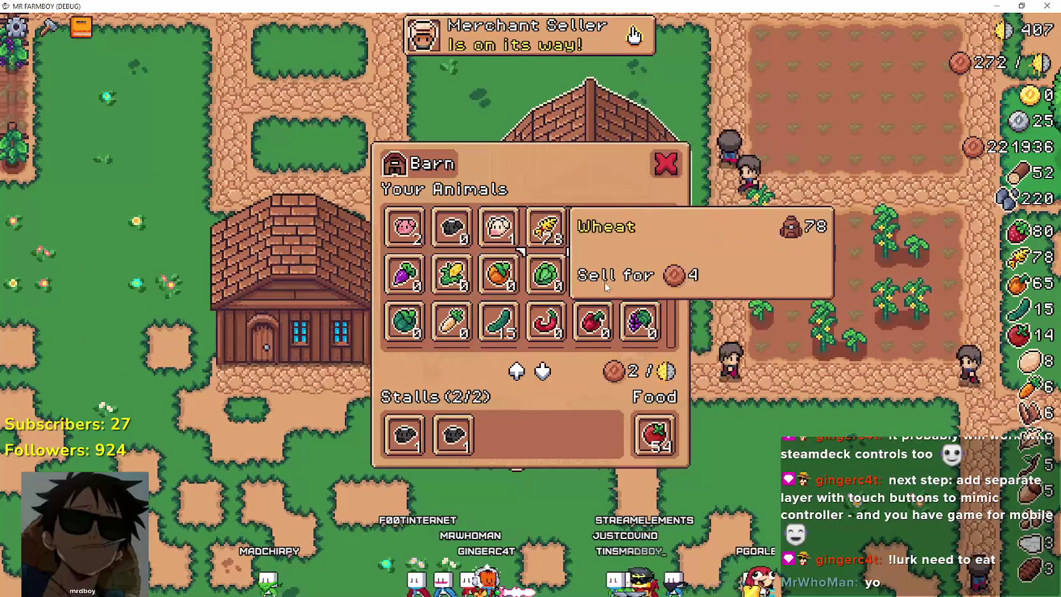
scroll(428, 299, "down", 2)
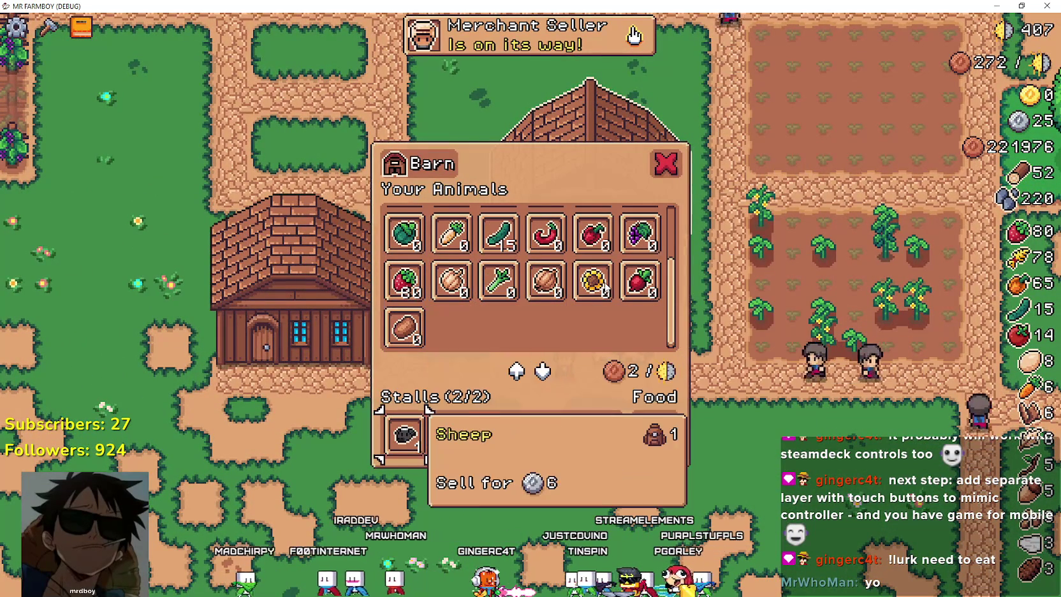
key("Right")
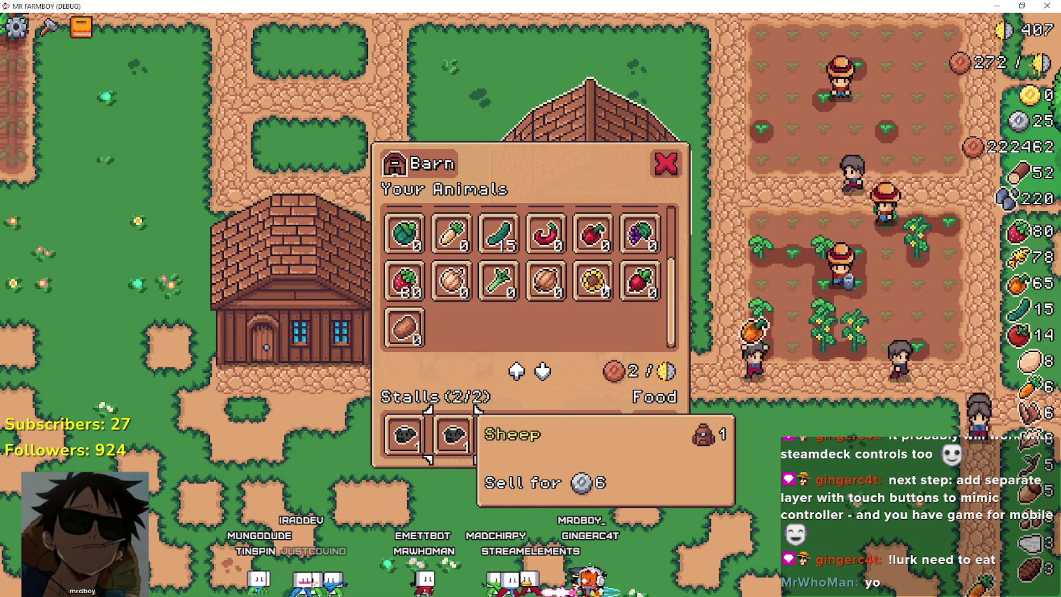
mouse_move(604, 282)
key("Right")
key("Right")
key("Right")
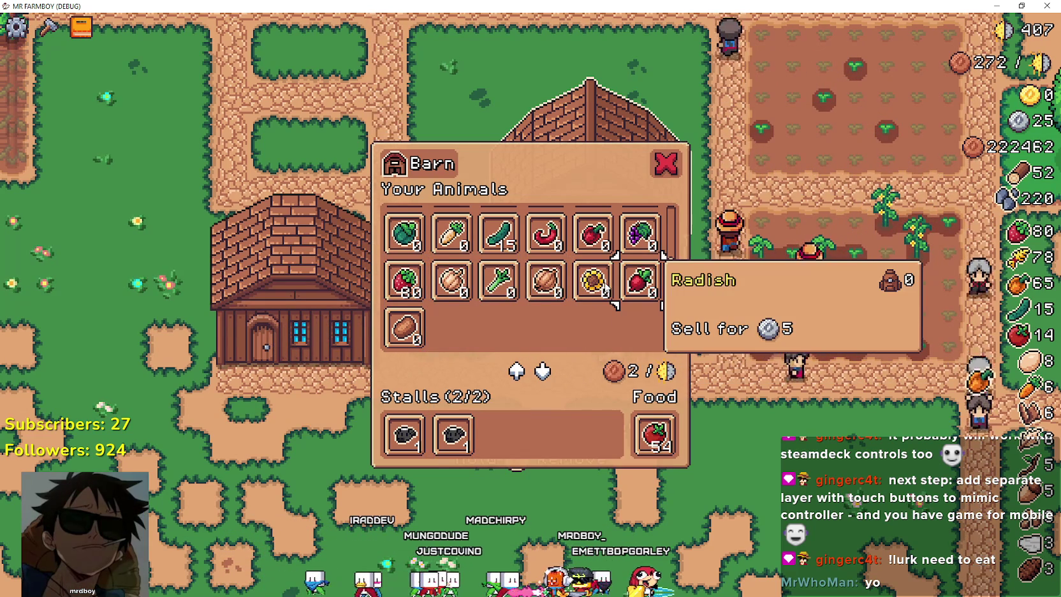
key("Right")
key("Up")
key("Right")
key("Right")
key("Right")
key("Right")
key("Right")
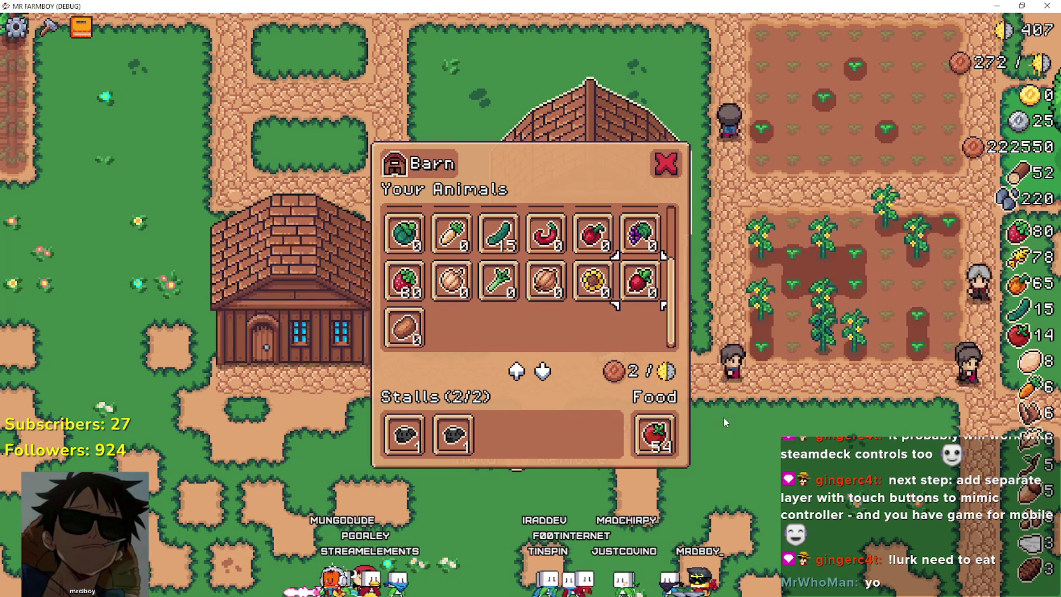
- Remove the tomatoes from the barn's Food slot and close the barn
left_click(655, 434)
scroll(604, 256, "up", 2)
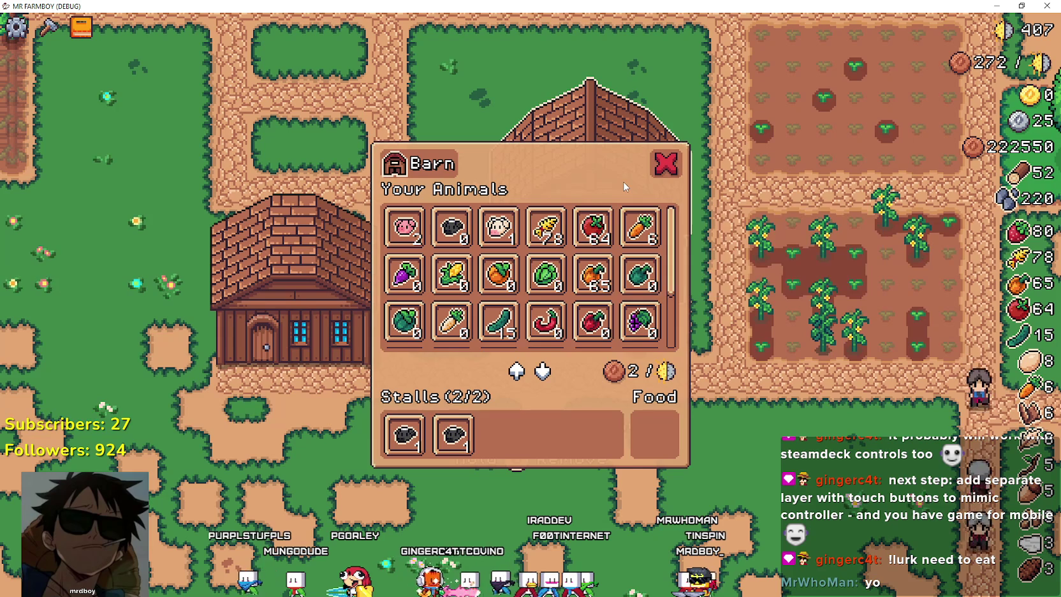
key("Escape")
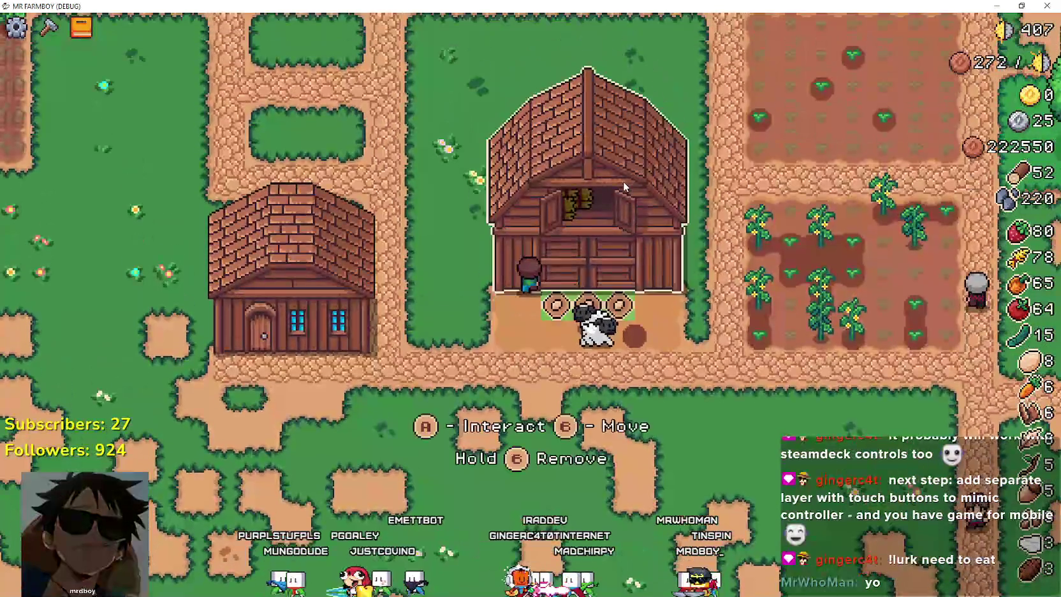
- Reopen the barn, feed the tomatoes back in via Tomato, Leek and Carrot, then return to Godot
key("e")
key("Right")
key("Right")
key("Right")
key("Right")
key("Right")
key("Left")
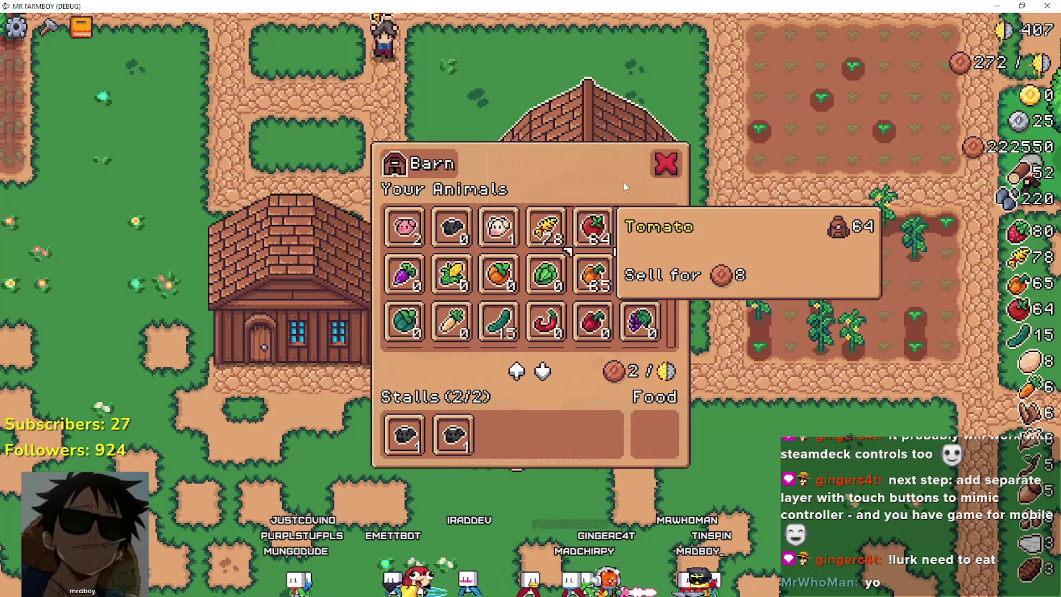
key("Down")
key("Down")
key("Down")
key("Down")
key("Down")
key("Up")
key("Up")
key("Right")
key("Right")
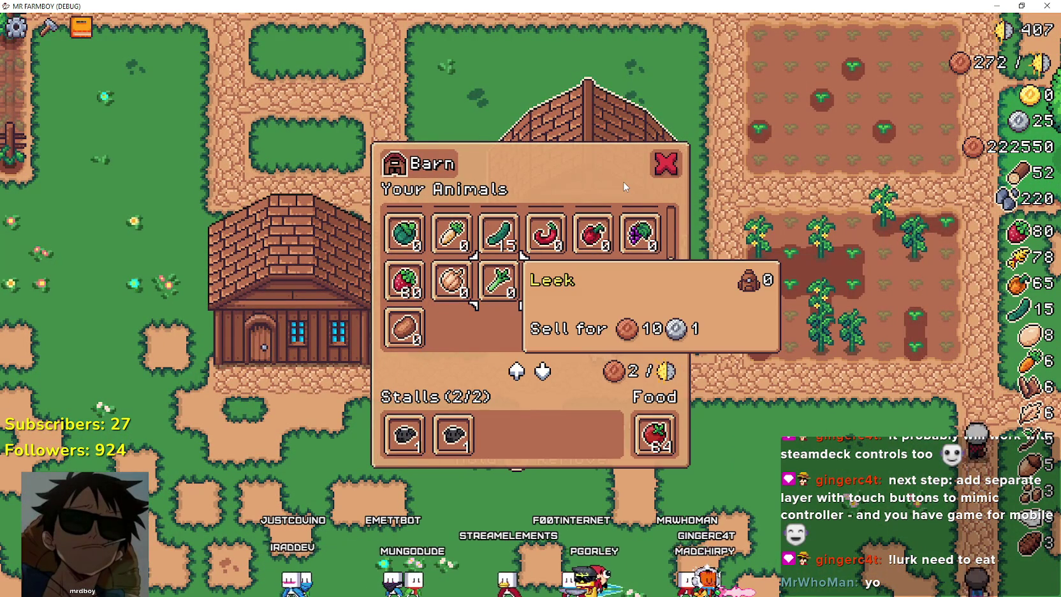
key("Escape")
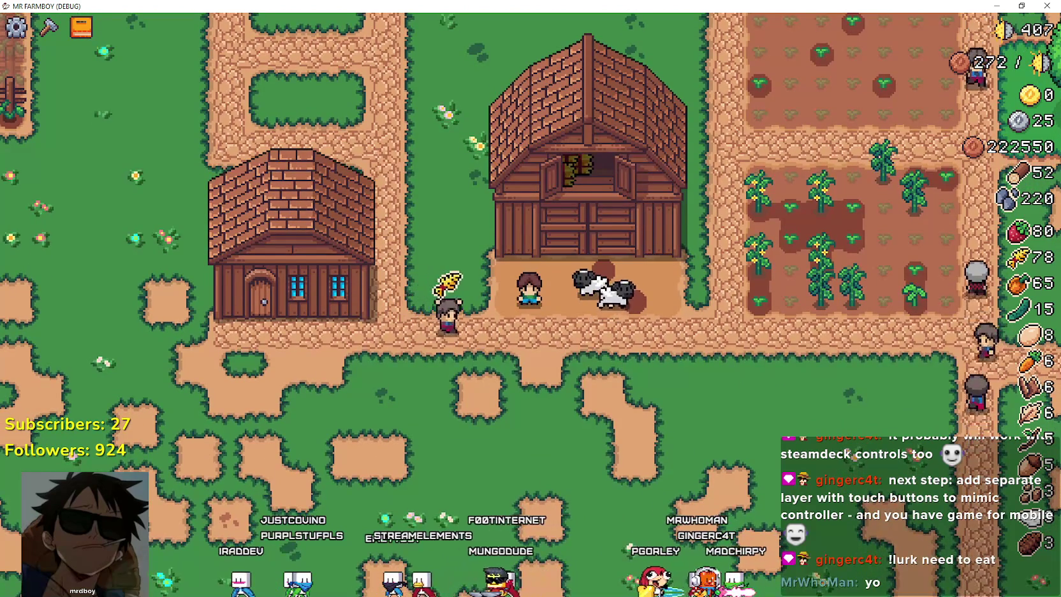
key("alt+Tab")
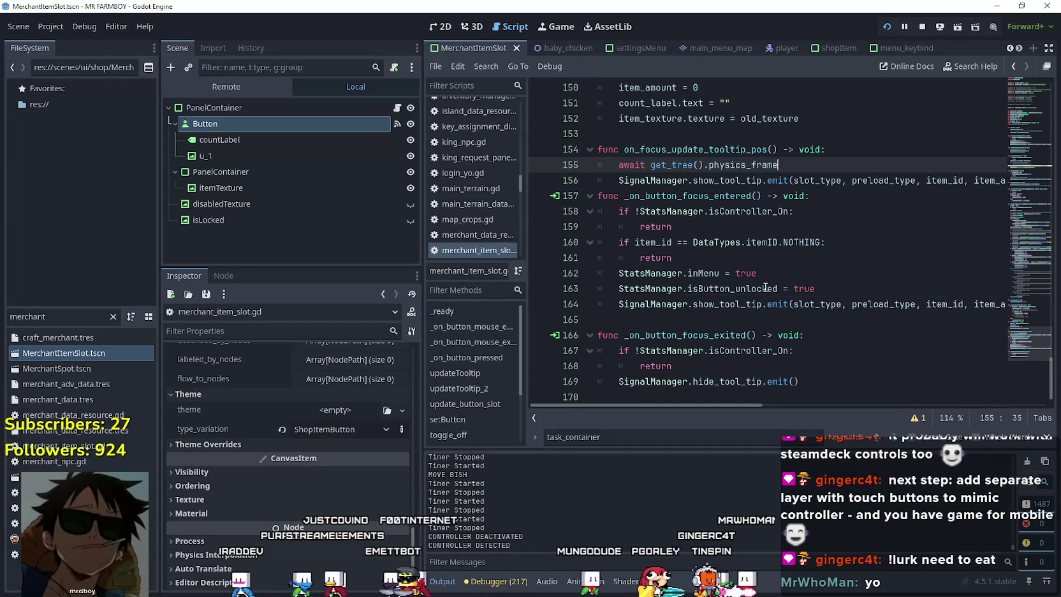
- Filter the FileSystem for 'game' and open the game_screen.tscn scene
left_click(765, 288)
scroll(756, 293, "down", 1)
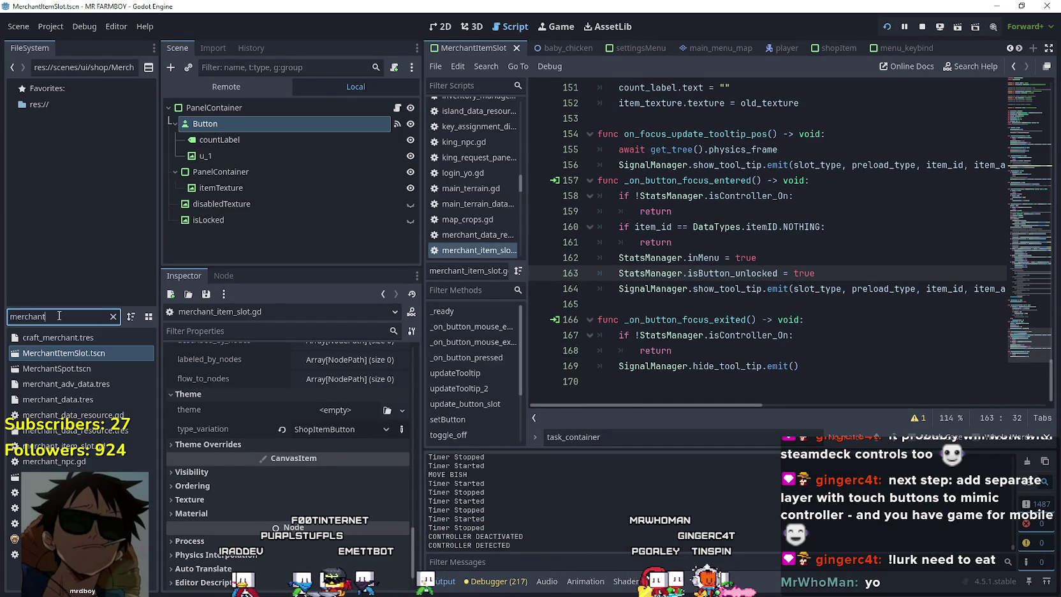
type("gamr")
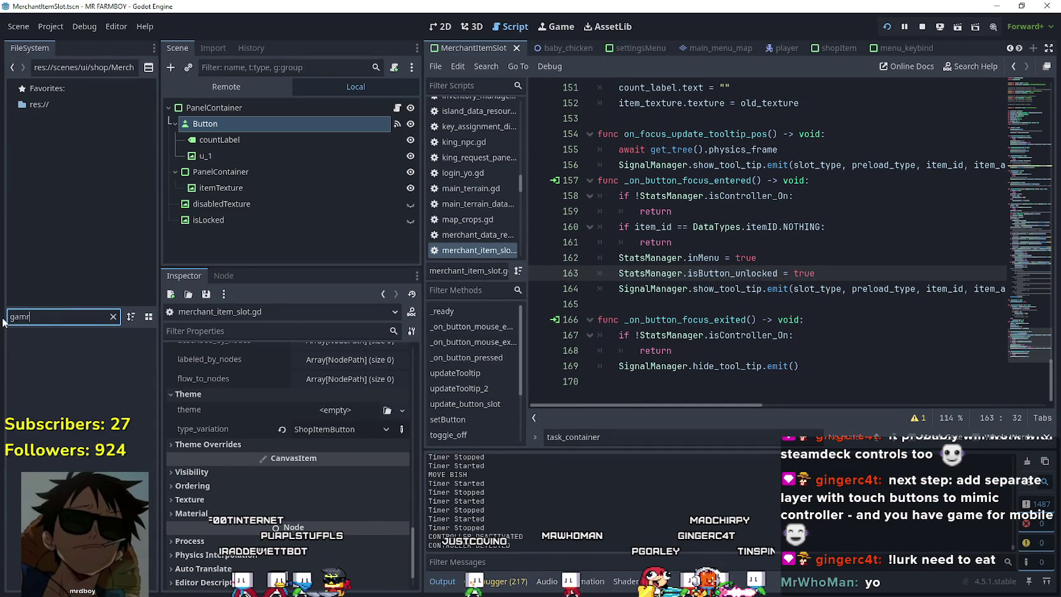
key("BackSpace")
type("e_s")
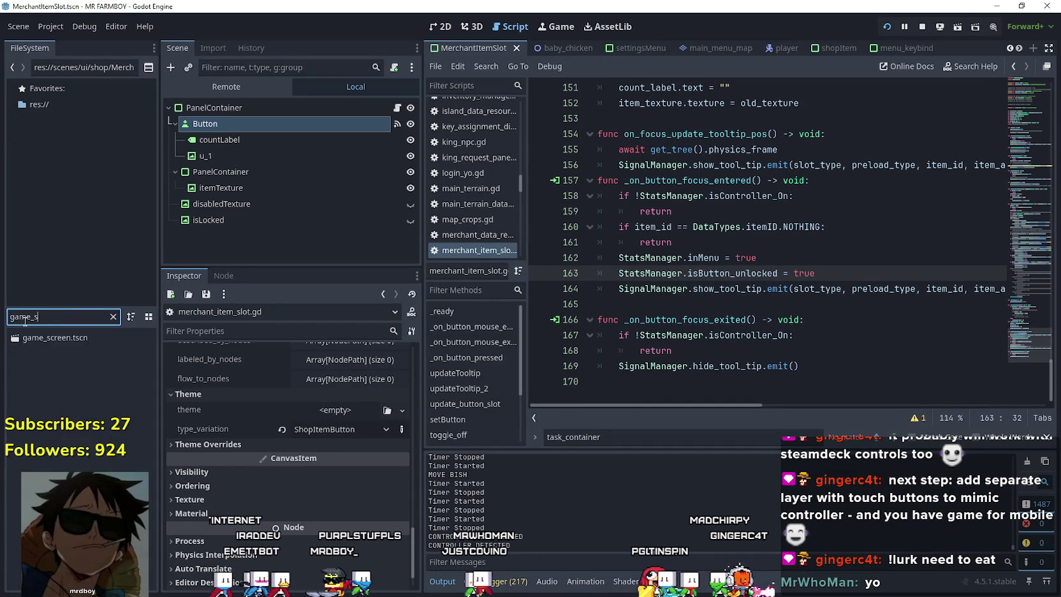
double_click(44, 337)
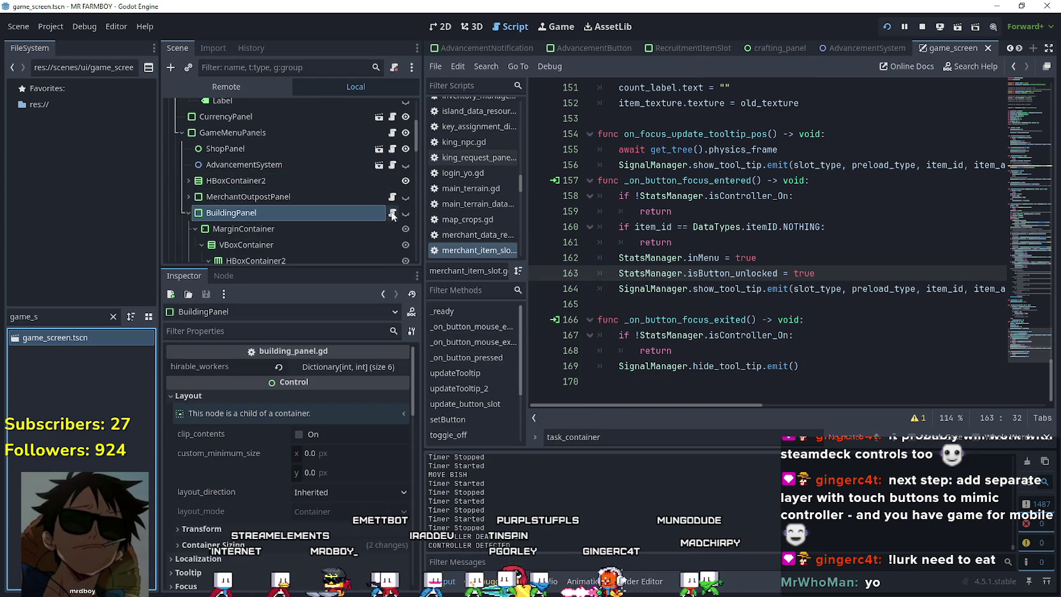
left_click_drag(1028, 276, 1035, 330)
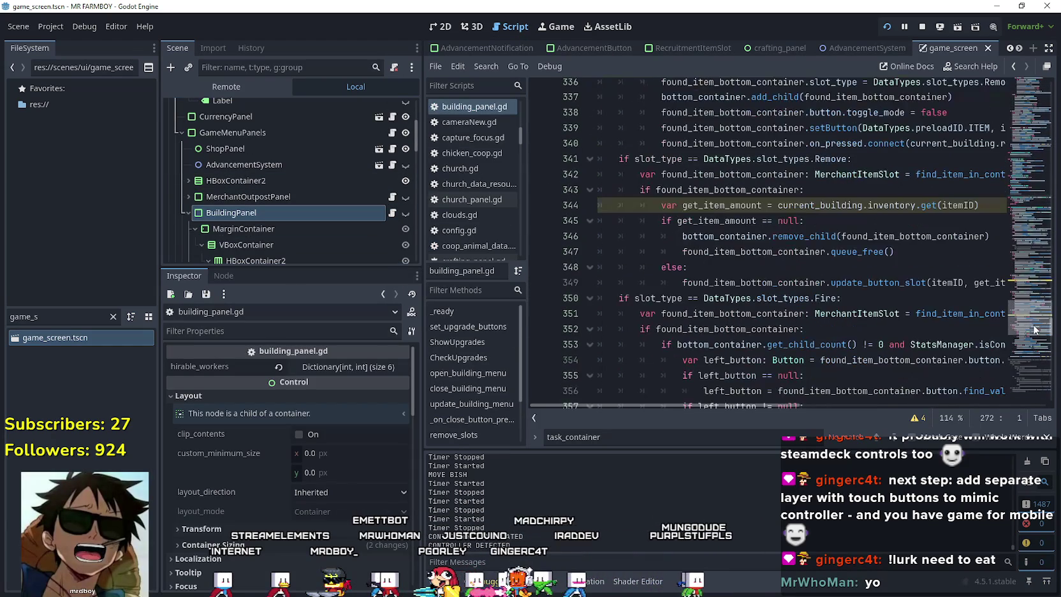
- Scroll building_panel.gd to the FEED_IN block and select code around the food_container lines
scroll(1036, 330, "up", 3)
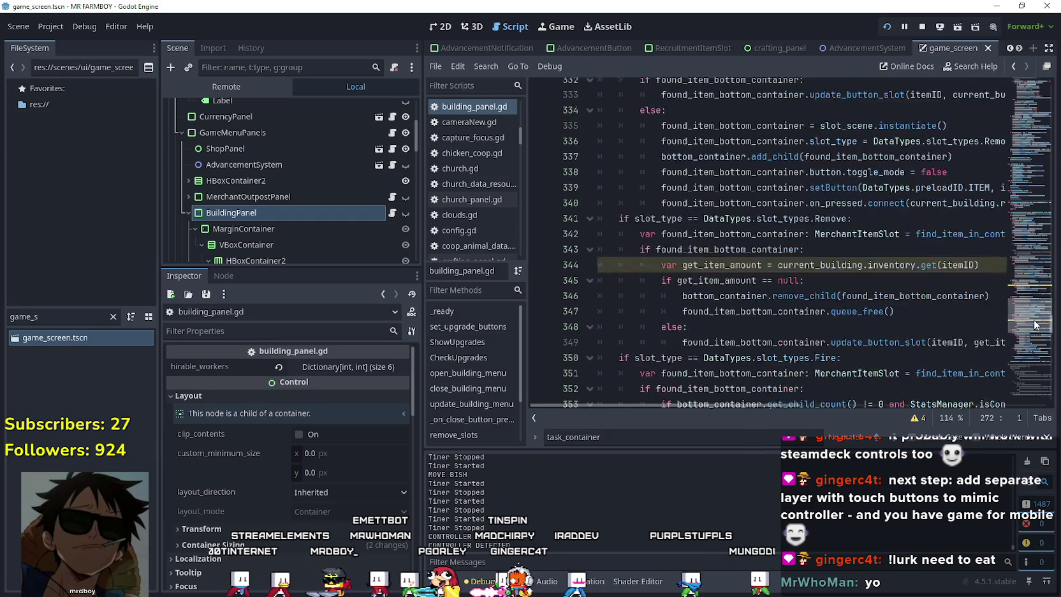
scroll(1036, 325, "up", 2)
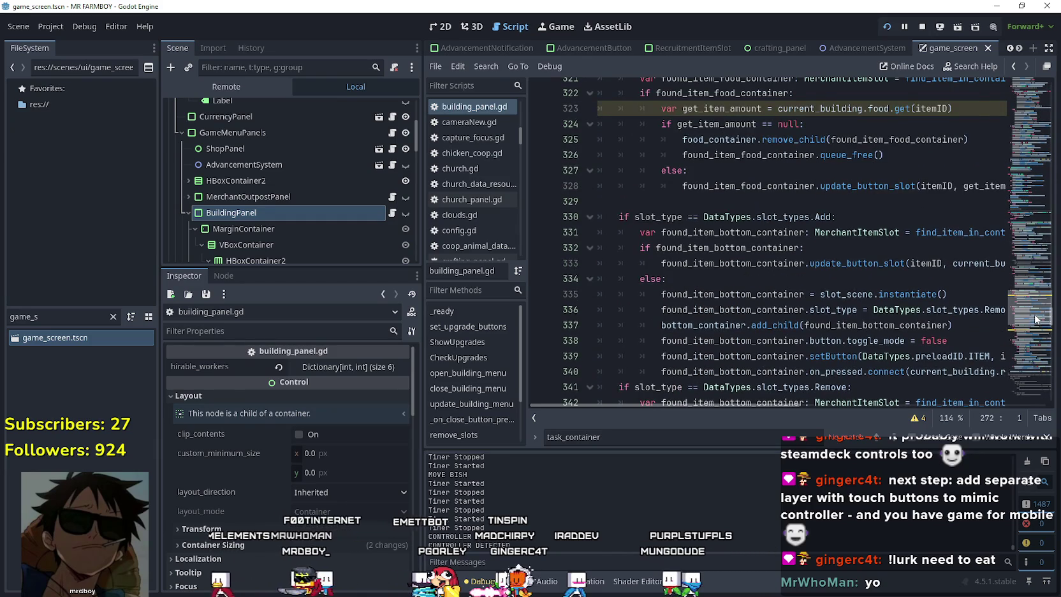
scroll(1036, 316, "up", 4)
scroll(1036, 310, "up", 4)
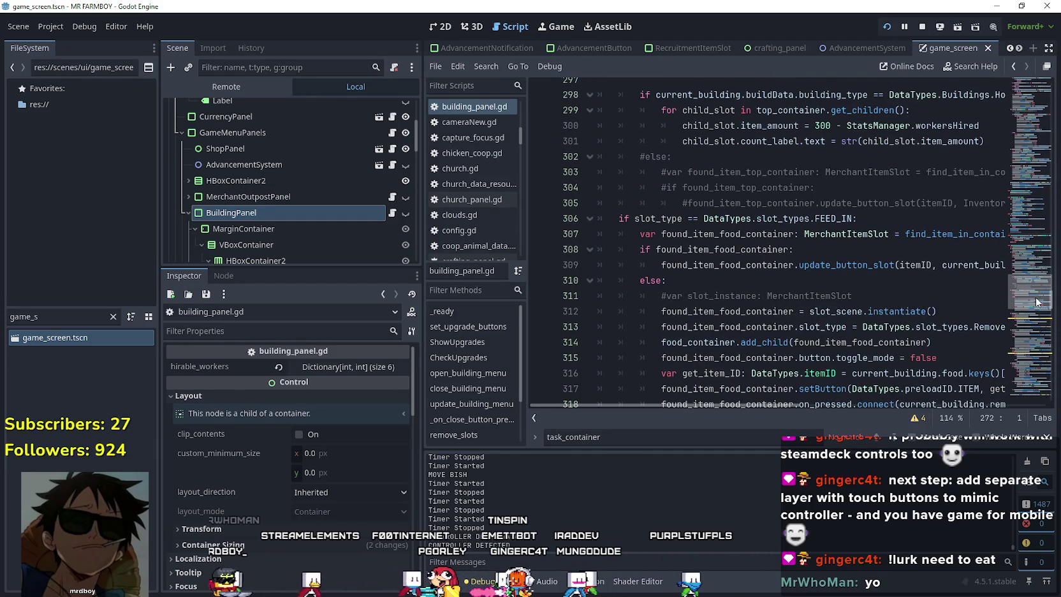
scroll(1036, 301, "up", 5)
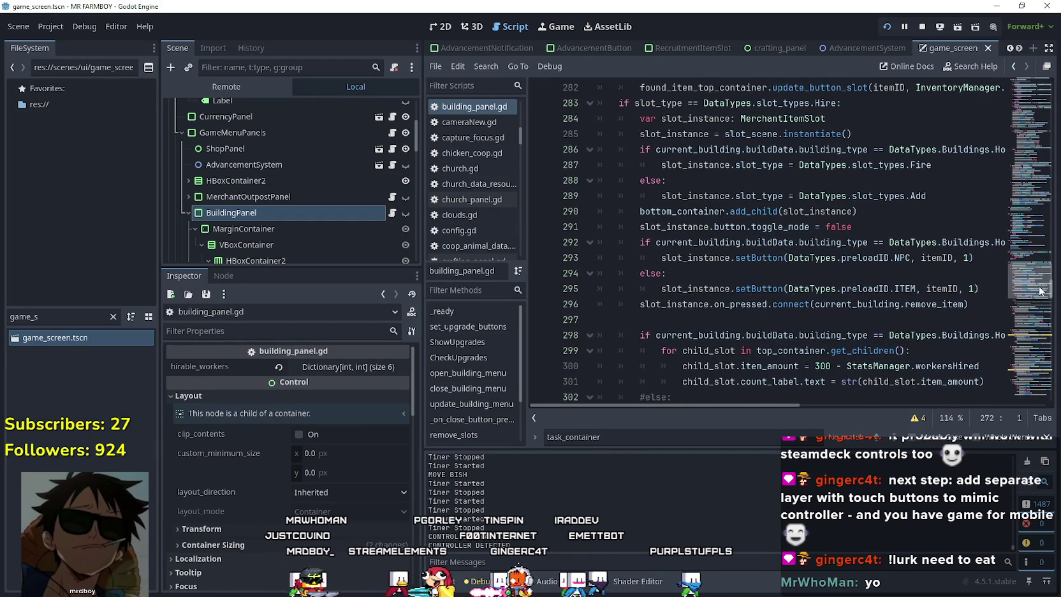
scroll(1040, 291, "down", 5)
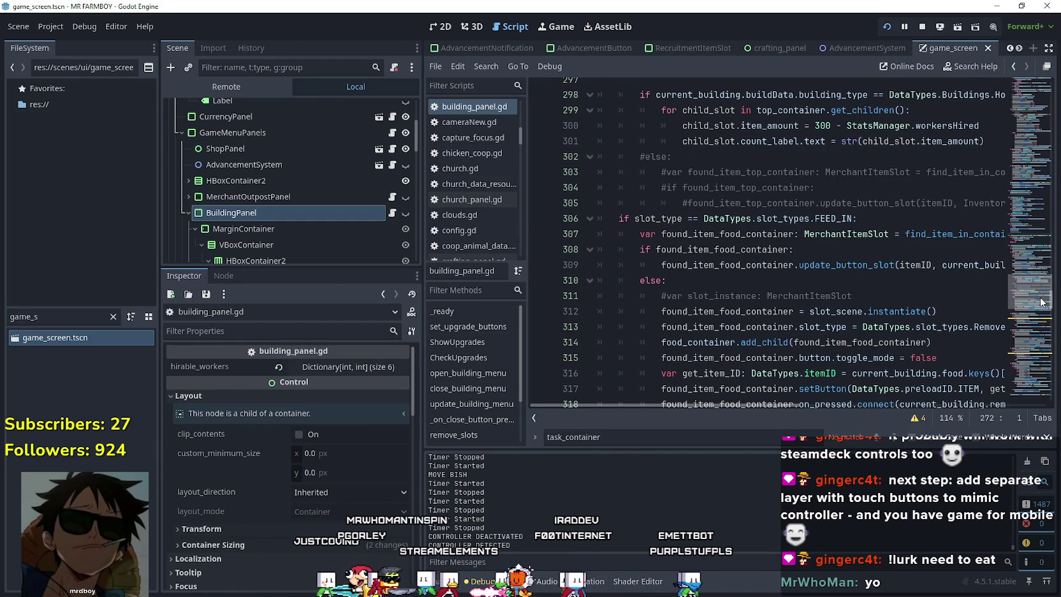
scroll(1042, 304, "down", 2)
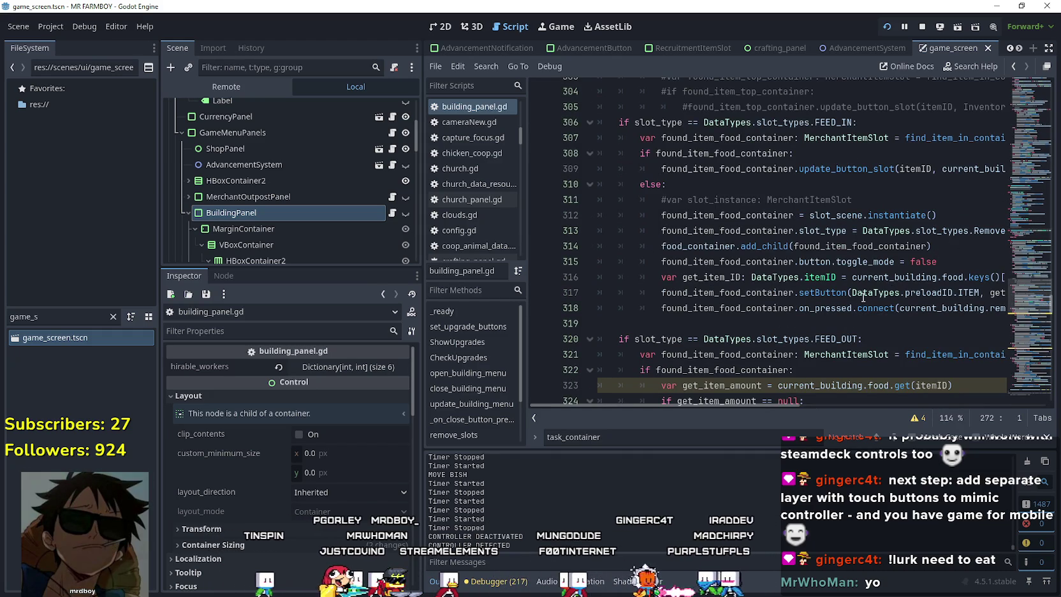
mouse_move(750, 406)
left_mouse_down()
mouse_move(852, 409)
mouse_move(807, 421)
mouse_move(733, 412)
mouse_move(874, 411)
mouse_move(902, 398)
left_mouse_up()
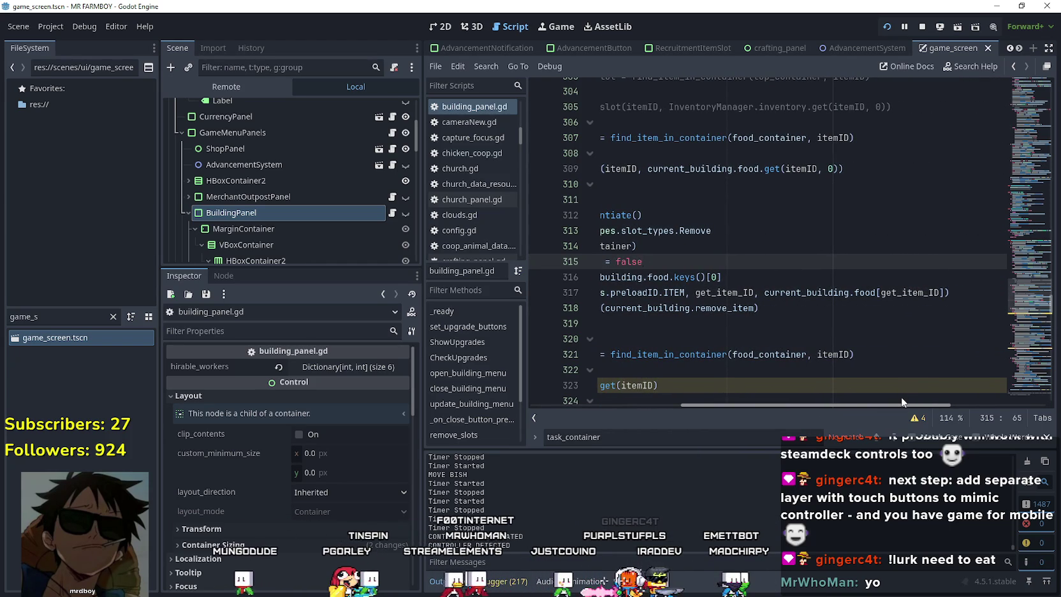
mouse_move(901, 396)
left_mouse_down()
mouse_move(790, 389)
mouse_move(924, 413)
mouse_move(792, 402)
left_mouse_up()
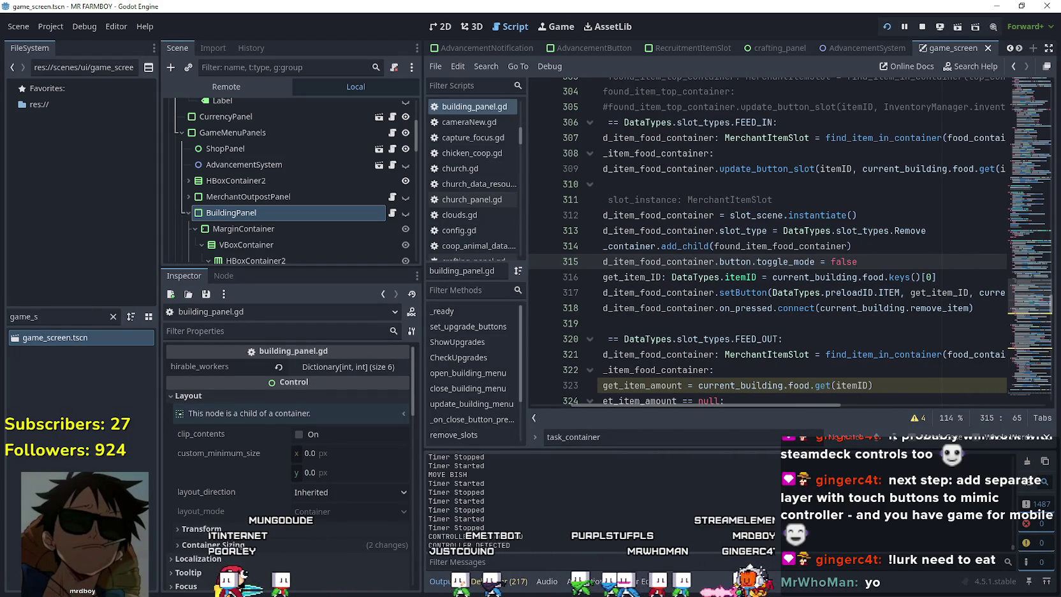
left_click_drag(793, 396, 758, 399)
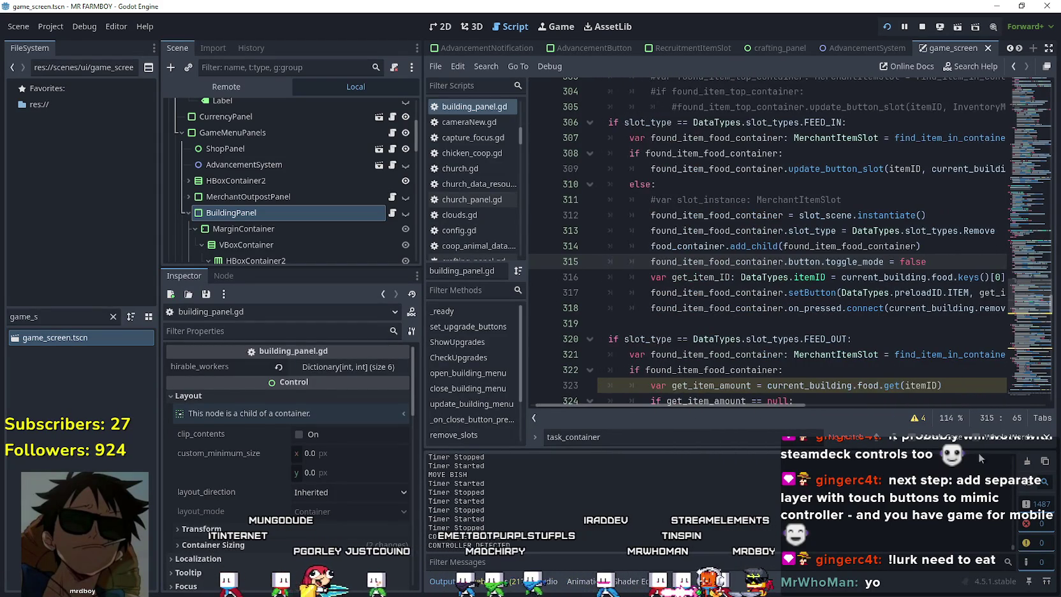
mouse_move(805, 424)
left_mouse_down()
mouse_move(827, 425)
mouse_move(482, 306)
mouse_move(332, 306)
left_mouse_up()
mouse_move(644, 428)
left_mouse_down()
mouse_move(676, 413)
mouse_move(792, 435)
mouse_move(662, 423)
left_mouse_up()
- Place the cursor on the food slot setup lines 317–319, then run the game with F5
scroll(683, 380, "up", 3)
left_click(685, 350)
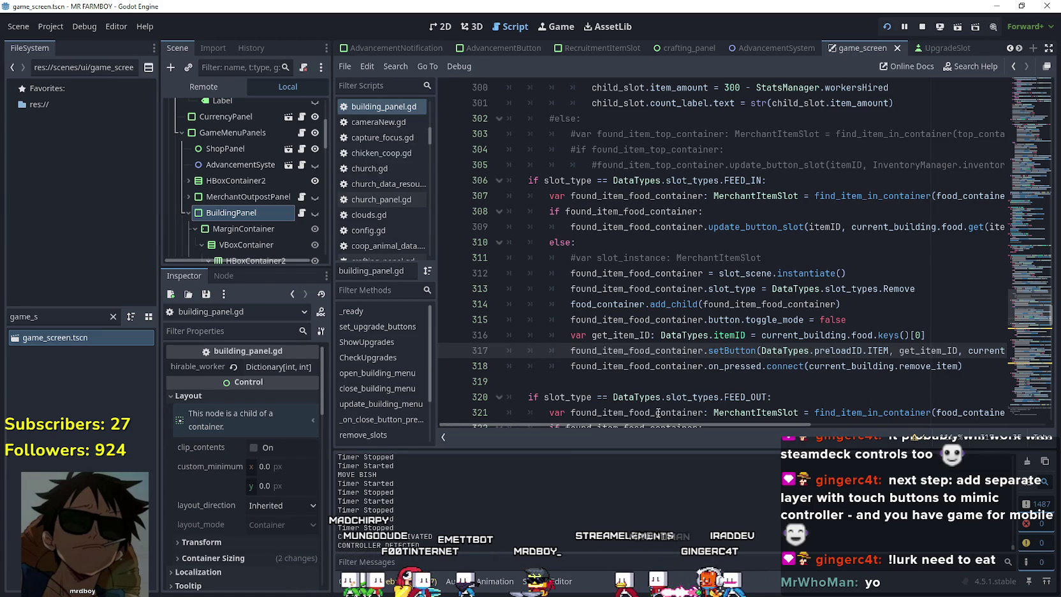
left_click(644, 382)
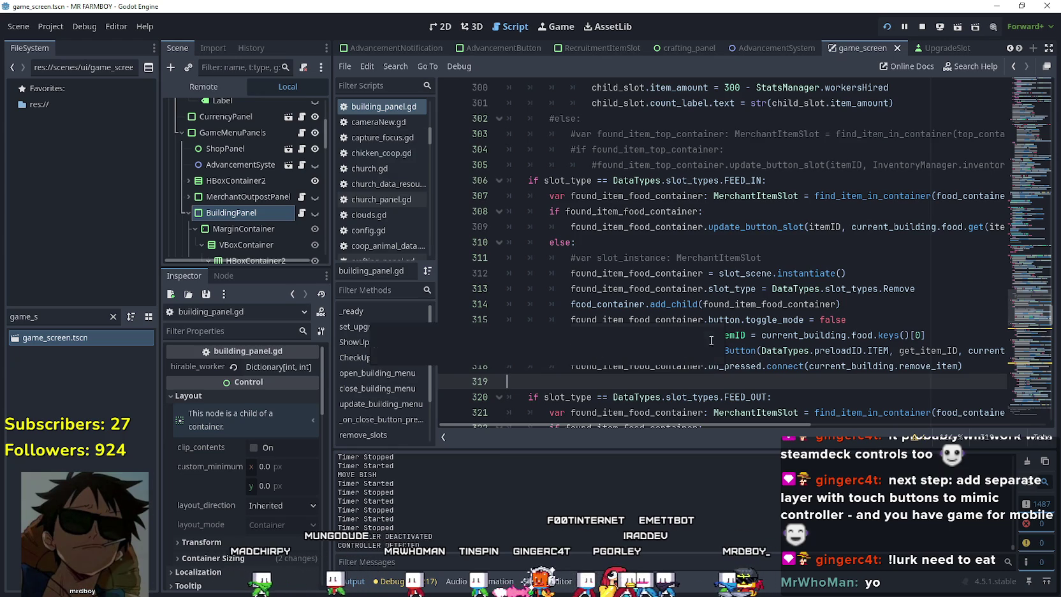
left_click(684, 366)
left_click(683, 351)
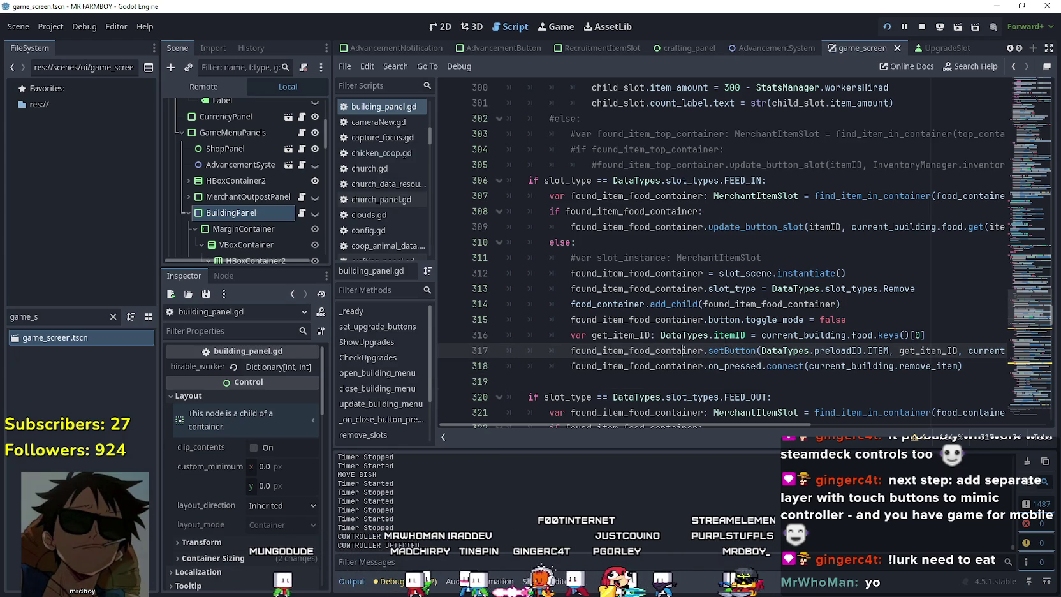
key("F5")
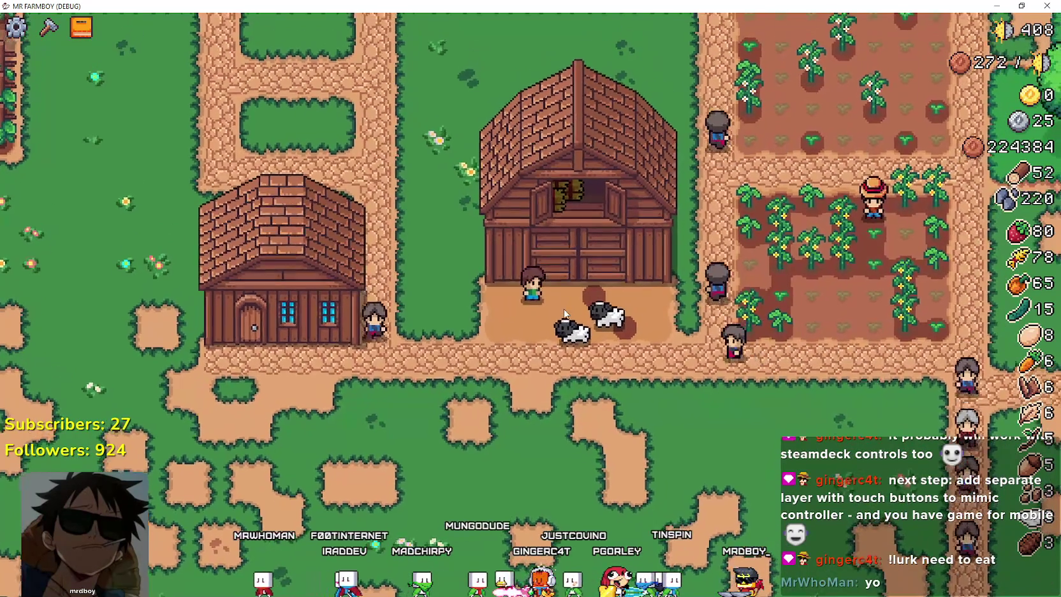
- Open the barn, step through its food items, Potato and animal stalls, then return to Godot
left_click(564, 308)
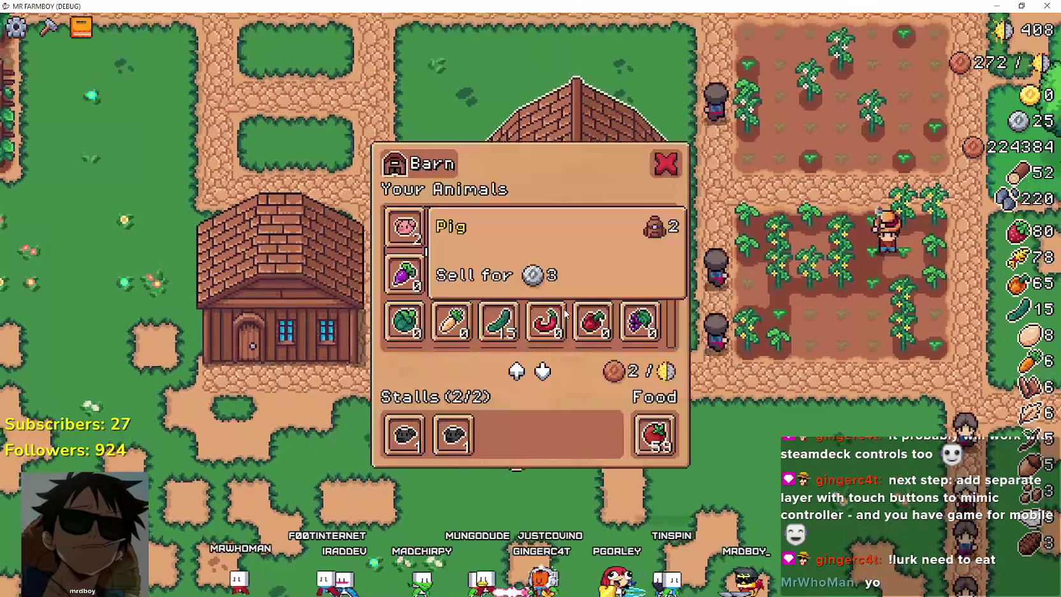
key("Down")
key("Down")
key("Down")
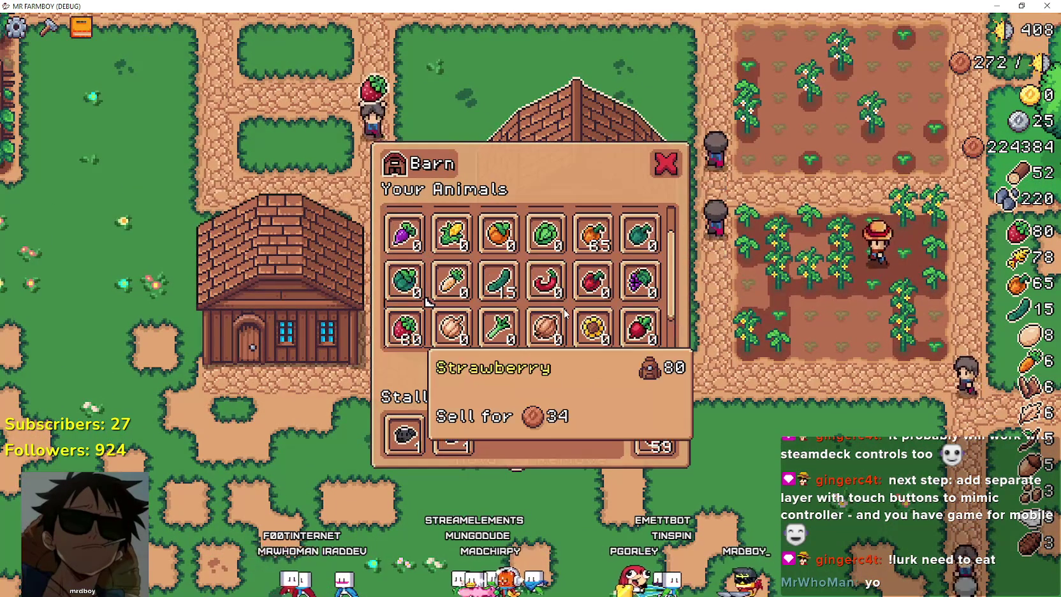
key("Up")
key("Up")
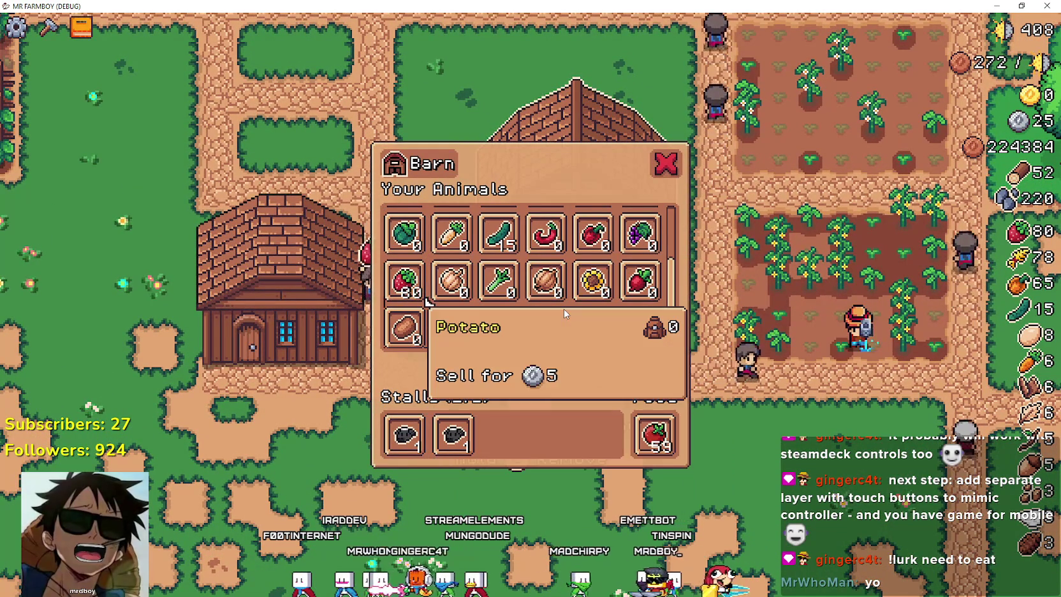
key("Right")
key("Right")
key("Right")
key("Right")
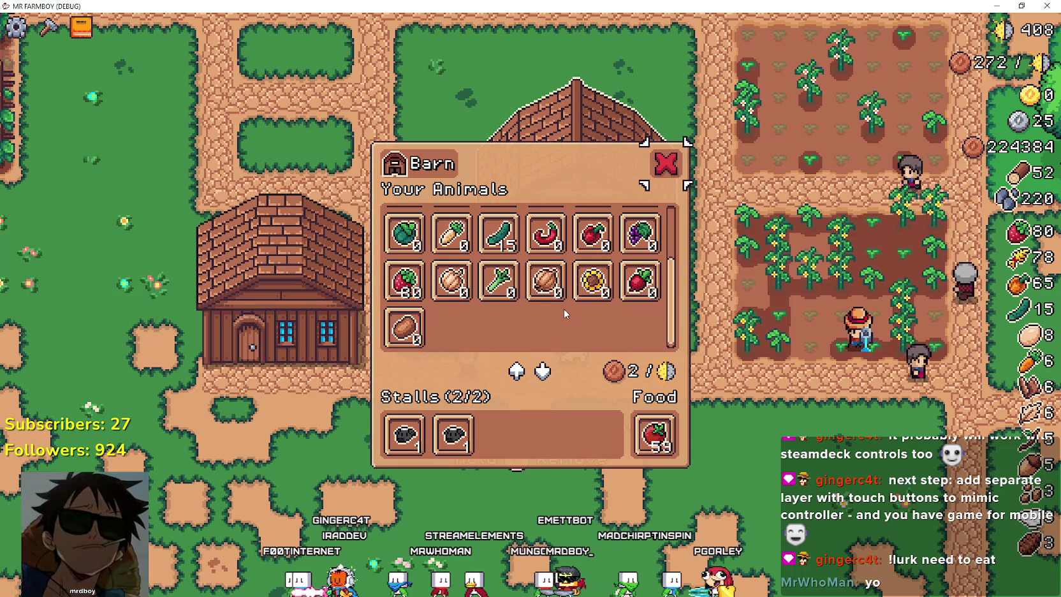
key("Down")
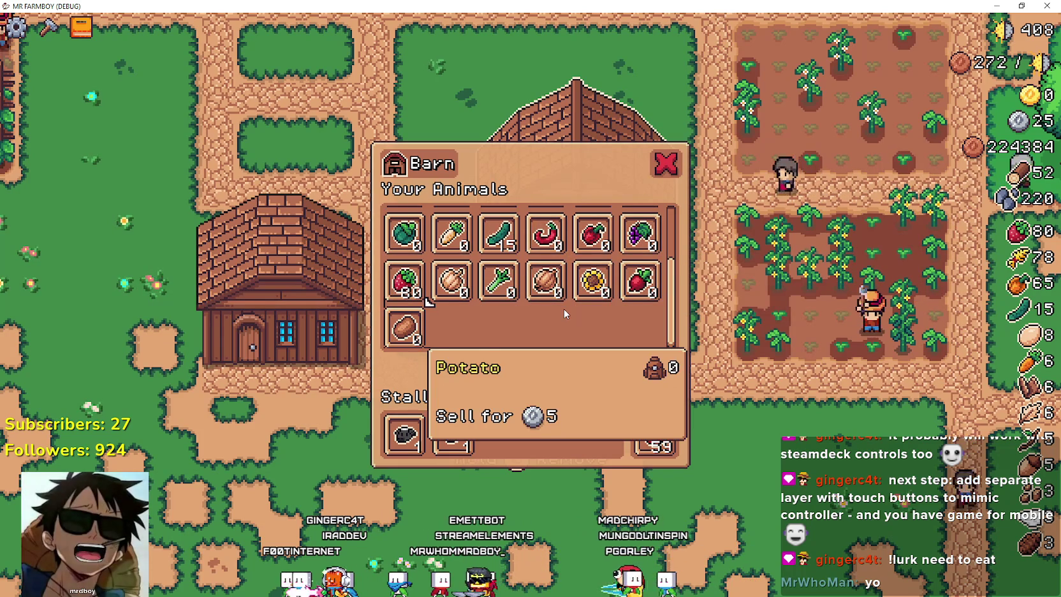
key("Up")
key("Right")
key("Right")
key("Right")
key("Right")
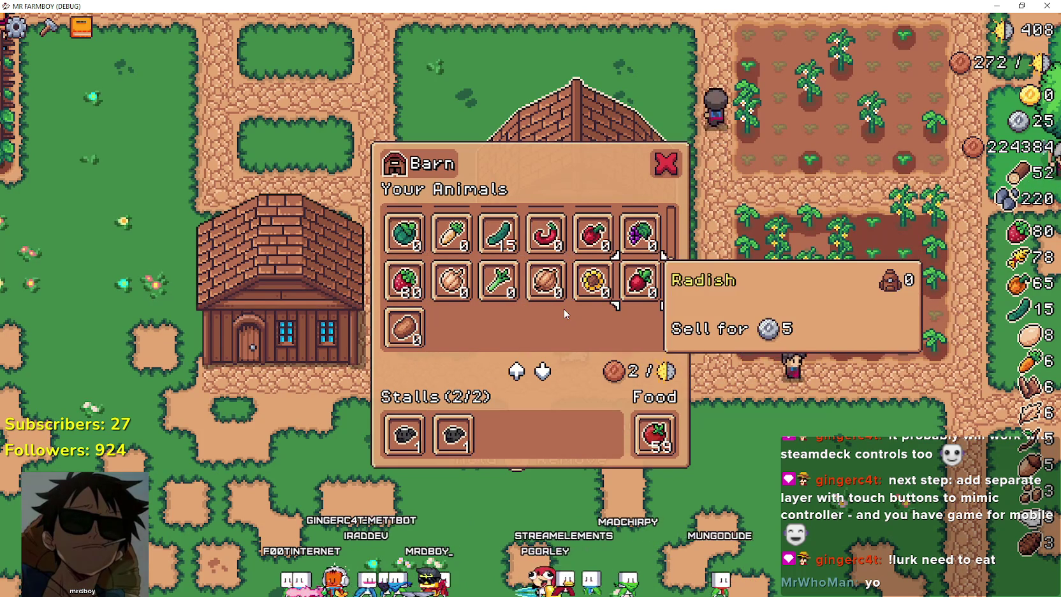
key("Down")
key("Down")
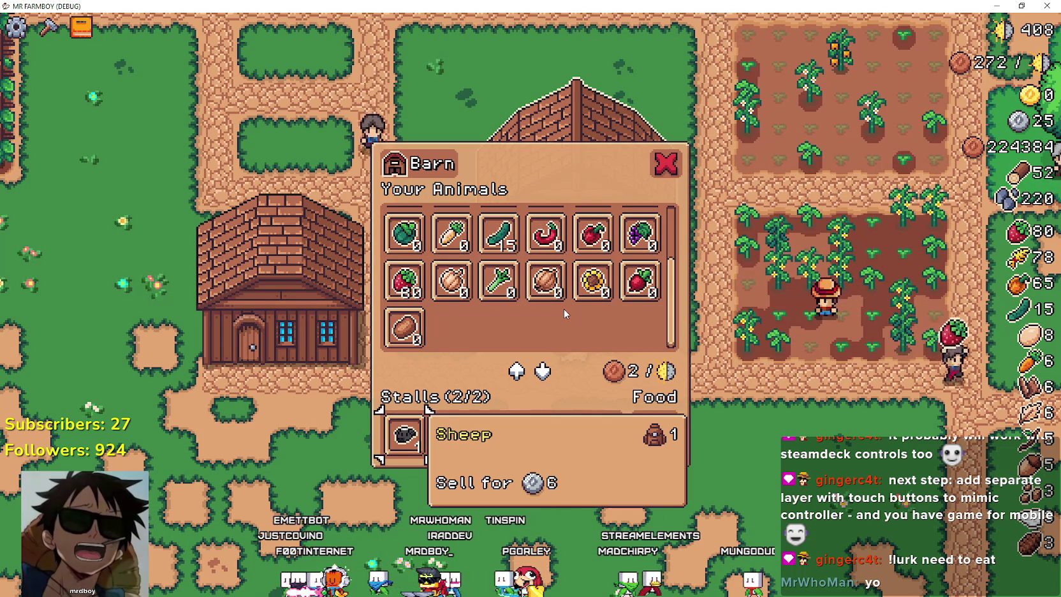
key("alt+Tab")
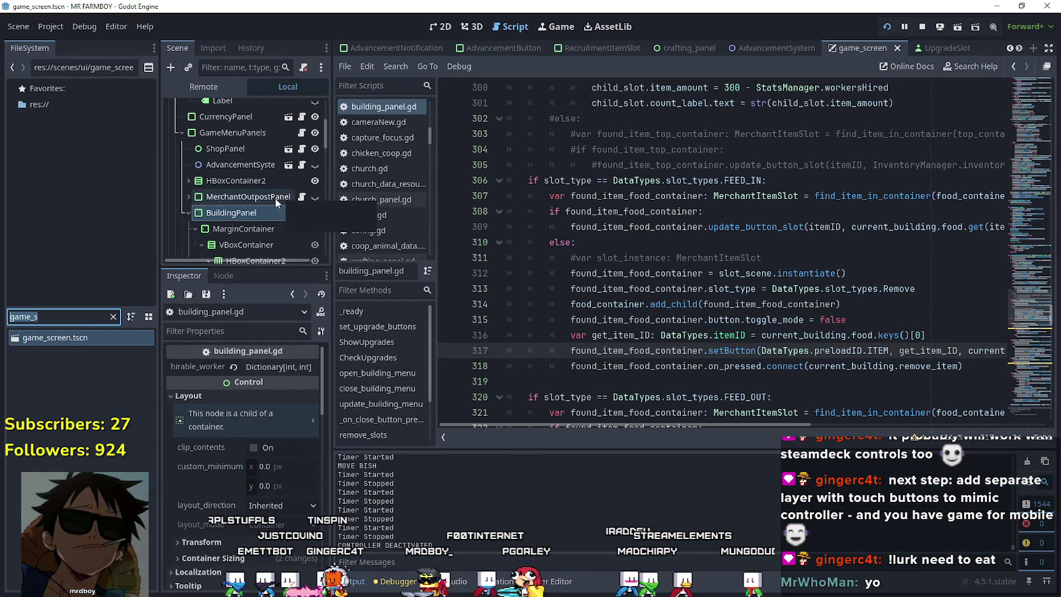
- In the 2D view's Scene tree, move the food VBoxContainer inside VBoxContainer2
scroll(271, 203, "down", 6)
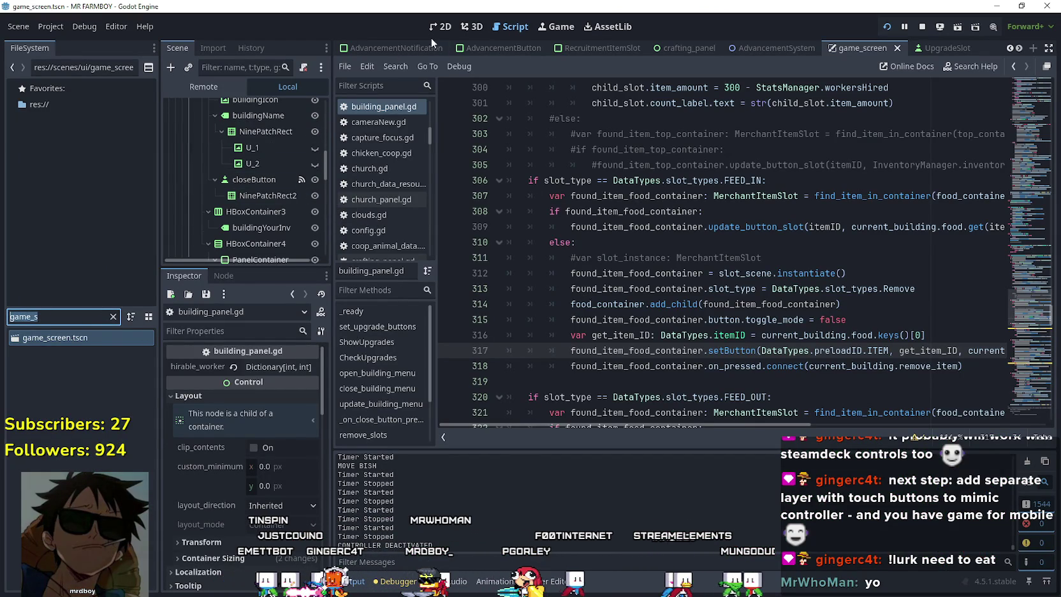
left_click(447, 26)
scroll(285, 241, "down", 5)
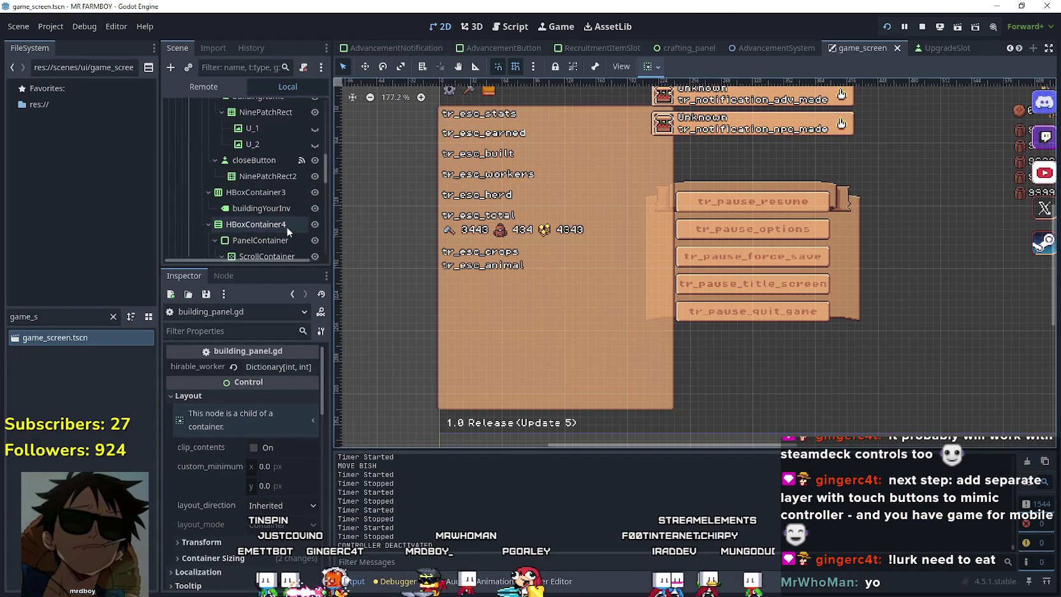
scroll(283, 236, "down", 5)
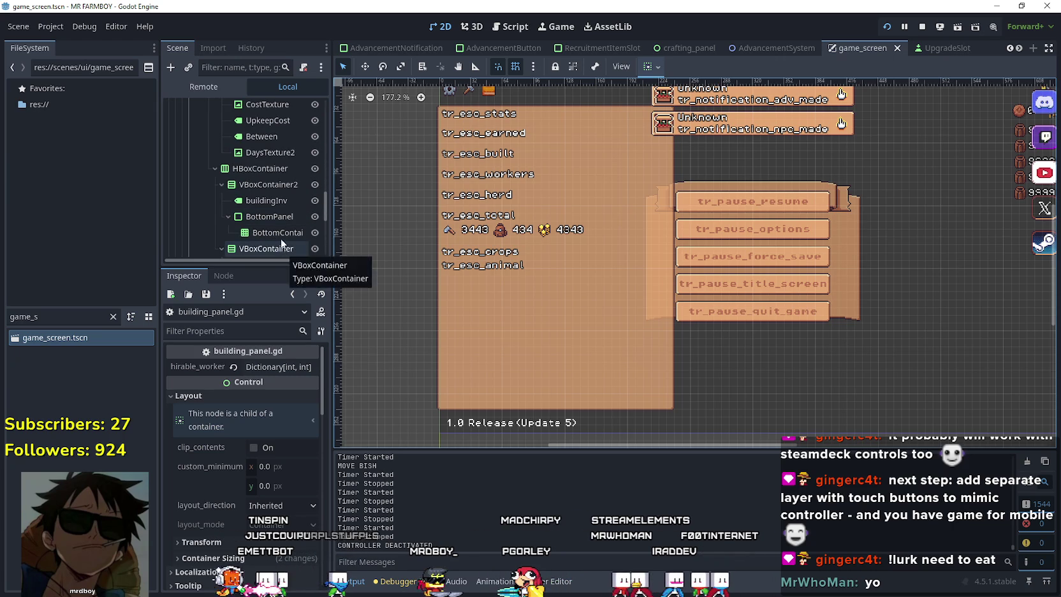
scroll(287, 255, "down", 2)
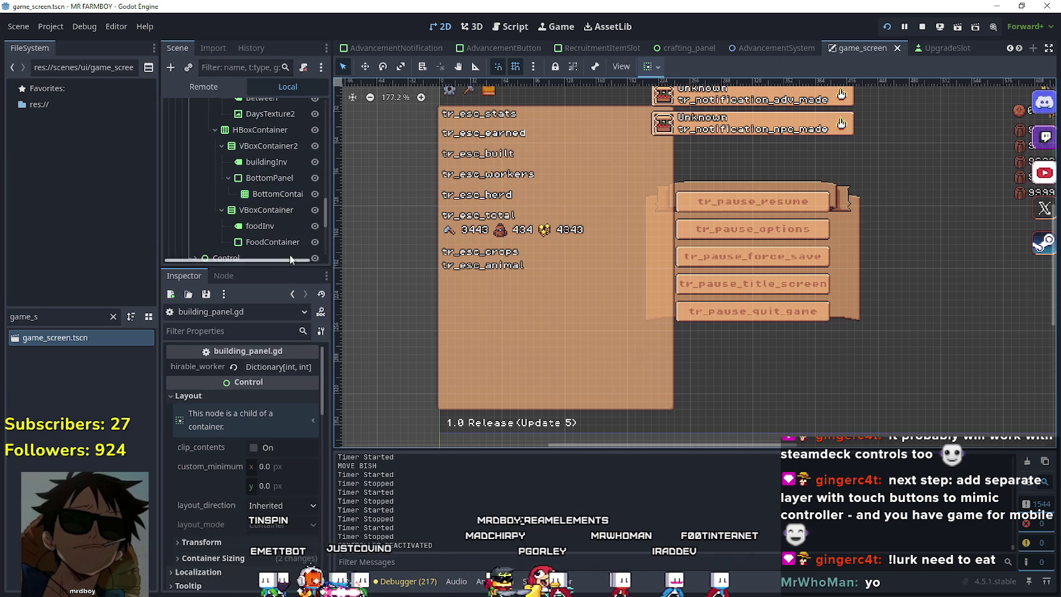
left_click(263, 209)
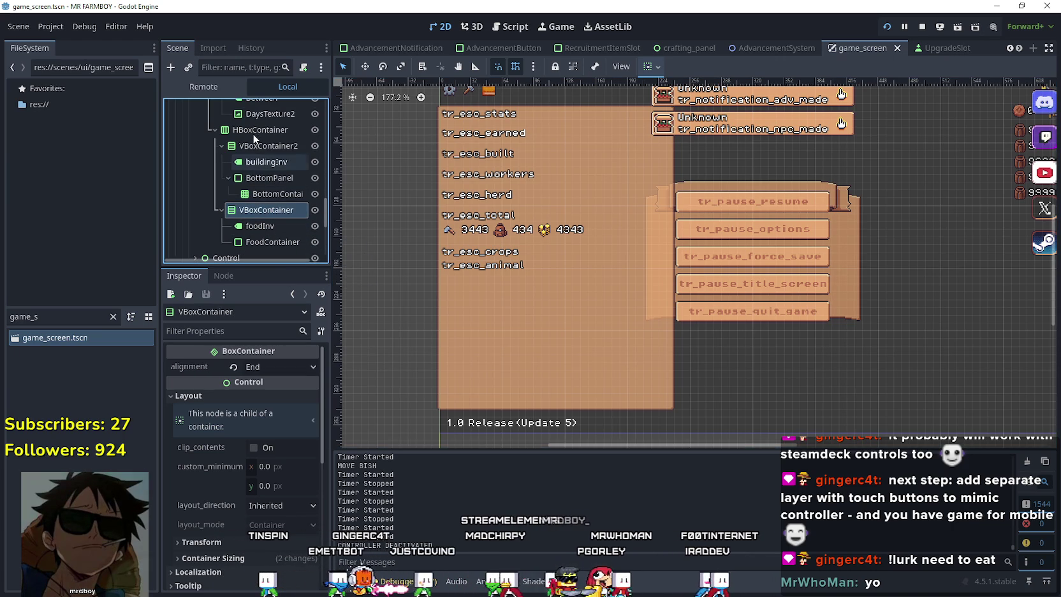
left_click(222, 146)
left_click(220, 162)
left_click_drag(246, 147, 237, 141)
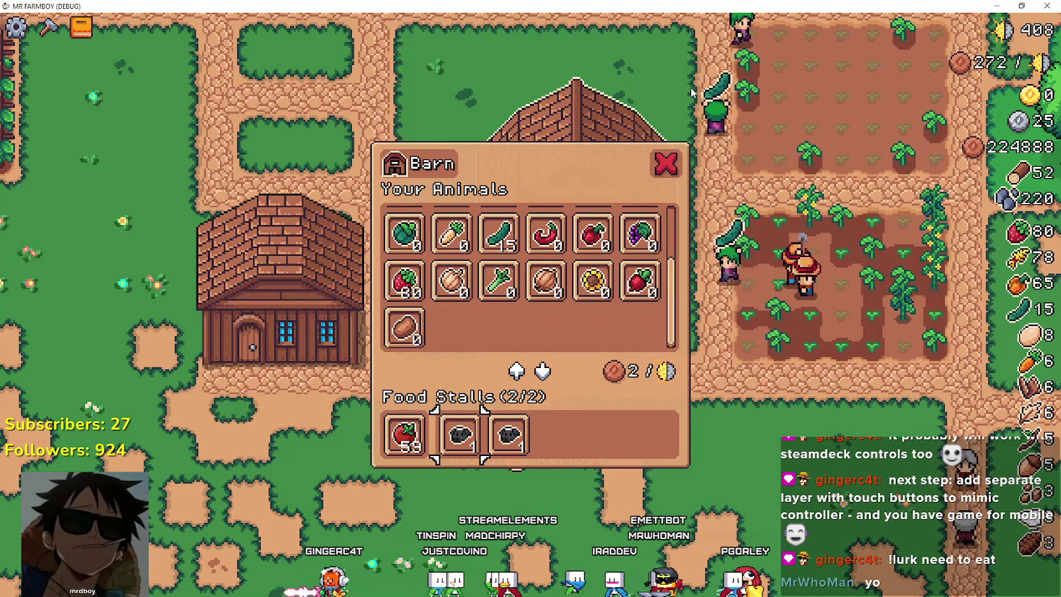
- Cycle focus from the Onion item into the Food Stalls row, past the Tomato and Sheep stalls
key("Up")
key("Down")
key("Down")
key("Right")
key("Up")
key("Down")
key("Down")
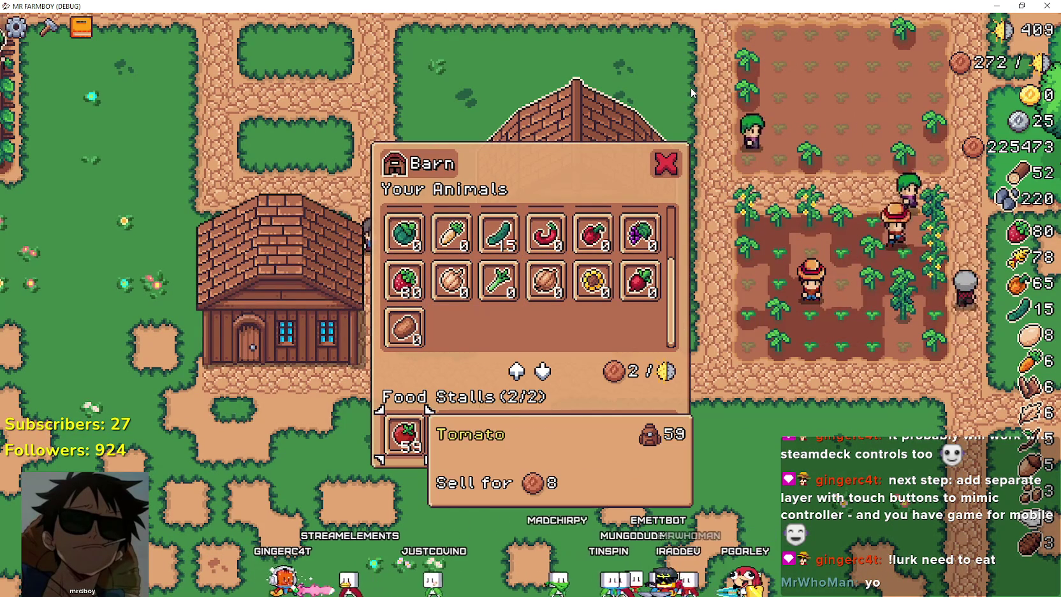
key("Right")
key("Right")
key("Left")
key("Left")
key("Right")
key("Right")
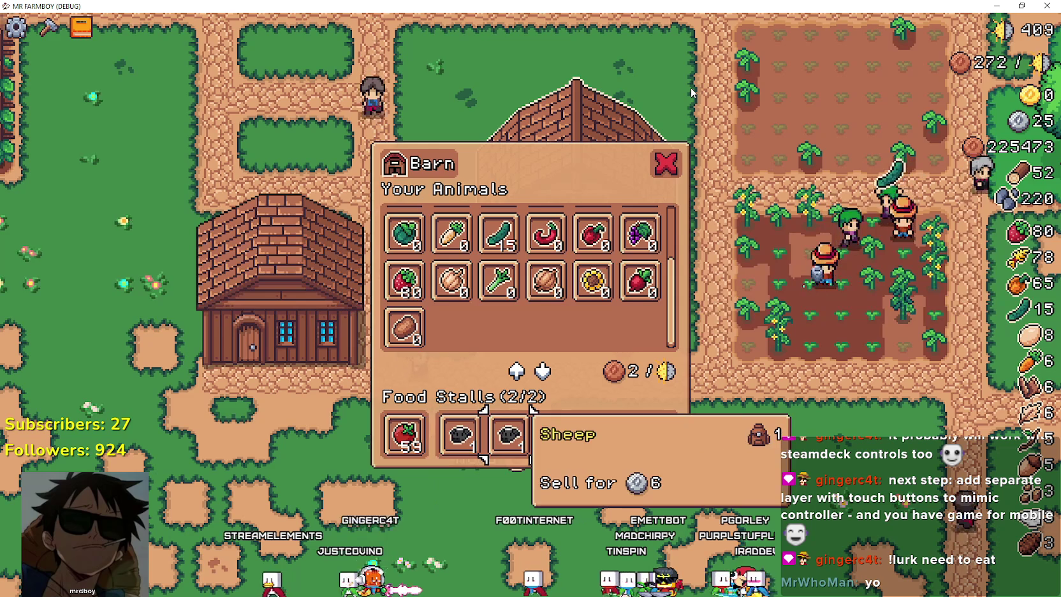
key("Left")
key("Left")
- Move focus through the grid (Grapes, Carrot), Tomato stall and Potato, then close the Barn menu
key("Up")
key("Up")
key("Up")
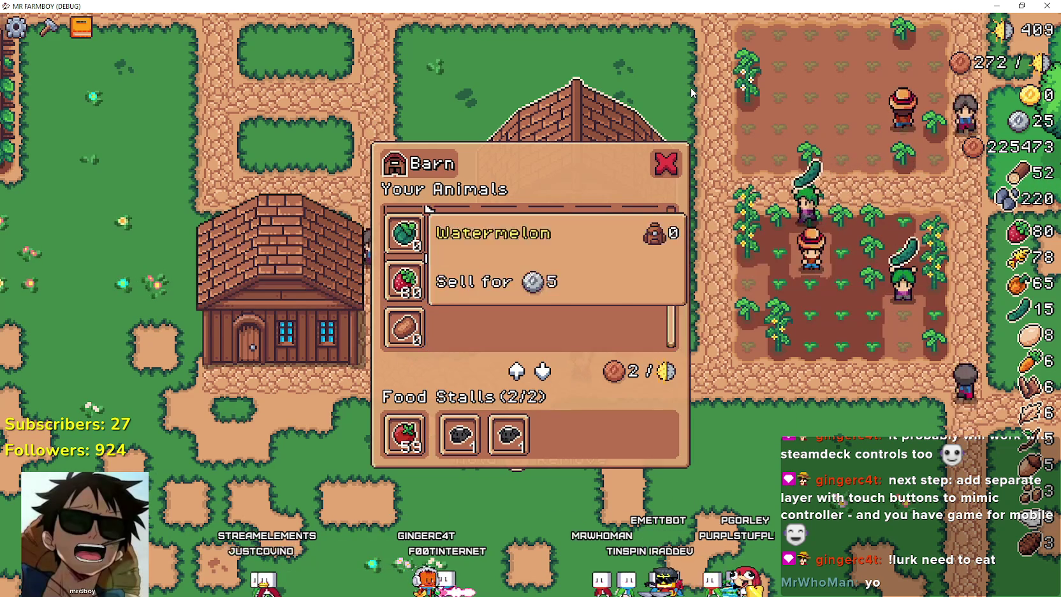
key("Up")
key("Right")
key("Right")
key("Right")
key("Down")
key("Down")
key("Up")
key("Up")
key("Down")
key("Down")
key("Down")
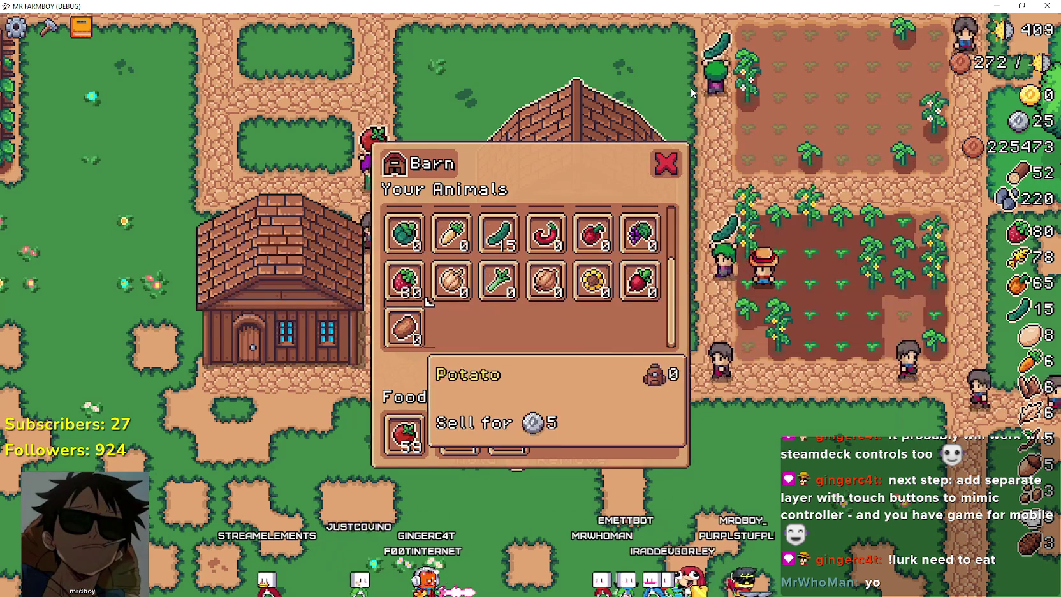
key("Right")
key("Left")
key("Right")
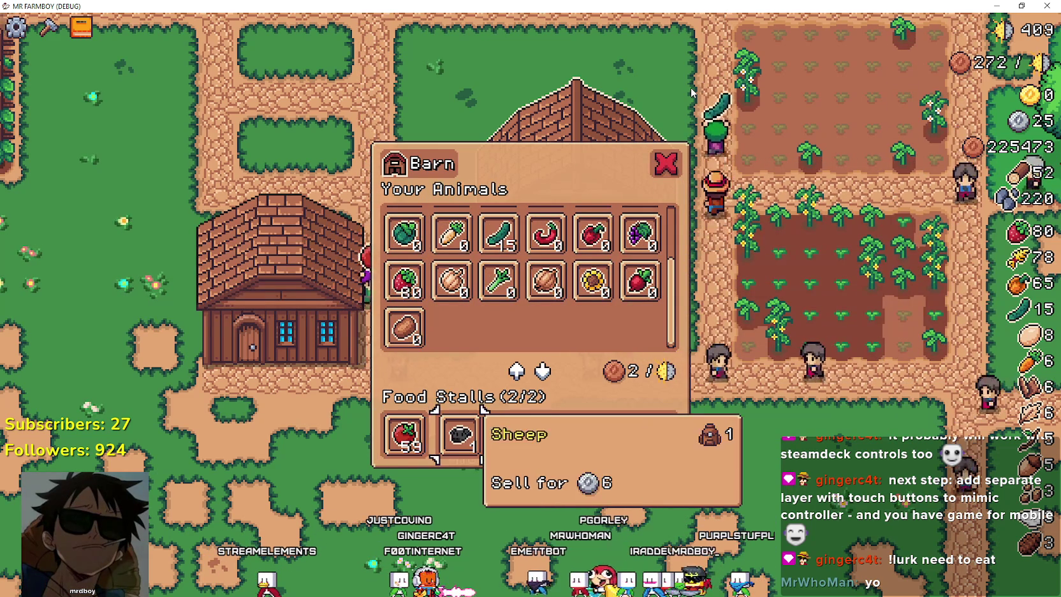
key("Right")
key("Up")
key("Down")
key("Down")
key("Right")
key("Up")
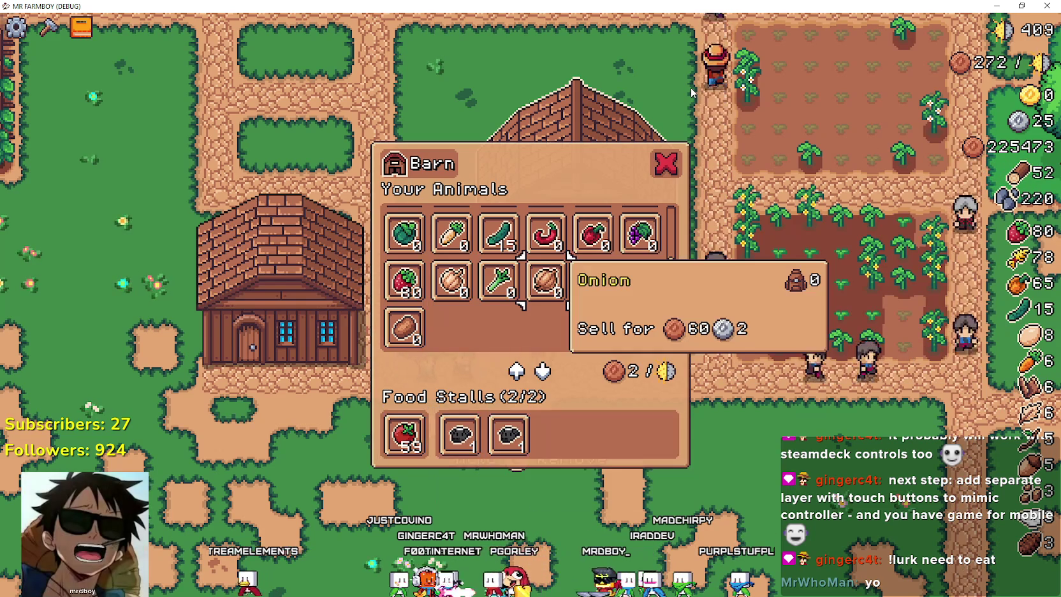
key("Escape")
- Reopen the Barn menu and check focus on Potato, Garlic, the stalls, Pig and Red Pepper, then return to the editor
key("Up")
key("e")
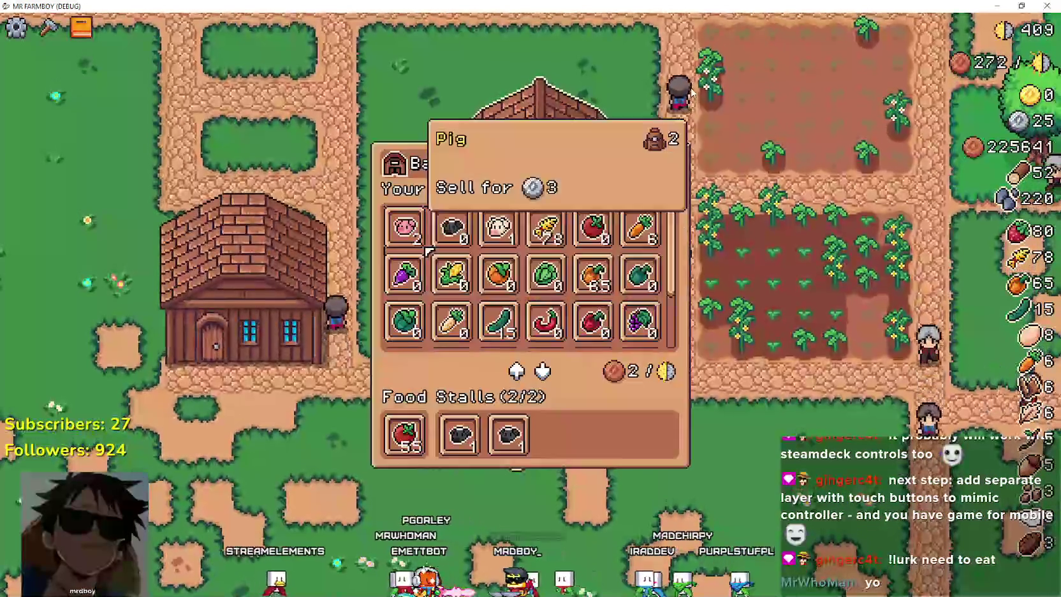
key("Down")
key("Down")
key("Down")
key("Up")
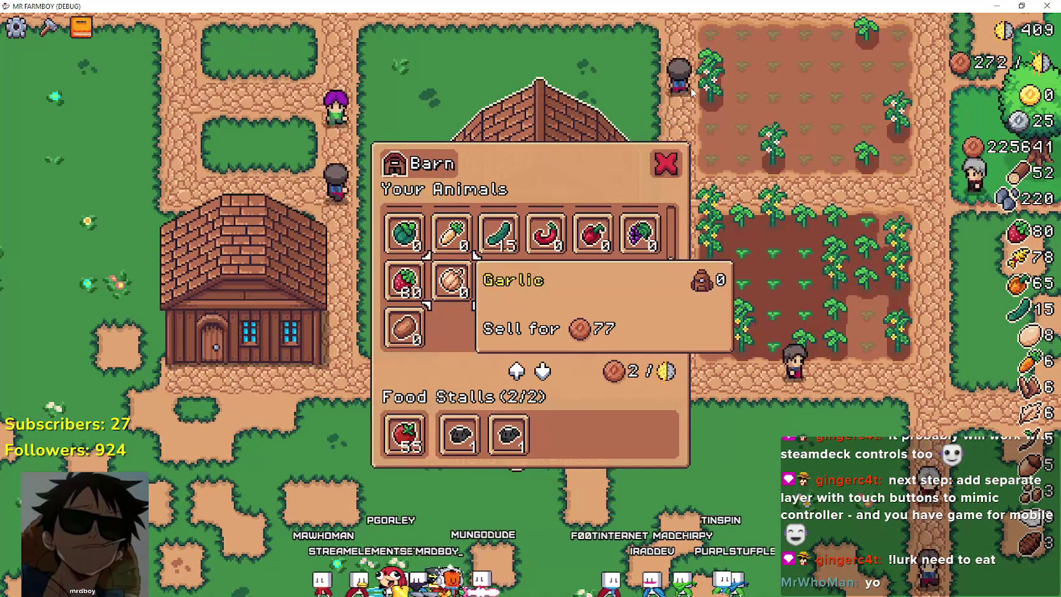
key("Down")
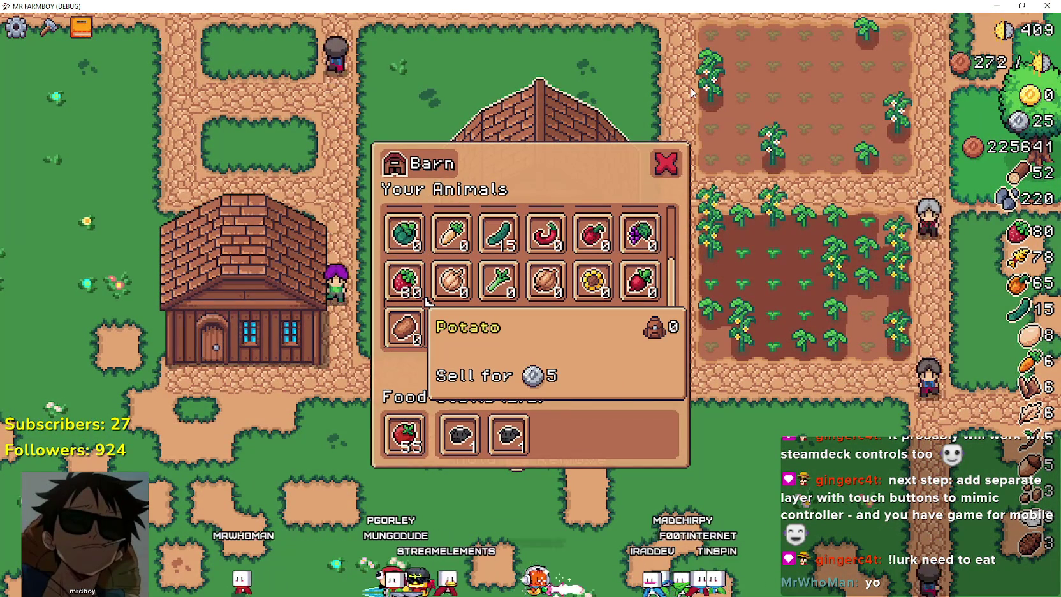
key("Down")
key("Right")
key("Right")
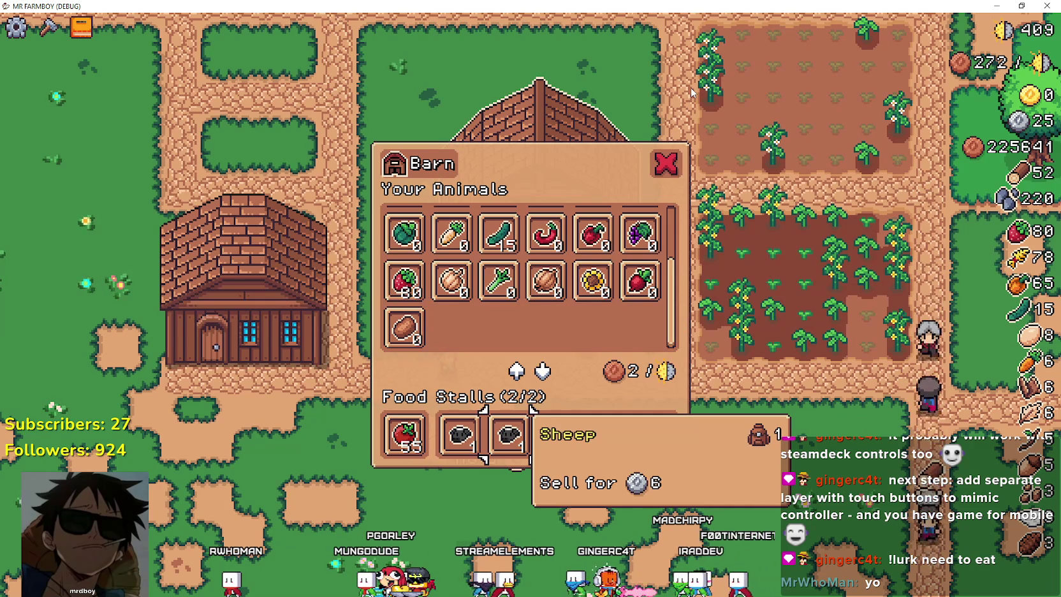
key("Up")
key("Up")
key("Up")
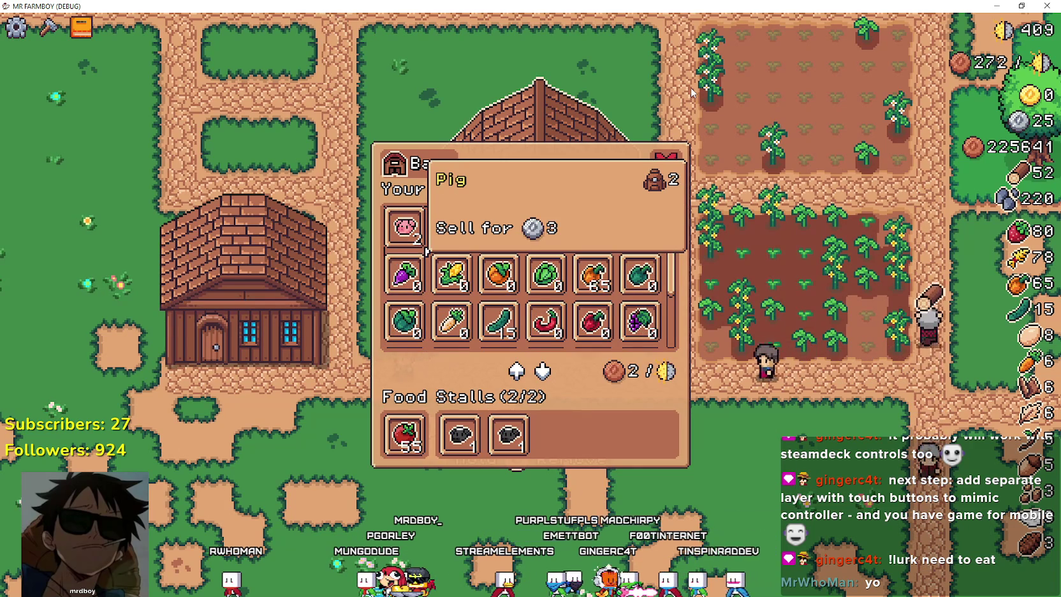
key("Up")
key("Down")
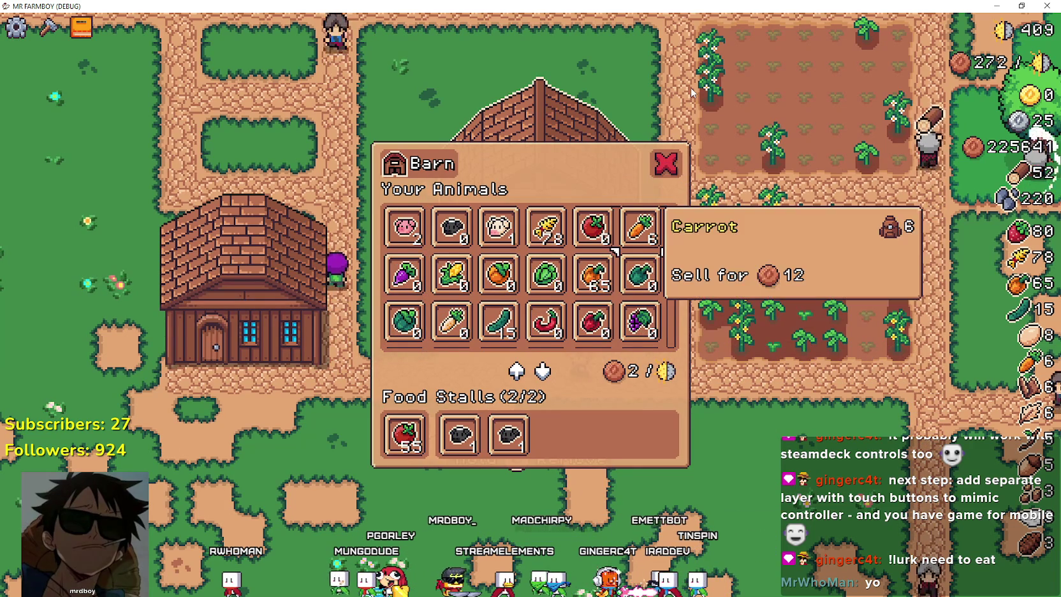
key("Down")
key("Down")
key("Left")
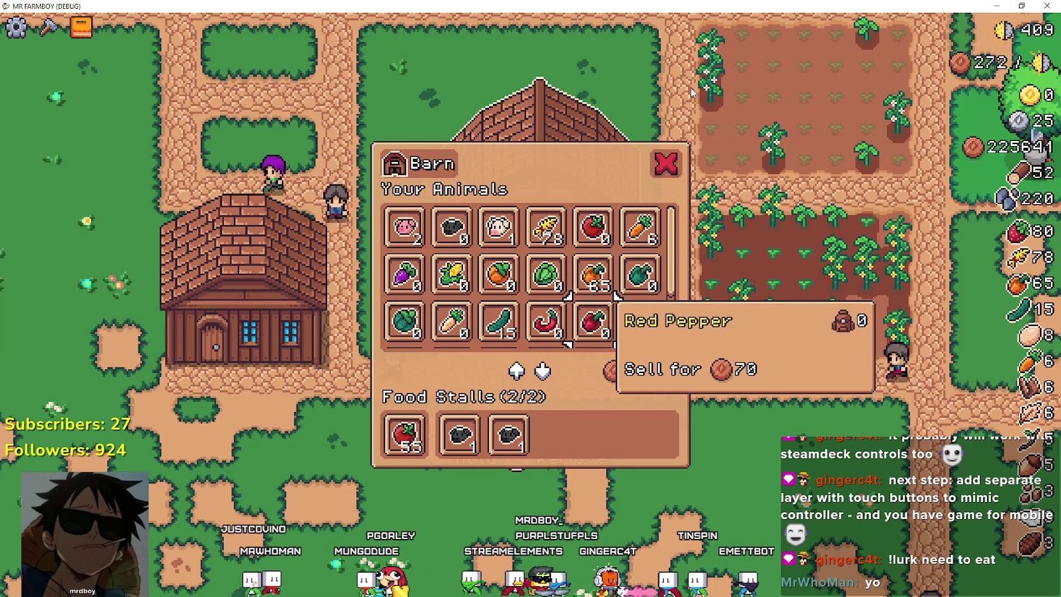
key("alt+Tab")
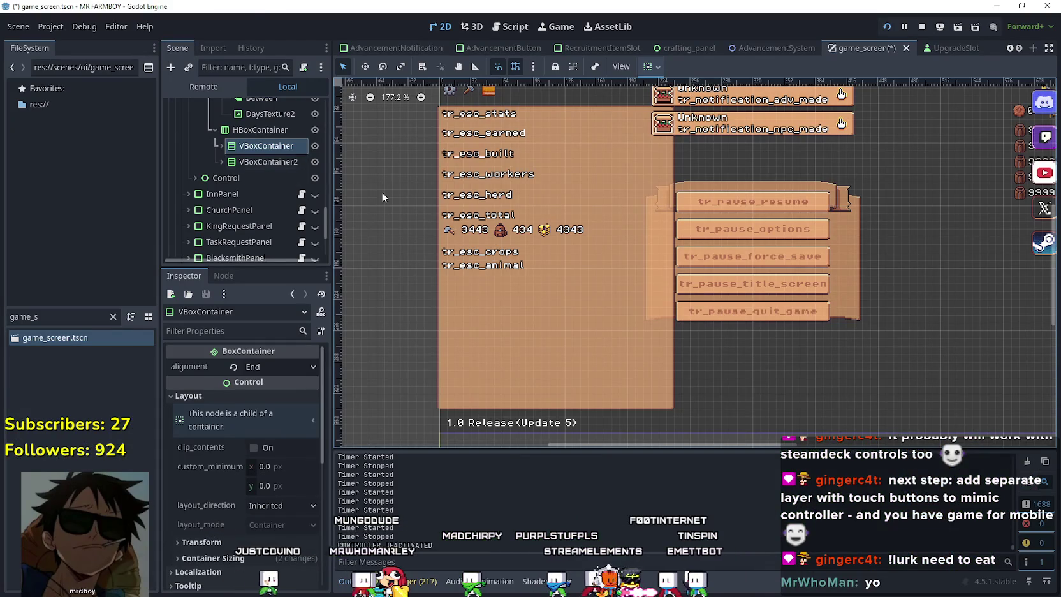
- Set the buildingInv label's horizontal alignment to Right in the Inspector
left_click(272, 130)
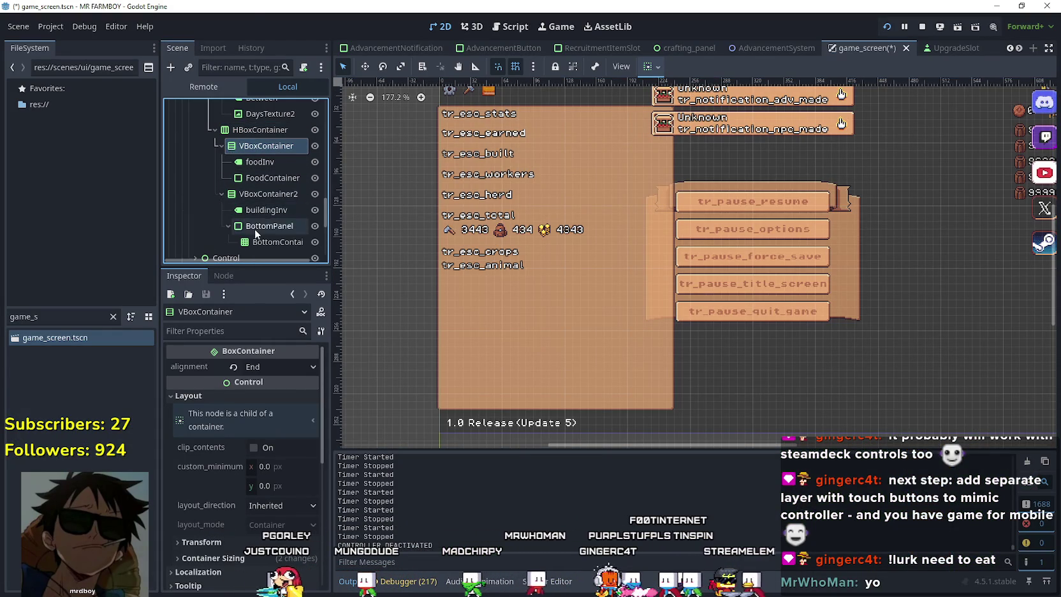
scroll(272, 247, "down", 3)
left_click(270, 158)
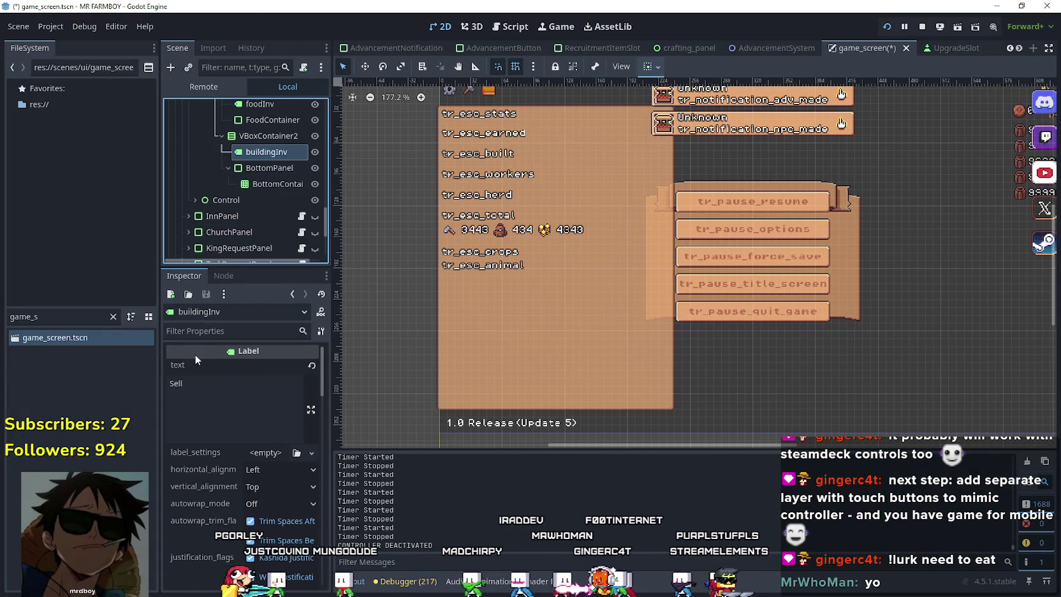
scroll(241, 438, "down", 1)
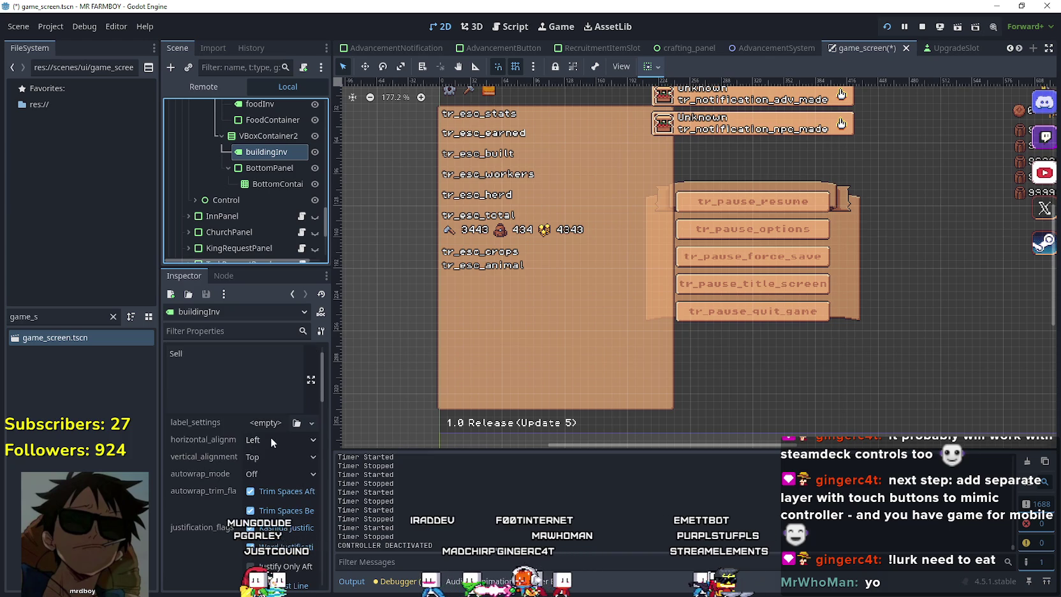
left_click(281, 439)
left_click(279, 489)
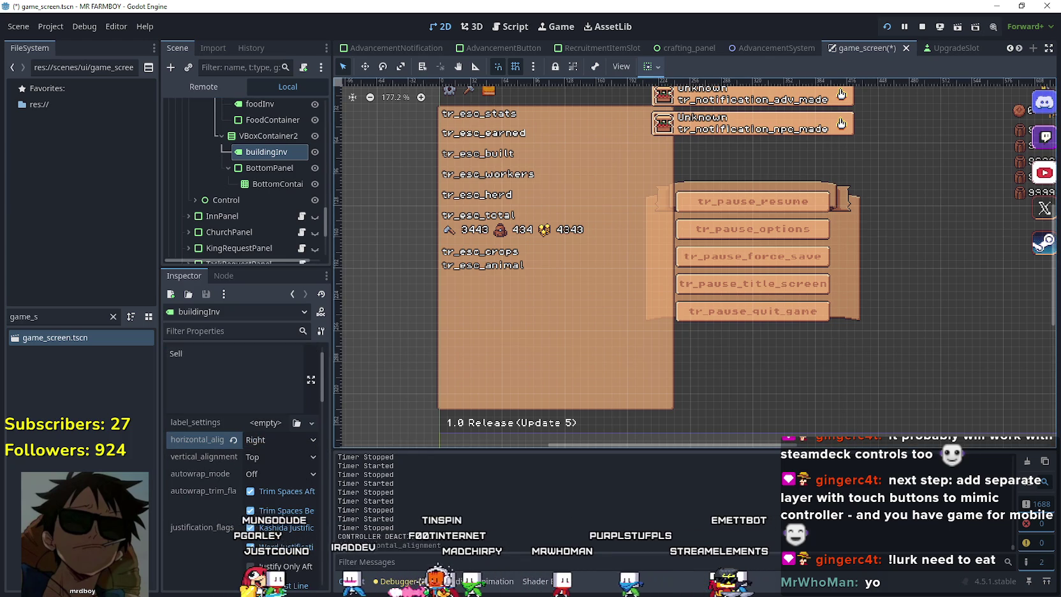
- Test-run the game, then align the label's horizontal sizing to the right from the toolbar
key("F5")
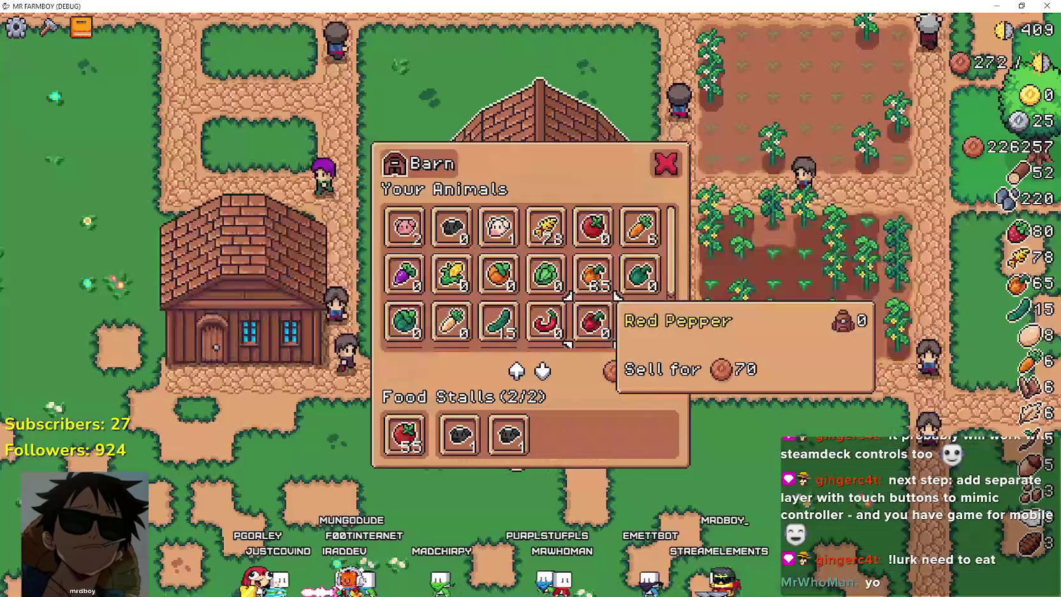
key("F8")
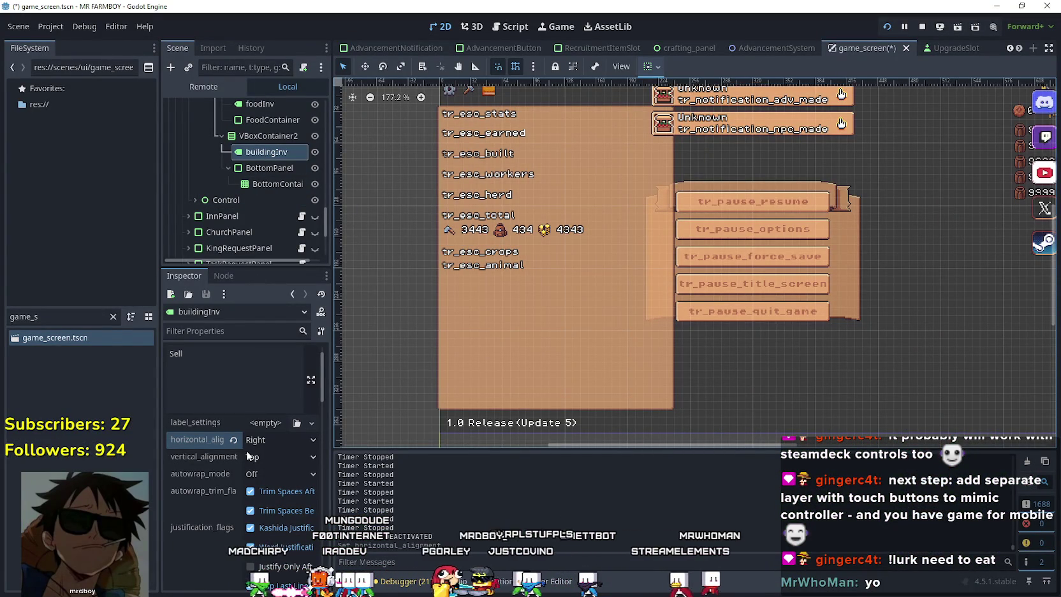
left_click(659, 68)
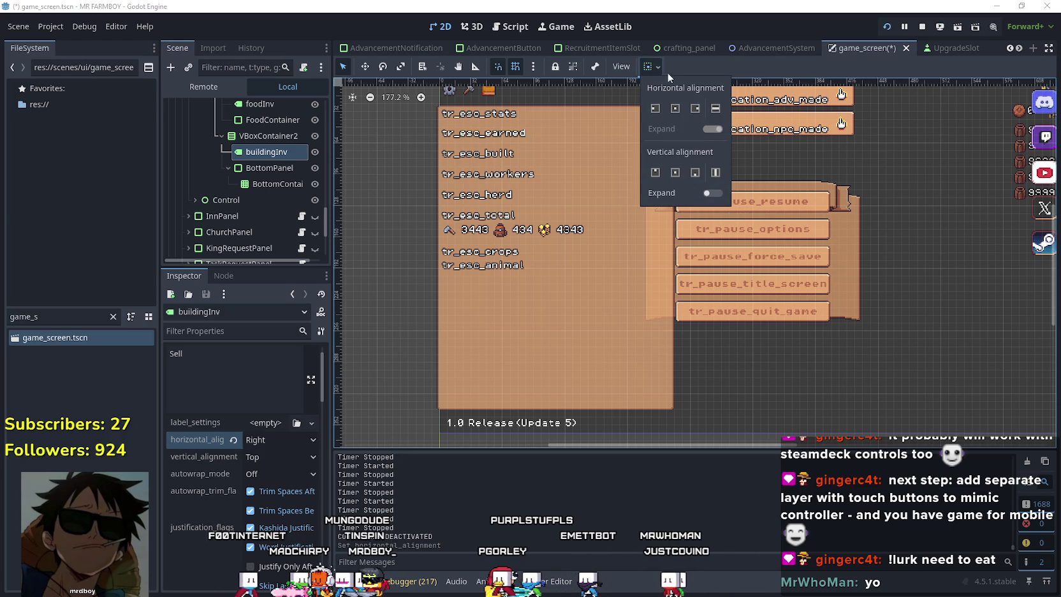
left_click(695, 109)
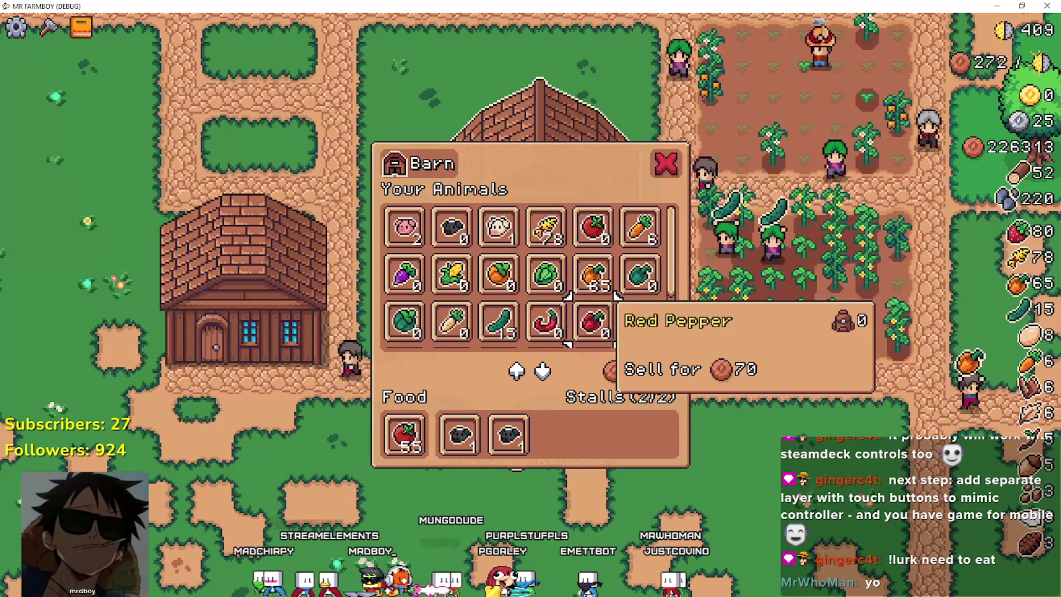
- Open and close the Barn menu, walk to the Warehouse and check its menu, then recheck the Barn
key("Escape")
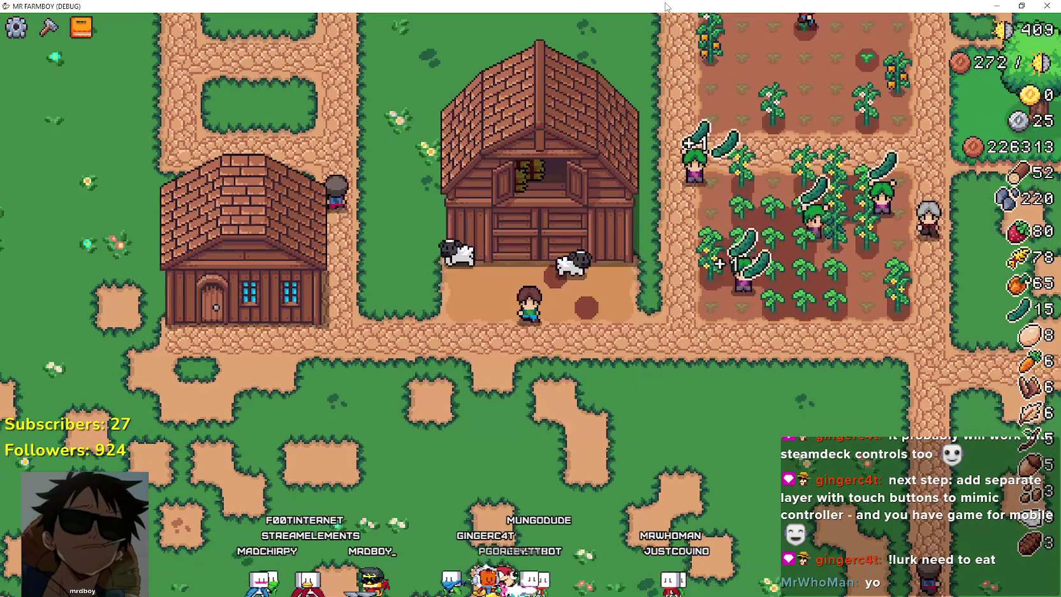
key("e")
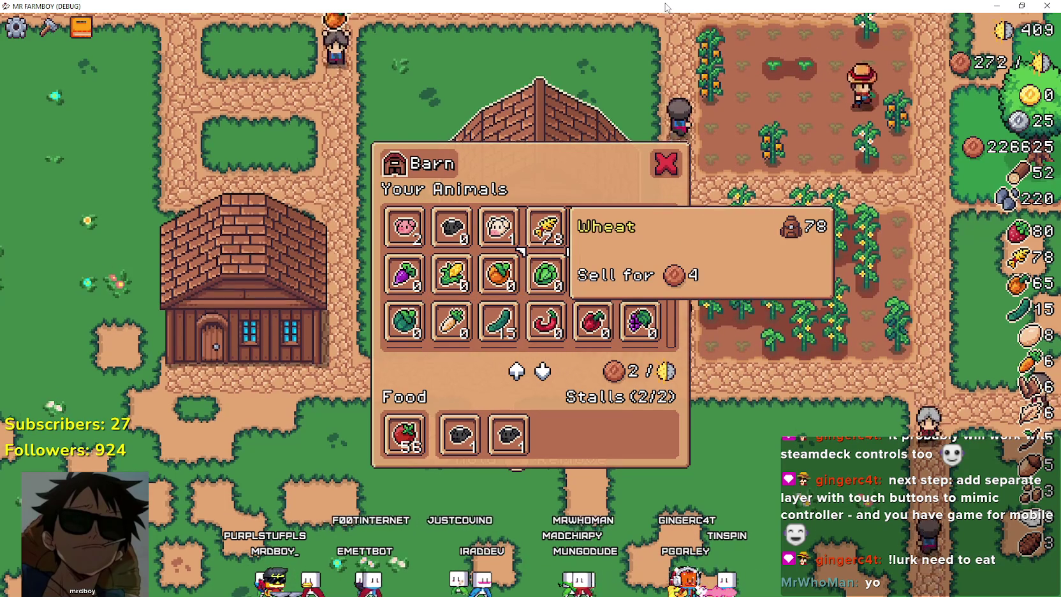
key("e")
key("a")
key("e")
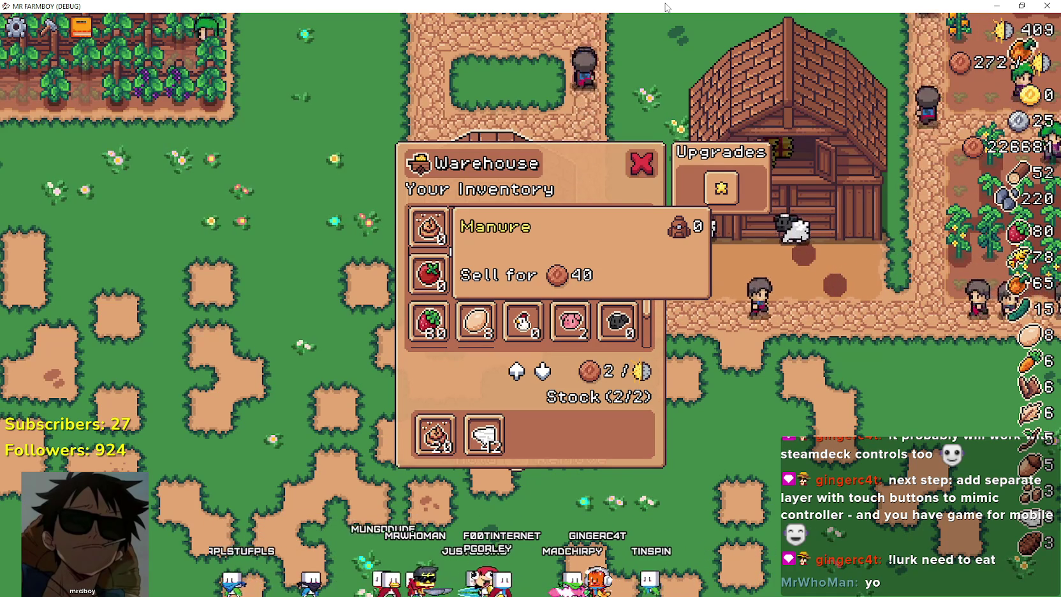
key("Escape")
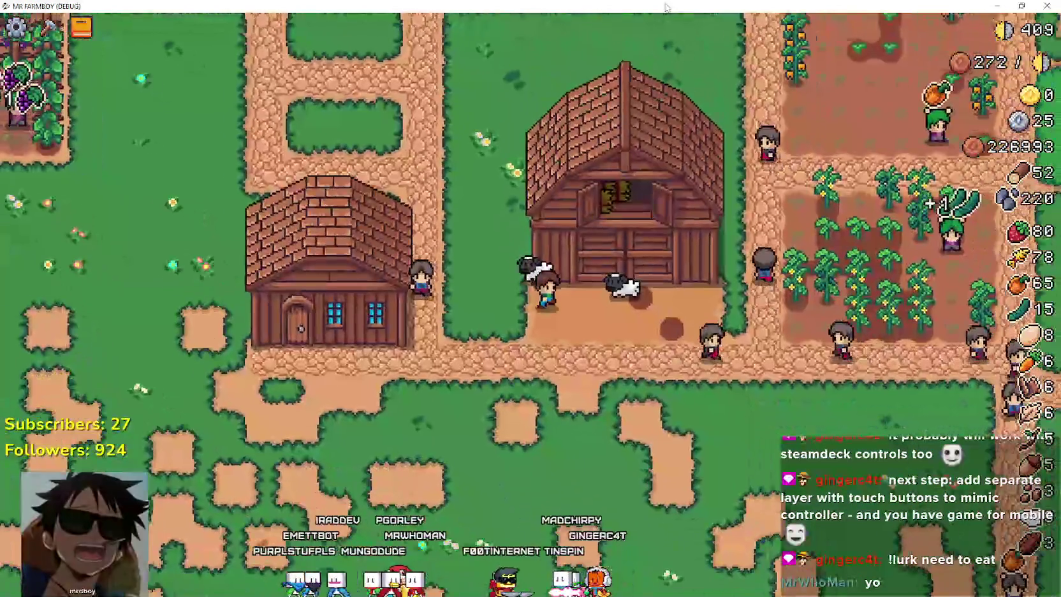
key("e")
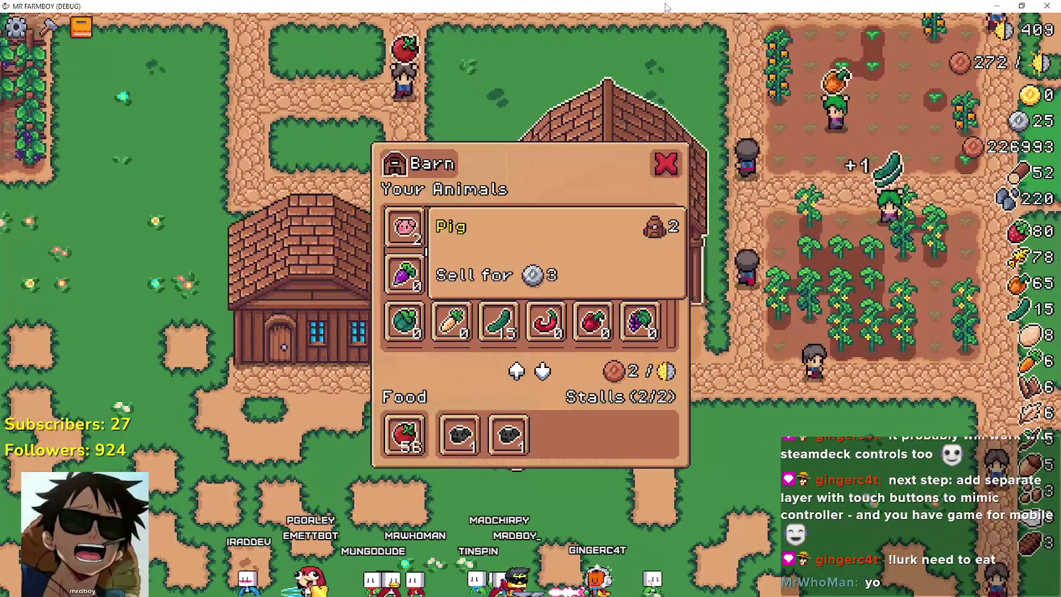
key("Escape")
key("e")
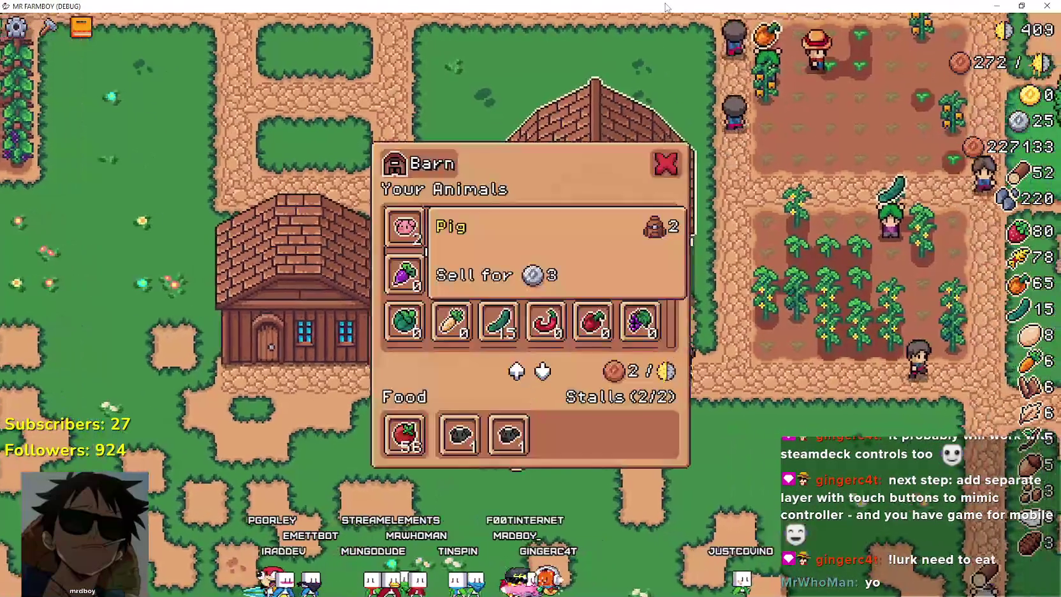
key("Escape")
- Walk north to check the Warehouse menu, then return to the barn and open and close its menu twice
key("w")
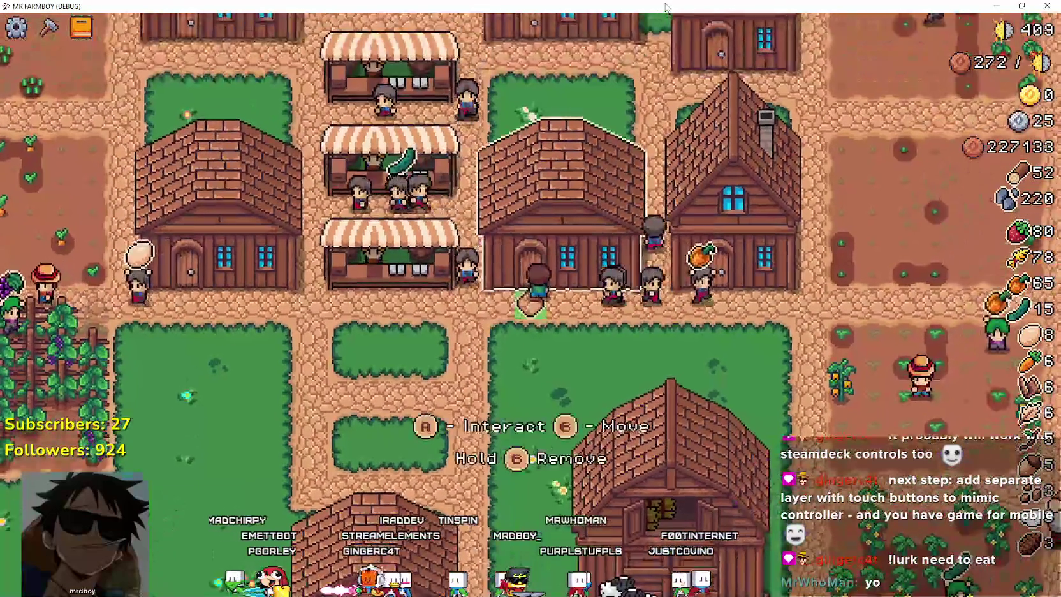
key("e")
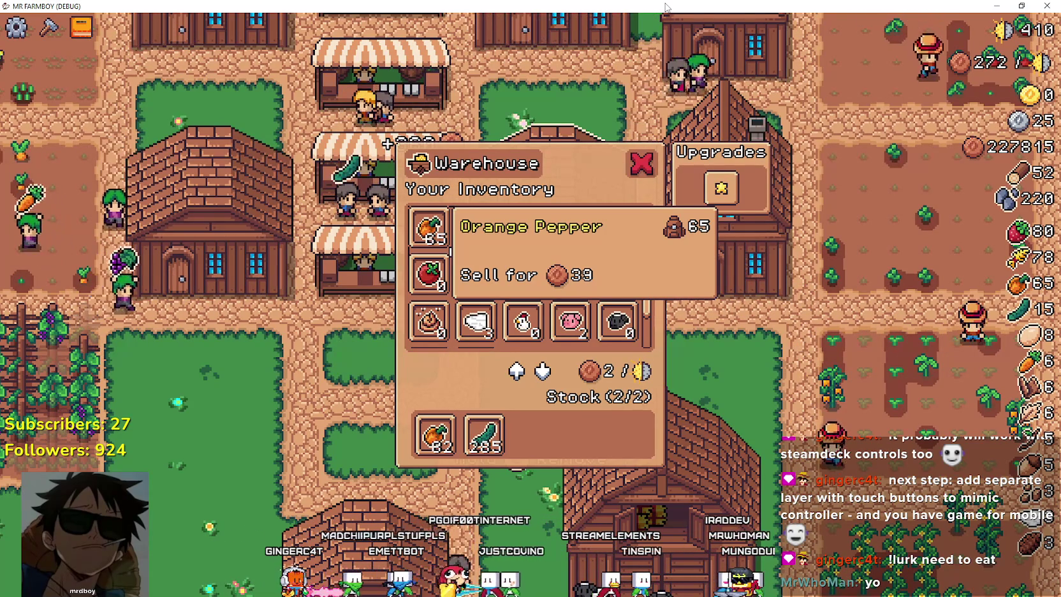
key("Escape")
key("Down")
key("Right")
key("space")
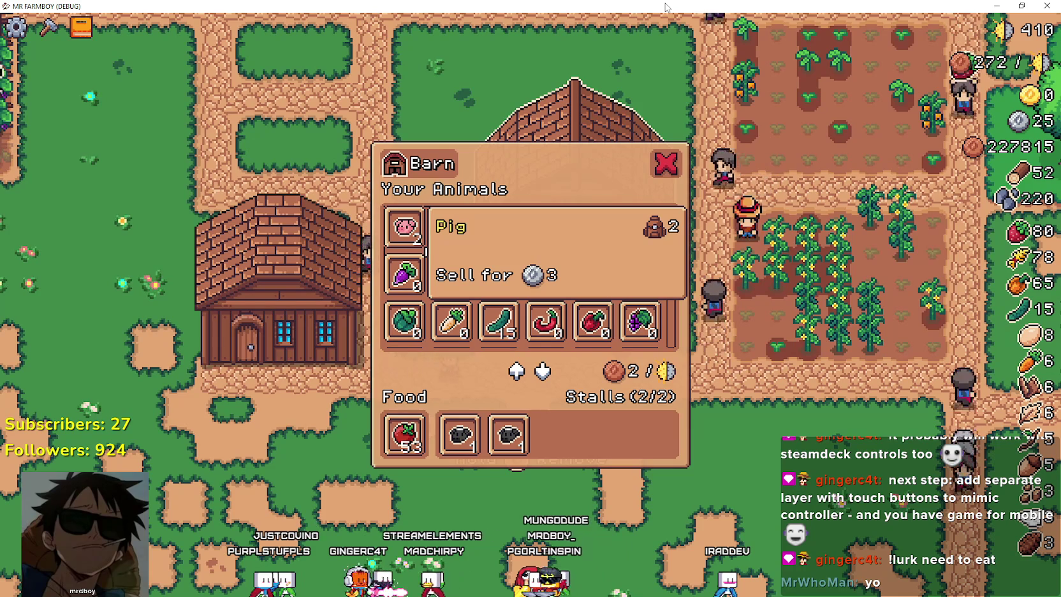
key("Escape")
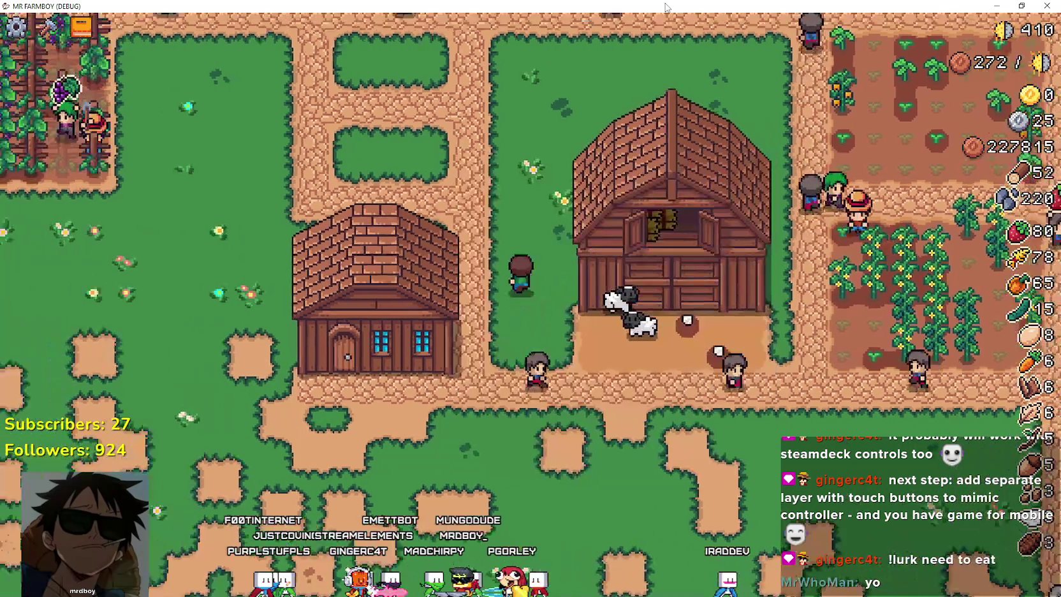
key("space")
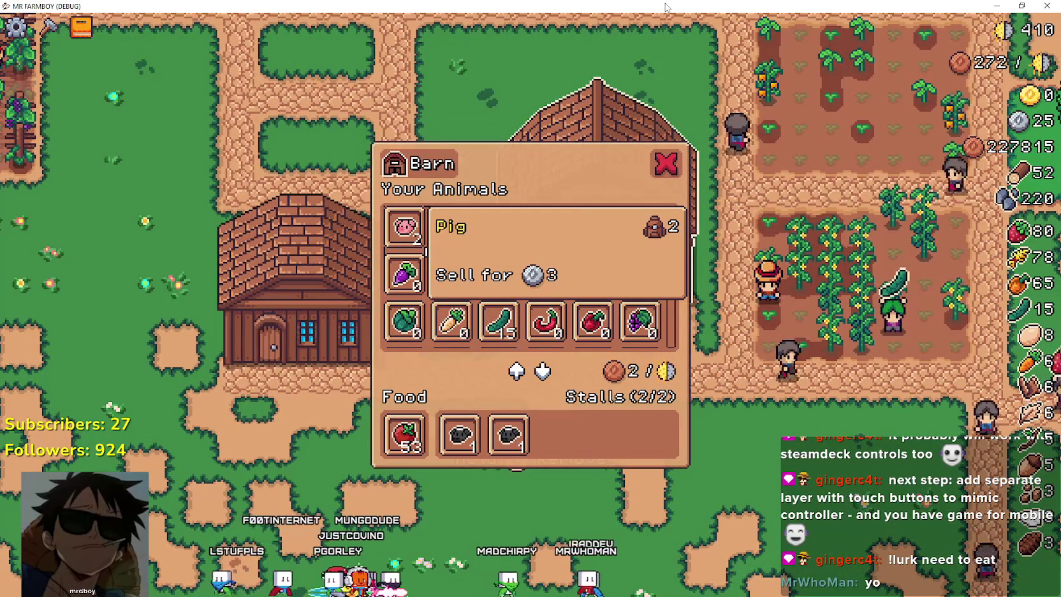
key("Escape")
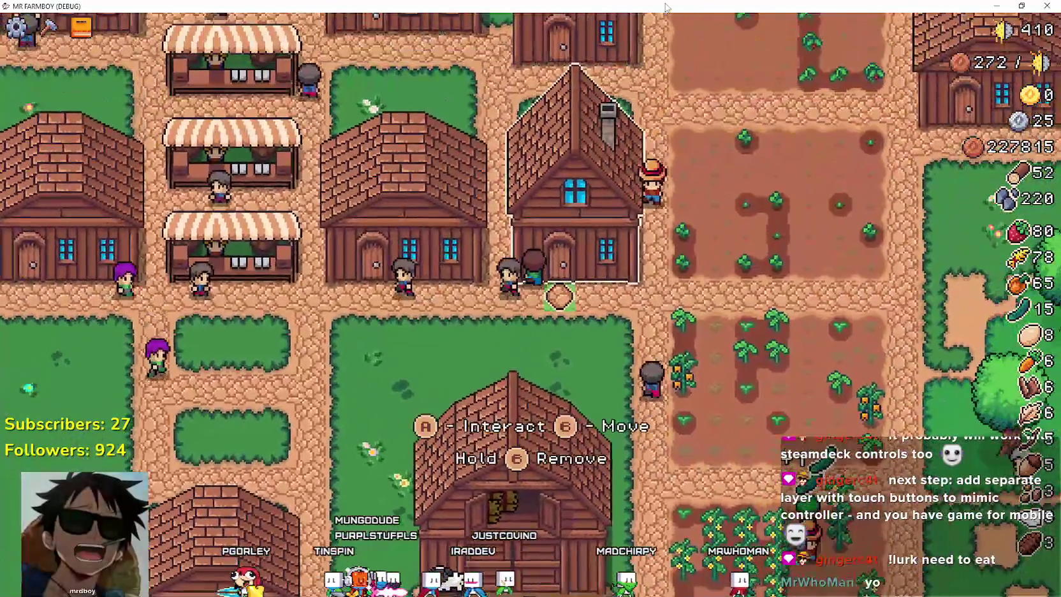
- Open the House's Hireable Workers menu, select the first bed worker, then close it
key("space")
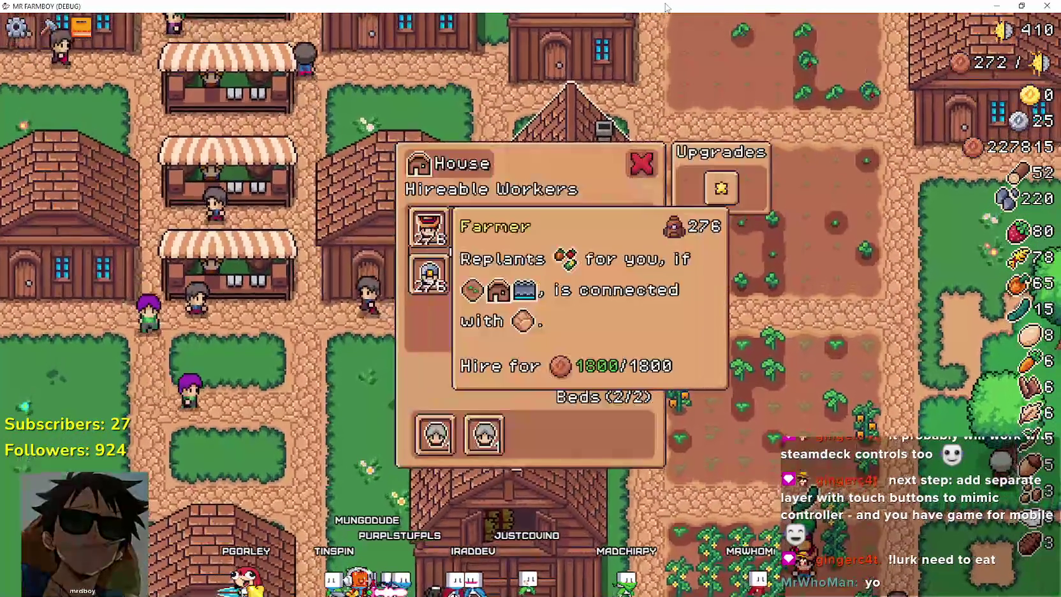
key("Right")
key("Right")
key("Down")
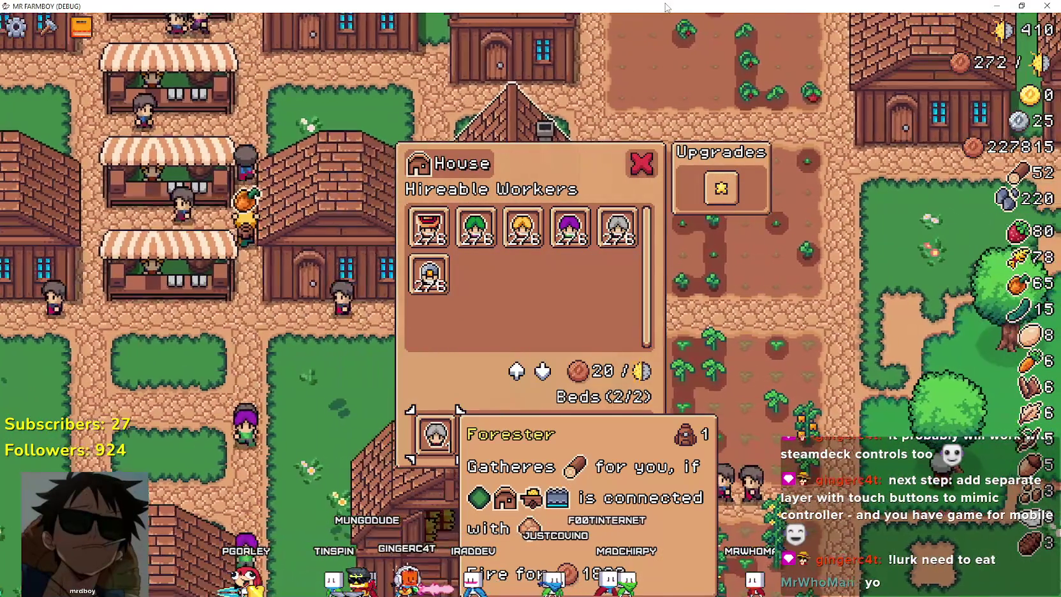
key("Escape")
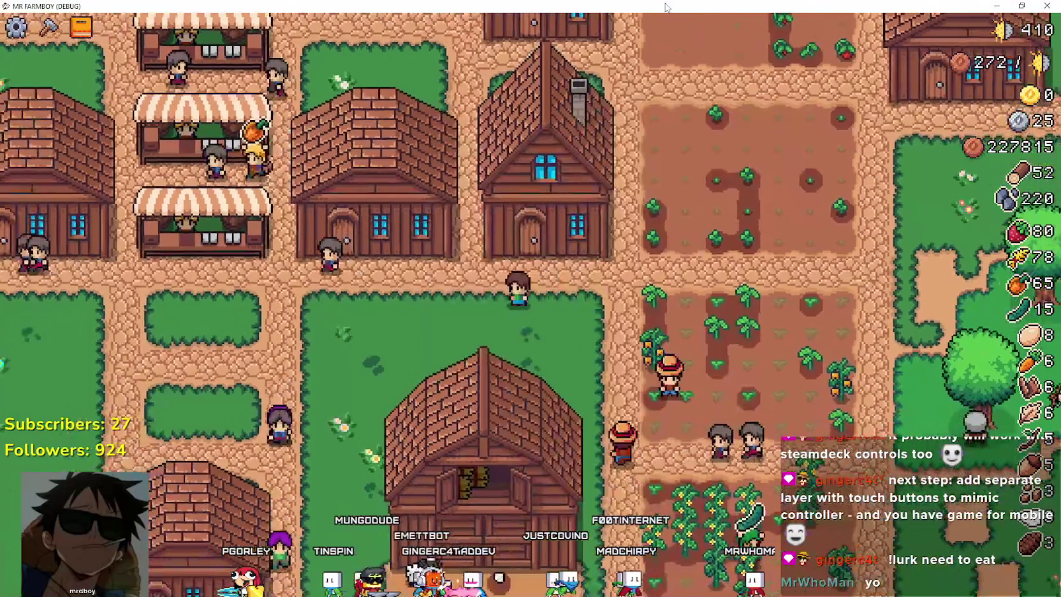
- Reopen the House menu and browse the Carrier, Miner and Forester workers and the beds
key("space")
key("space")
key("Right")
key("Right")
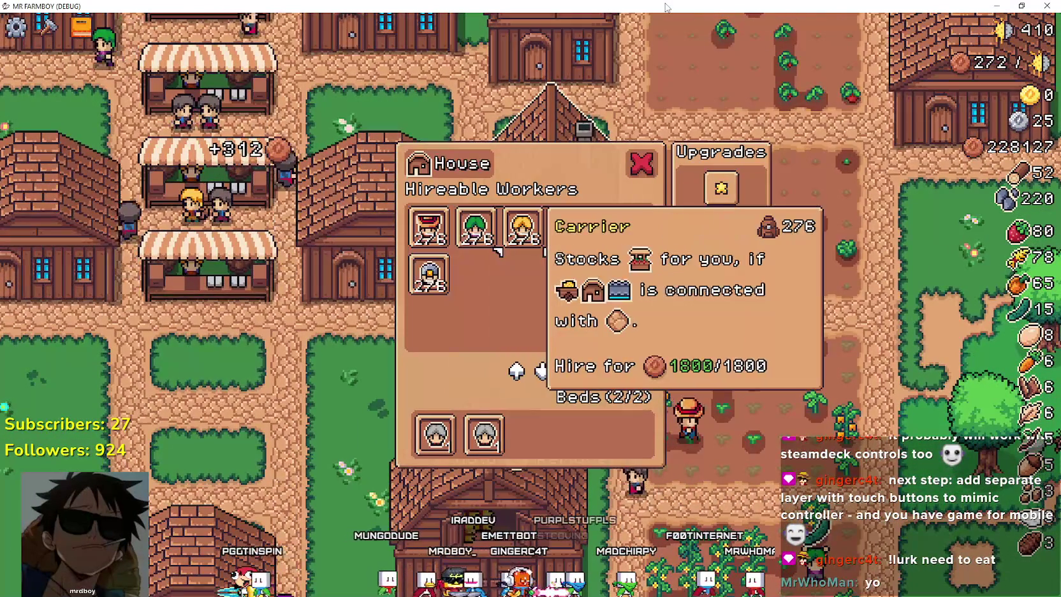
key("Right")
key("Right")
key("Up")
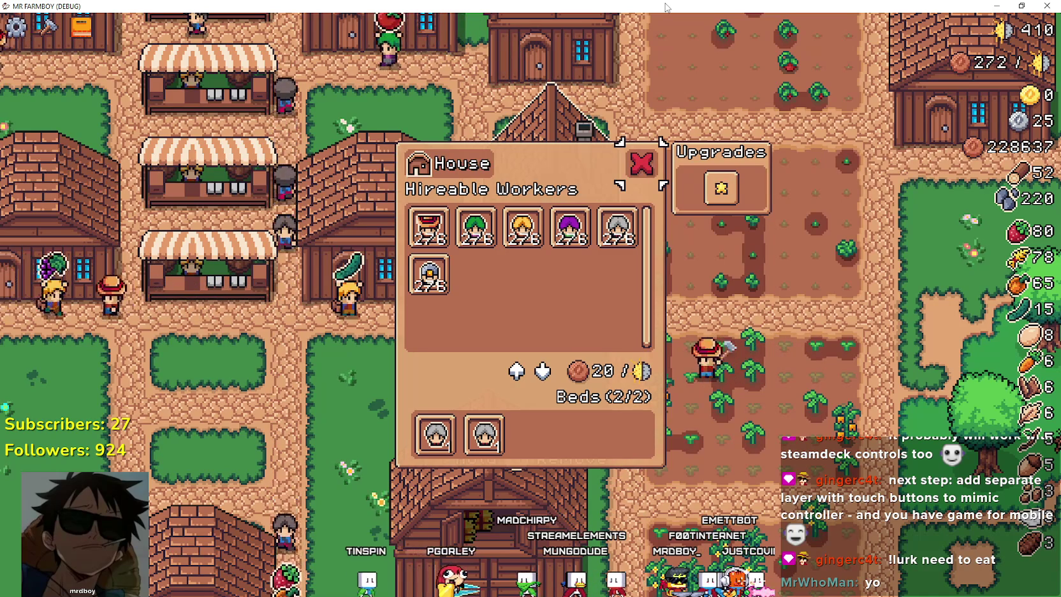
key("Down")
key("Down")
key("Down")
key("Up")
key("Up")
key("Up")
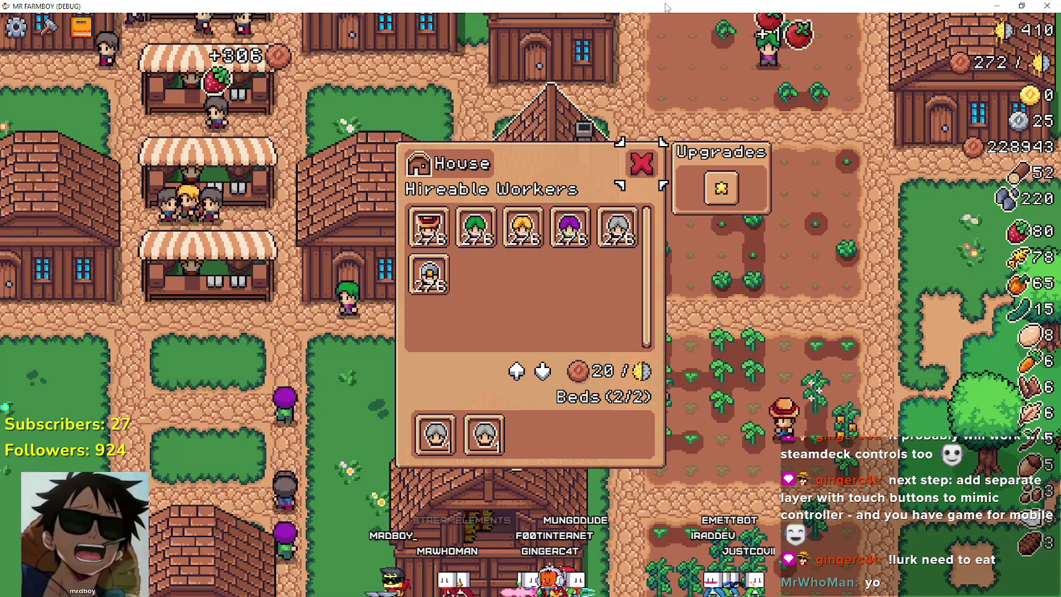
key("Down")
key("Down")
key("Down")
key("Up")
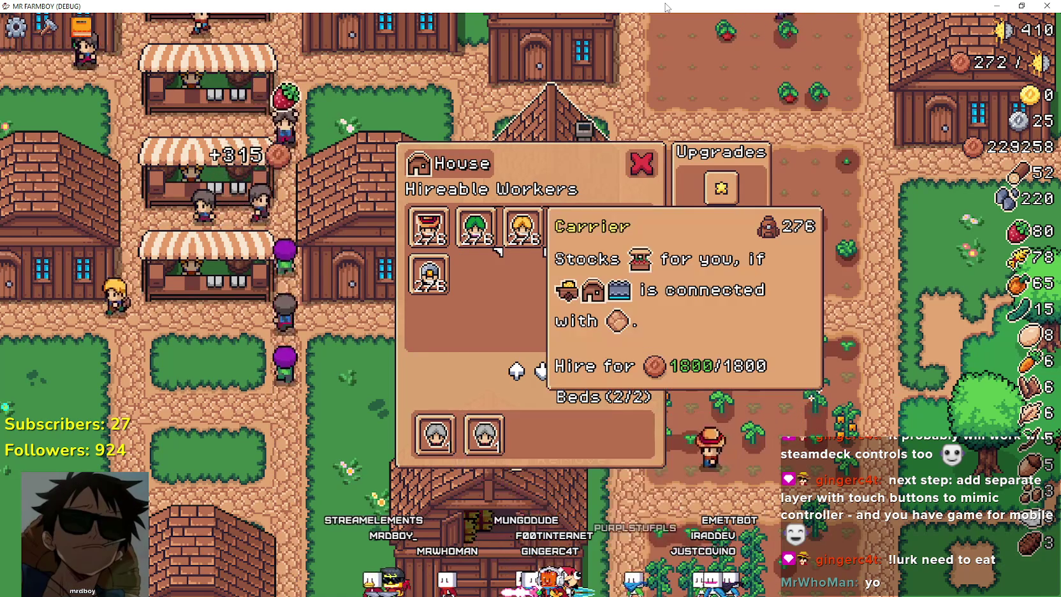
key("Escape")
key("Return")
- Browse the Warehouse stock from Orange Pepper to Cucumber, Chicken and Copper Nugget, then close it
key("Up")
key("Down")
key("Right")
key("Up")
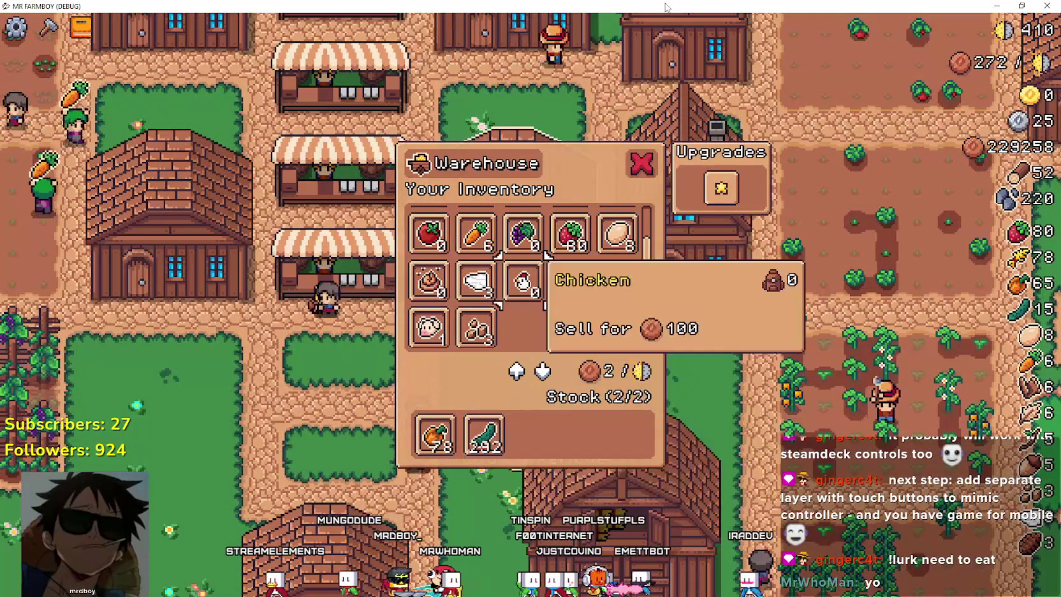
key("Down")
key("Up")
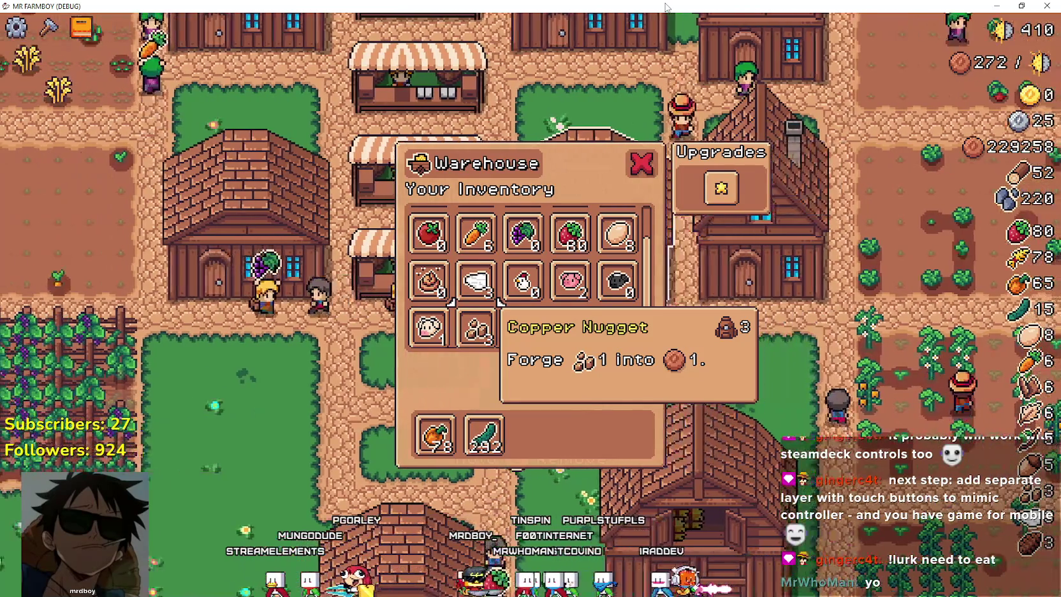
key("Escape")
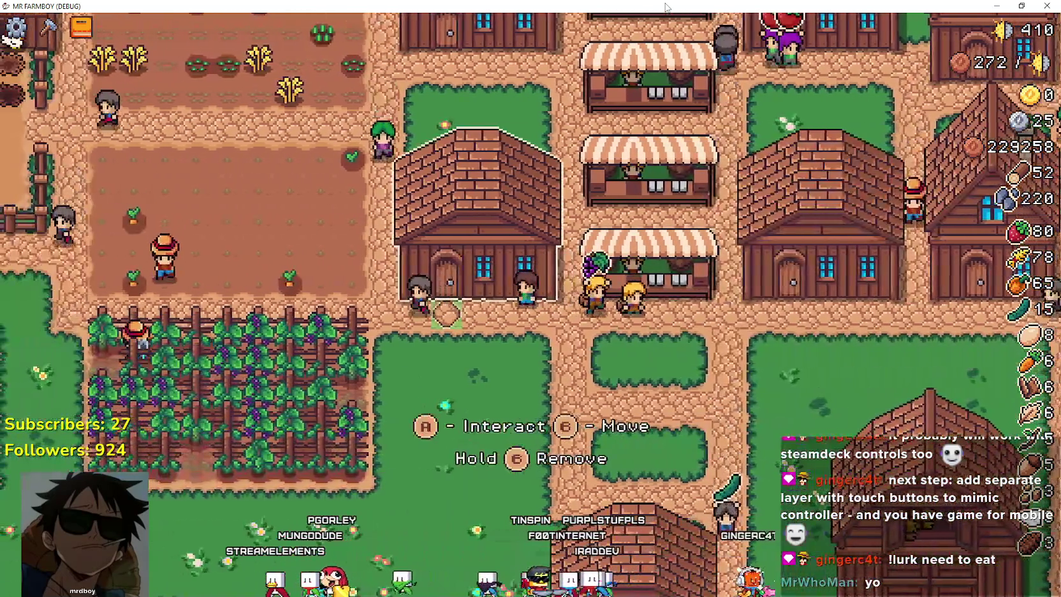
- Reopen the Warehouse and browse Tomato, Cow, Manure, Grapes and Egg before closing it
key("Return")
key("Up")
key("Down")
key("Down")
key("Down")
key("Right")
key("Left")
key("Up")
key("Up")
key("Down")
key("Down")
key("Right")
key("Up")
key("Down")
key("Escape")
key("Down")
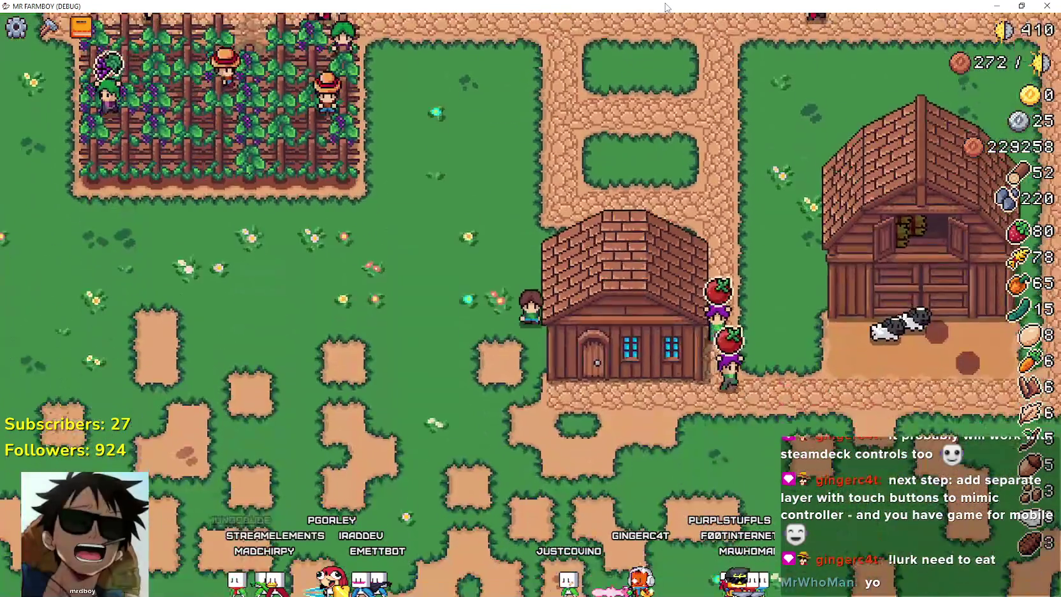
- Walk to the barn and browse its menu from Pig and Cow to Potato and the food slots
key("Right")
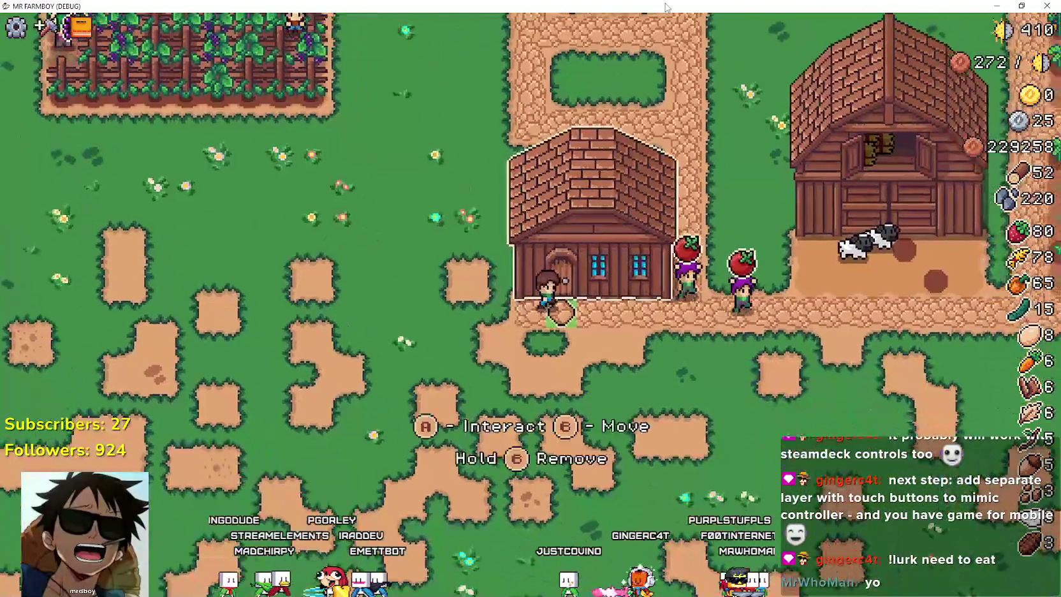
key("Up")
key("e")
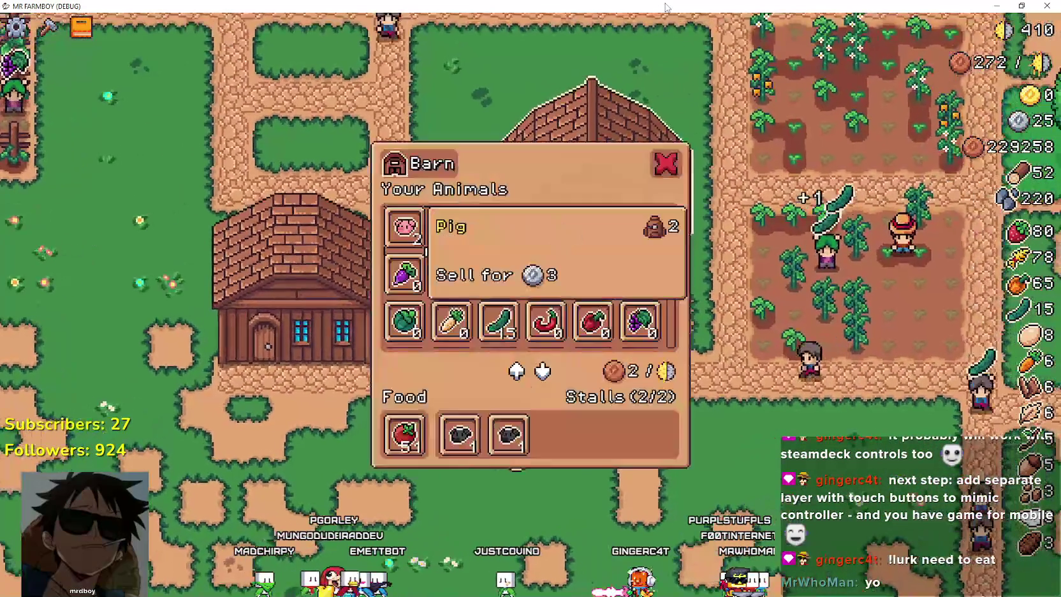
key("Right")
key("Right")
key("Right")
key("Right")
key("Right")
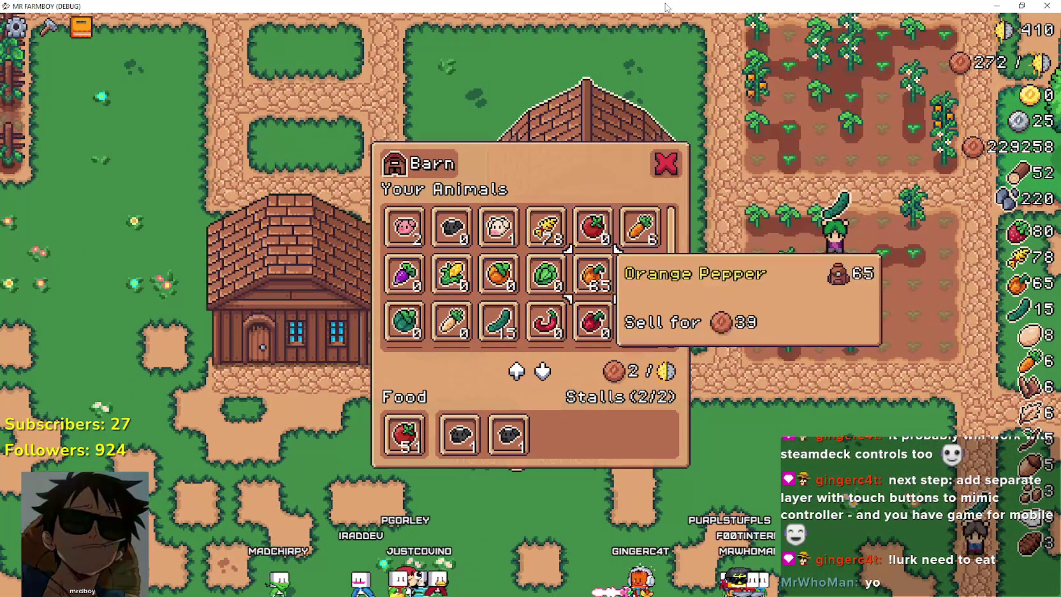
key("Down")
key("Down")
key("Down")
key("Left")
key("Down")
key("Down")
key("Right")
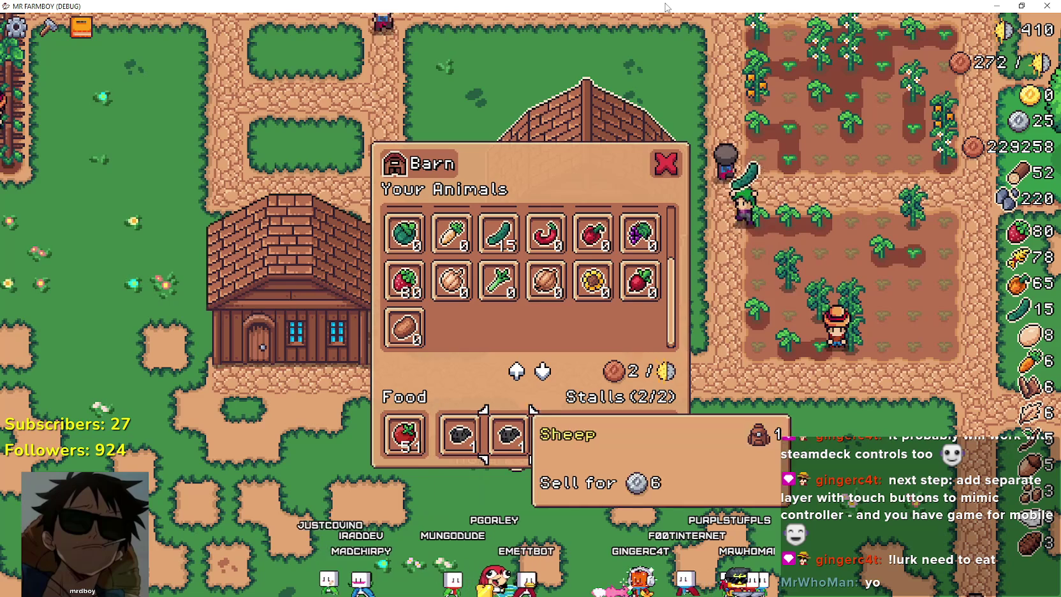
key("Up")
key("Up")
key("Up")
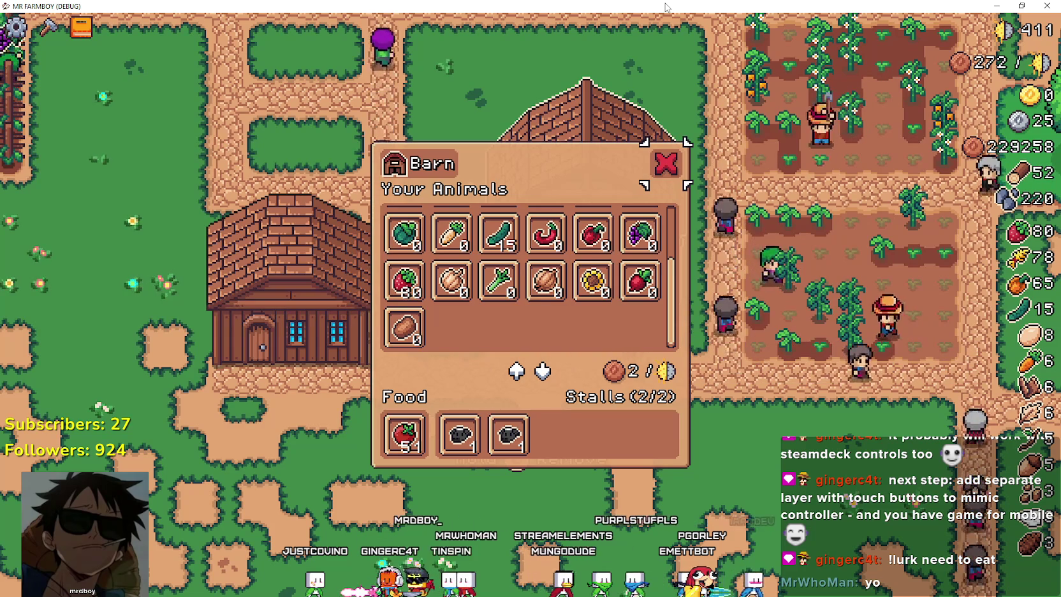
- Close the Barn menu, open and close the Warehouse menu, then walk toward the coop
key("Escape")
key("w")
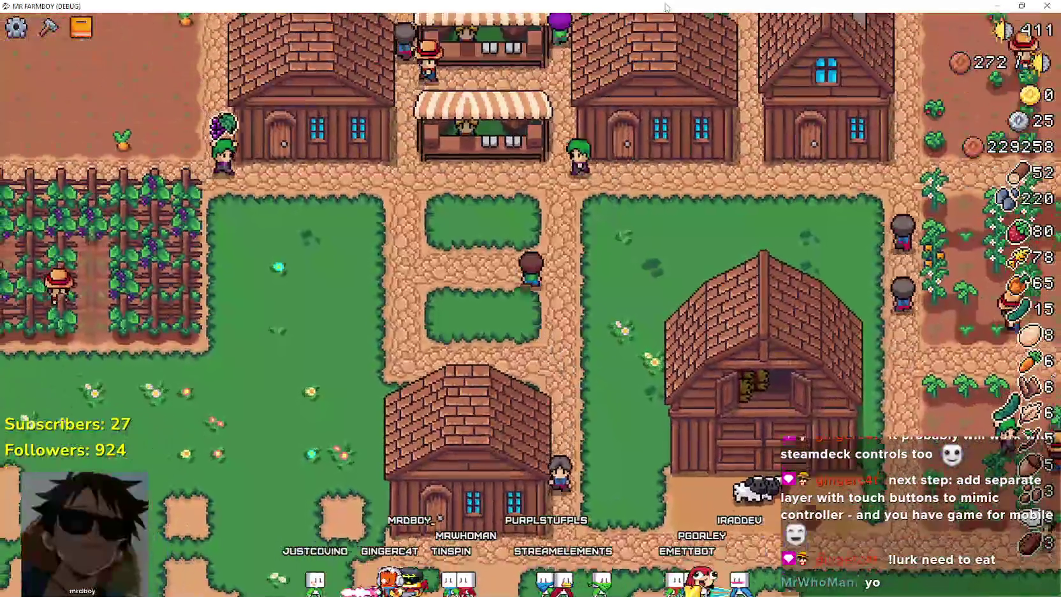
key("w")
key("e")
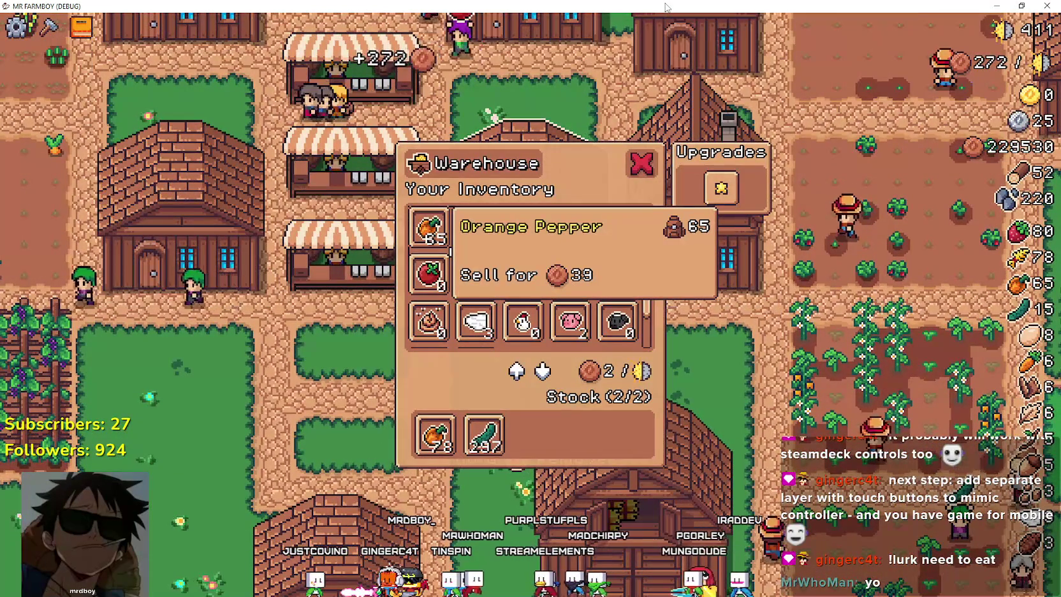
key("Escape")
key("d")
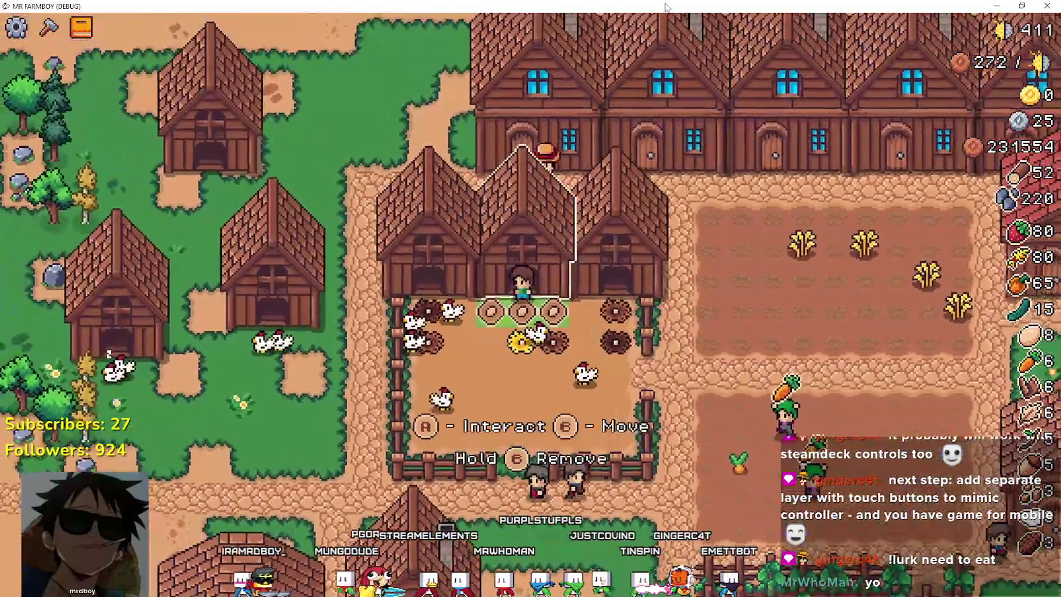
- Open the Coop menu twice, then check the House's hireable workers menu
key("e")
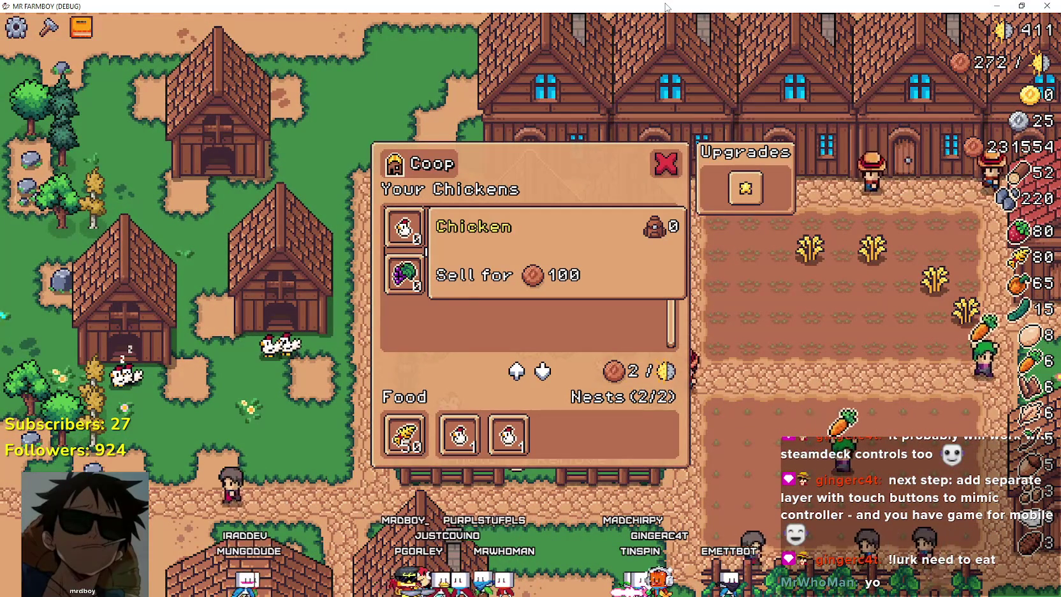
key("Escape")
key("e")
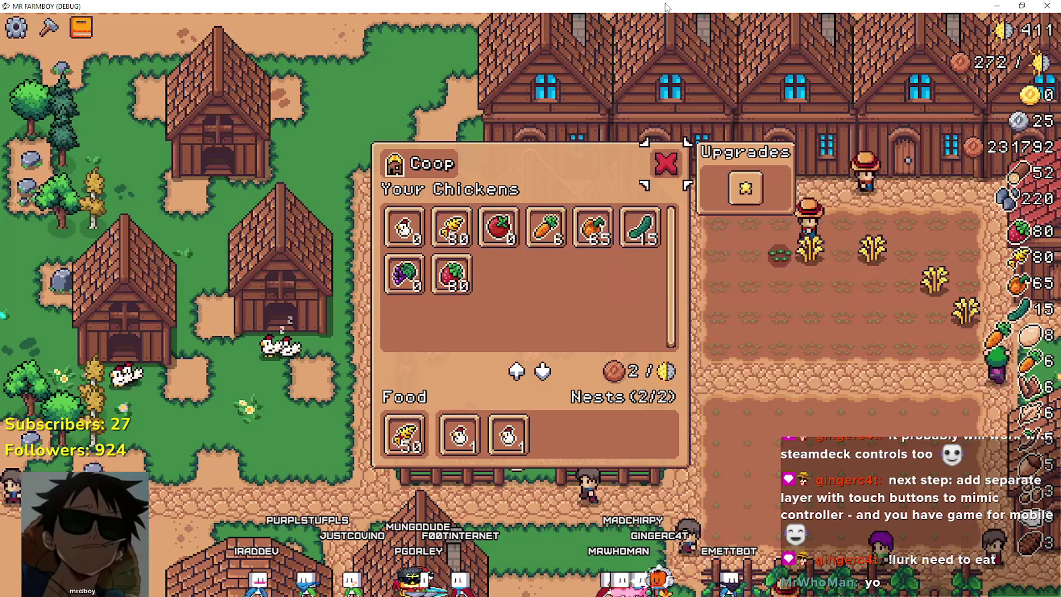
key("Escape")
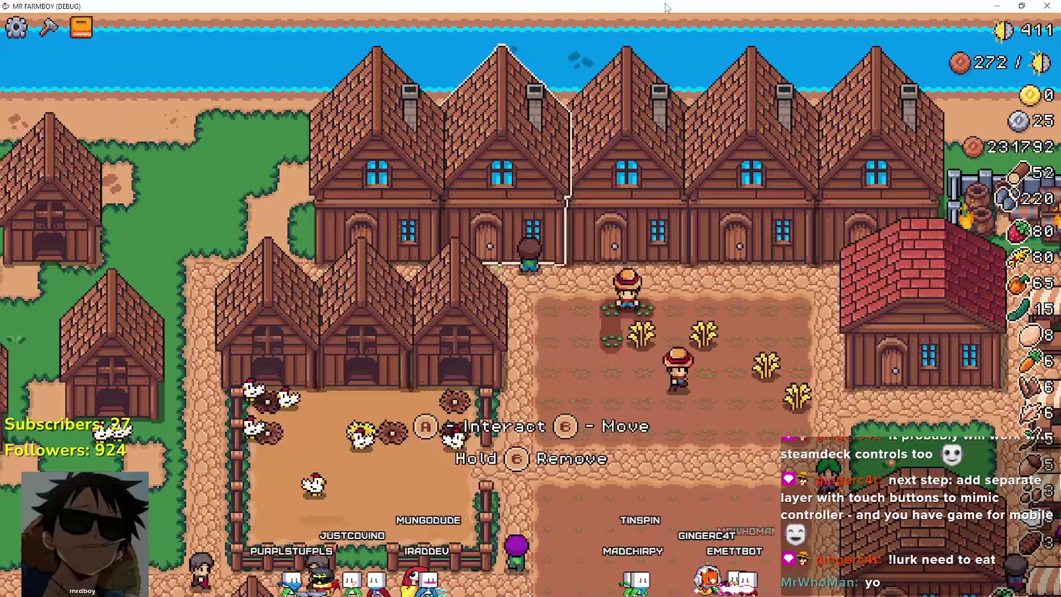
key("e")
key("Right")
key("Right")
key("Right")
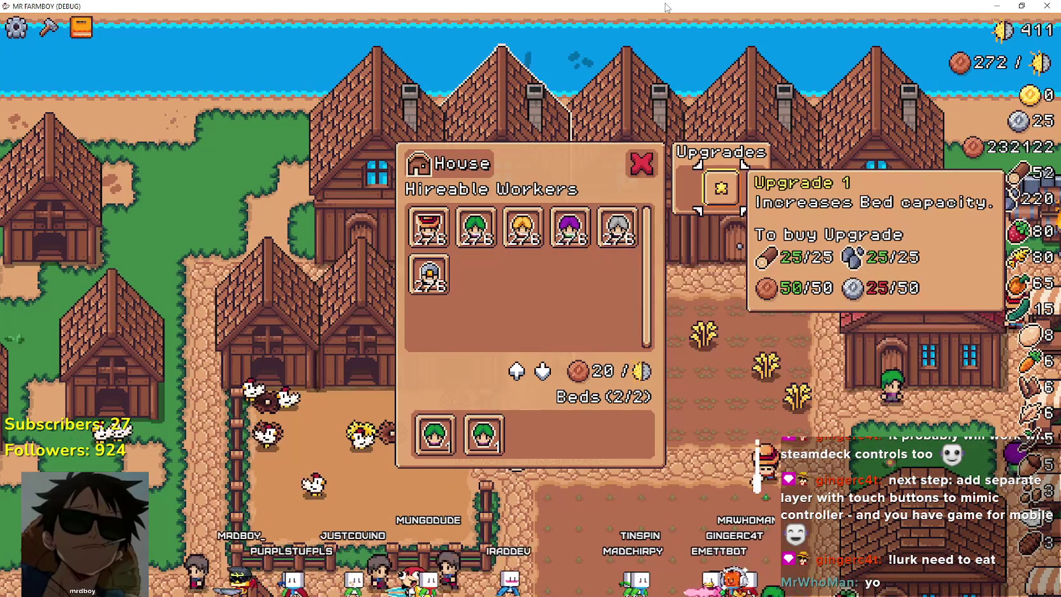
key("Escape")
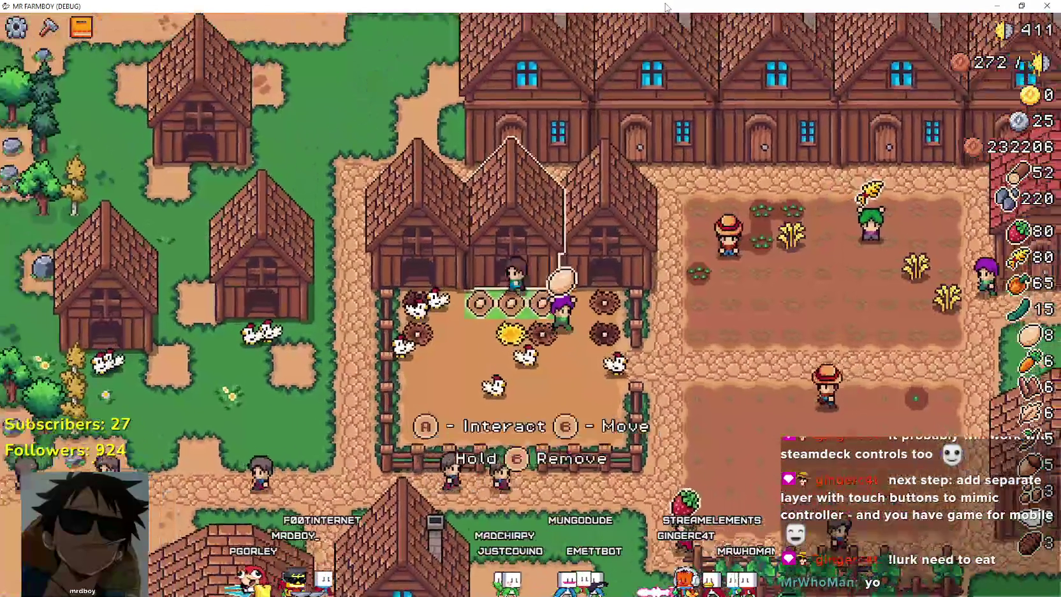
- Recheck the Coop menu and the House workers up to the Gatherer, then return to the game_screen editor
key("e")
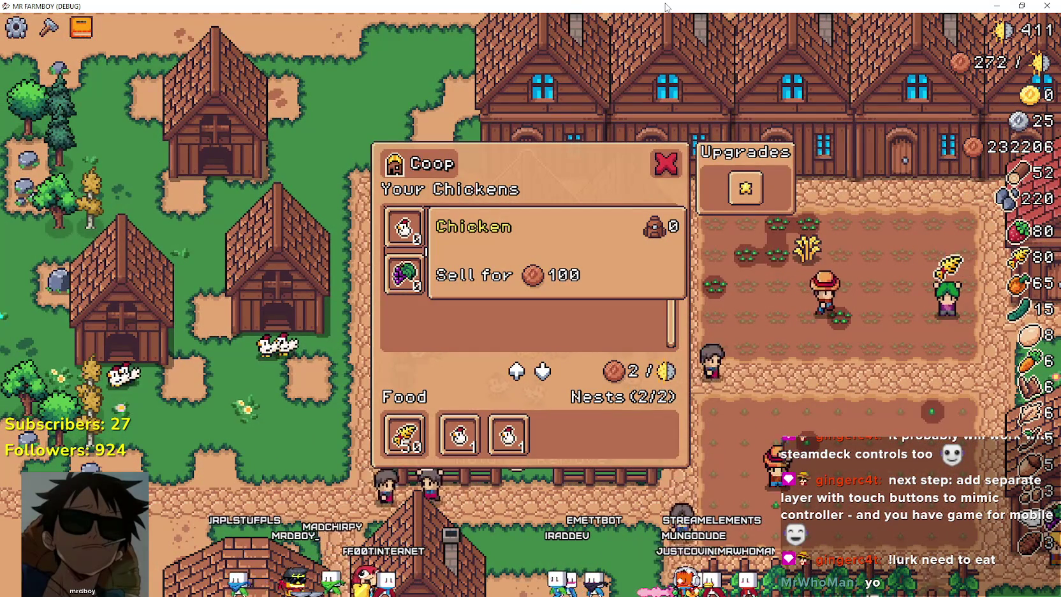
key("Escape")
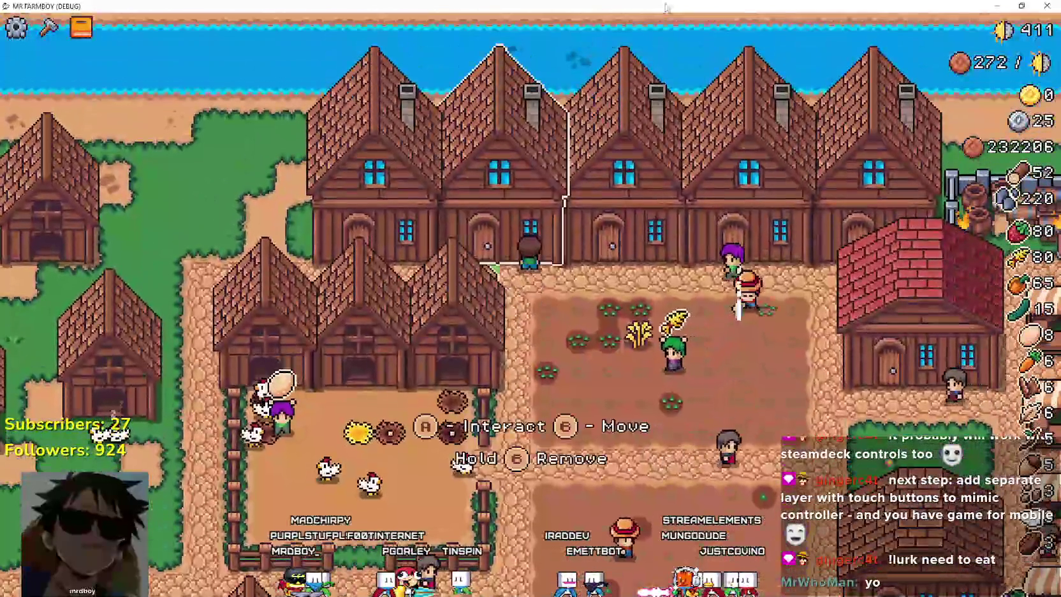
key("e")
key("Right")
key("Right")
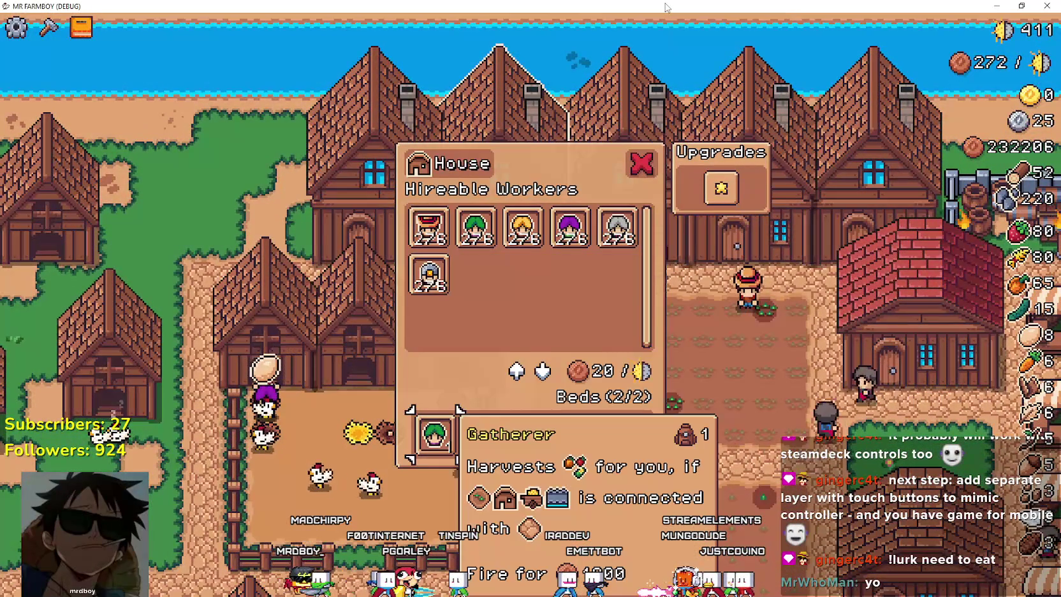
key("Up")
key("Right")
key("Right")
key("Up")
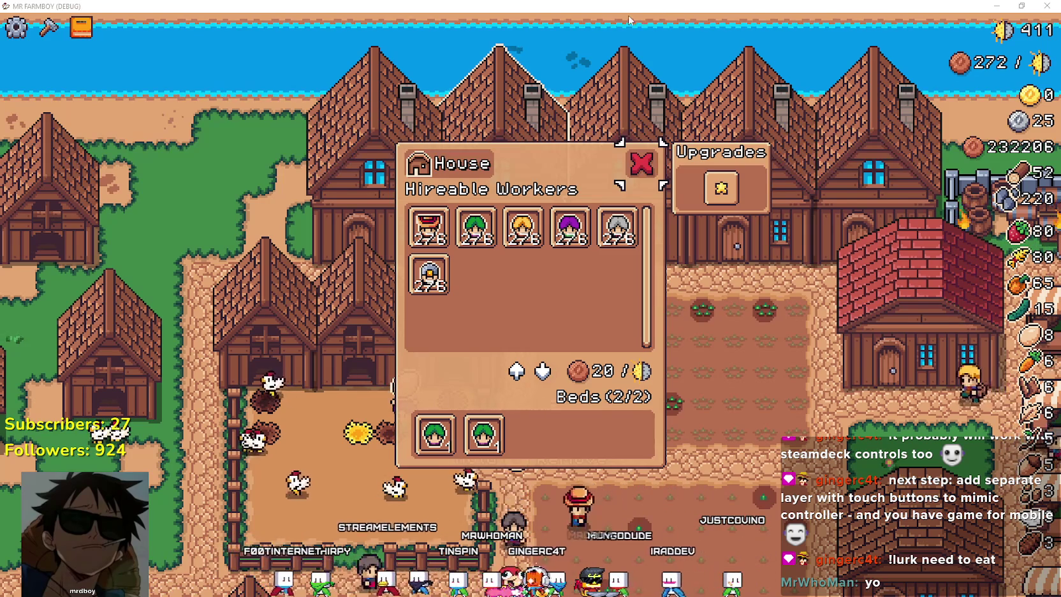
key("alt+Tab")
scroll(285, 203, "up", 1)
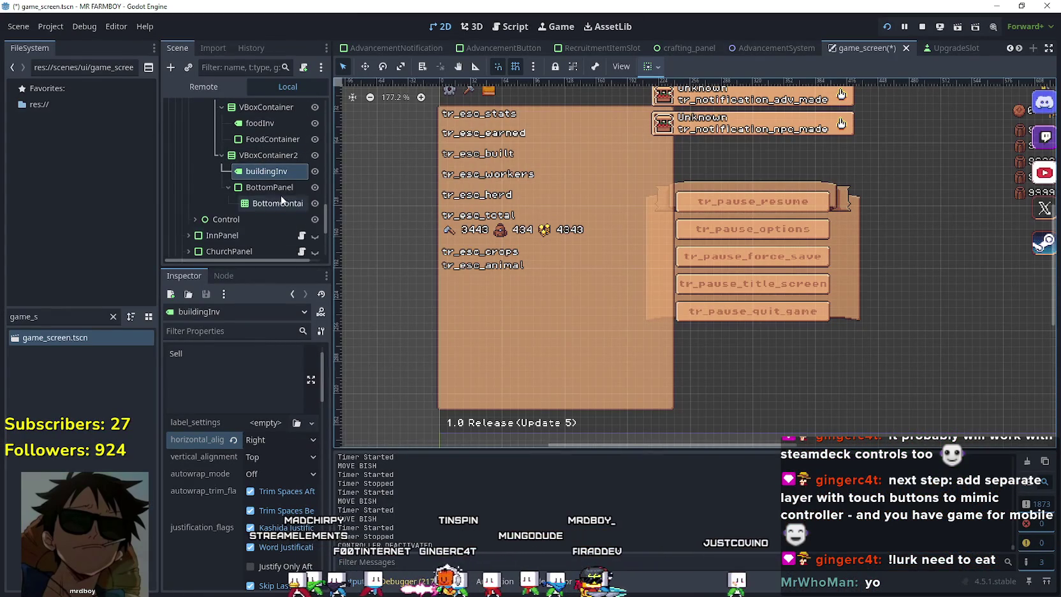
- Select the VBoxContainer holding the food nodes and compare it with the running game
scroll(281, 201, "up", 2)
left_click(298, 146)
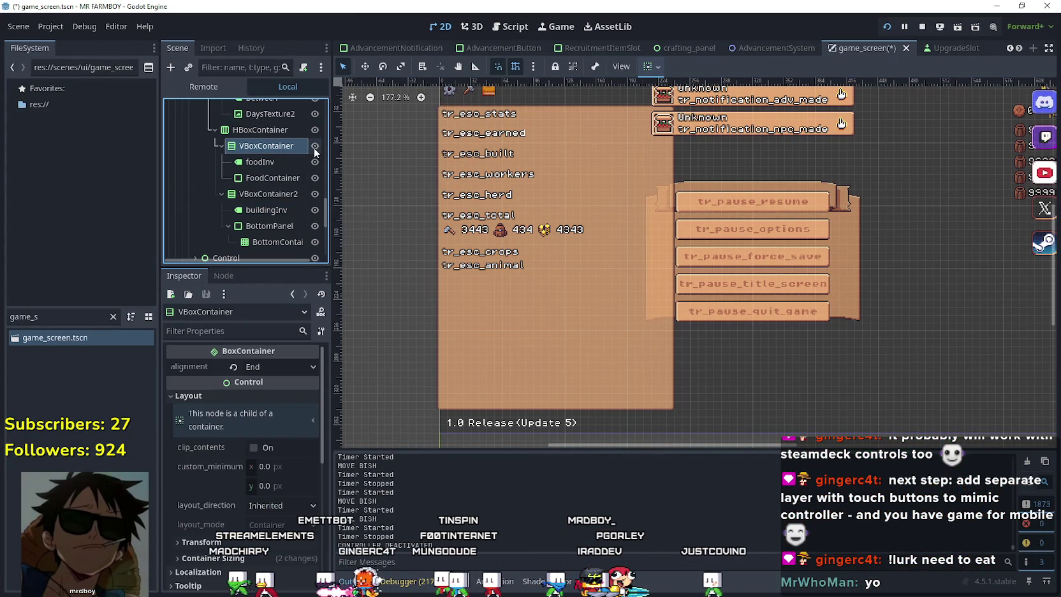
key("alt+Tab")
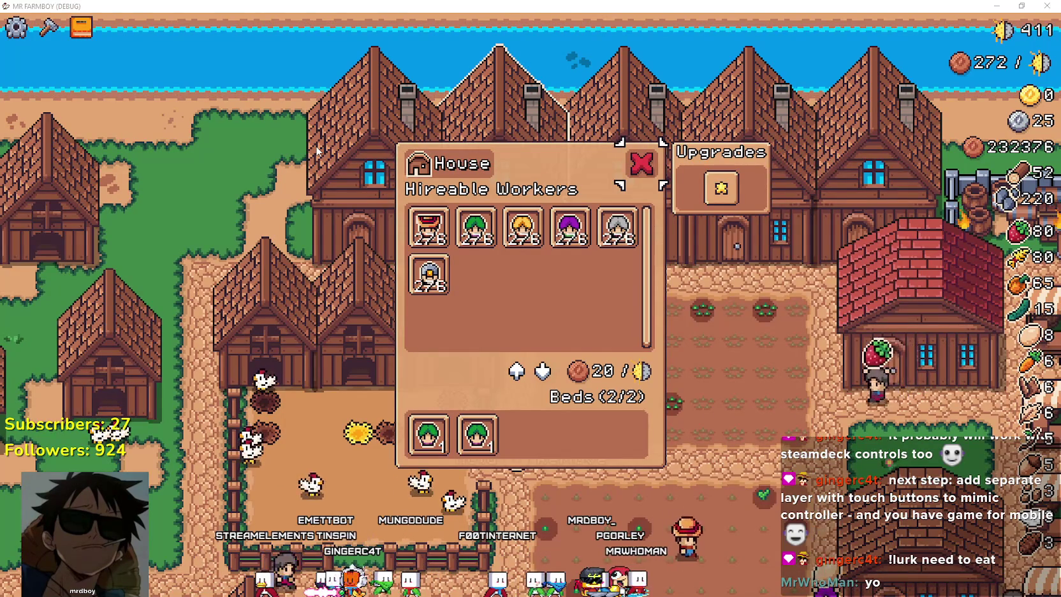
key("alt+Tab")
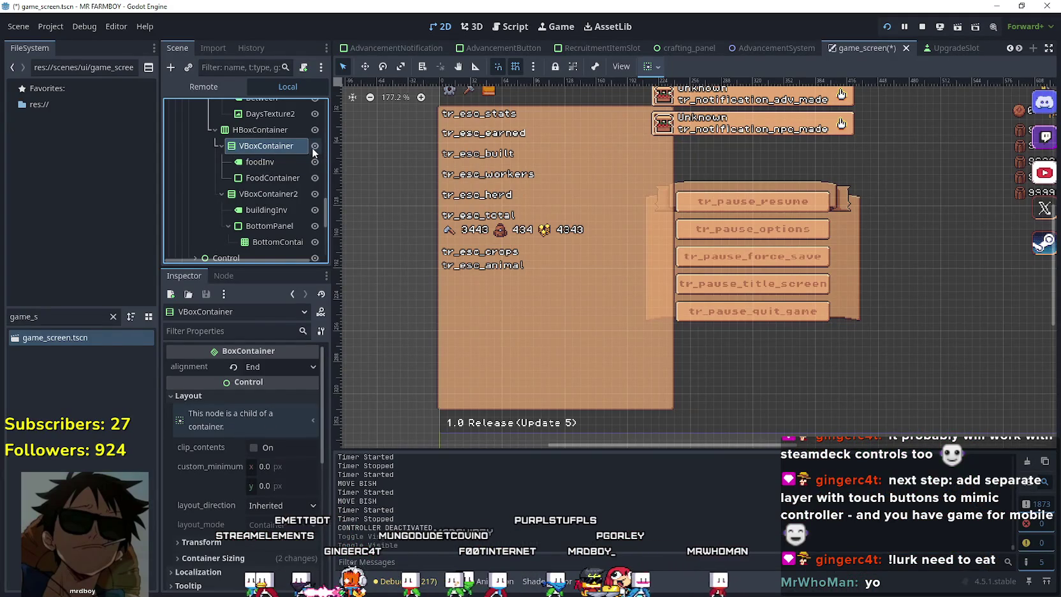
key("alt+Tab")
key("alt+Tab")
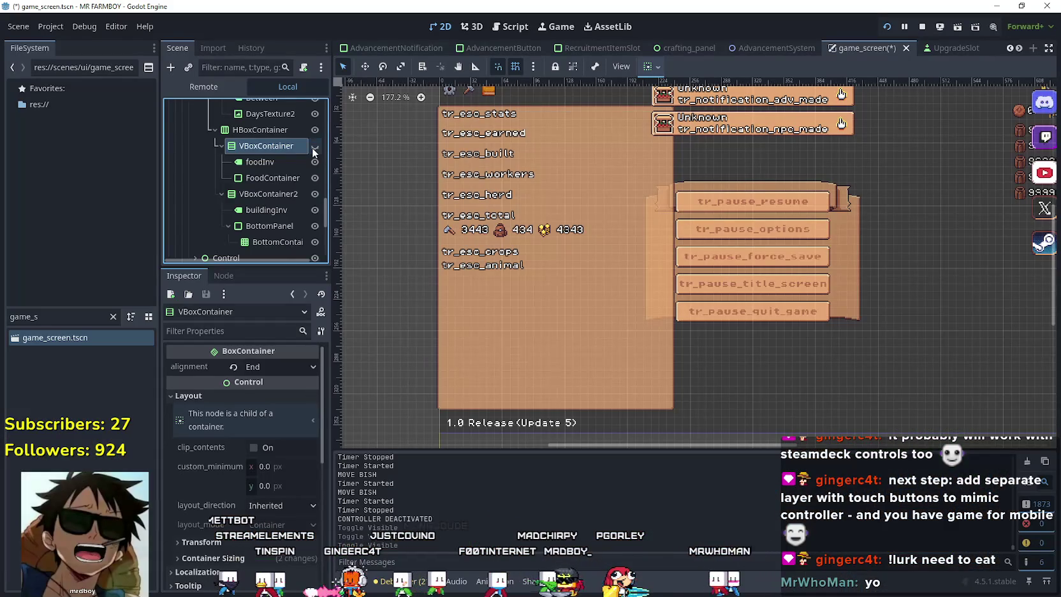
key("alt+Tab")
key("alt+Tab")
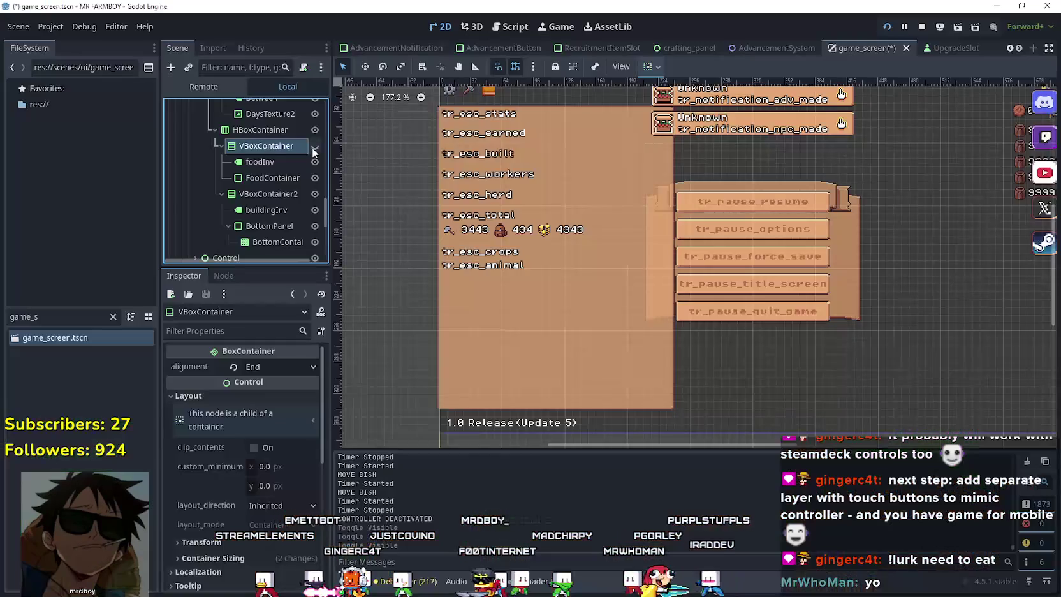
key("alt+Tab")
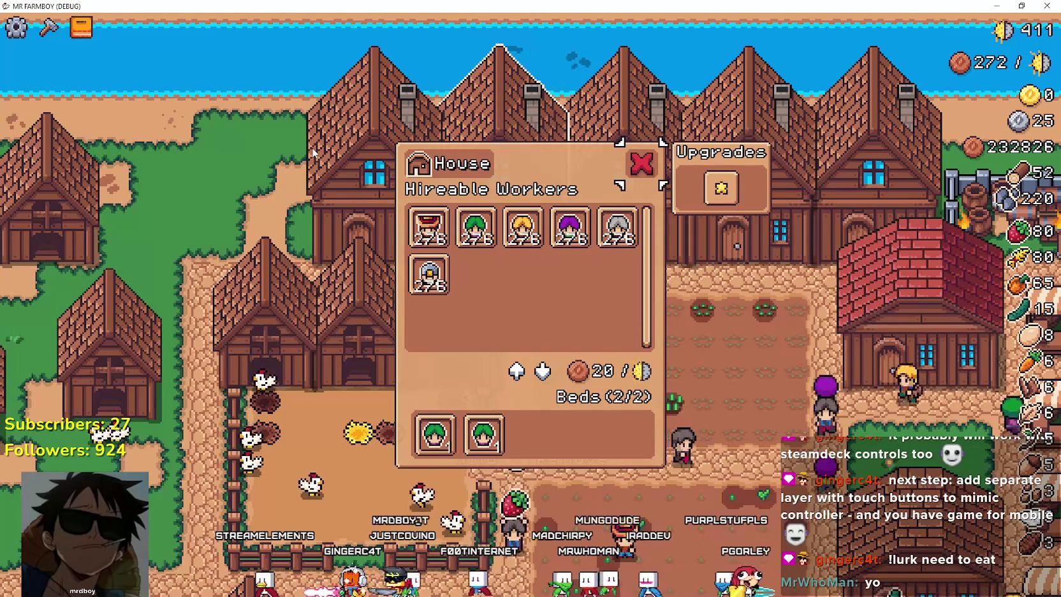
key("alt+Tab")
- Open building_panel.gd from the BuildingPanel node's script icon
scroll(311, 193, "up", 3)
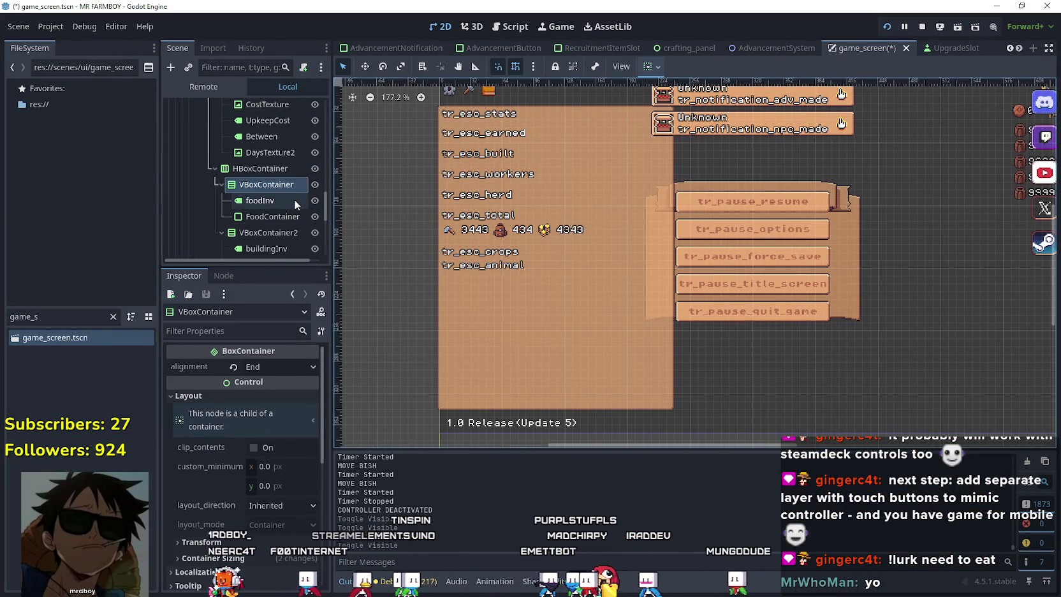
scroll(293, 199, "up", 5)
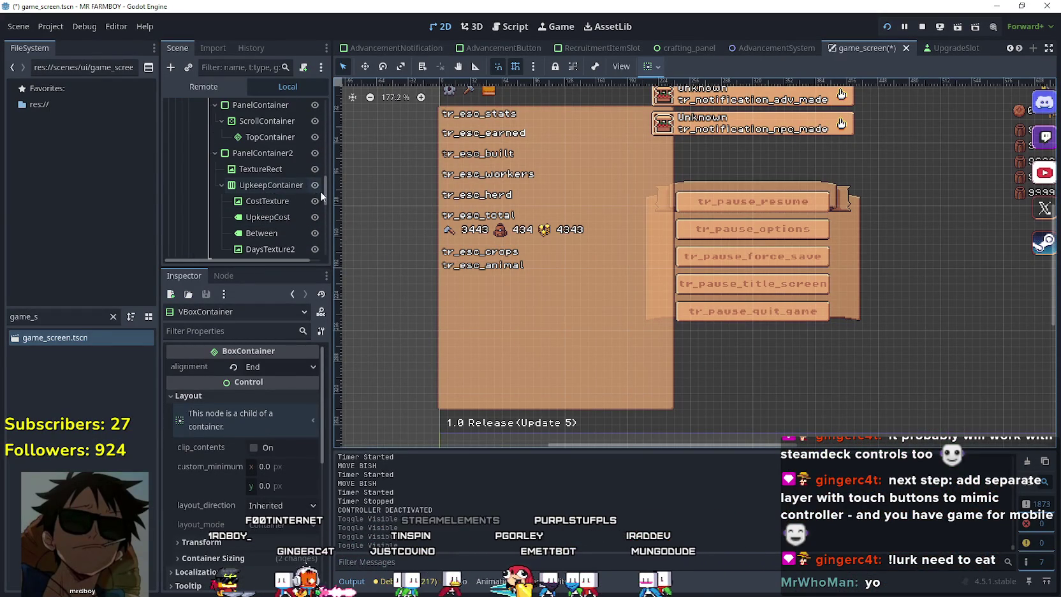
left_click_drag(328, 189, 324, 138)
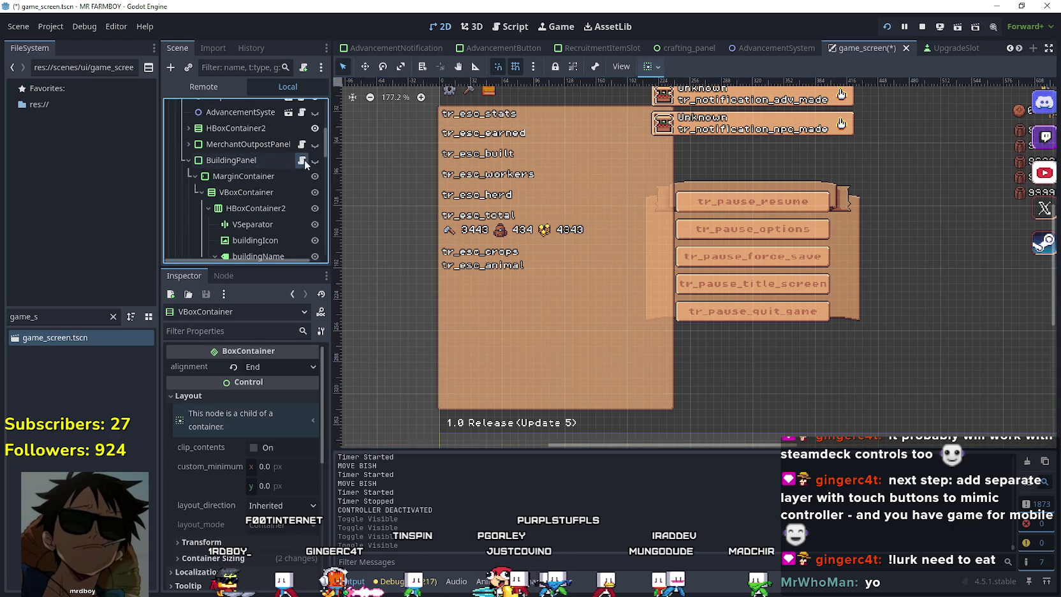
left_click(304, 159)
mouse_move(1030, 306)
left_mouse_down()
mouse_move(1059, 107)
mouse_move(1051, 90)
left_mouse_up()
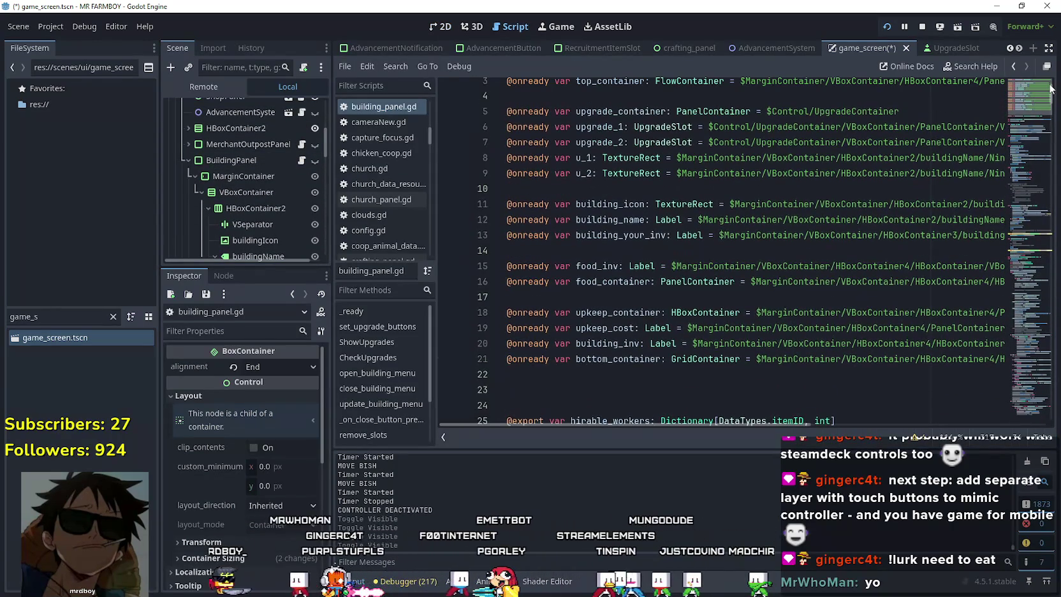
left_click(607, 283)
mouse_move(663, 430)
left_mouse_down()
mouse_move(679, 427)
mouse_move(655, 421)
left_mouse_up()
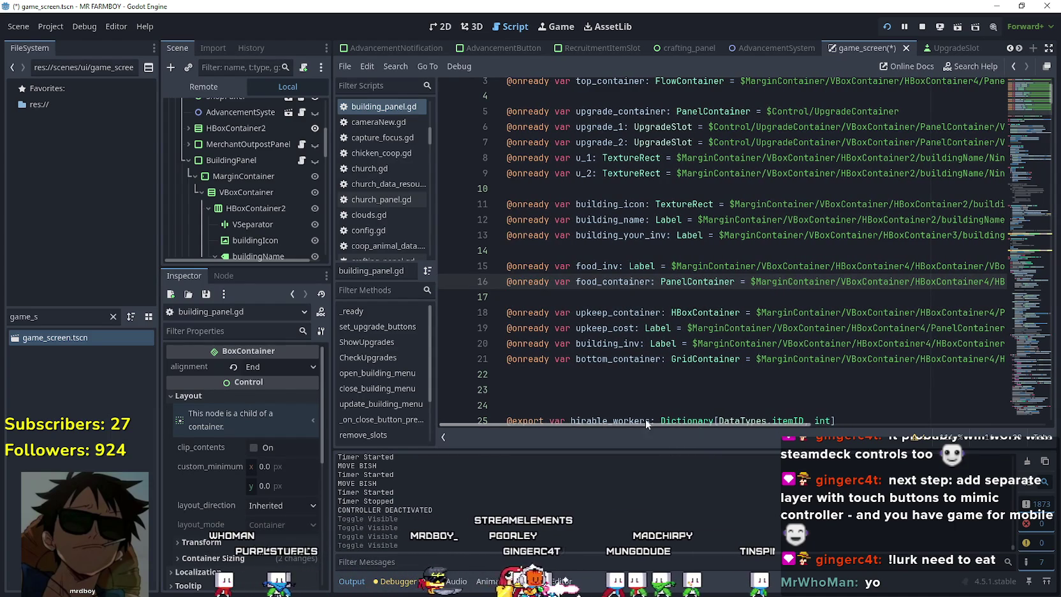
left_click(565, 252)
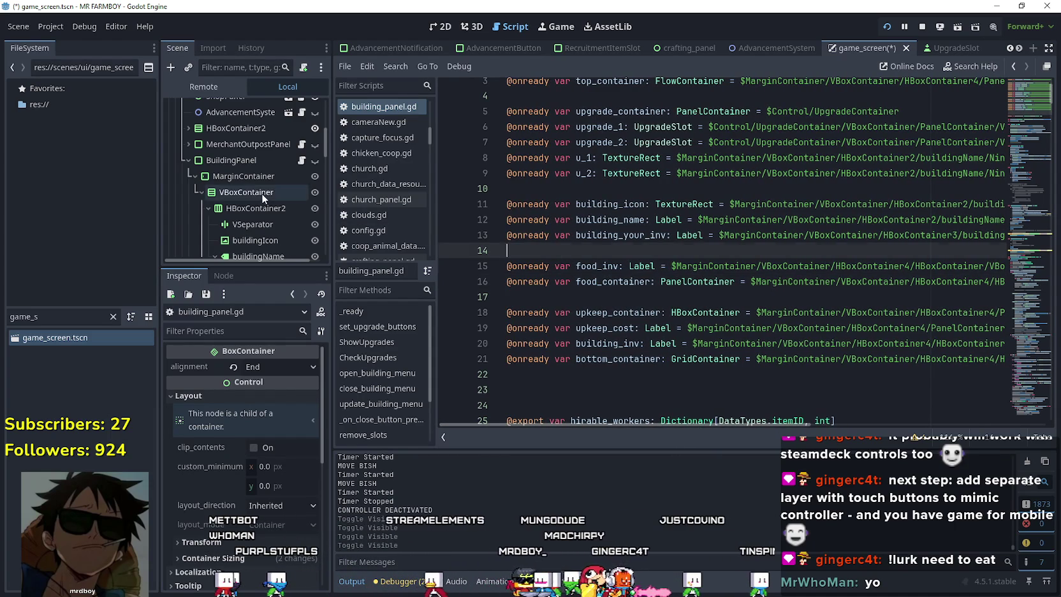
key("Return")
scroll(262, 193, "down", 1)
scroll(271, 223, "down", 1)
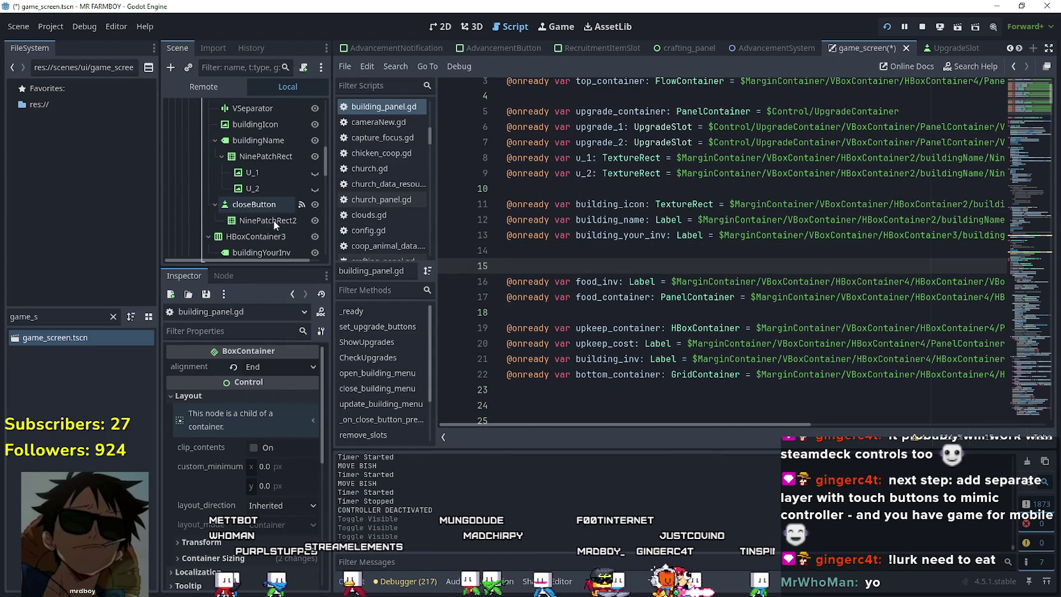
scroll(273, 219, "down", 3)
scroll(287, 242, "down", 1)
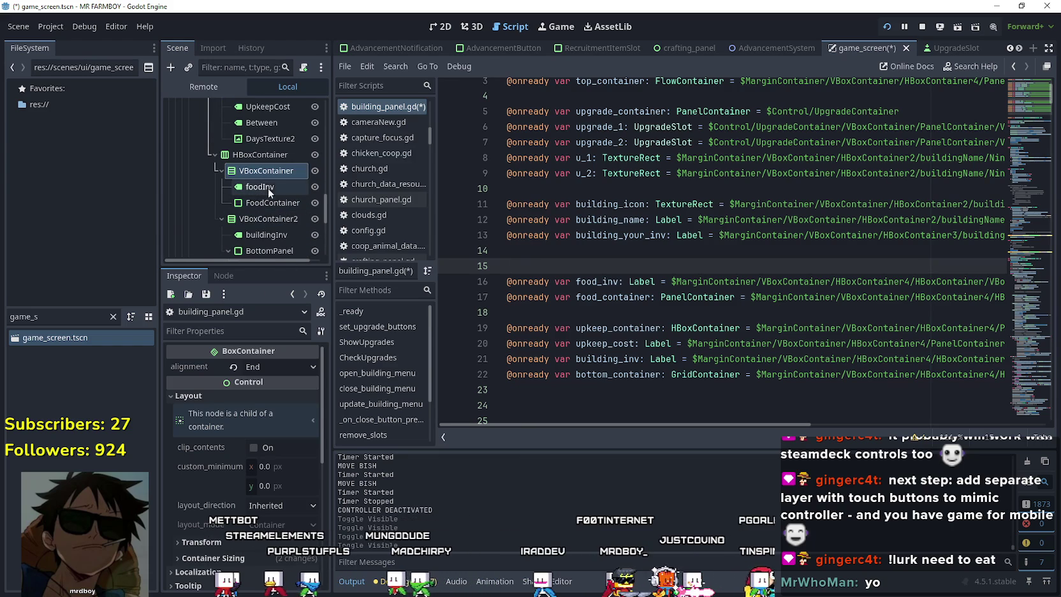
mouse_move(262, 170)
left_mouse_down()
mouse_move(610, 261)
mouse_move(616, 271)
mouse_move(579, 298)
mouse_move(585, 266)
left_mouse_up()
double_click(628, 273)
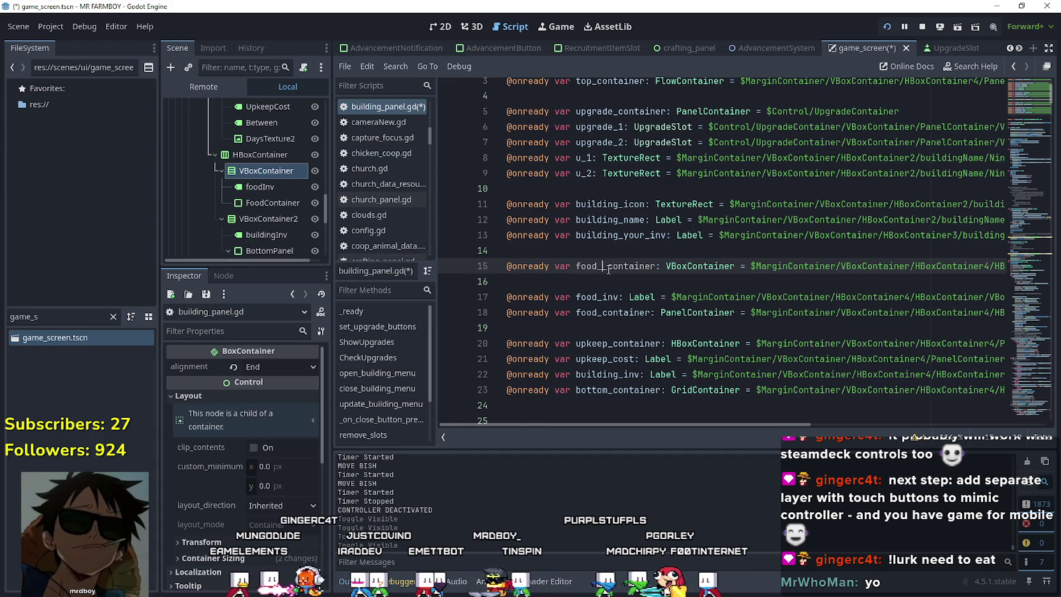
type("v")
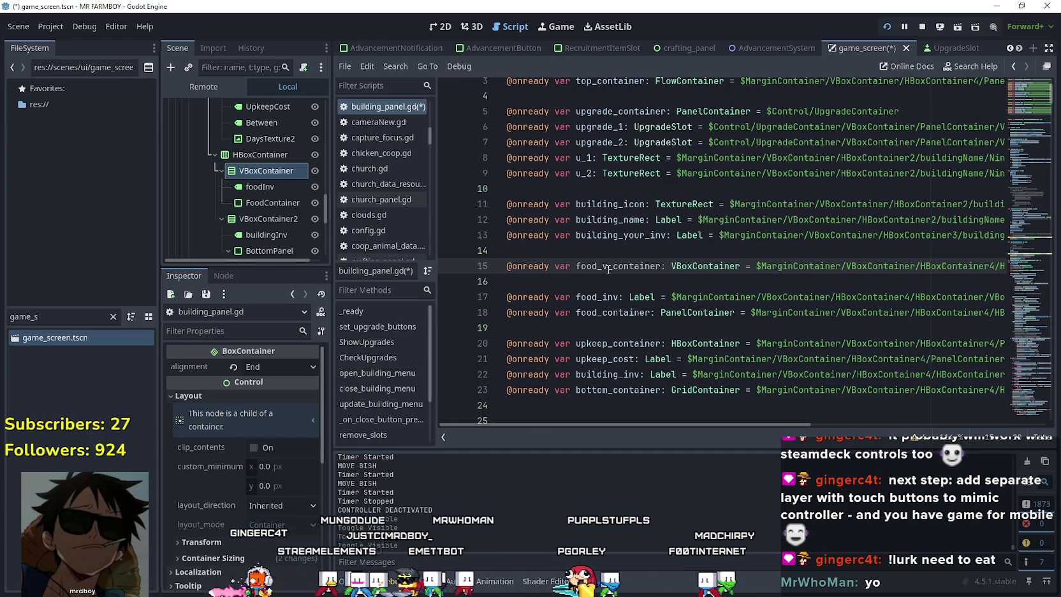
type("_")
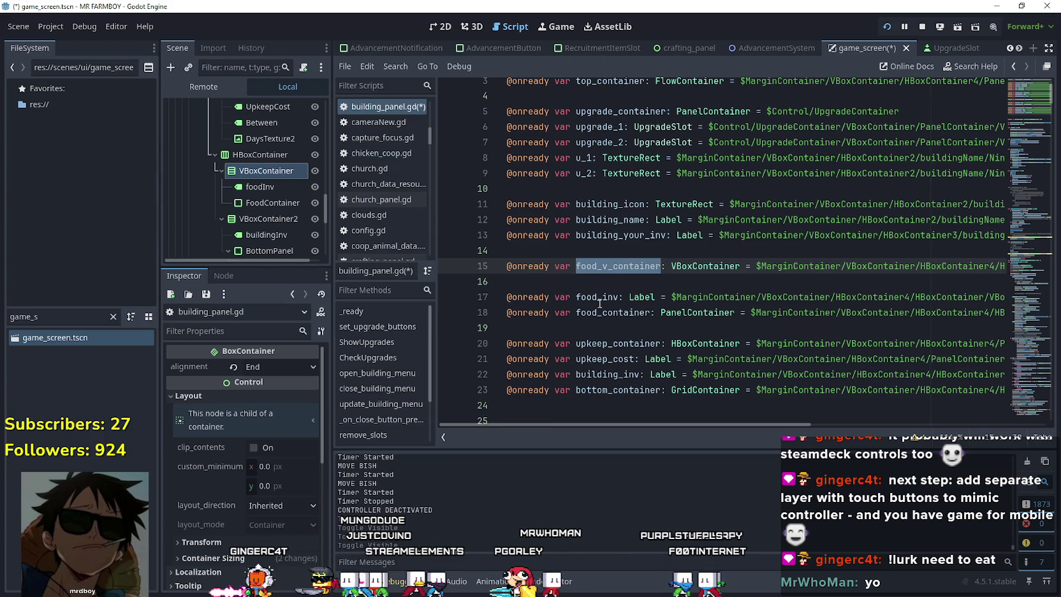
- Search the script for food_container with Ctrl+F
double_click(598, 300)
double_click(610, 314)
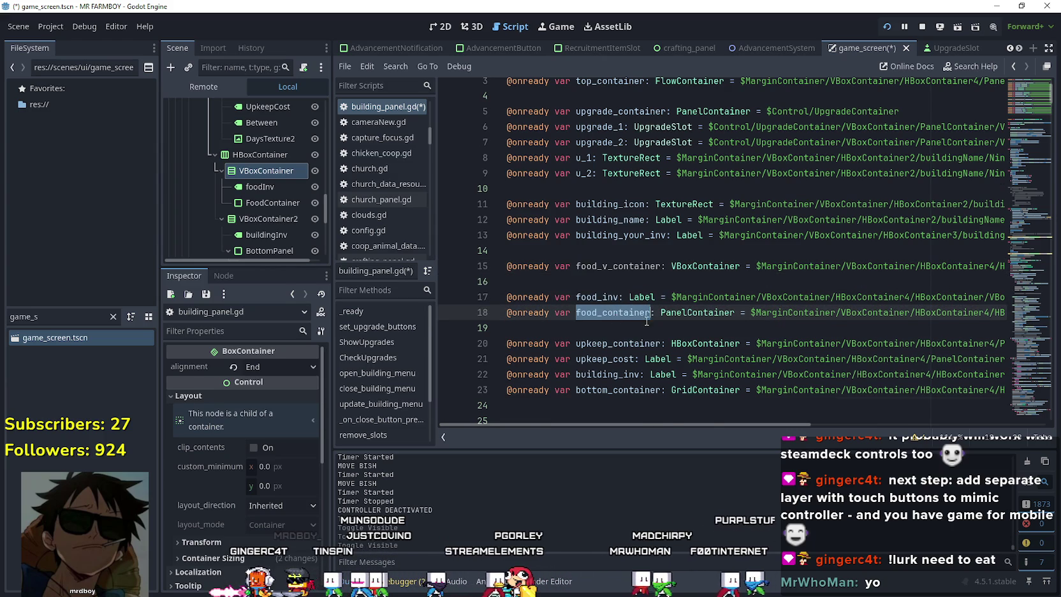
key("ctrl+f")
left_click_drag(698, 406, 848, 411)
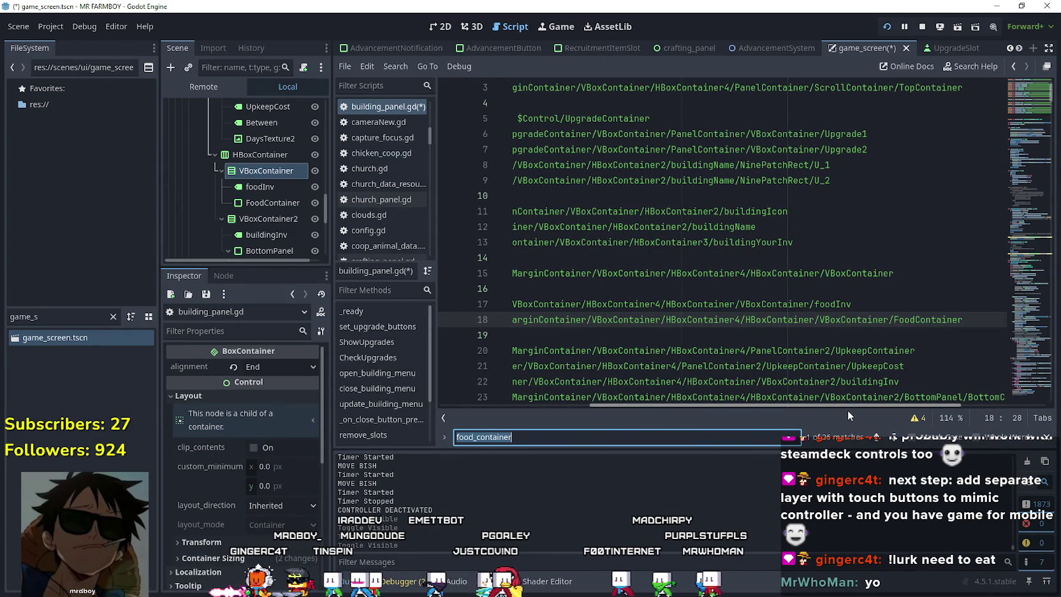
- Step through every food_container match in building_panel.gd, including the chicken coop use
mouse_move(848, 411)
left_mouse_down()
mouse_move(776, 387)
mouse_move(710, 387)
mouse_move(853, 398)
left_mouse_up()
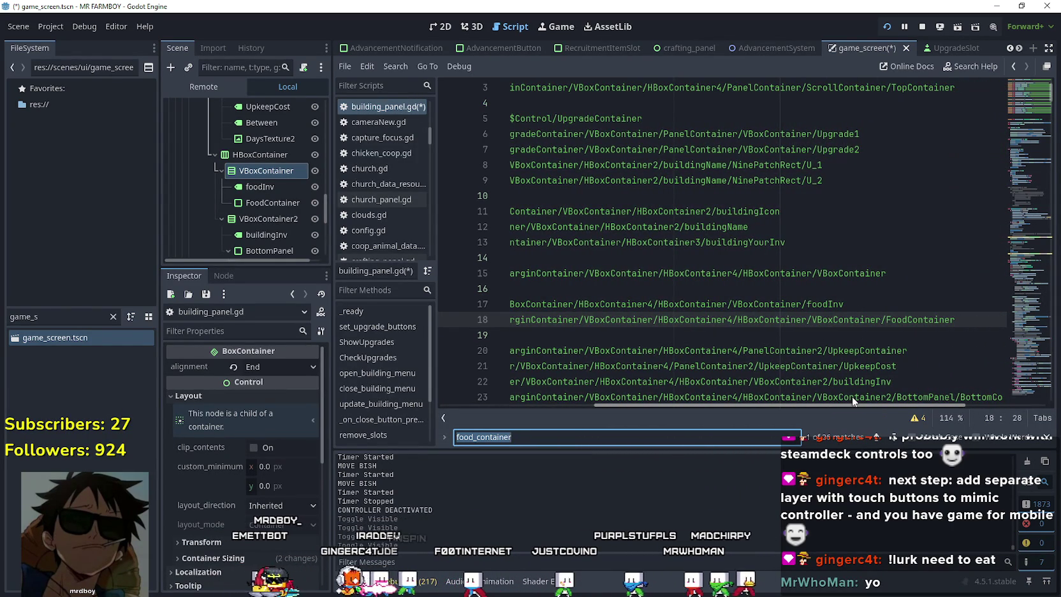
left_click_drag(852, 396, 678, 378)
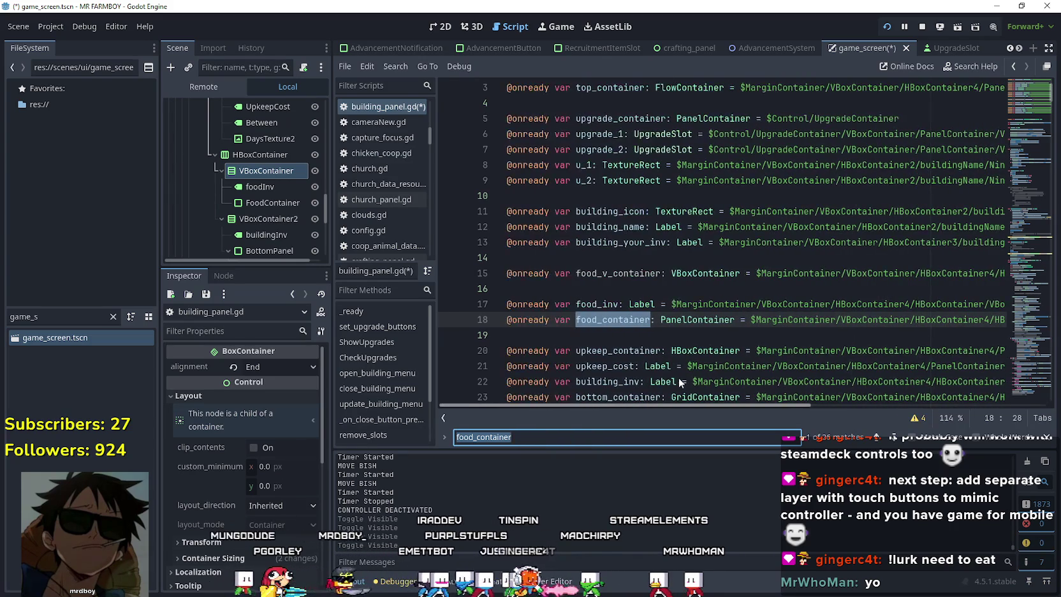
left_click(893, 439)
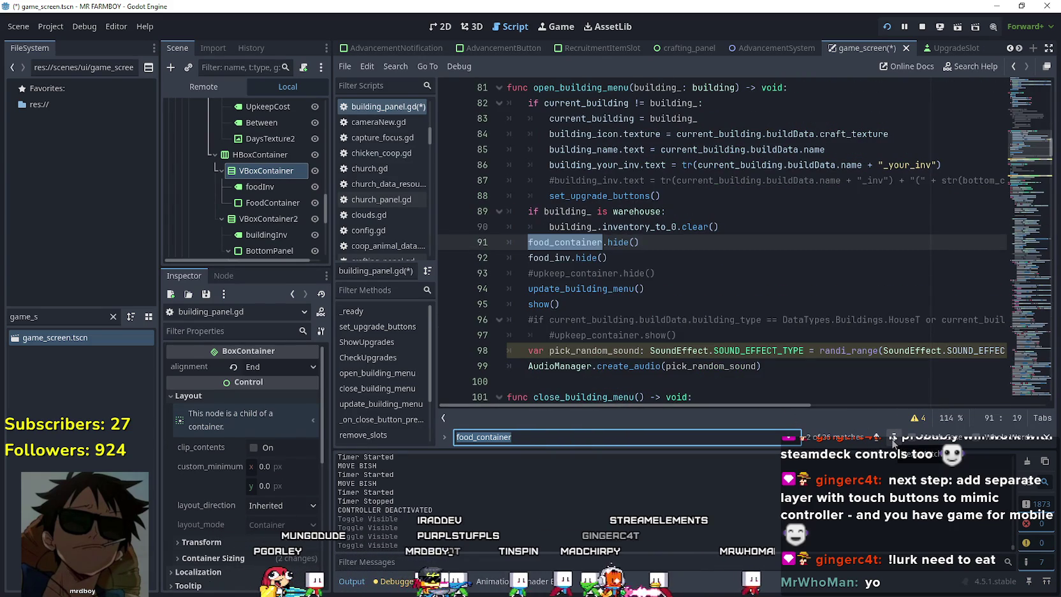
left_click(893, 439)
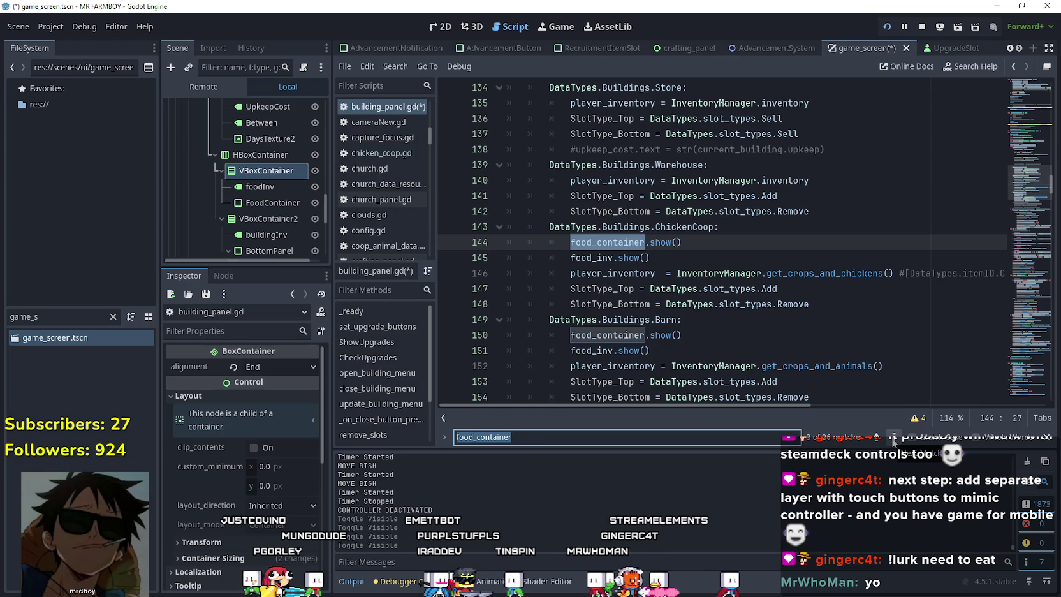
left_click(894, 440)
left_click(894, 440)
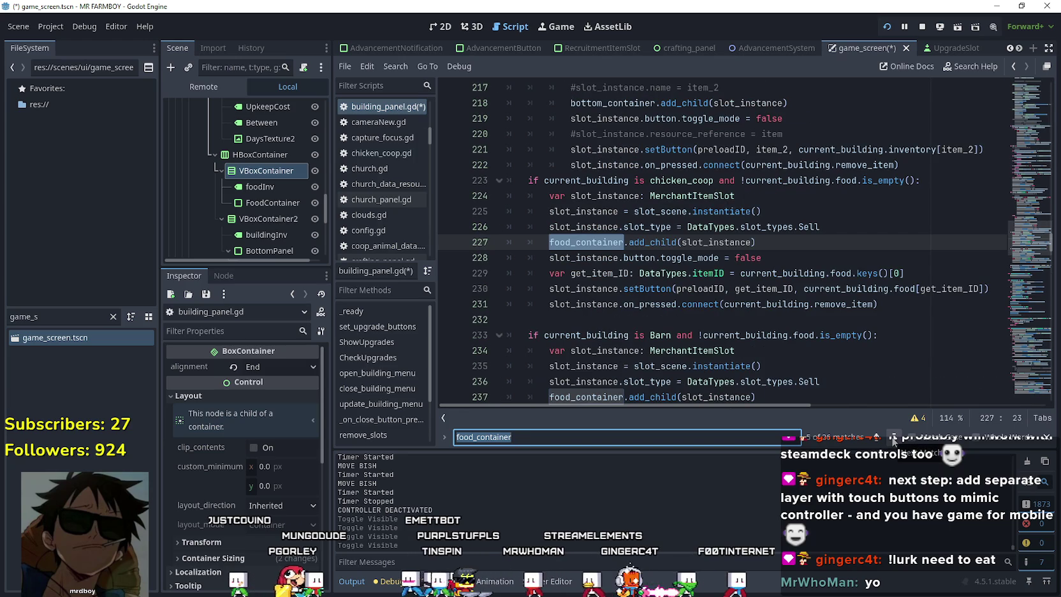
left_click(893, 439)
left_click(893, 439)
left_click(893, 439)
left_click(893, 439)
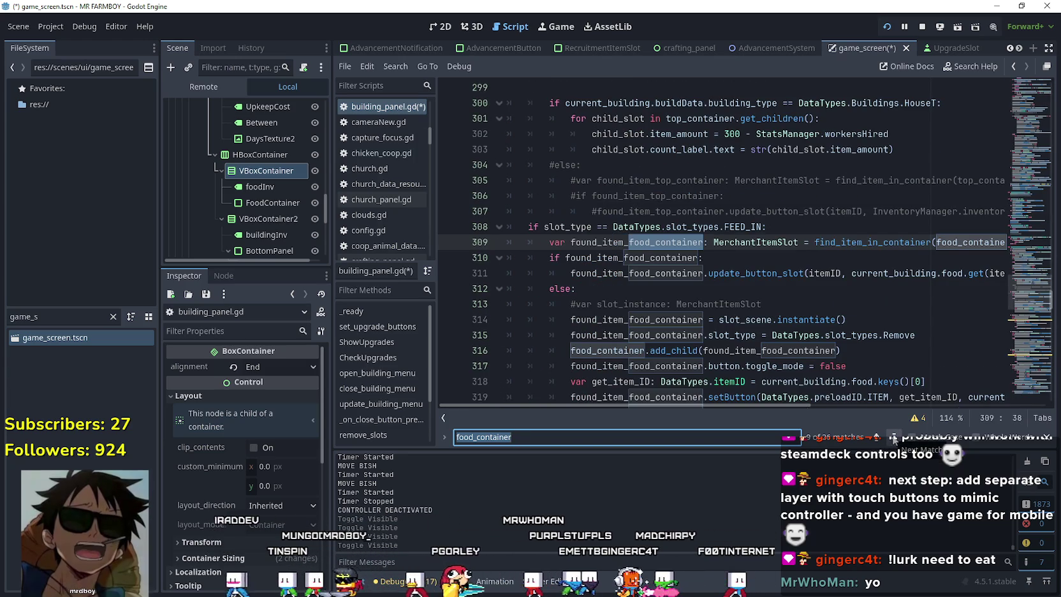
left_click(893, 439)
left_click(893, 439)
left_click(893, 439)
left_click(893, 439)
left_click(894, 439)
left_click(893, 438)
left_click(894, 438)
left_click(893, 438)
left_click(893, 439)
left_click(893, 439)
left_click(894, 438)
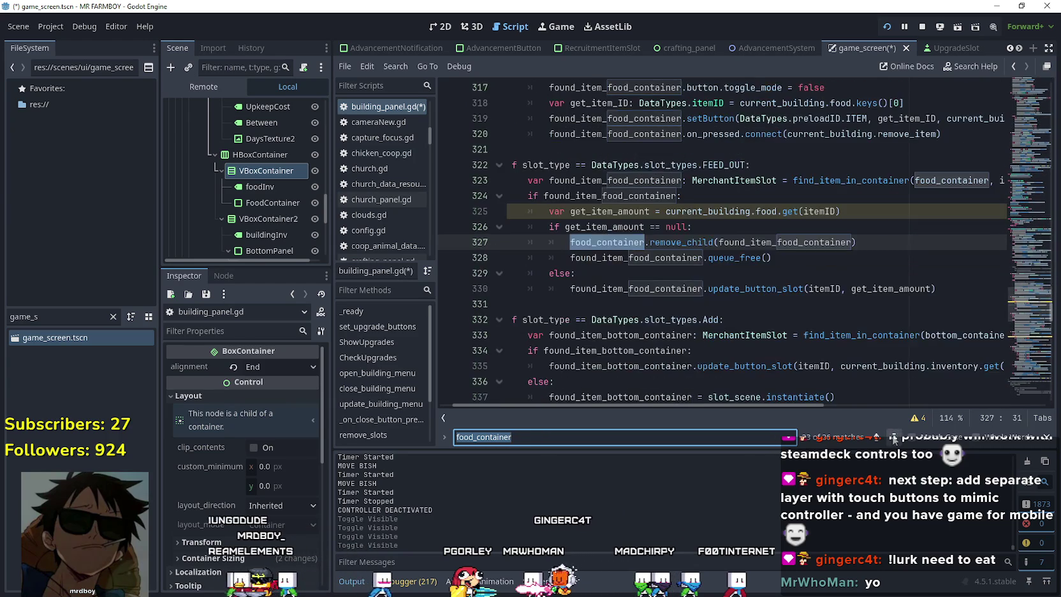
left_click(894, 439)
left_click(894, 439)
left_click(893, 439)
left_click(893, 439)
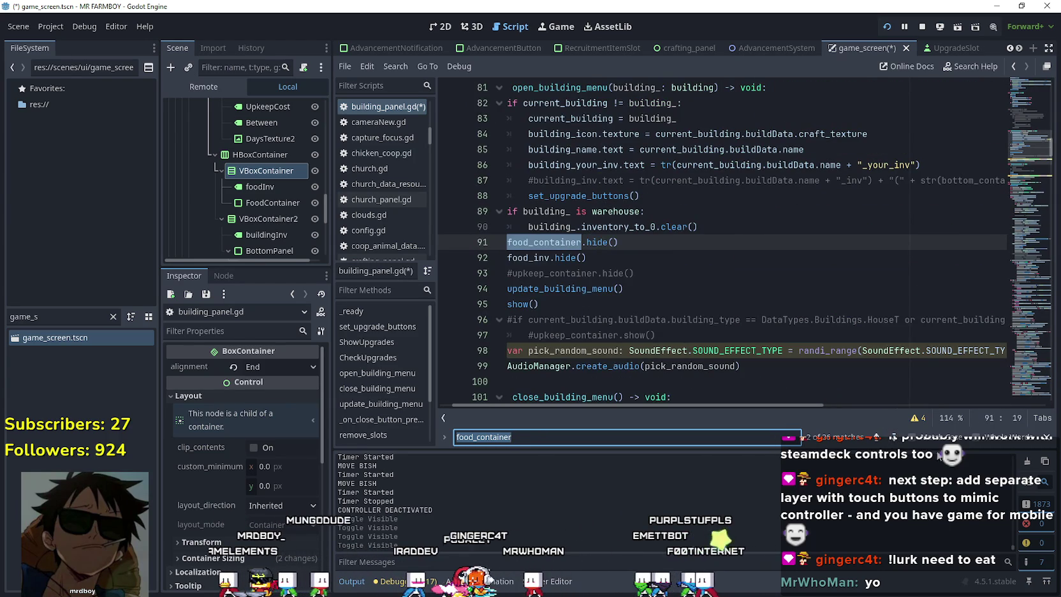
- Recheck the food_v_container declaration, then select the two warehouse hide lines on line 91
left_click(879, 439)
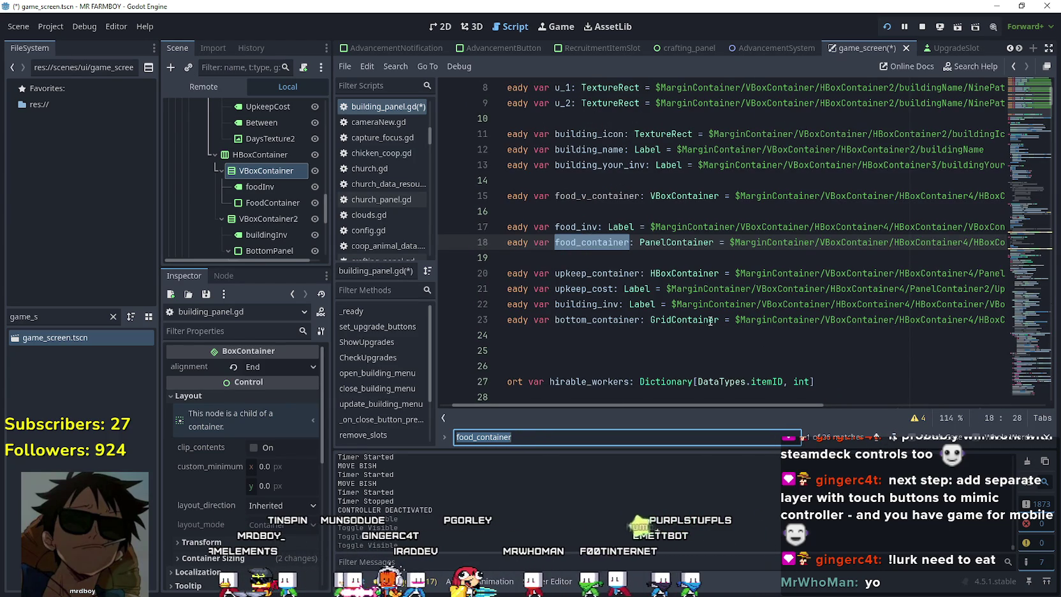
double_click(601, 196)
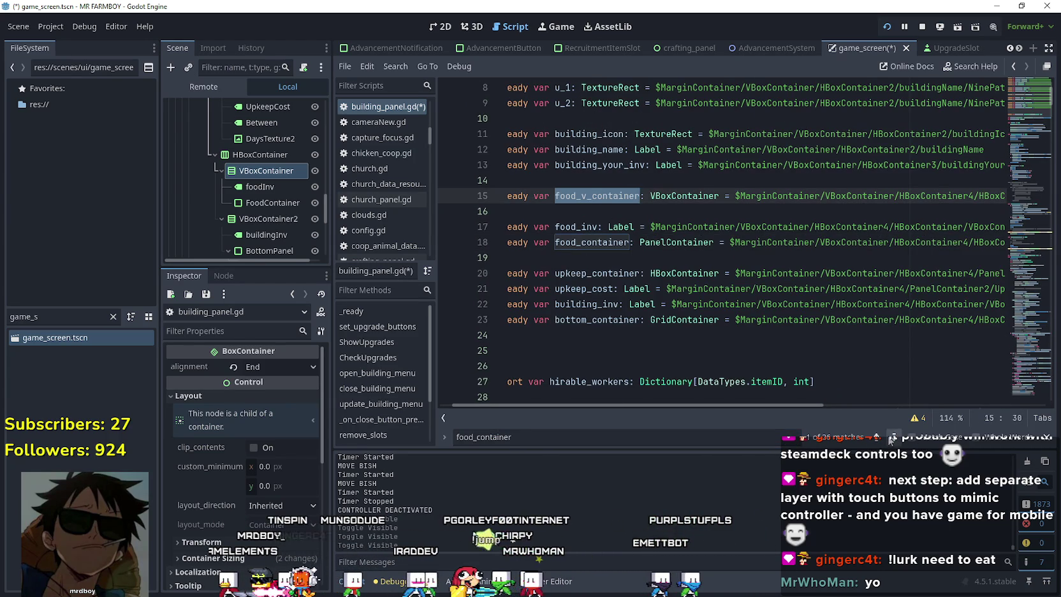
left_click(891, 439)
left_click(891, 439)
left_click_drag(660, 257, 430, 242)
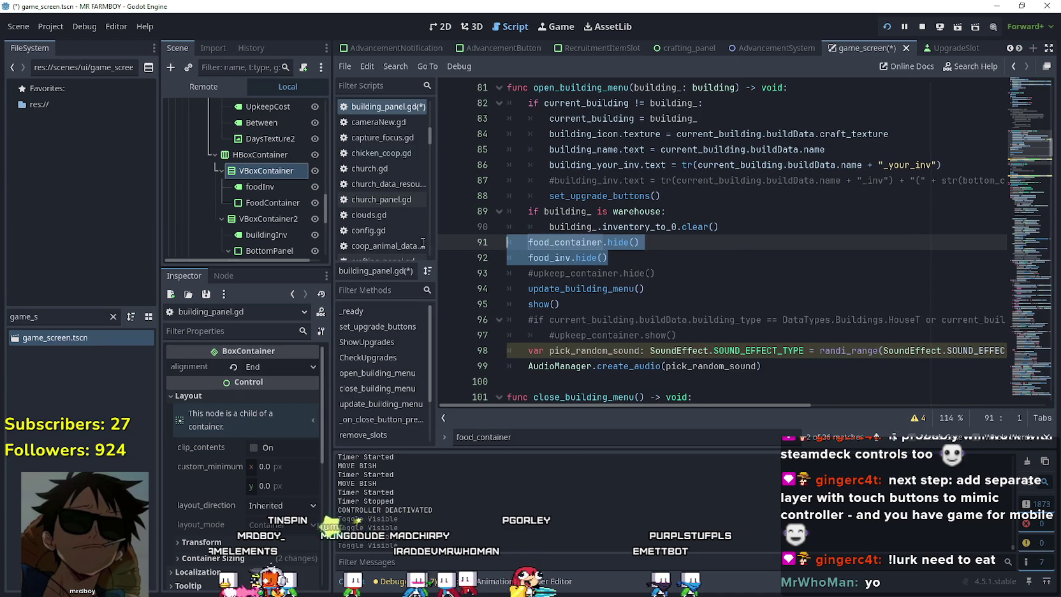
- For the warehouse, comment out the food_container/food_inv hide lines, add food_v_container.hide(), and save
left_click(526, 258)
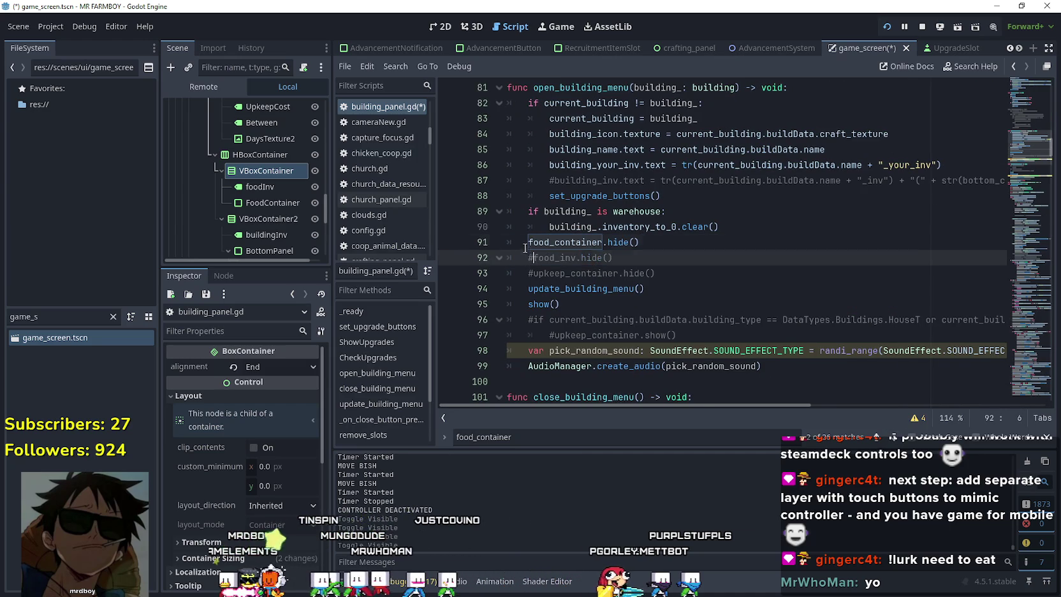
left_click_drag(527, 242, 663, 259)
key("ctrl+k")
key("Return")
type("food_v_container")
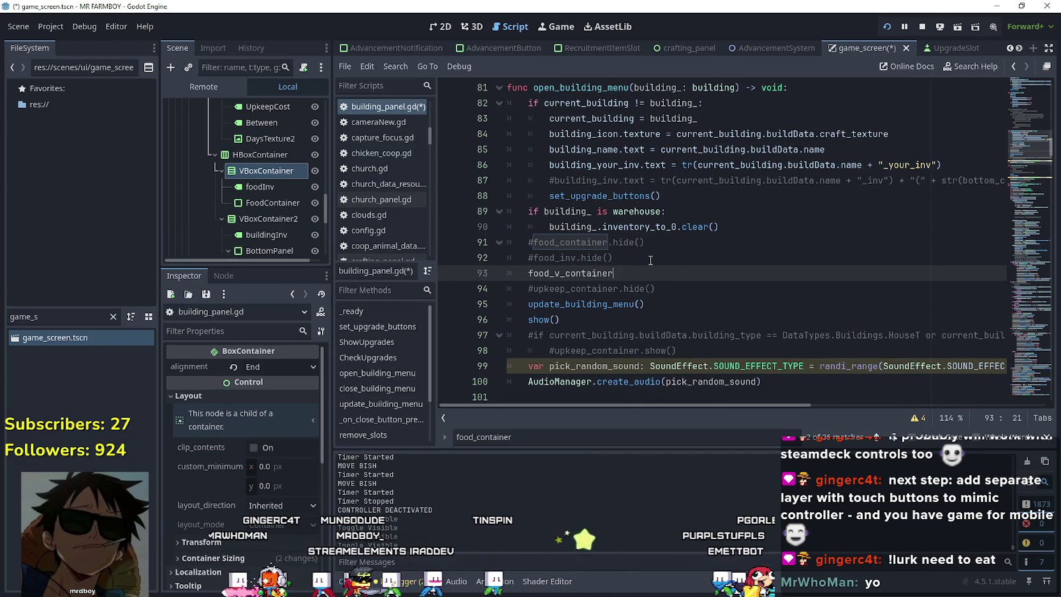
type(".h")
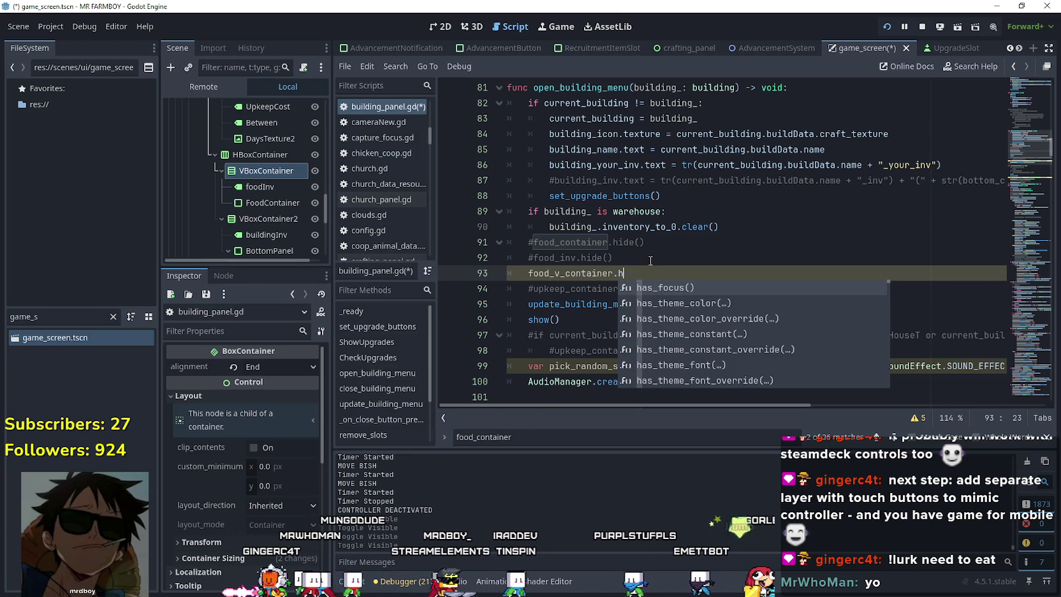
type("ide")
key("Return")
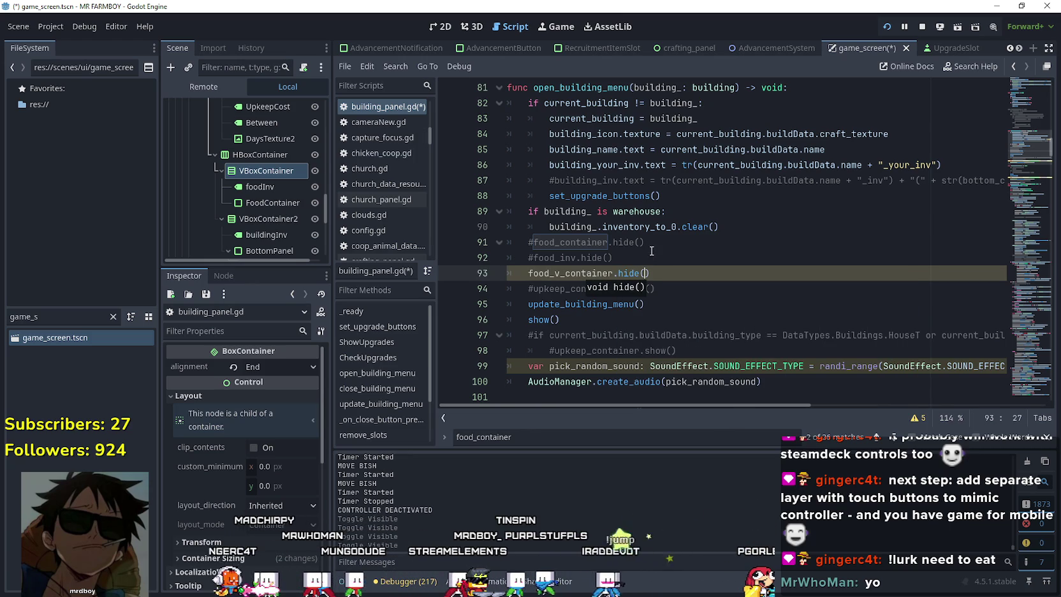
key("ctrl+s")
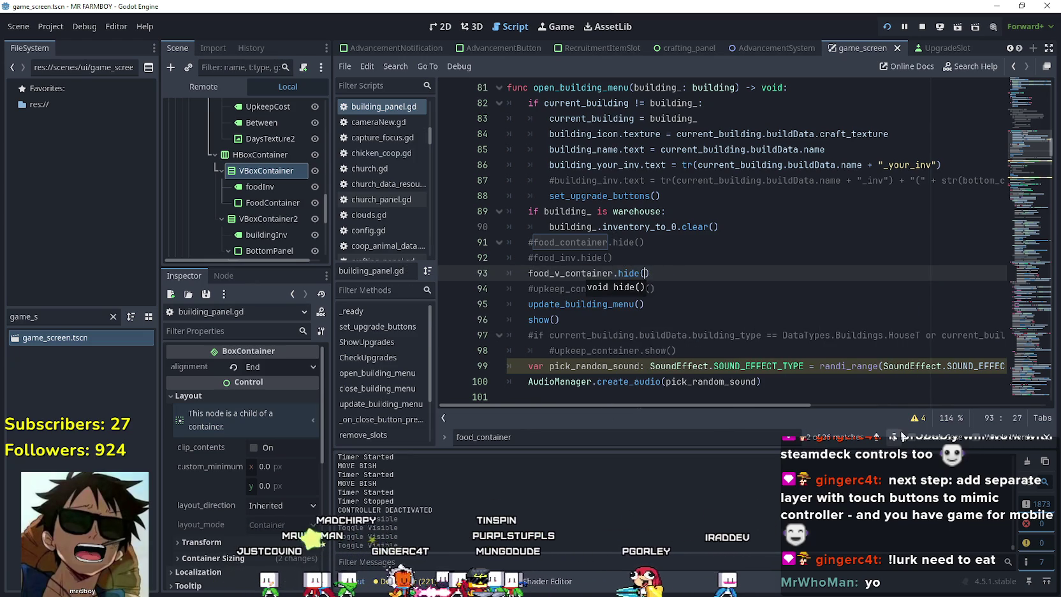
- In the chicken coop branch, add food_v_container.show() below the food_inv show line
left_click(896, 438)
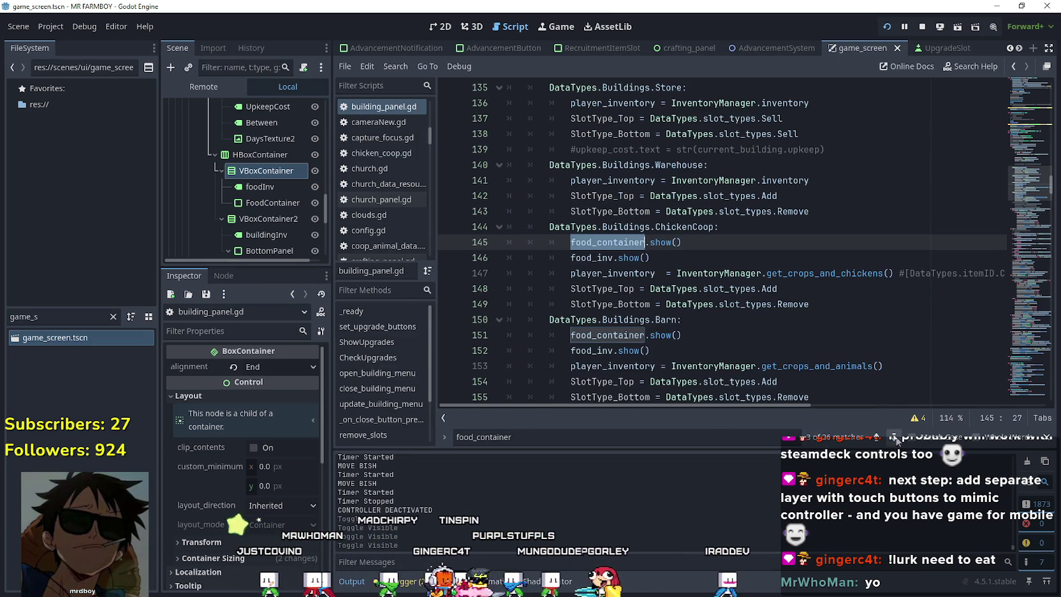
left_click(570, 257)
left_click(569, 243)
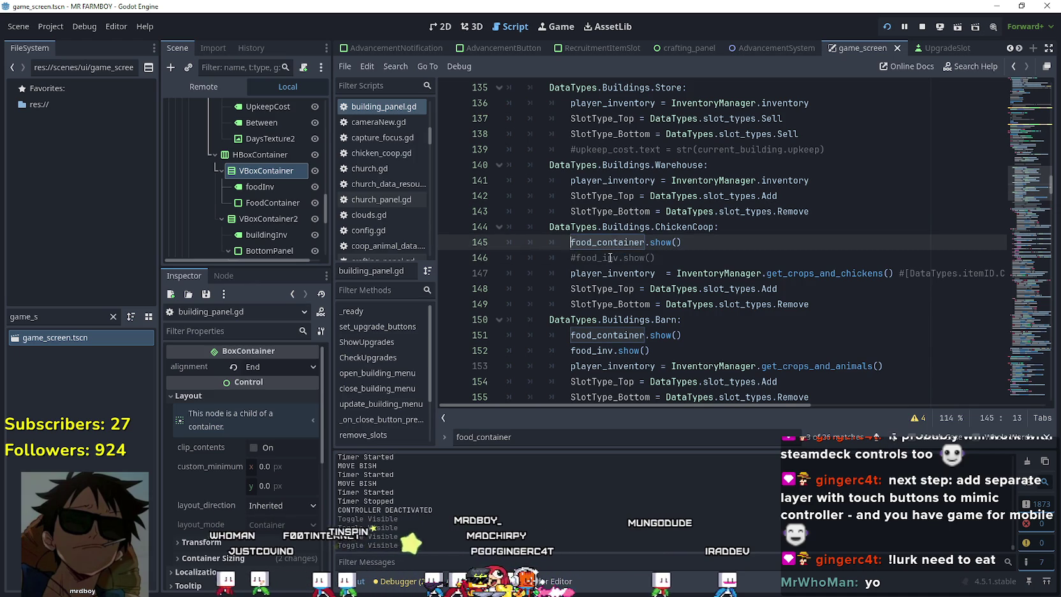
left_click(728, 263)
key("Return")
type("food_v_container.")
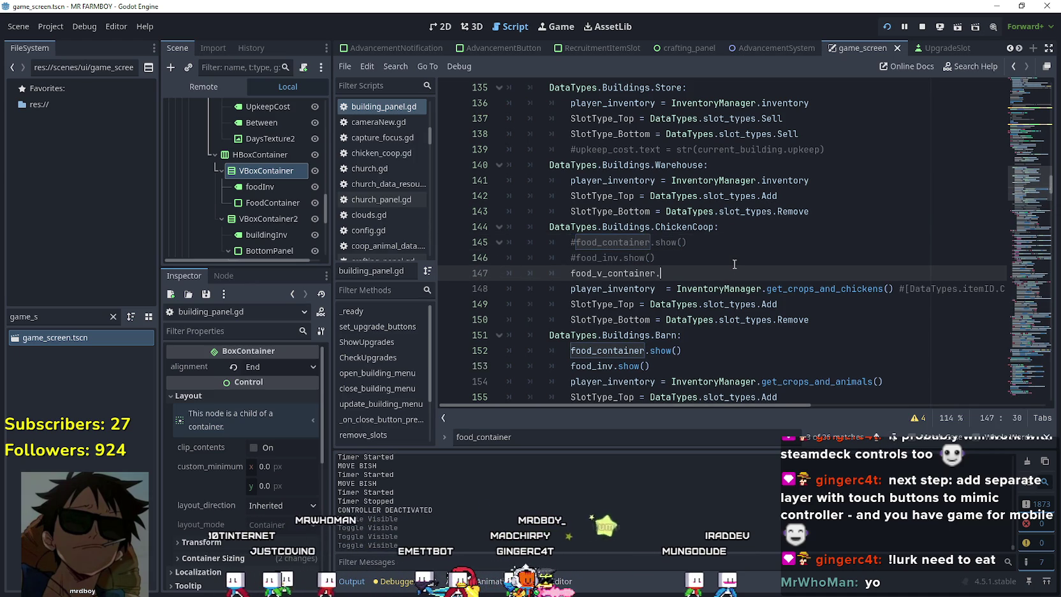
type("show*")
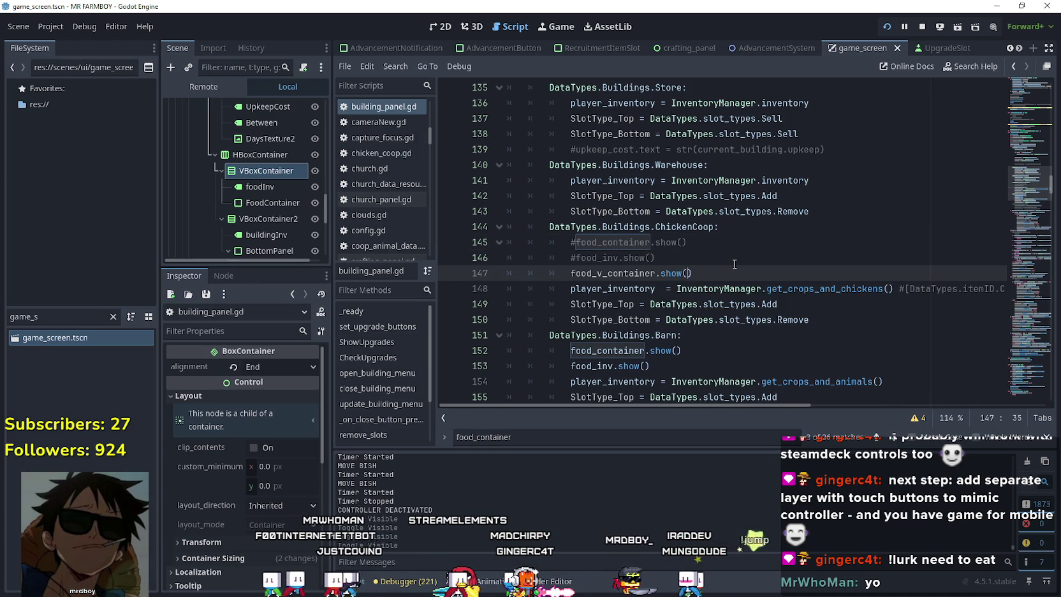
- In the barn branch, comment out the old show lines, add food_v_container.show(), and save
scroll(668, 315, "down", 1)
left_click(564, 305)
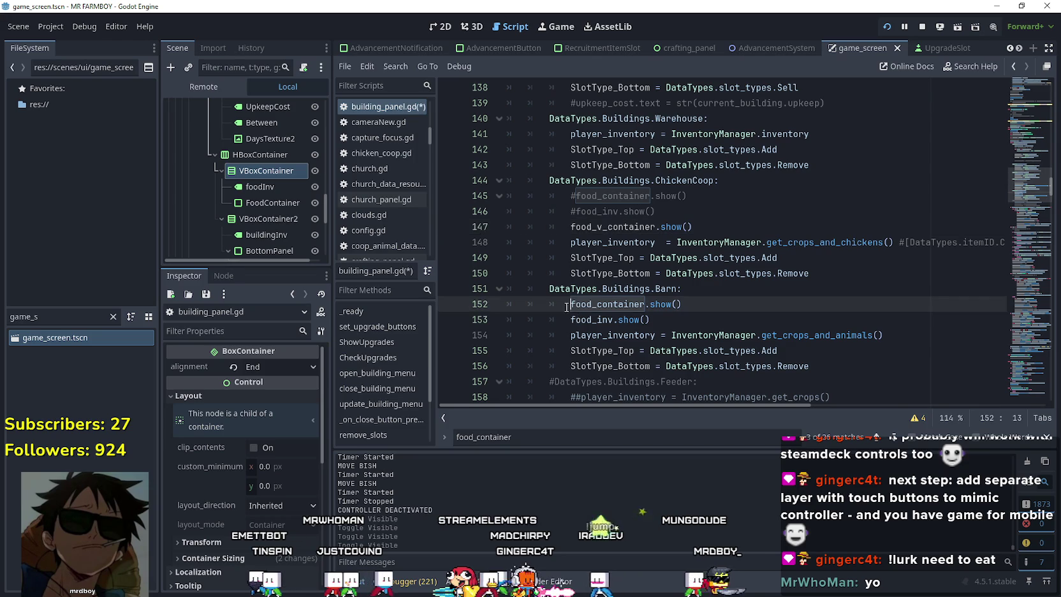
left_click(568, 313)
type("#")
key("Return")
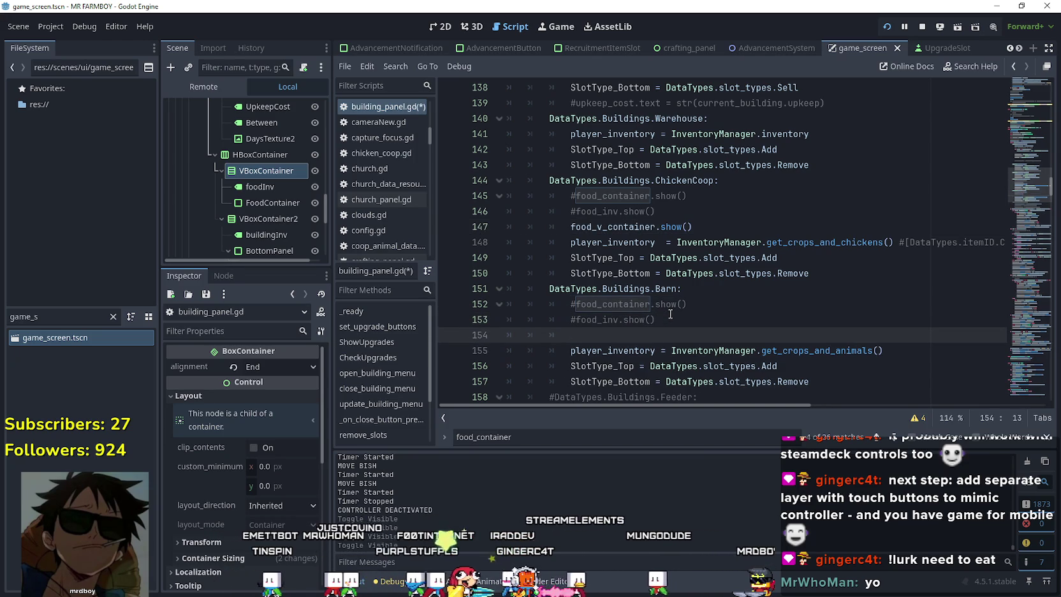
type("food_v_container.show(")
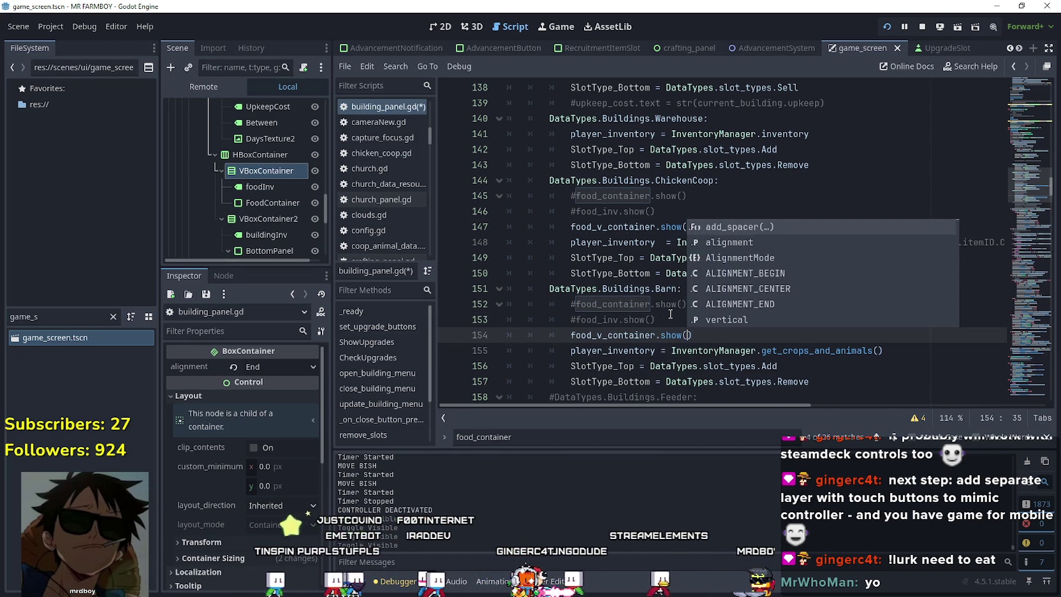
key("ctrl+s")
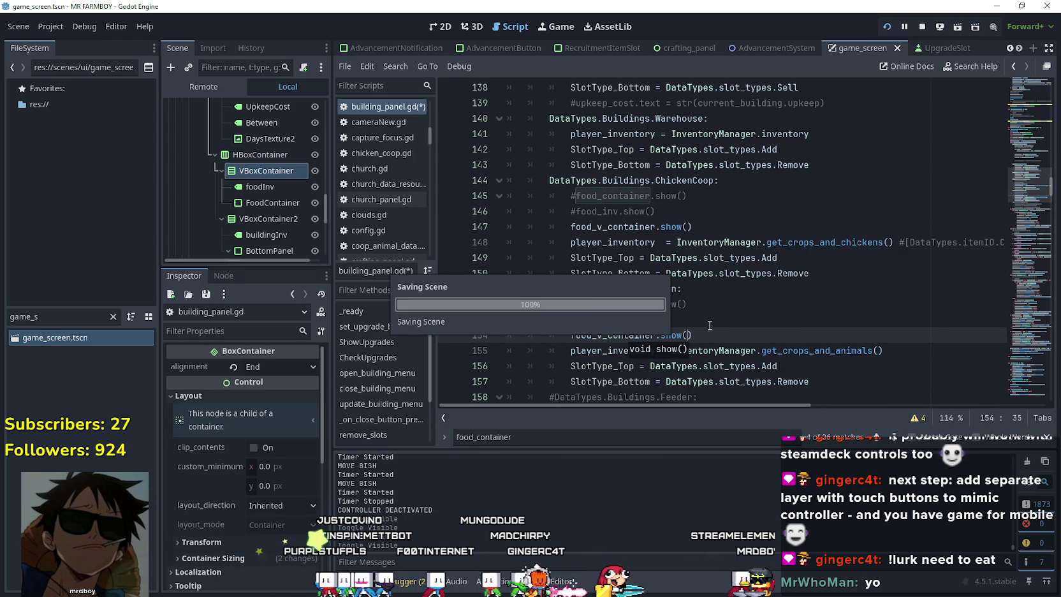
- Move on to the later food_container matches in the FEED_IN code
scroll(714, 319, "down", 7)
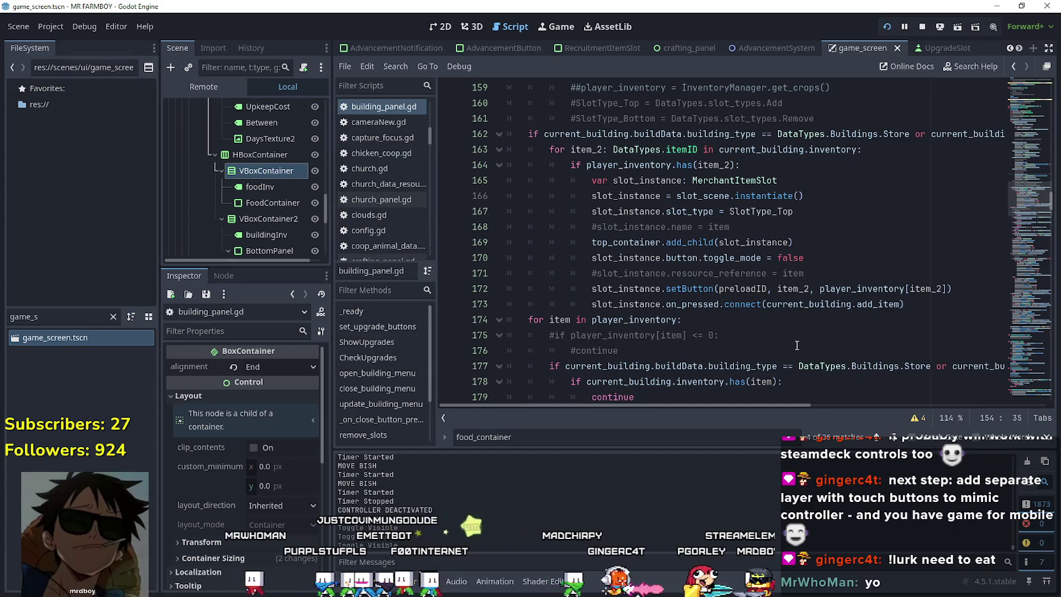
scroll(784, 337, "up", 3)
left_click(893, 436)
left_click(893, 436)
left_click(894, 437)
left_click(897, 438)
left_click(900, 438)
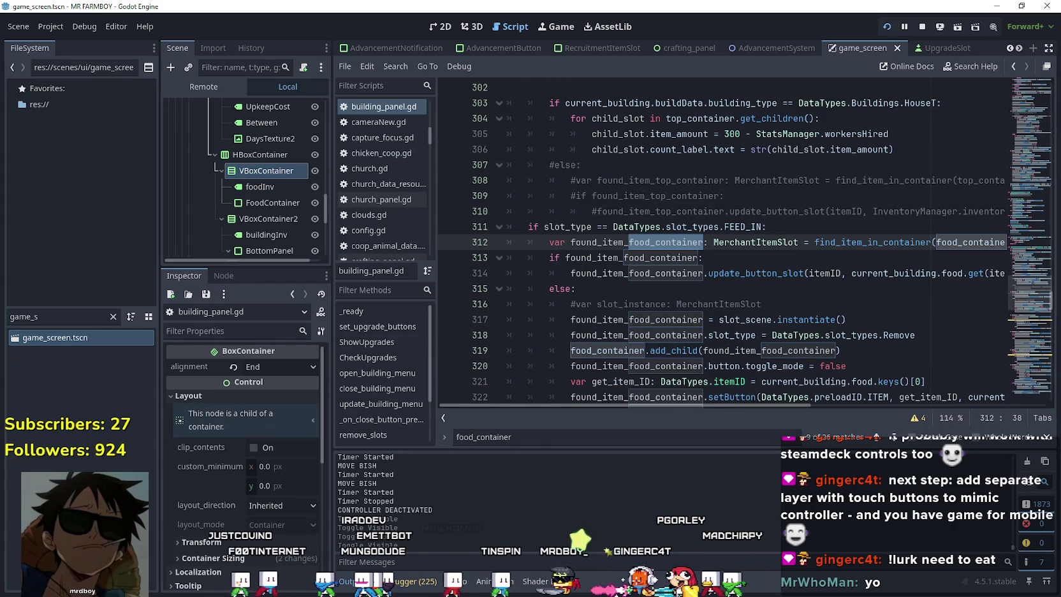
- Close the House menu in the running game and quit via the pause menu's Quit Game
key("alt+Tab")
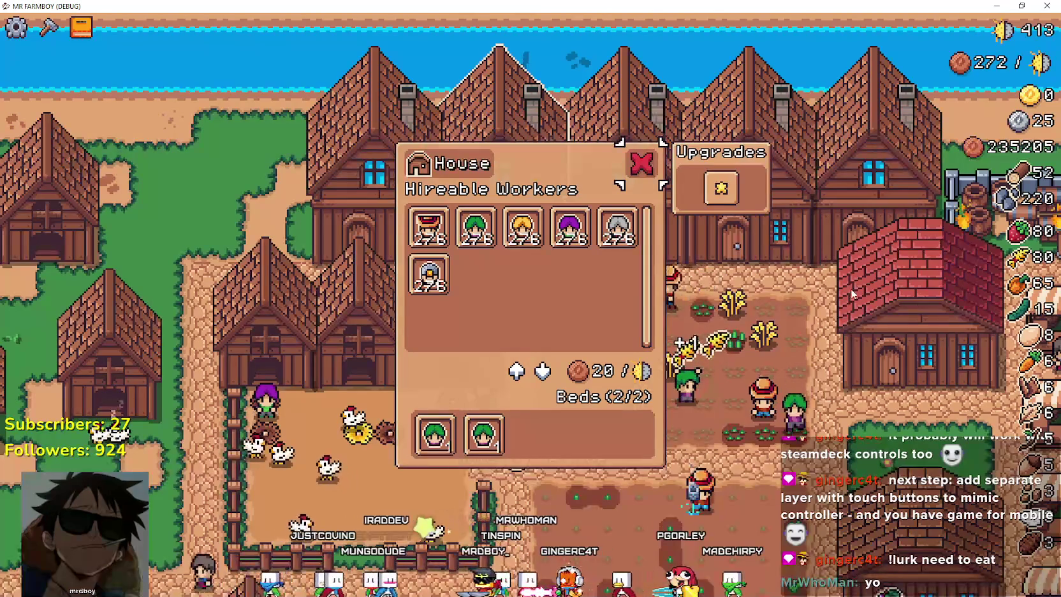
key("Escape")
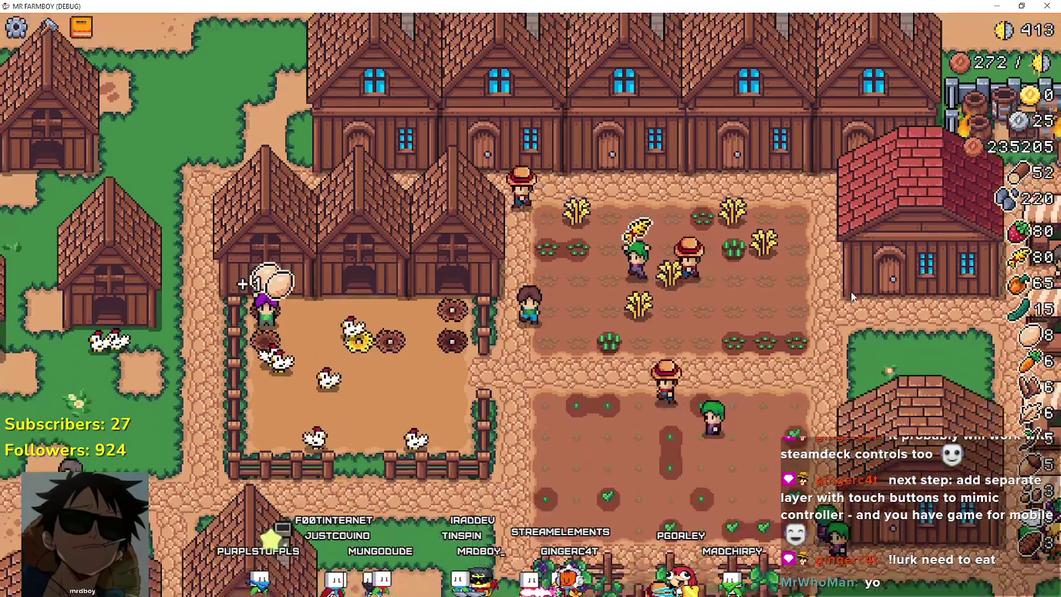
key("Tab")
key("Tab")
key("Escape")
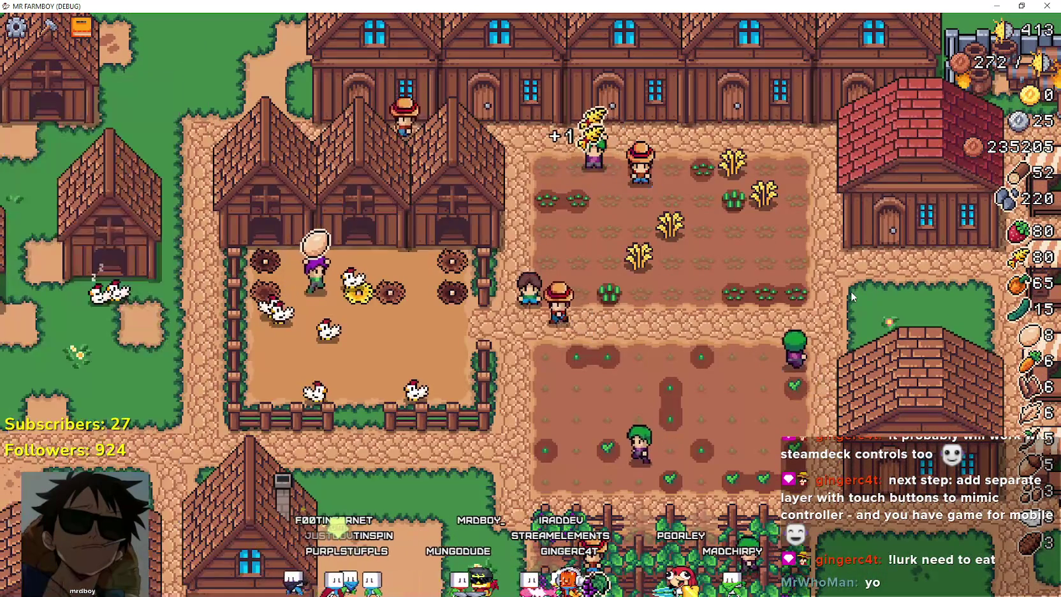
key("Escape")
key("Down")
key("Down")
key("Down")
key("Return")
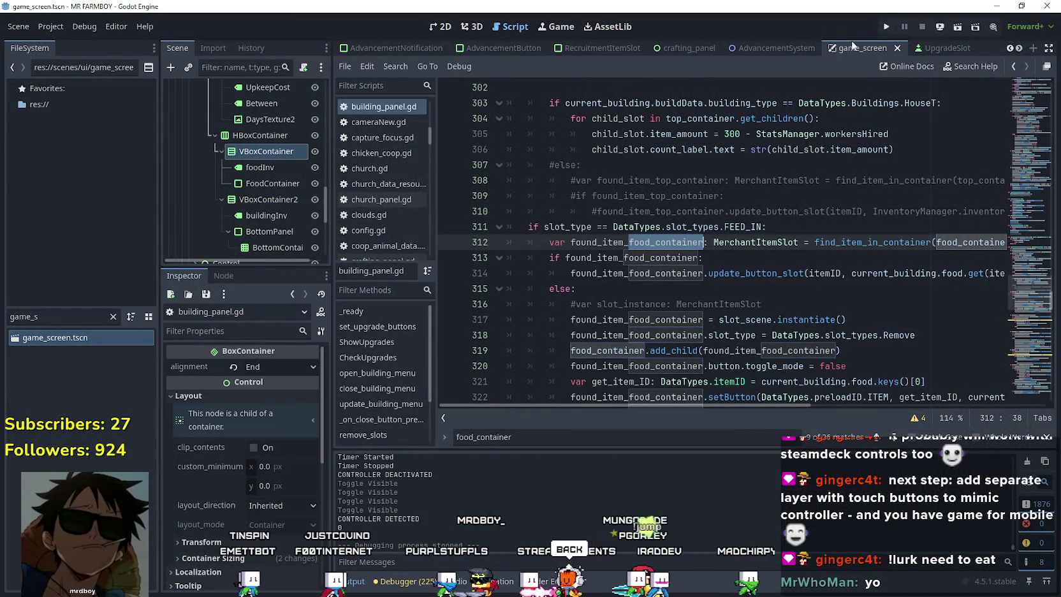
- Relaunch the game, maximize its window, and load a save from the save list
left_click(893, 29)
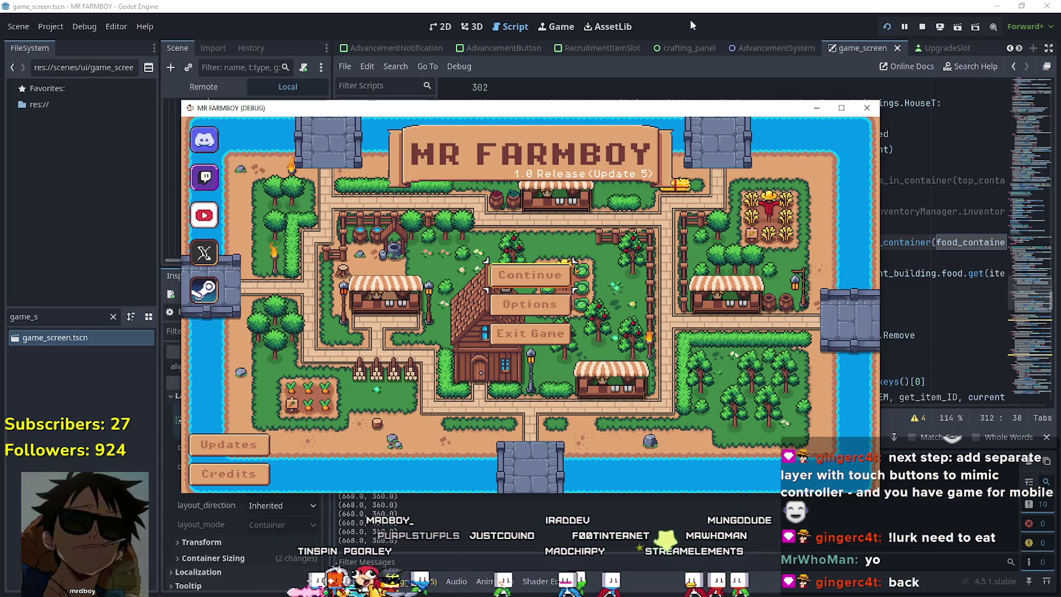
left_click(841, 107)
key("Return")
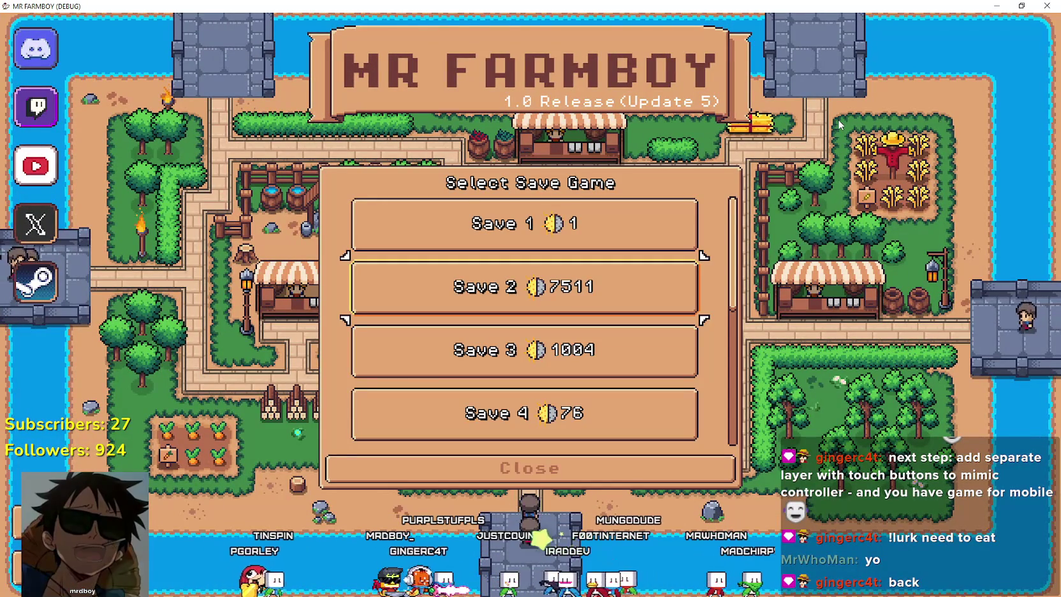
key("Down")
key("Down")
key("Down")
key("Down")
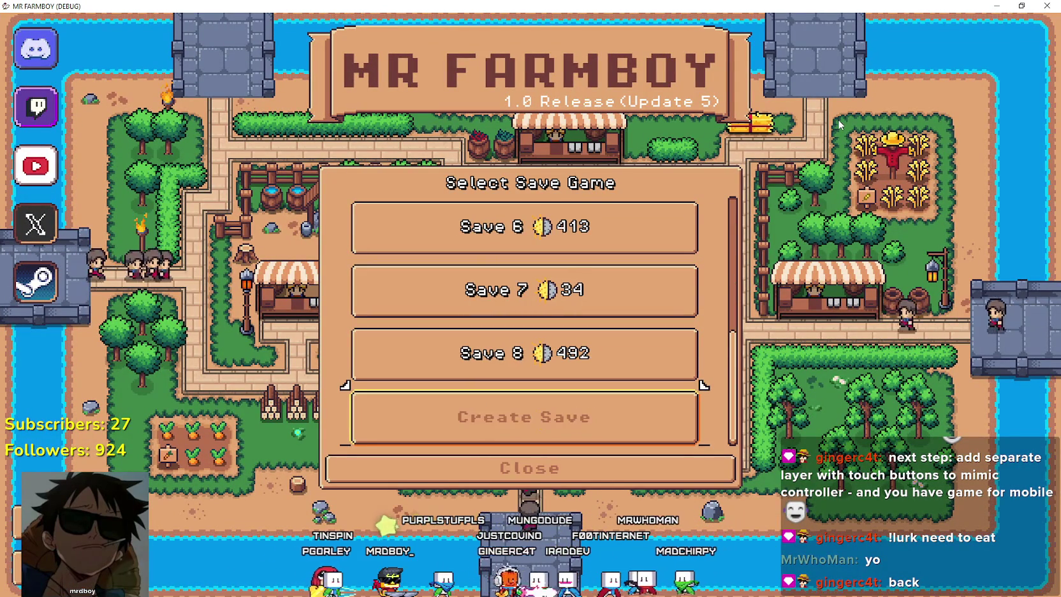
key("Up")
key("Up")
key("Up")
key("Up")
key("Up")
key("Down")
key("Return")
key("Up")
key("Down")
key("Down")
key("Return")
key("Return")
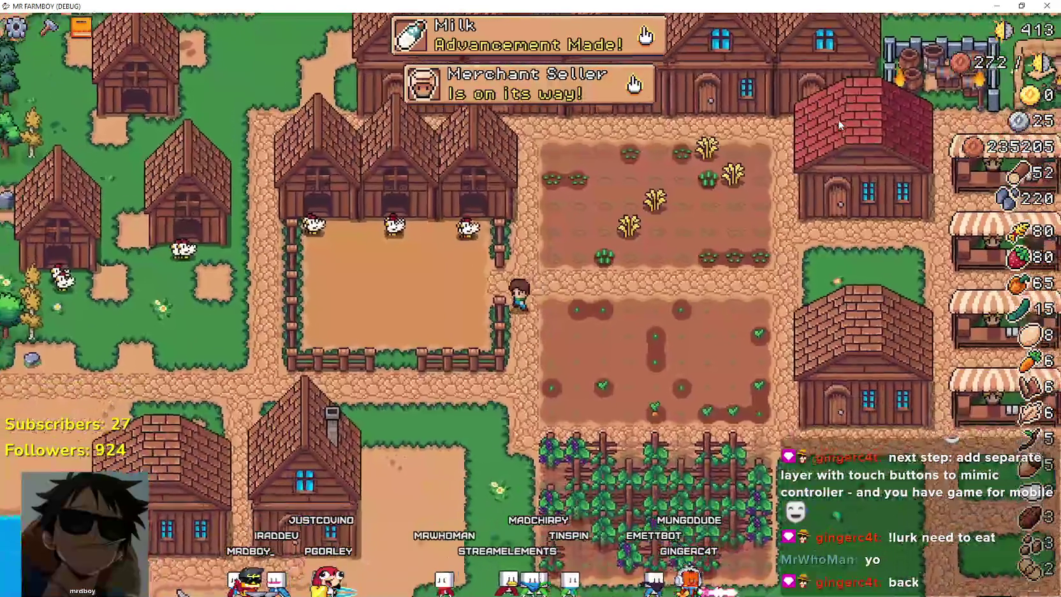
- Walk to the chicken coop, browse the Coop menu's item grid and nest upgrade, then close it
key("Up")
key("Left")
key("e")
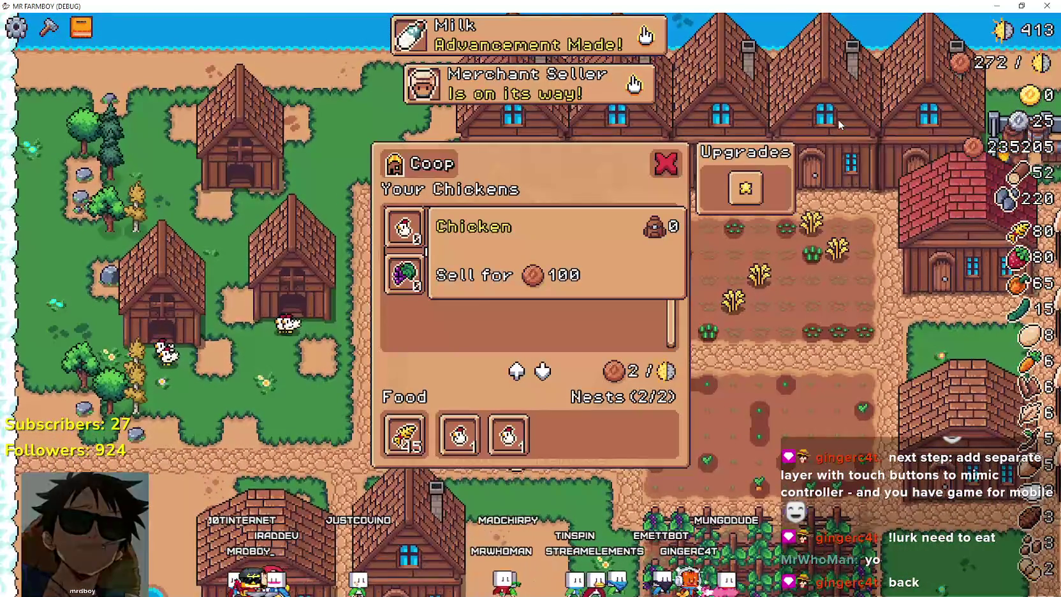
key("Right")
key("Right")
key("Down")
key("Left")
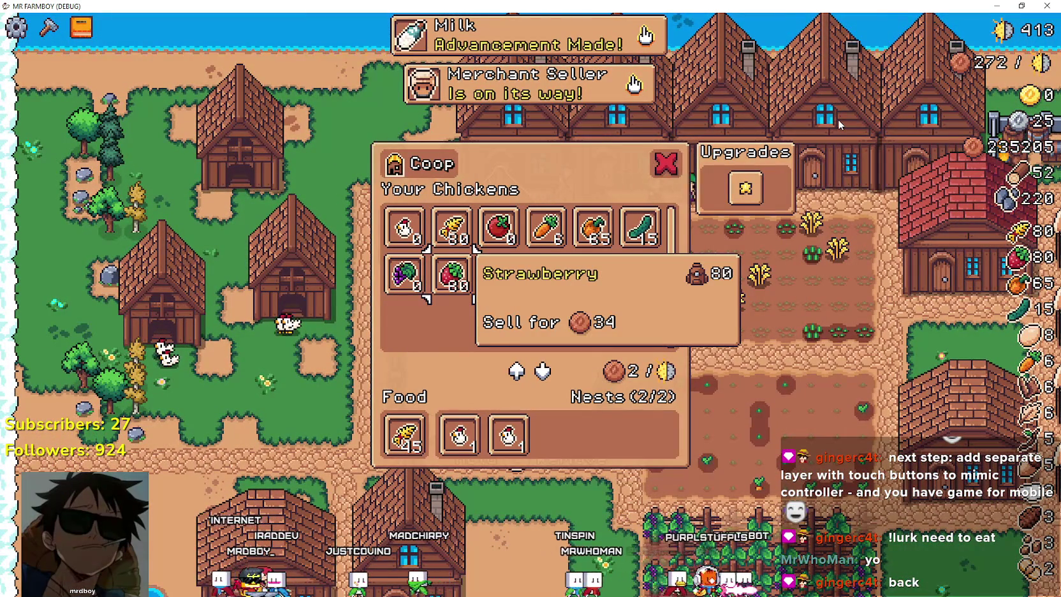
key("Up")
key("Up")
key("Right")
key("Left")
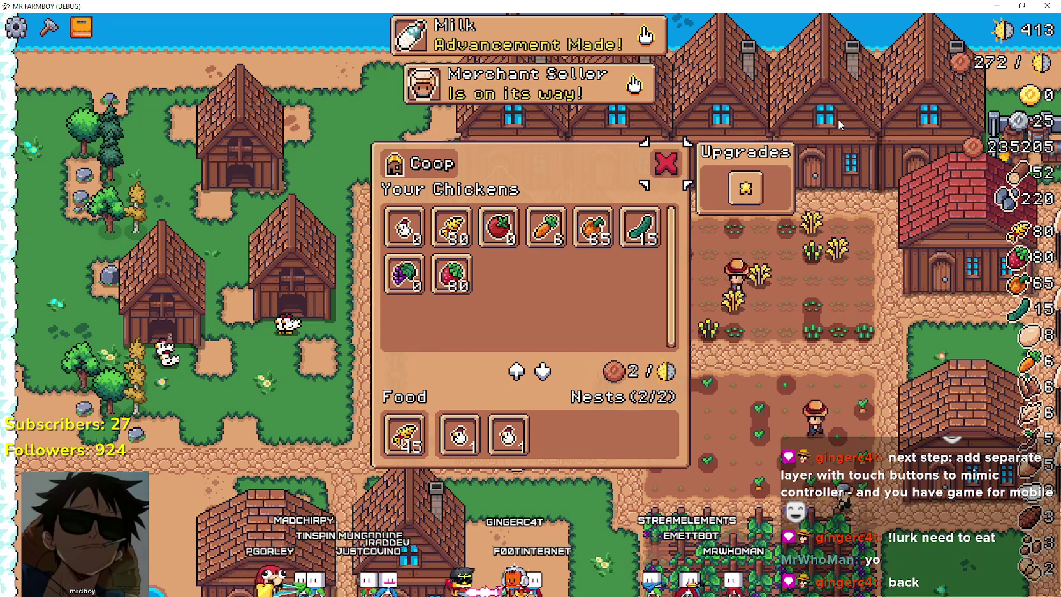
- Walk the farmer through the carrot field to the barn and open the Barn menu
key("Right")
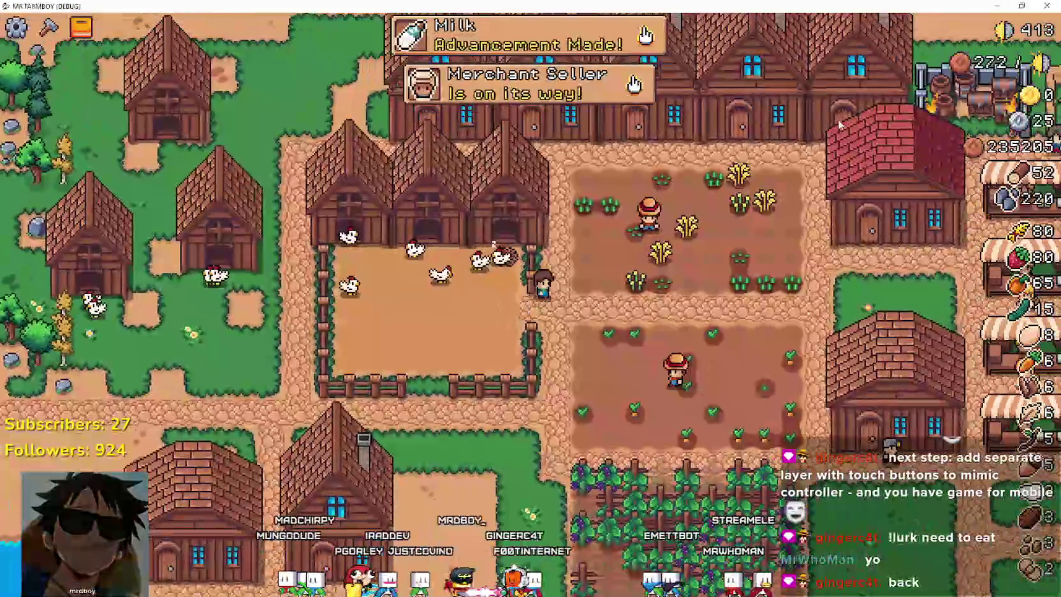
key("Down")
key("Right")
key("Down")
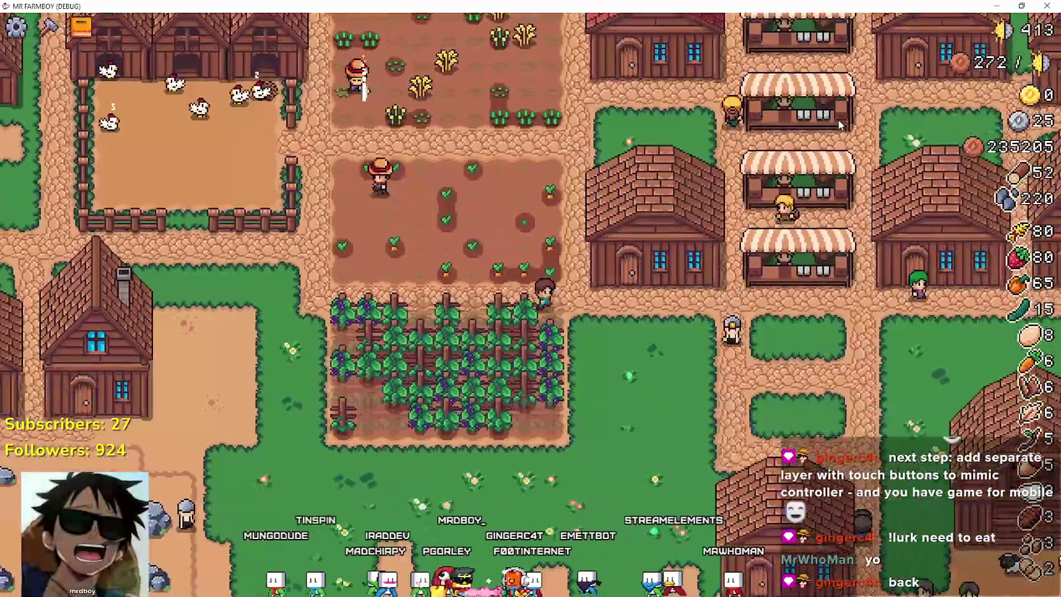
key("Right")
key("Down")
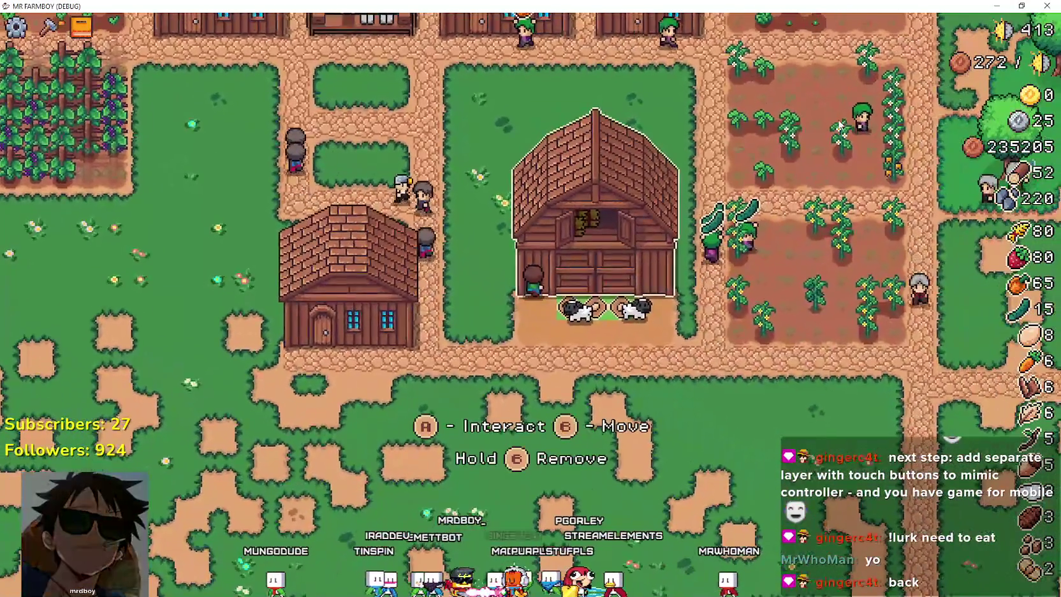
key("space")
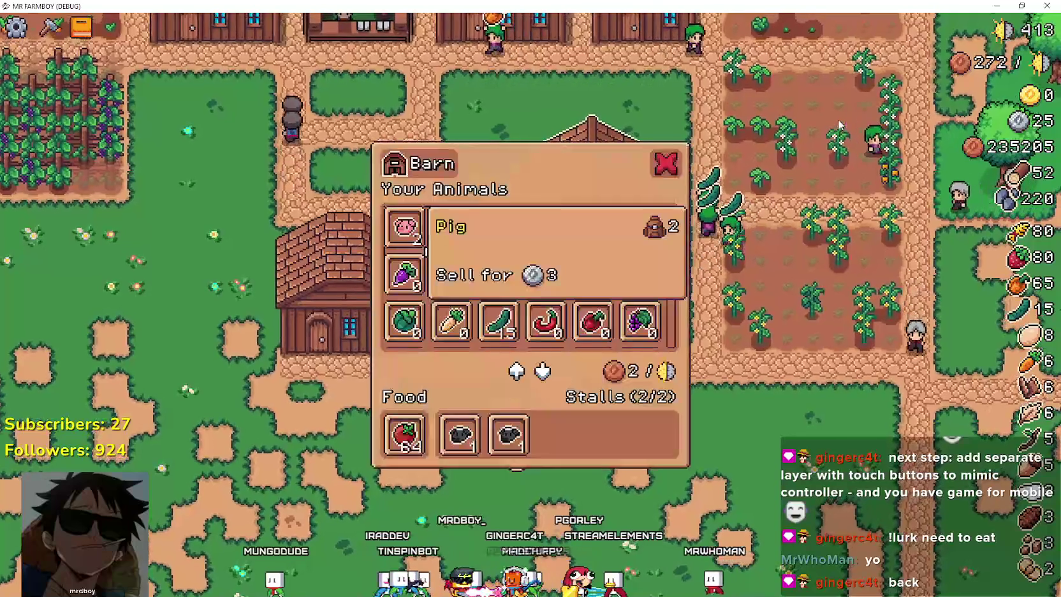
- Browse the barn's crops from Potato and Strawberry down to the Tomato food slot and Sheep slots
key("Down")
key("Down")
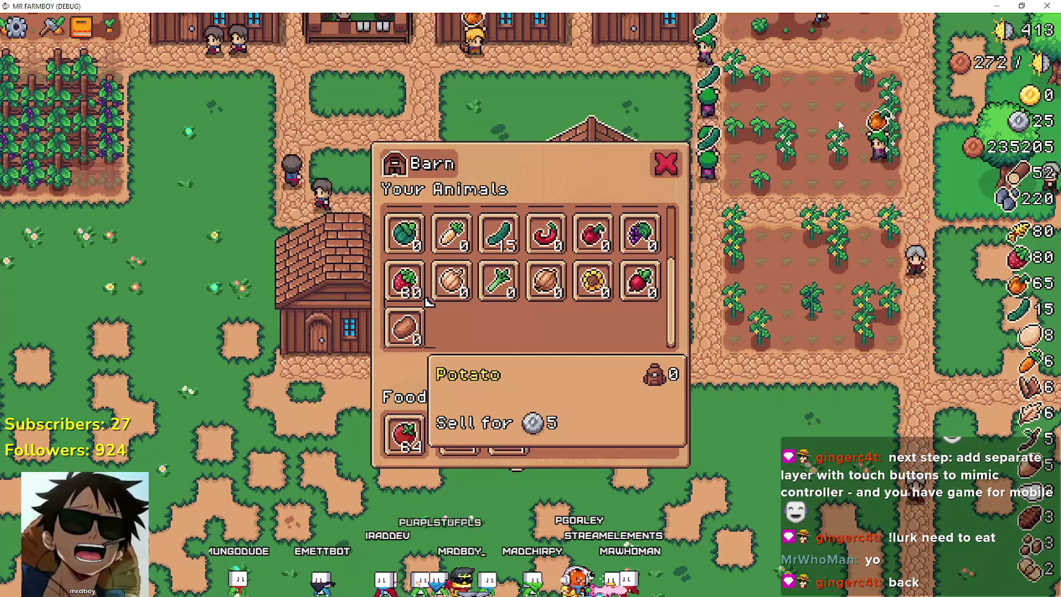
key("Up")
key("Down")
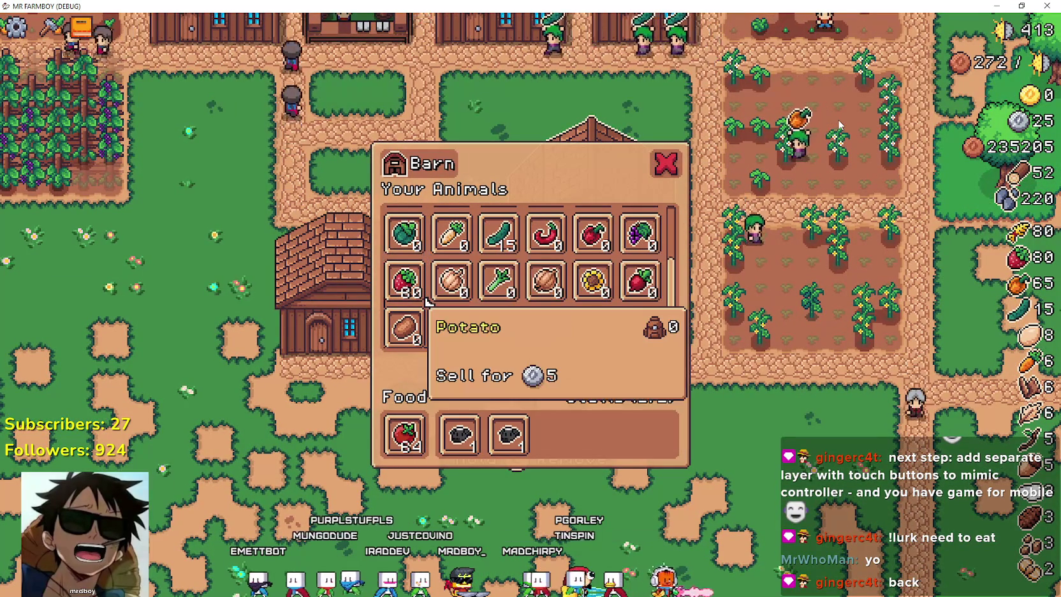
key("Up")
key("Right")
key("Right")
key("Right")
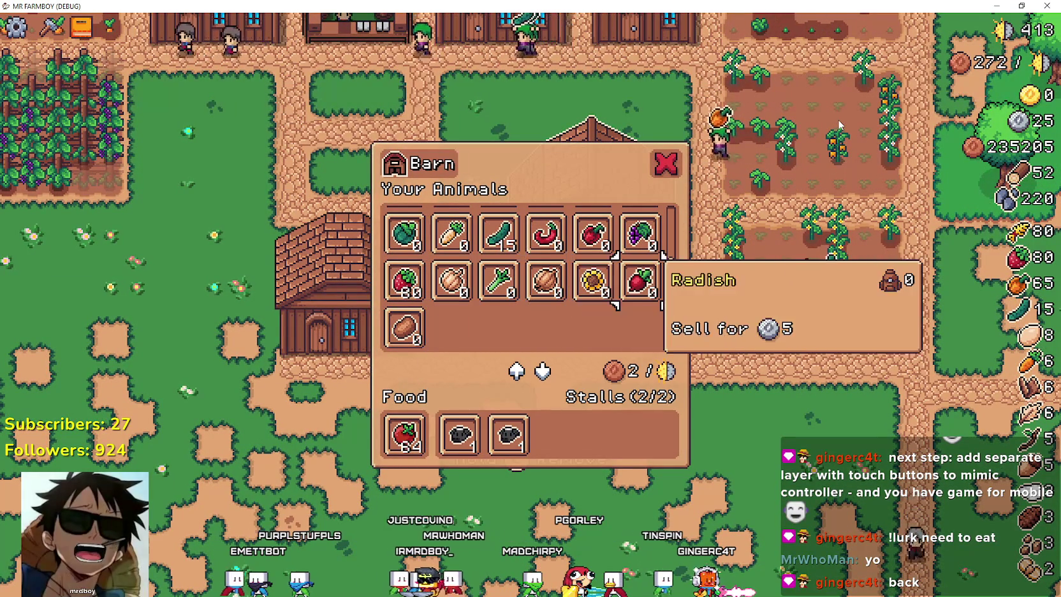
key("Down")
key("Down")
key("Right")
key("Up")
key("Up")
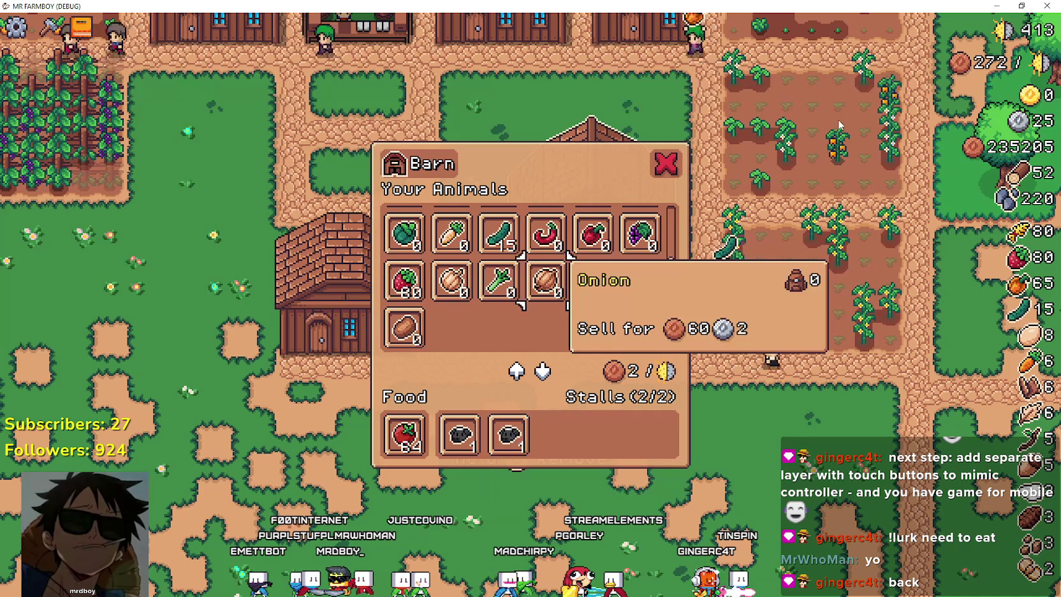
key("Right")
key("Down")
key("Down")
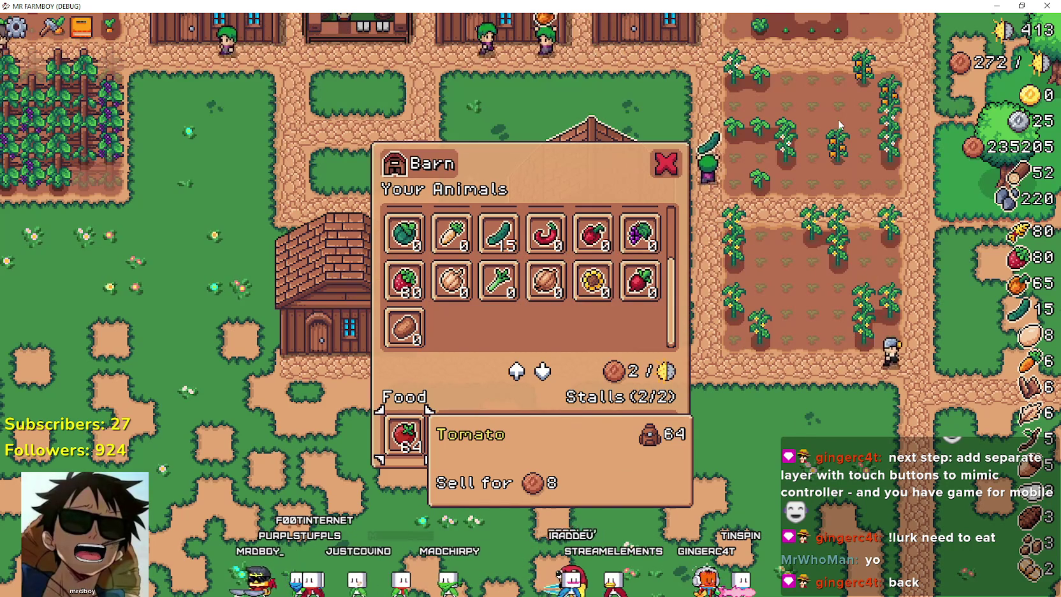
key("Up")
key("Down")
key("Right")
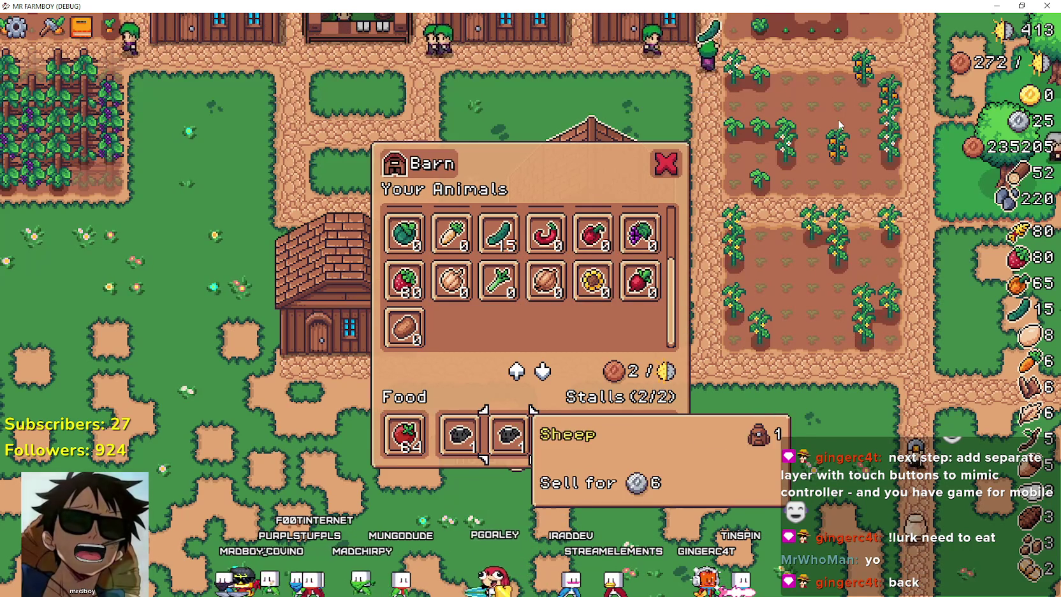
key("Right")
key("Left")
key("Left")
key("Right")
key("Up")
- Check Parsnip, Chili Pepper, Onion, Carrot and Green Pepper in the barn's item grid
key("Up")
key("Down")
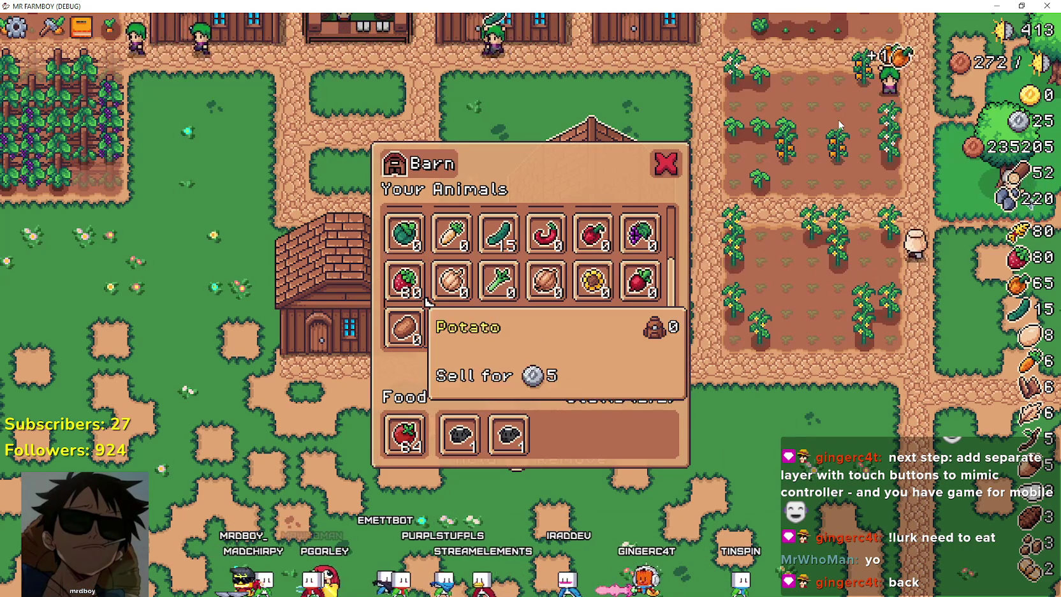
key("Down")
key("Right")
key("Up")
key("Up")
key("Up")
key("Right")
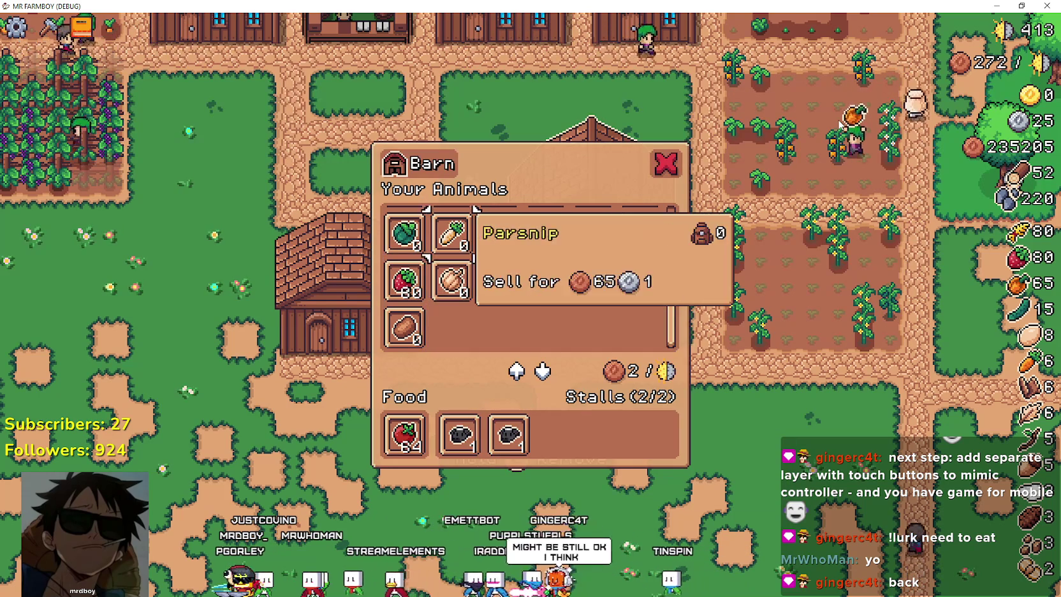
key("Right")
key("Right")
key("Down")
key("Down")
key("Down")
key("Up")
key("Up")
key("Right")
key("Right")
key("Right")
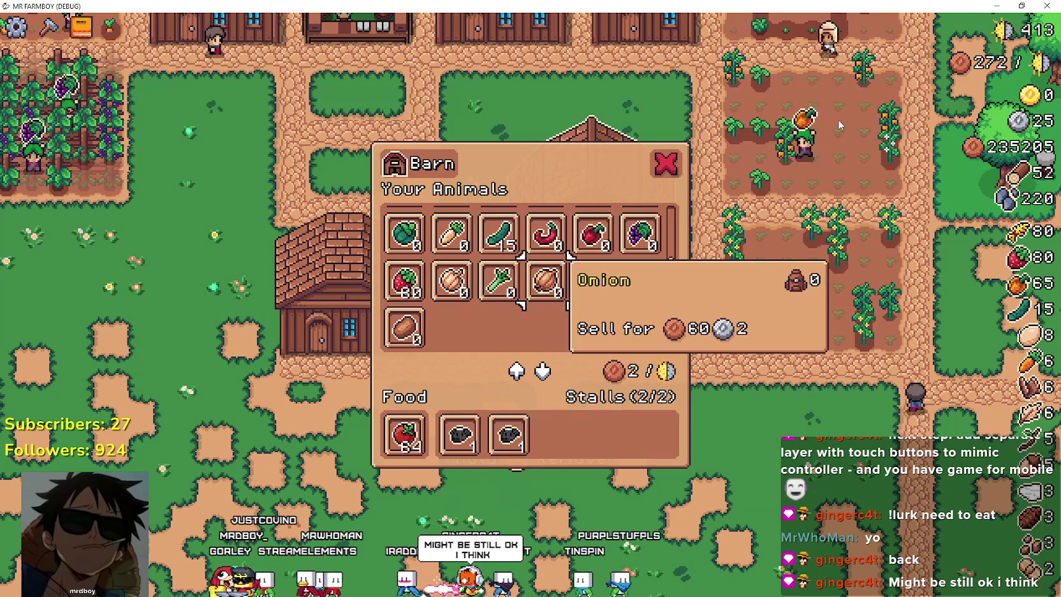
key("Up")
key("Up")
key("Up")
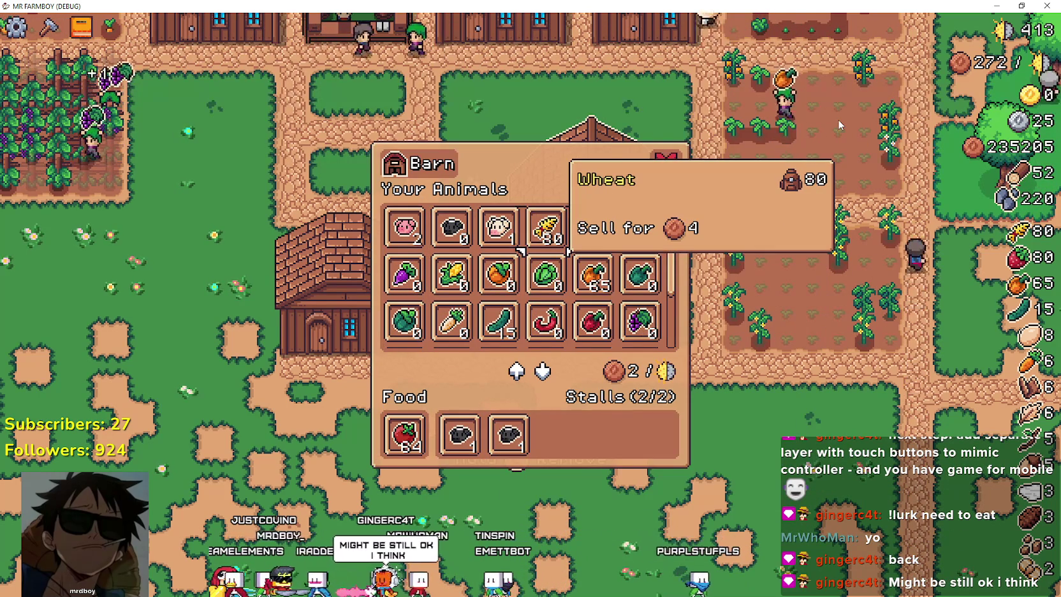
key("Up")
key("Down")
key("Down")
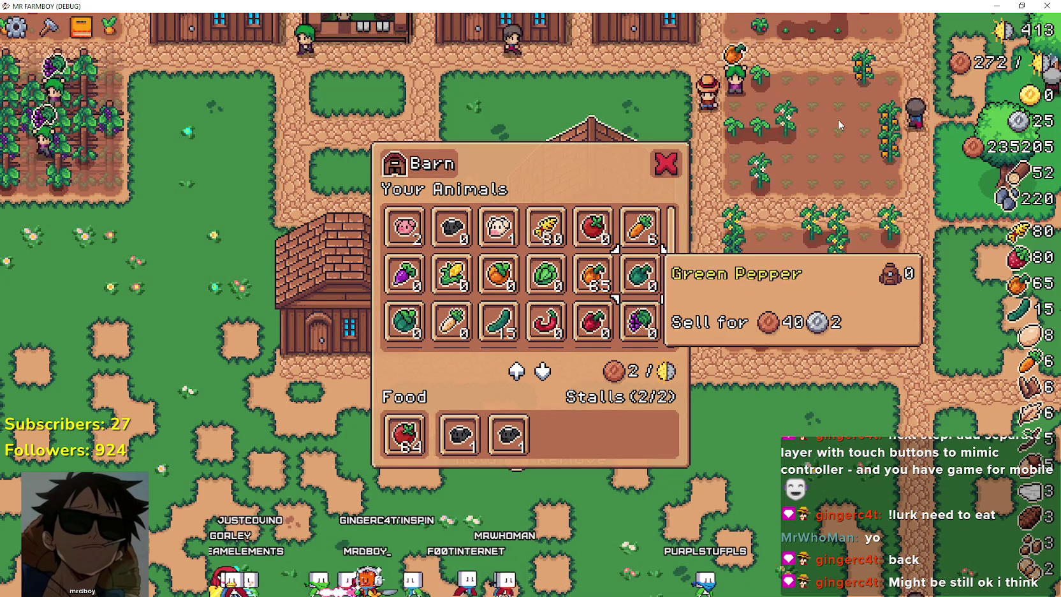
key("Up")
key("Up")
key("Down")
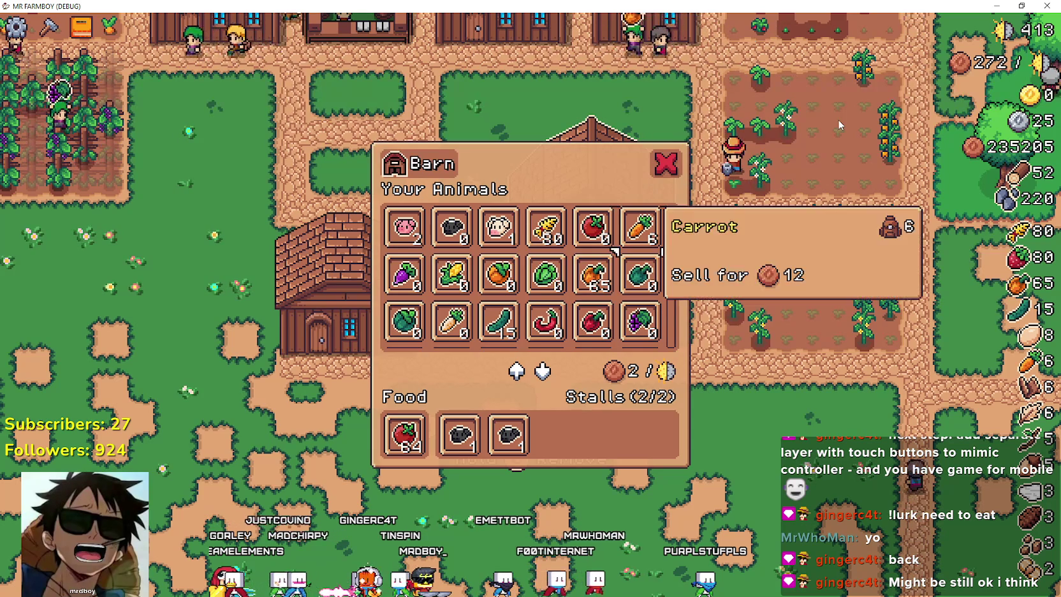
key("Down")
key("Down")
key("Down")
key("Down")
key("Right")
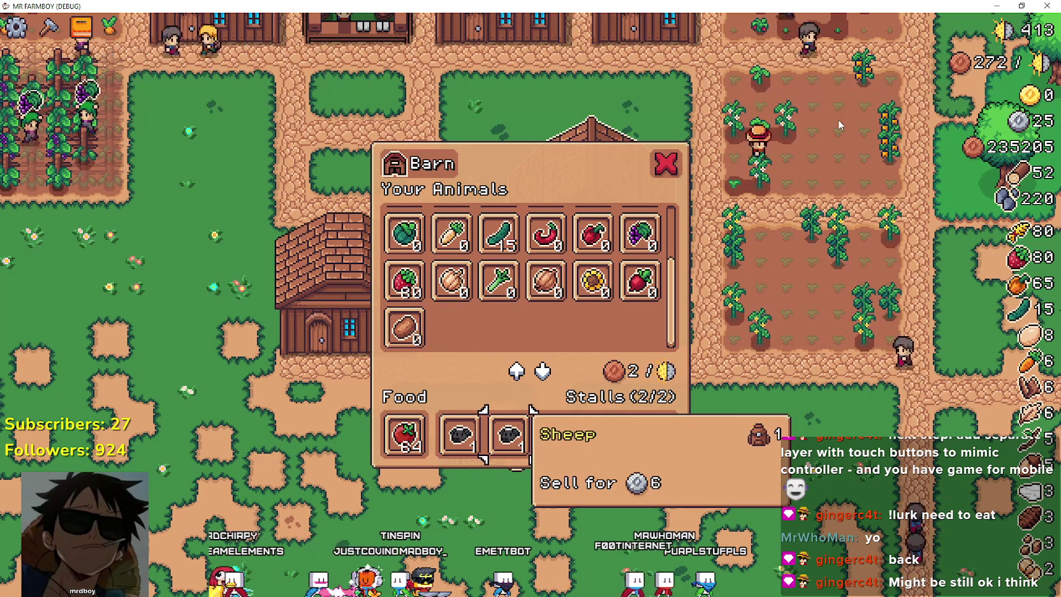
- Take both sheep out of the barn stalls
key("Return")
key("Right")
key("Left")
key("Right")
key("Left")
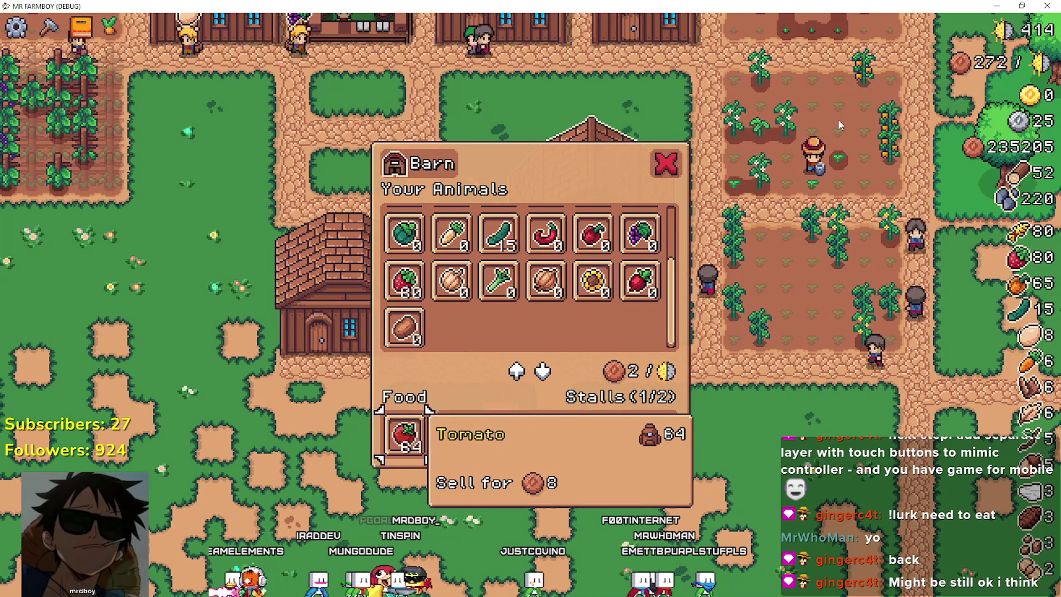
key("Right")
key("Return")
- Take the tomatoes out of the barn's food slot
key("Right")
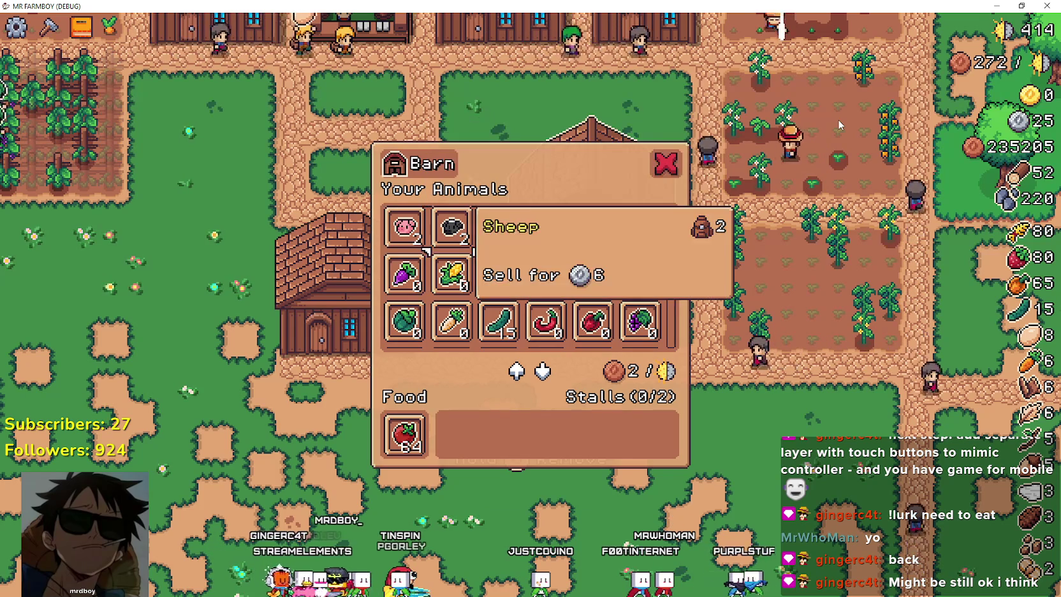
key("Right")
key("Left")
key("Left")
key("Down")
key("Down")
key("Down")
key("Down")
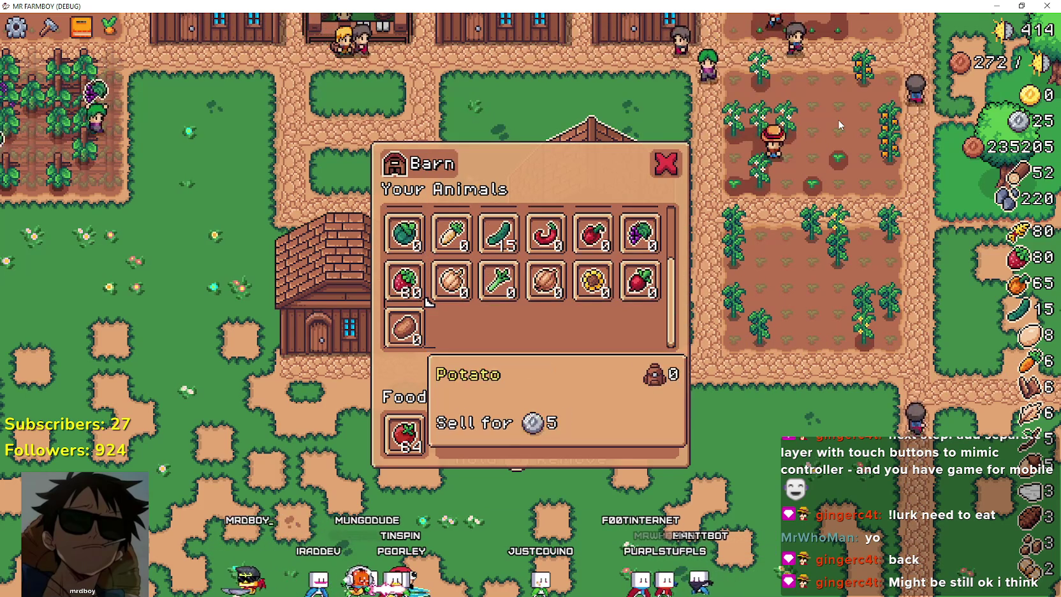
key("Down")
key("Return")
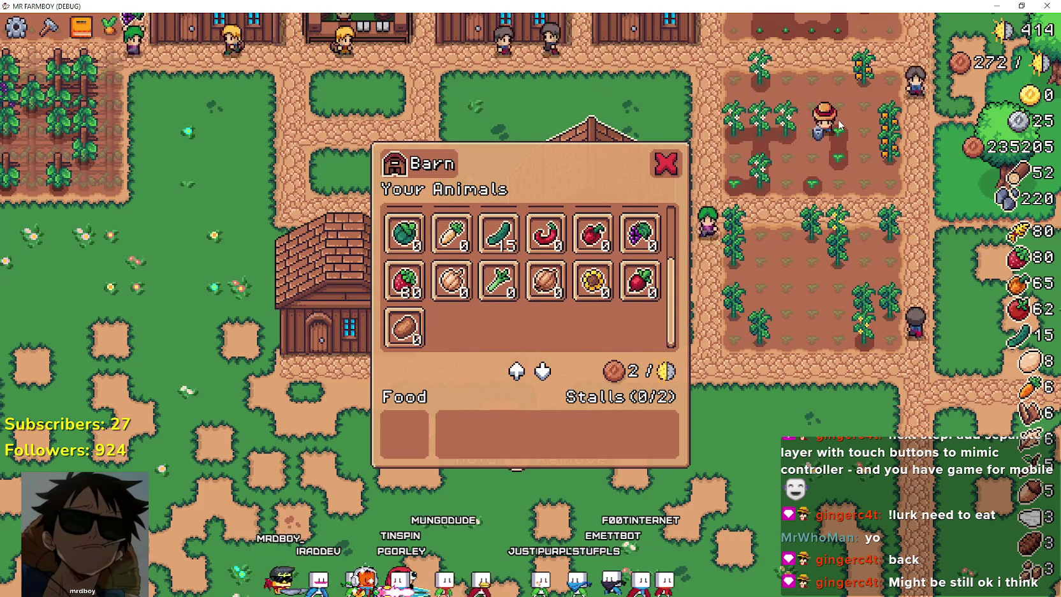
- Reopen the barn and put the cow and sheep into stalls and tomatoes into the food slot
key("Escape")
key("Return")
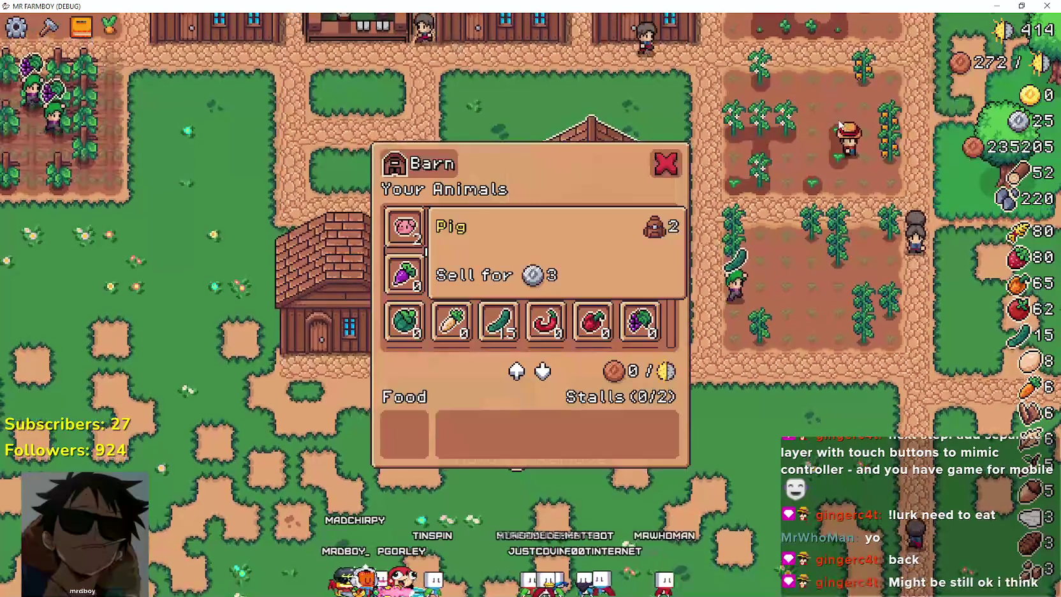
key("Right")
key("Right")
key("Return")
key("Left")
key("Return")
key("Down")
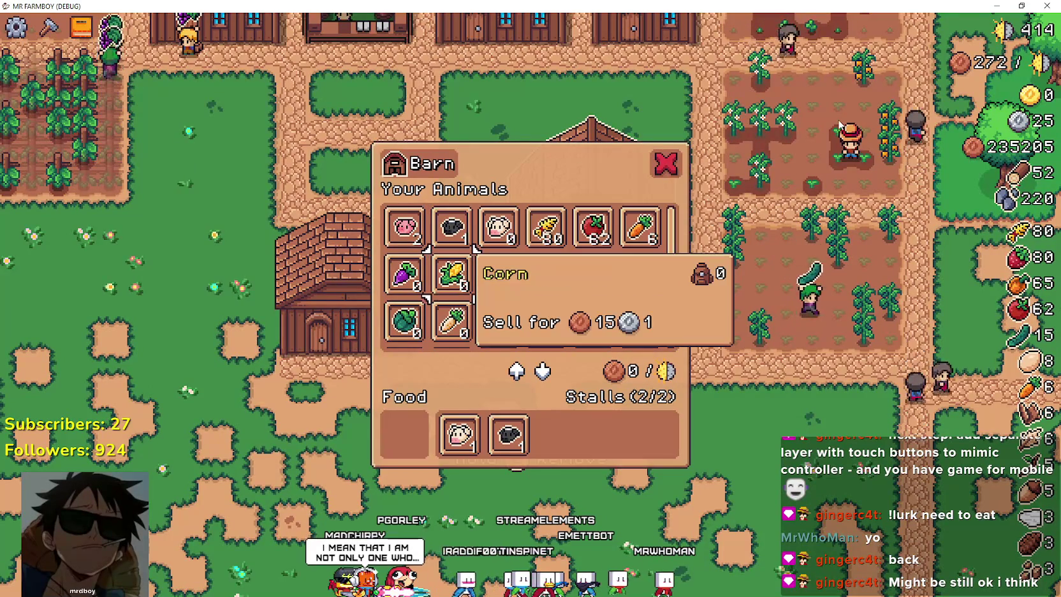
key("Right")
key("Right")
key("Right")
key("Up")
key("Return")
- Take the sheep out of its stall, then put the cow and sheep back into the stalls
key("Down")
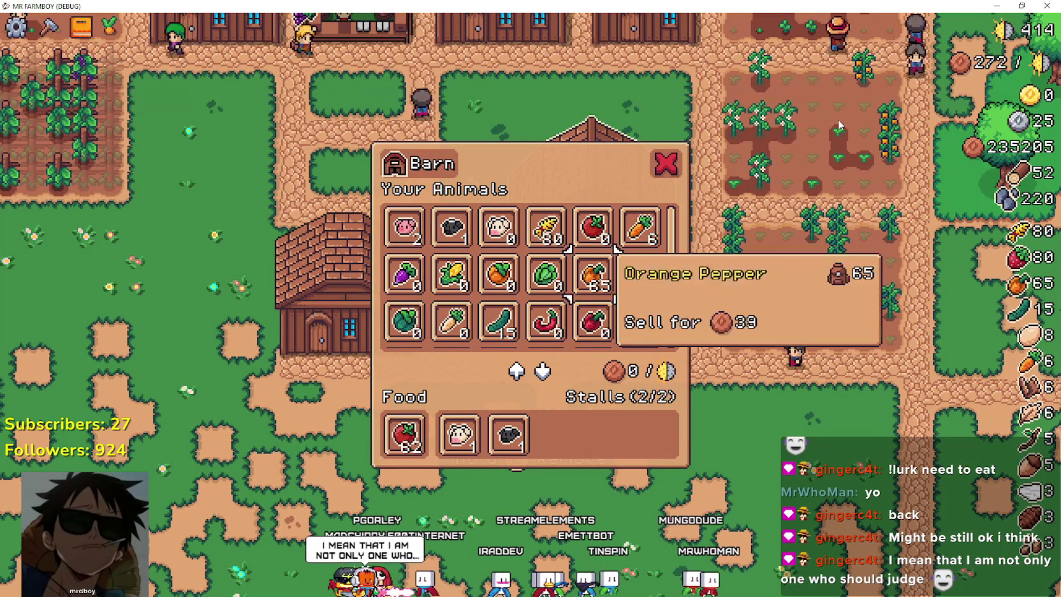
key("Down")
key("Down")
key("Down")
key("Right")
key("Right")
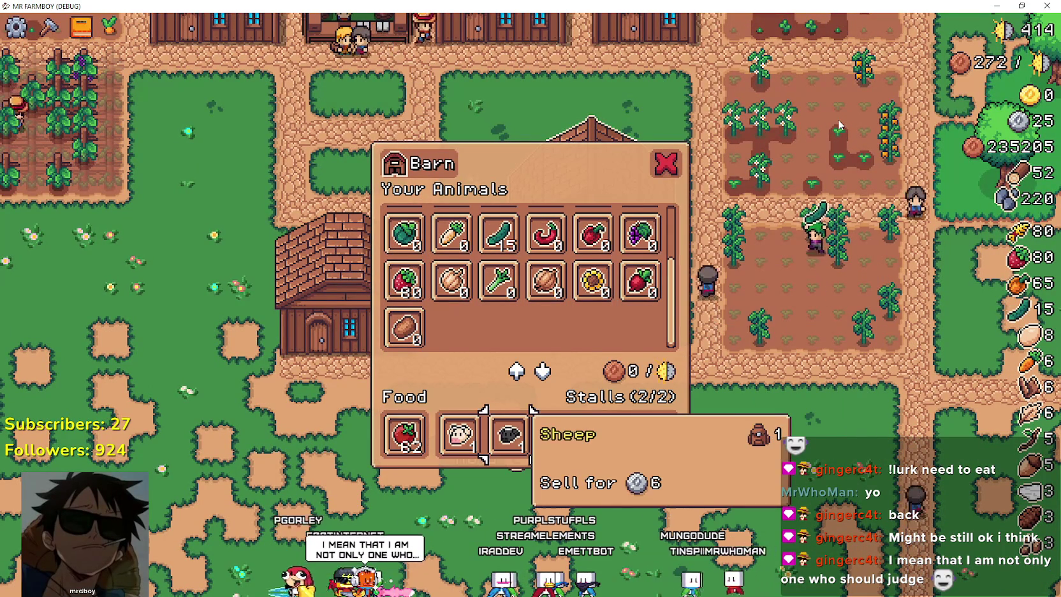
key("Return")
key("Return")
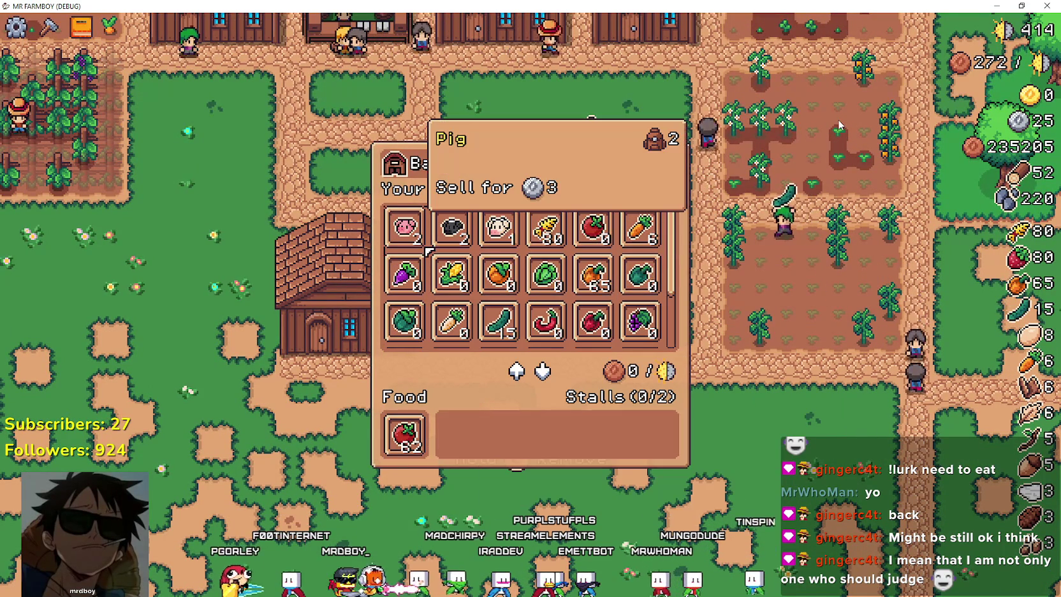
key("Right")
key("Right")
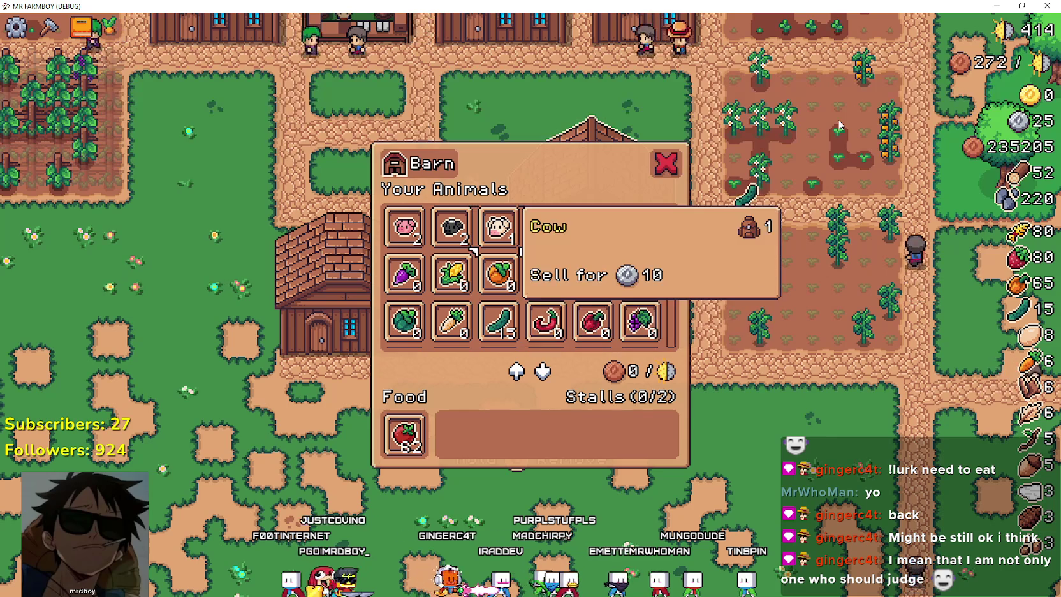
key("Return")
key("Return")
- Take the tomatoes back out of the food slot and close the barn
key("Left")
key("Down")
key("Down")
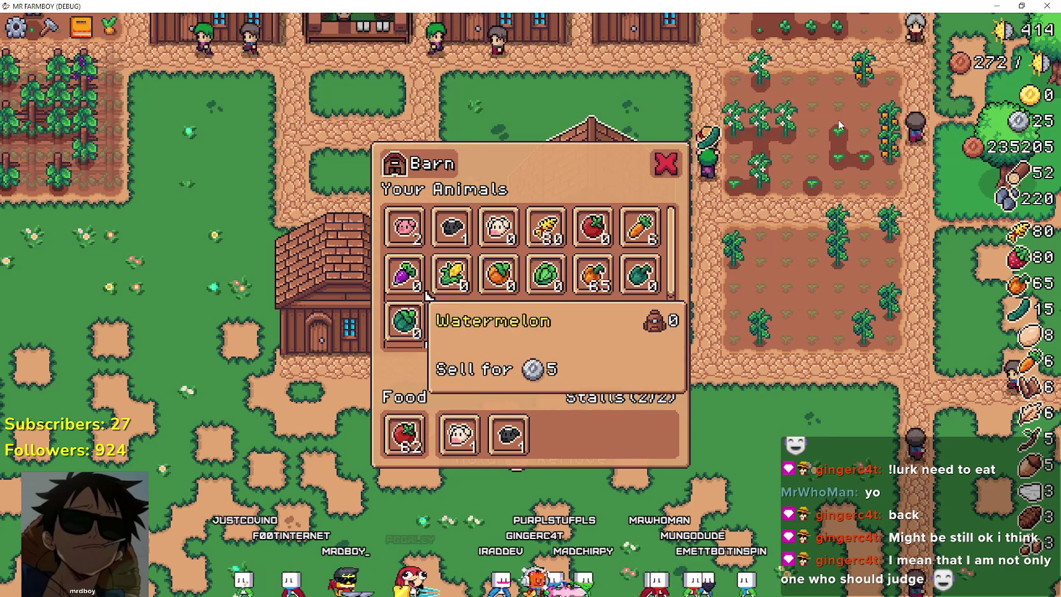
key("Down")
key("Down")
key("Down")
key("Return")
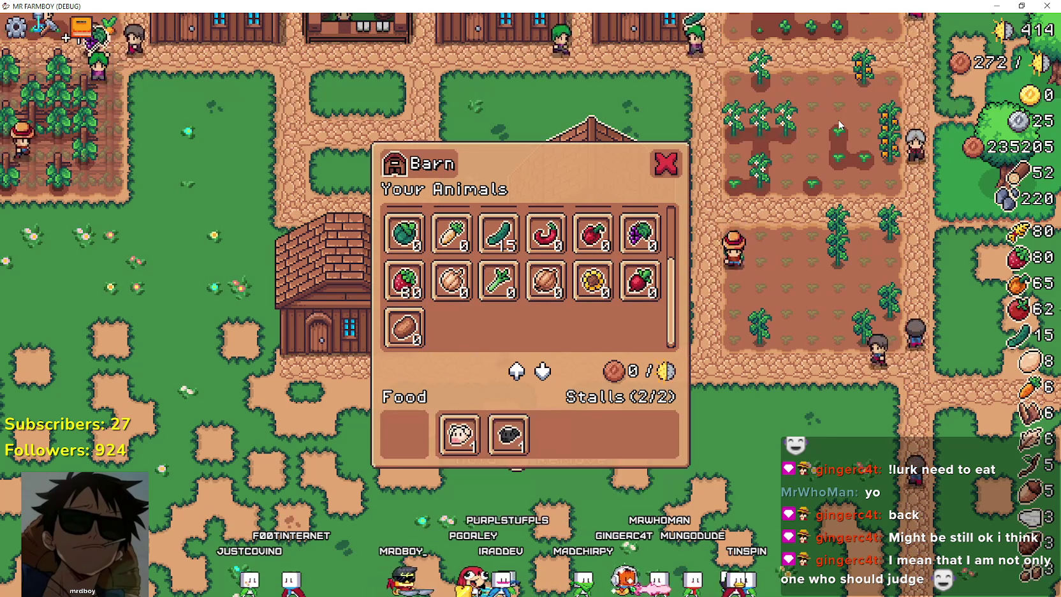
key("Escape")
- Reopen the barn, sell the cow and take the sheep out of its stall
key("Up")
key("Return")
key("Right")
key("Down")
key("Down")
key("Down")
key("Return")
key("Down")
key("Return")
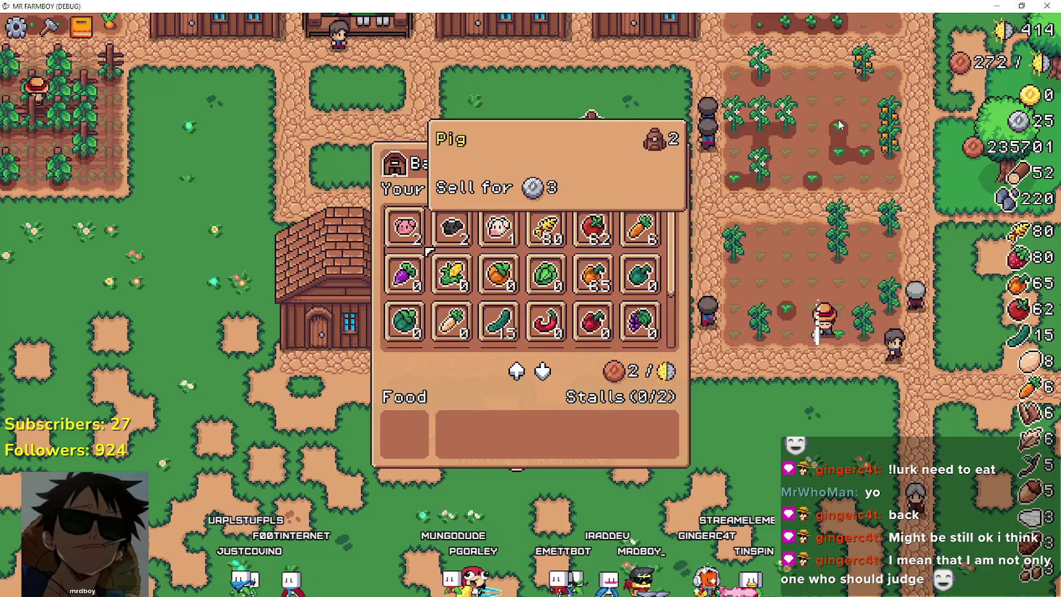
key("Right")
key("Right")
key("Right")
key("Right")
- Put all 62 tomatoes in the food slot, place the cow and sheep in stalls, and close the barn
key("Down")
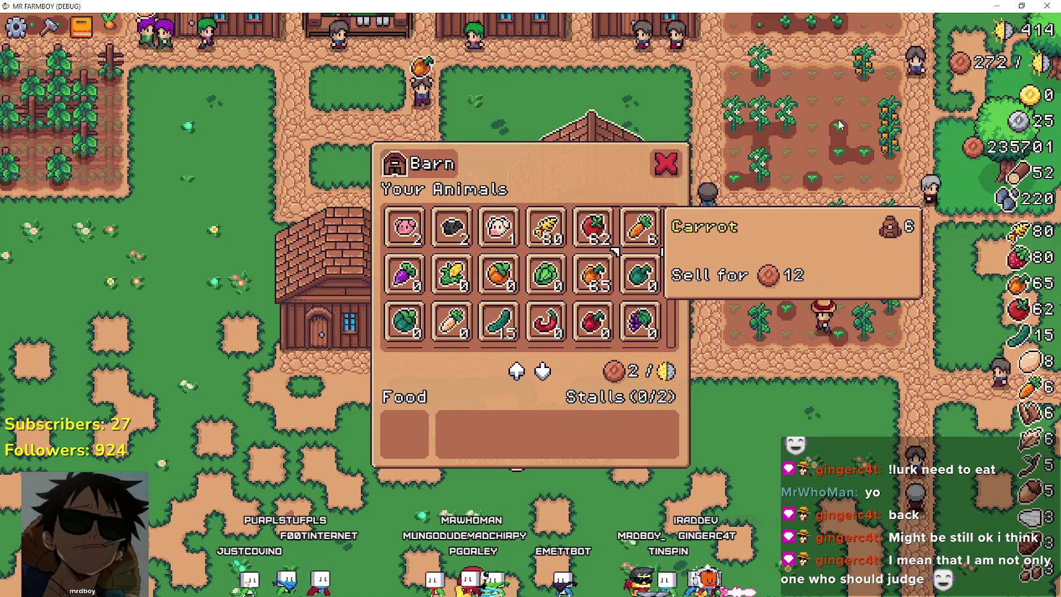
key("Up")
key("Return")
key("Left")
key("Left")
key("Return")
key("Left")
key("Return")
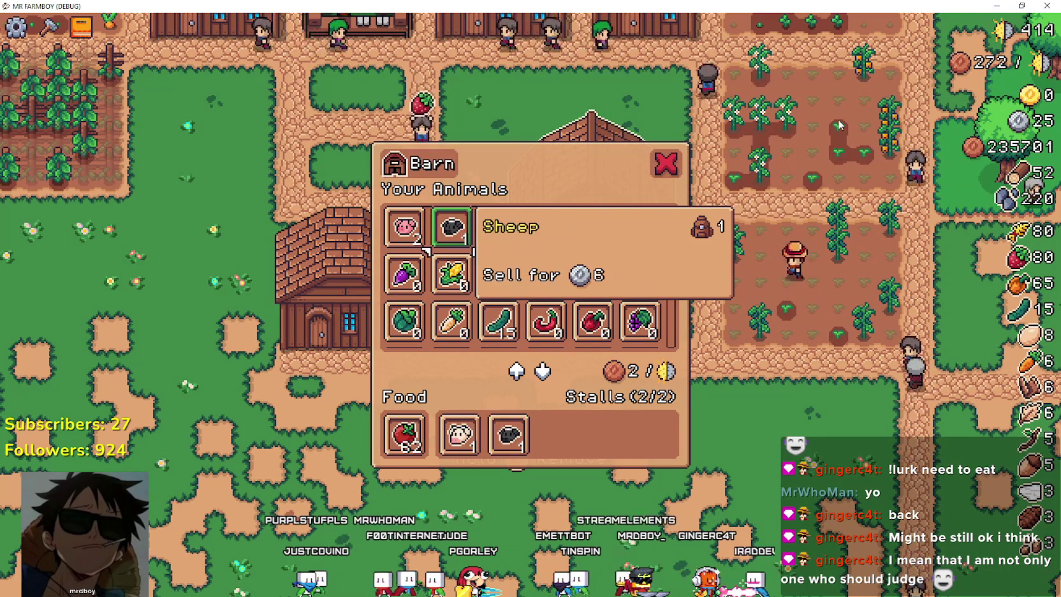
key("Right")
key("Up")
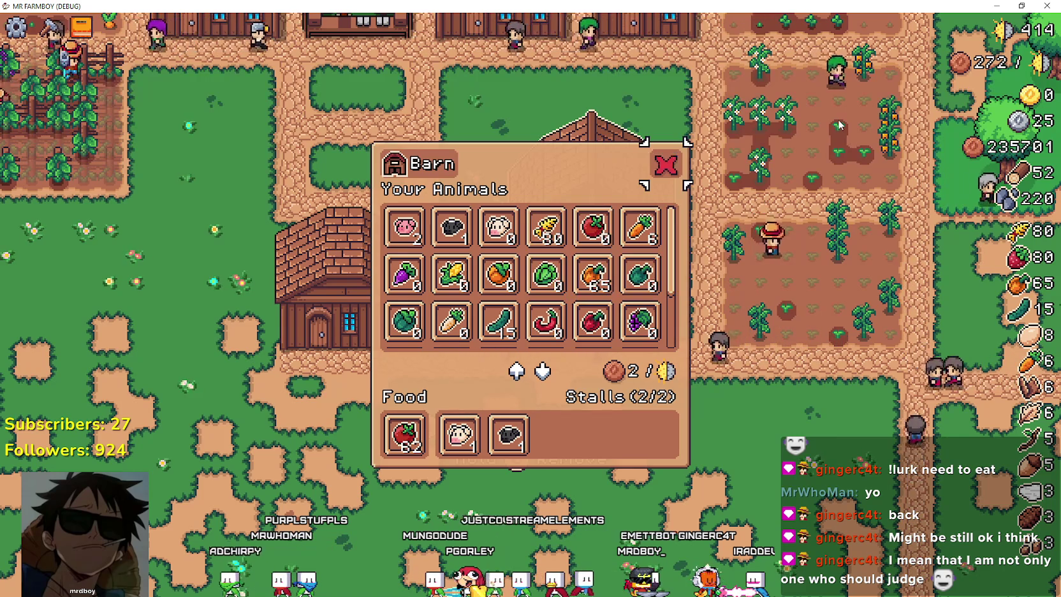
key("Return")
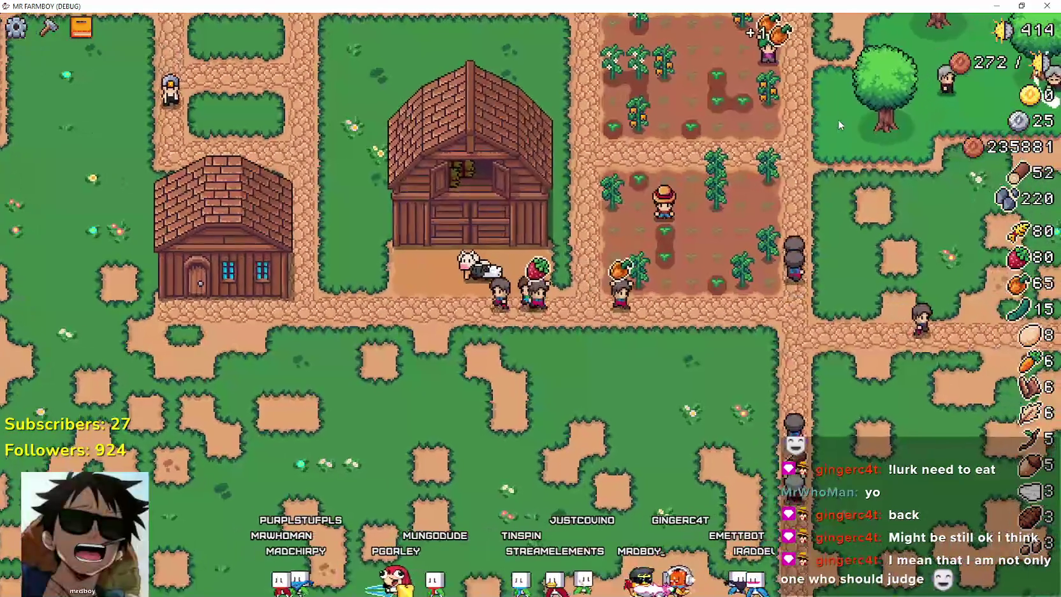
- Glance at the barn again, then browse the warehouse to its Grapes stock slot
key("Return")
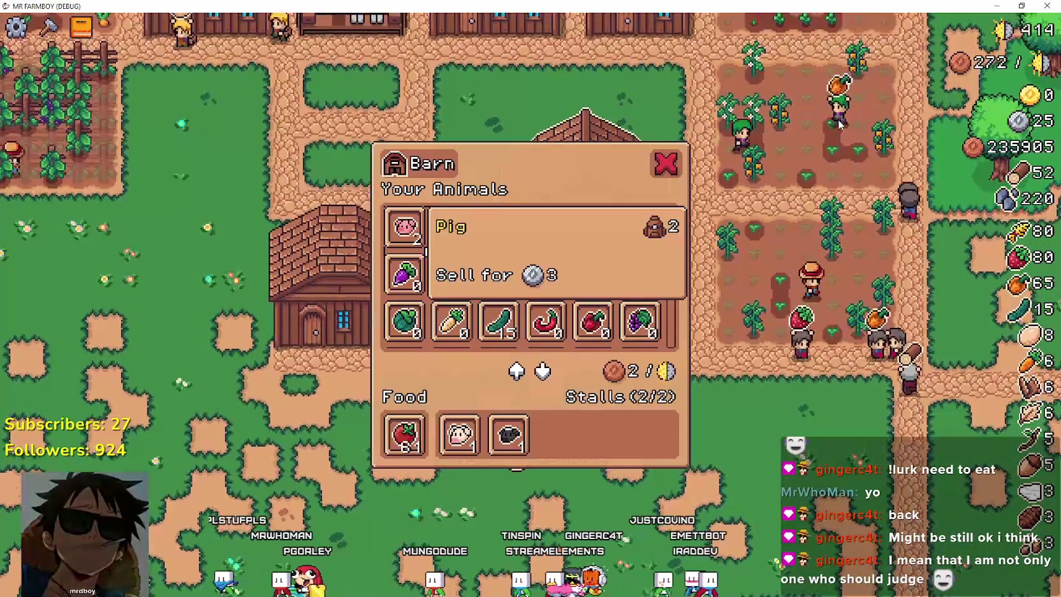
key("Escape")
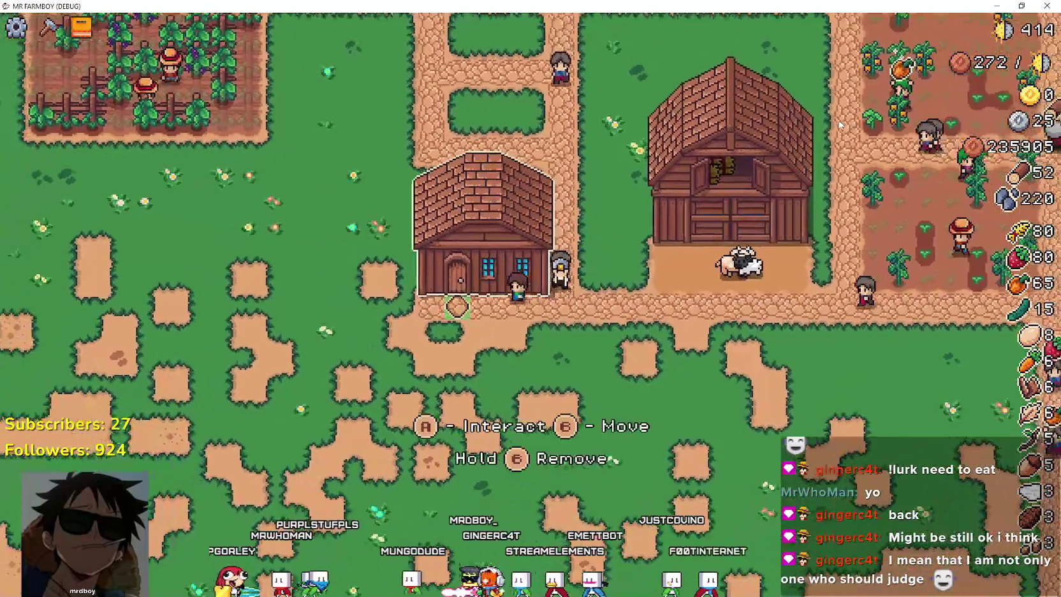
key("Return")
key("Right")
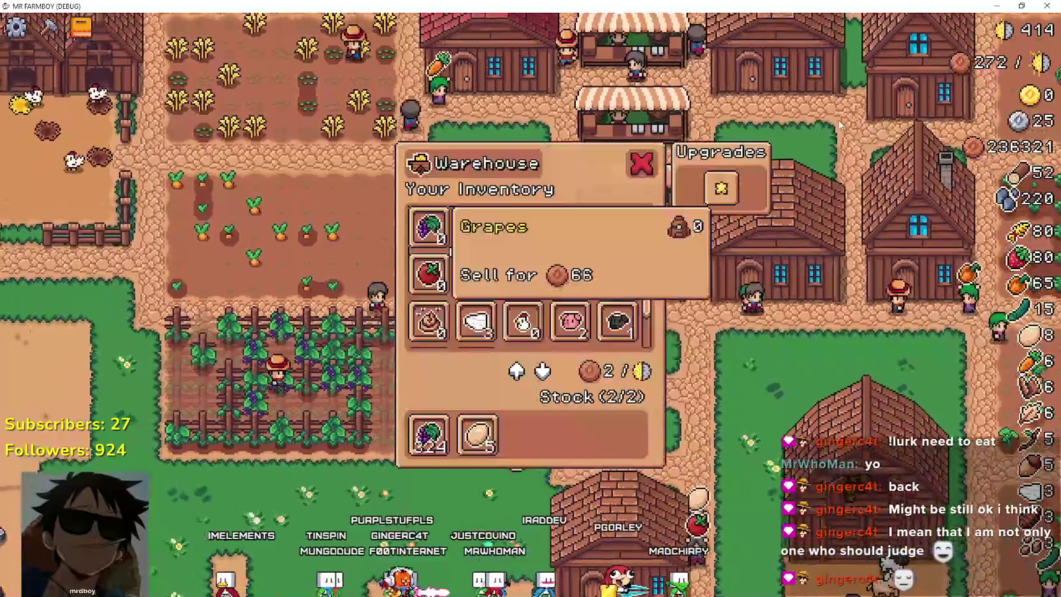
key("Down")
key("Down")
key("Down")
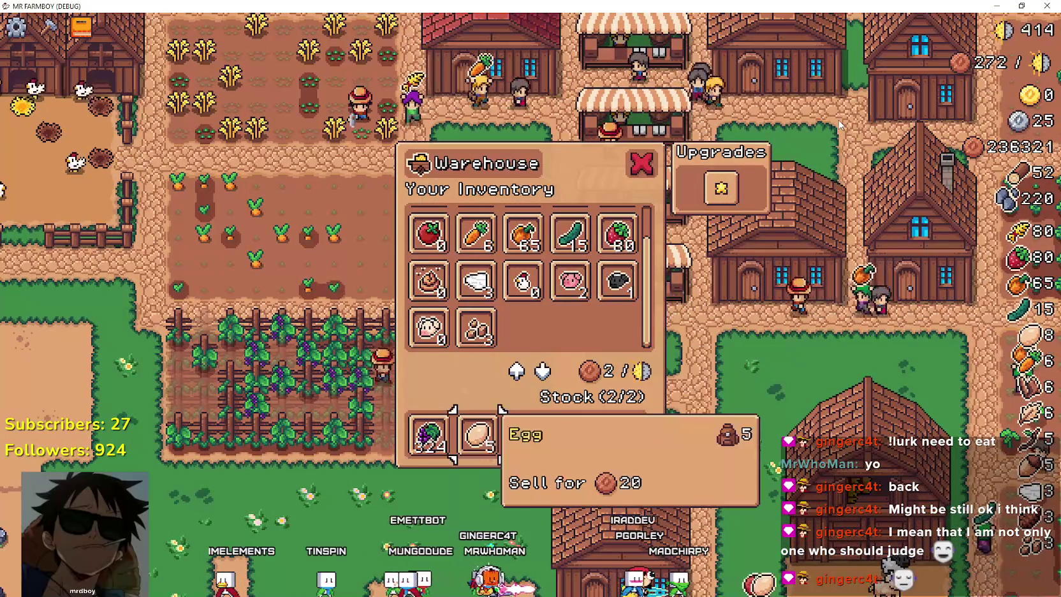
- Close the warehouse, walk over by the carrot field and close the coop menu
key("Escape")
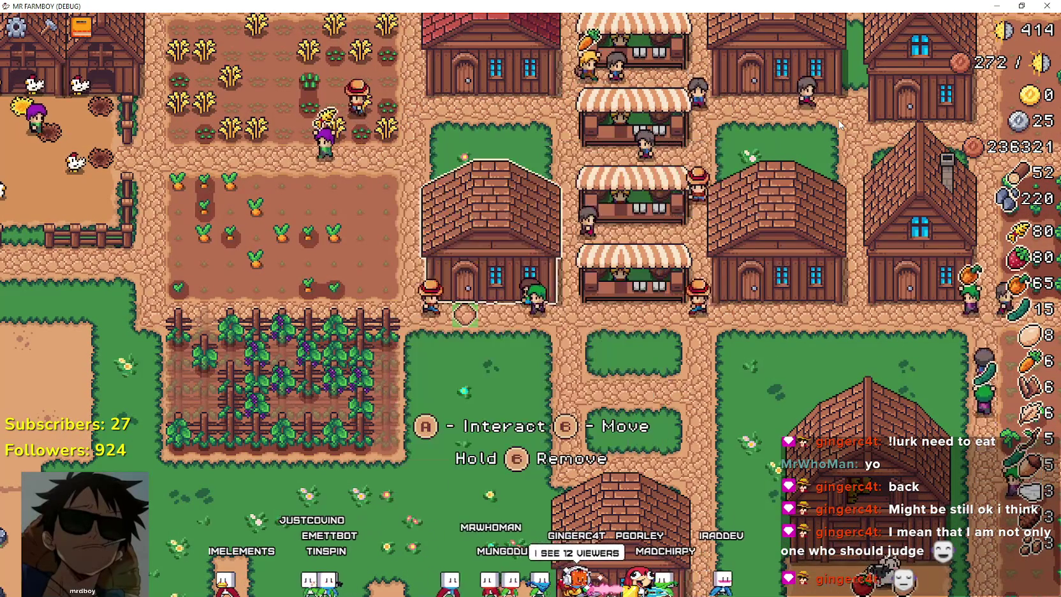
key("Left")
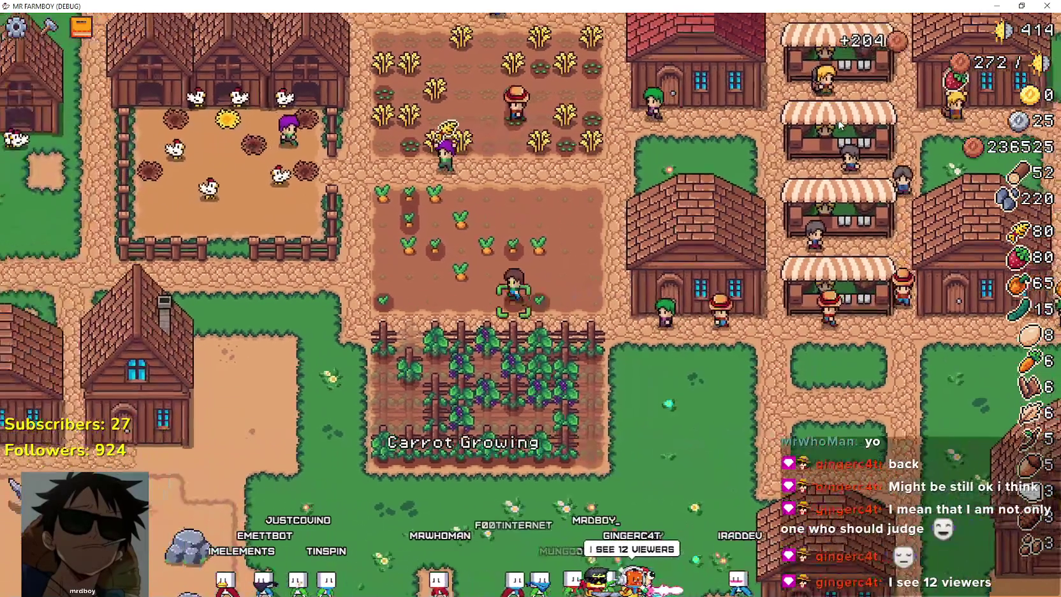
key("Left")
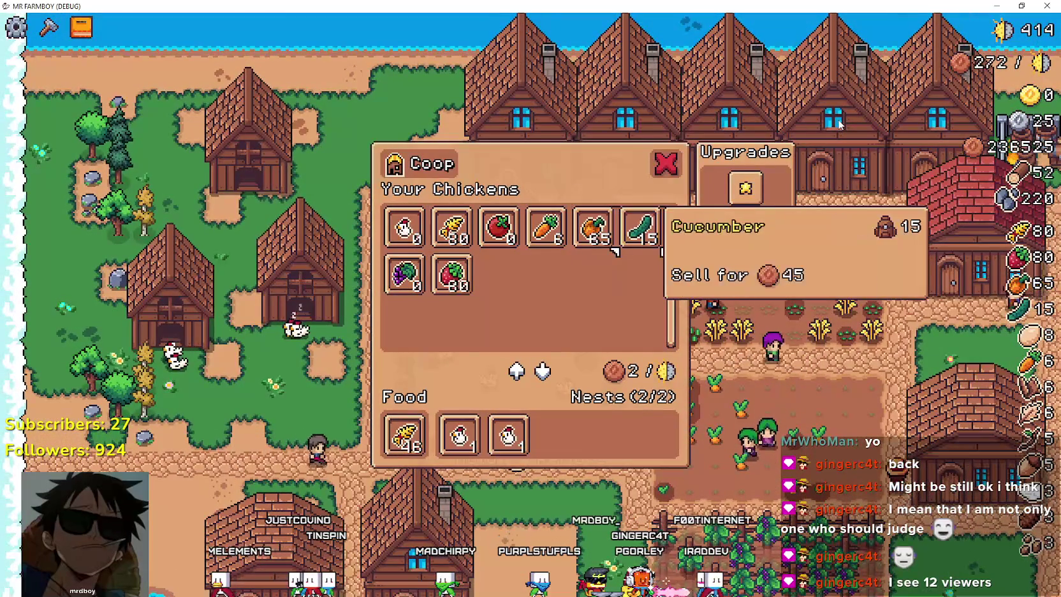
key("Escape")
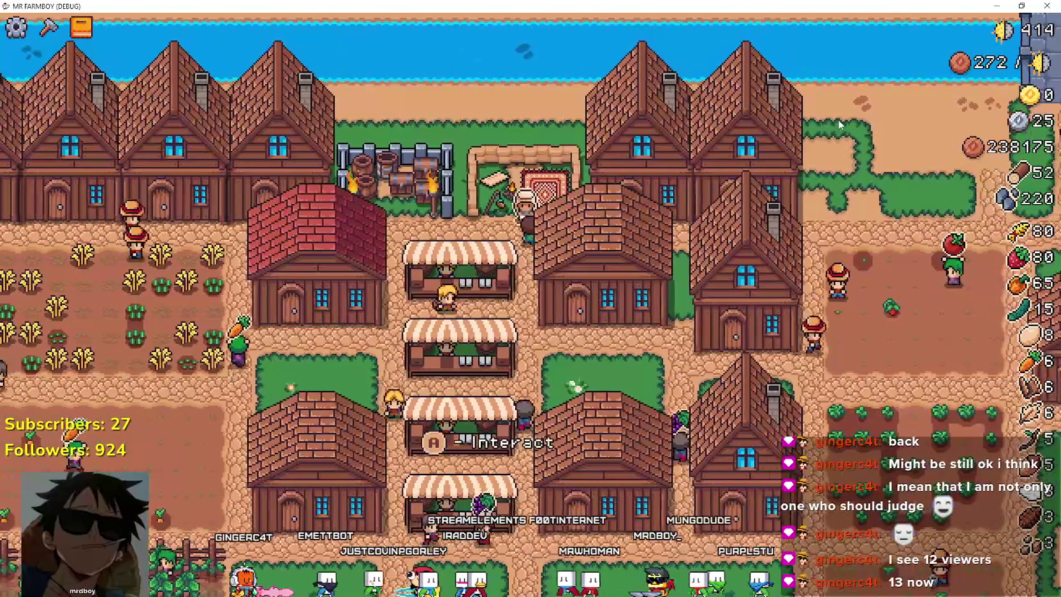
- Browse the Merchant Seller's offers, from the Silver Coin up to the Pig, then close it
key("e")
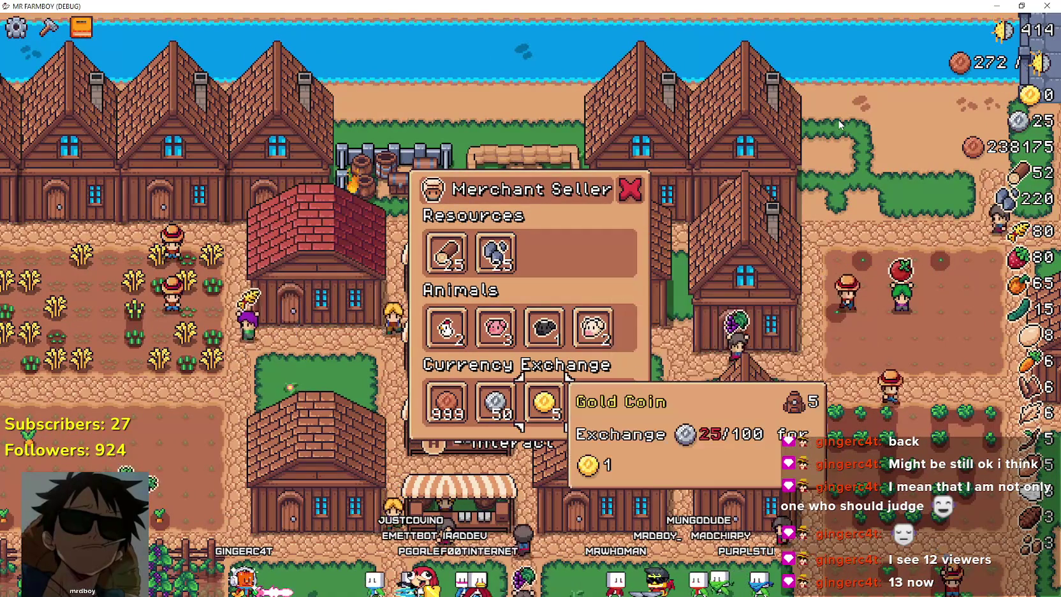
key("Left")
key("Up")
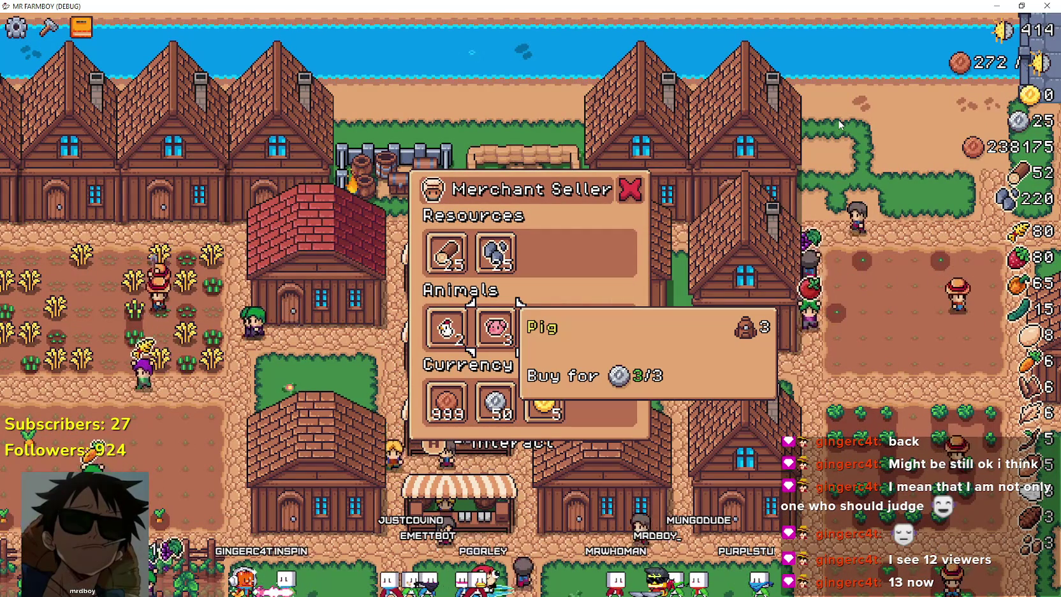
key("Escape")
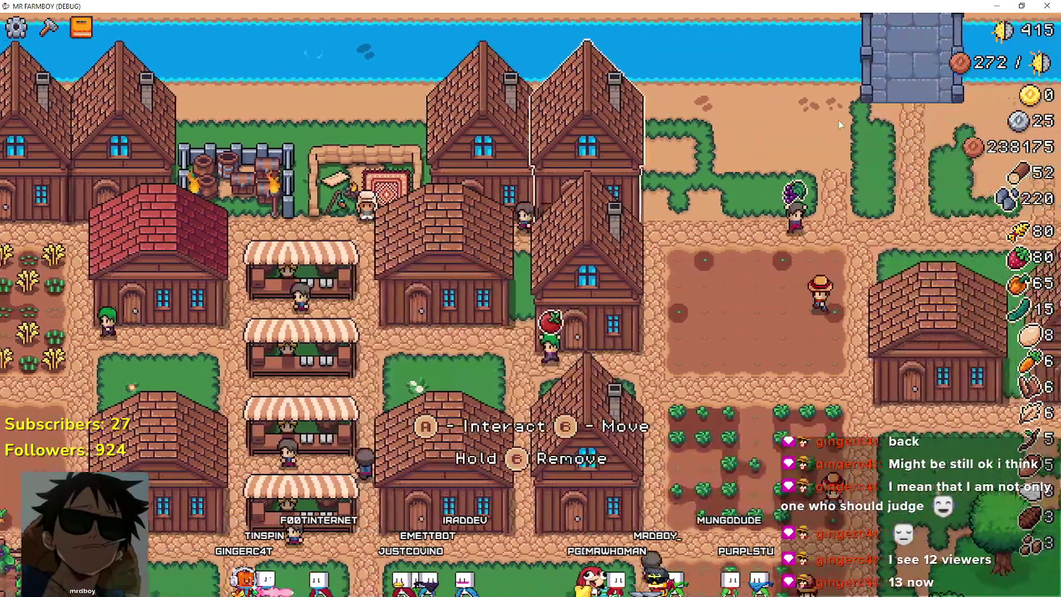
- Look through the house's hireable workers and their details, then select the house right of the field
key("e")
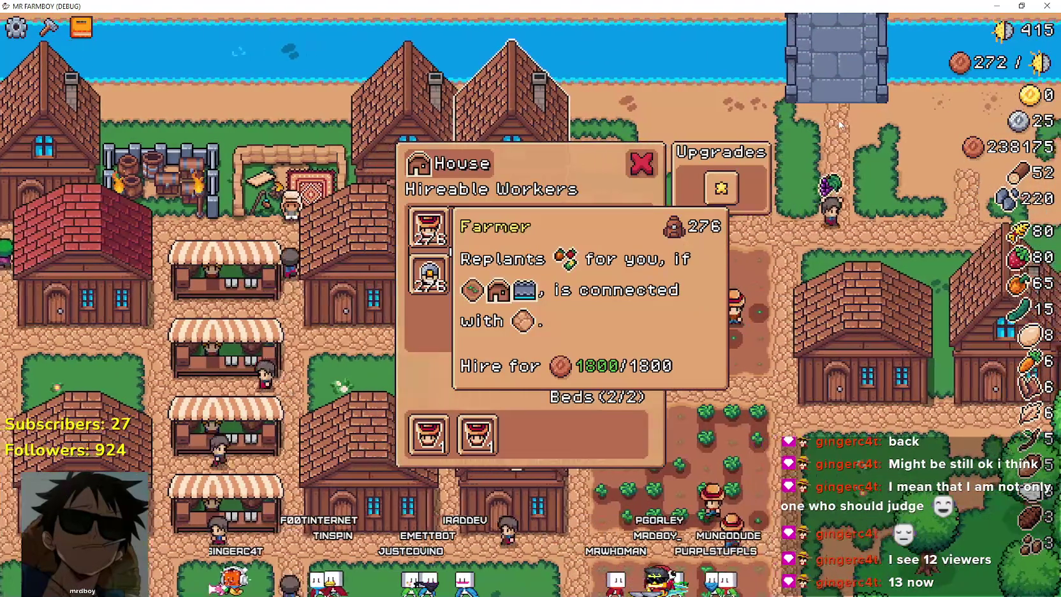
key("Right")
key("Right")
key("Right")
key("Right")
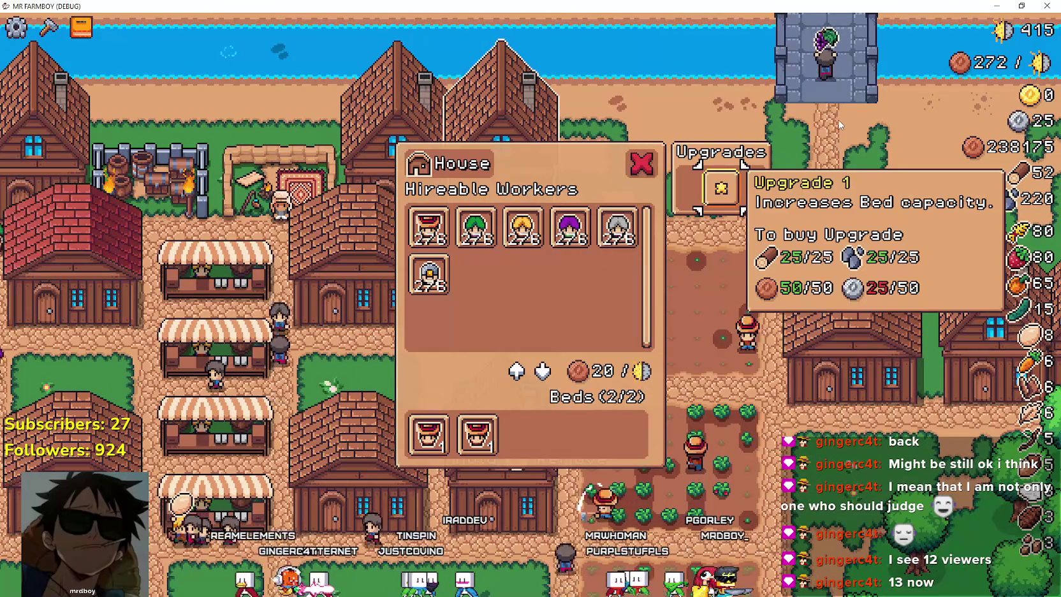
key("Left")
key("Down")
key("Down")
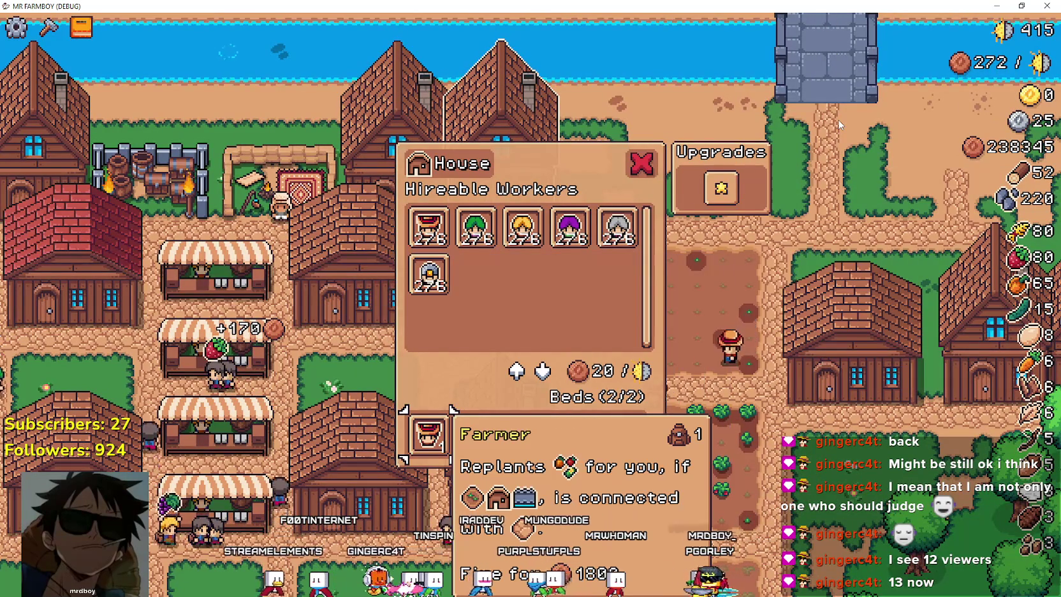
key("Up")
key("Right")
key("Right")
key("Escape")
key("Escape")
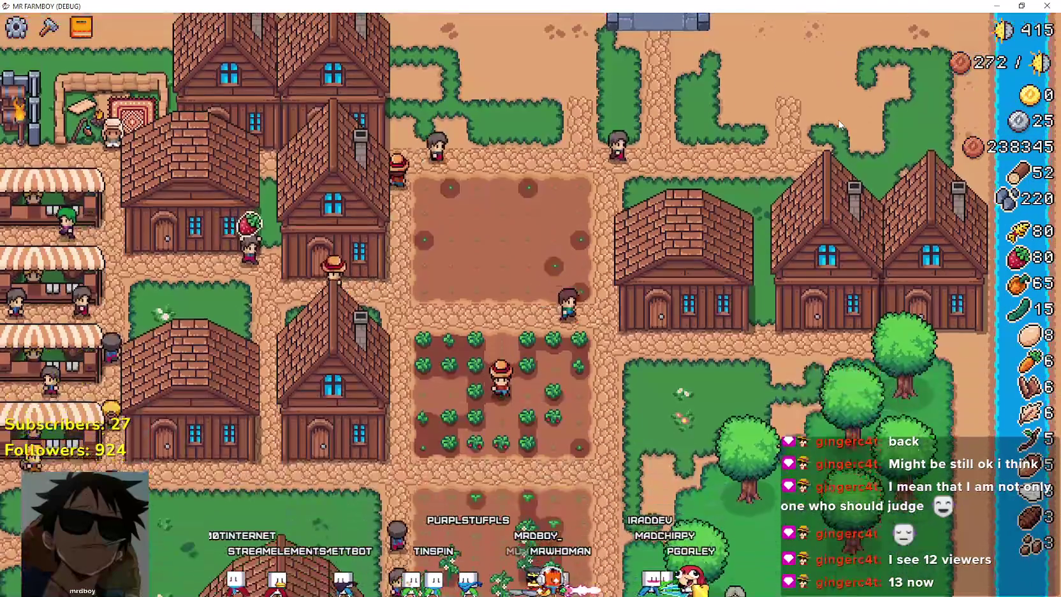
key("Right")
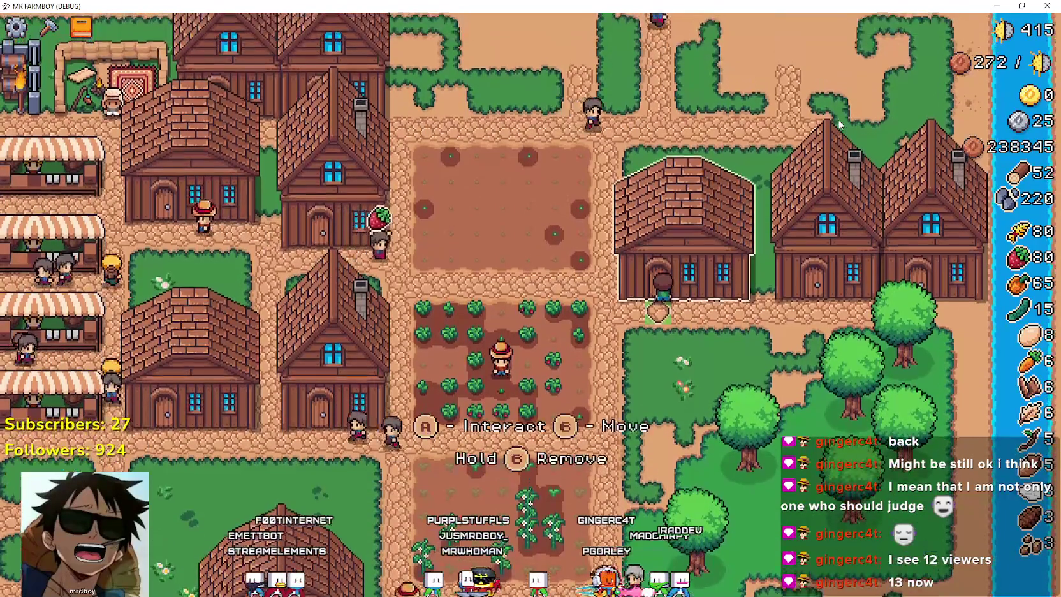
- Browse the warehouse inventory, including the Wood stock slot and the first upgrade
key("Return")
key("Right")
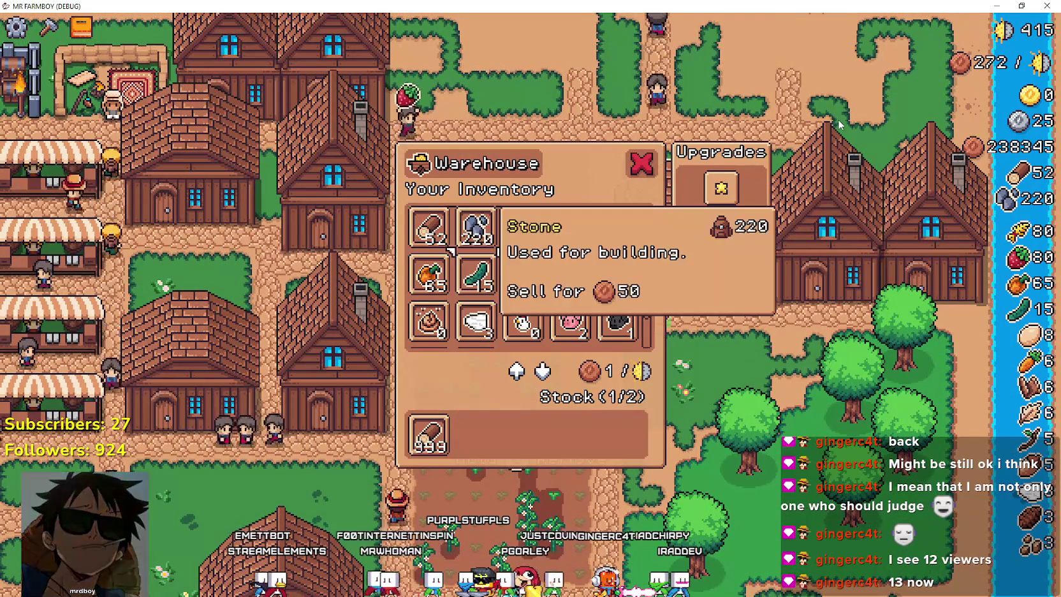
key("Right")
key("Right")
key("Right")
key("Up")
key("Down")
key("Down")
key("Down")
key("Down")
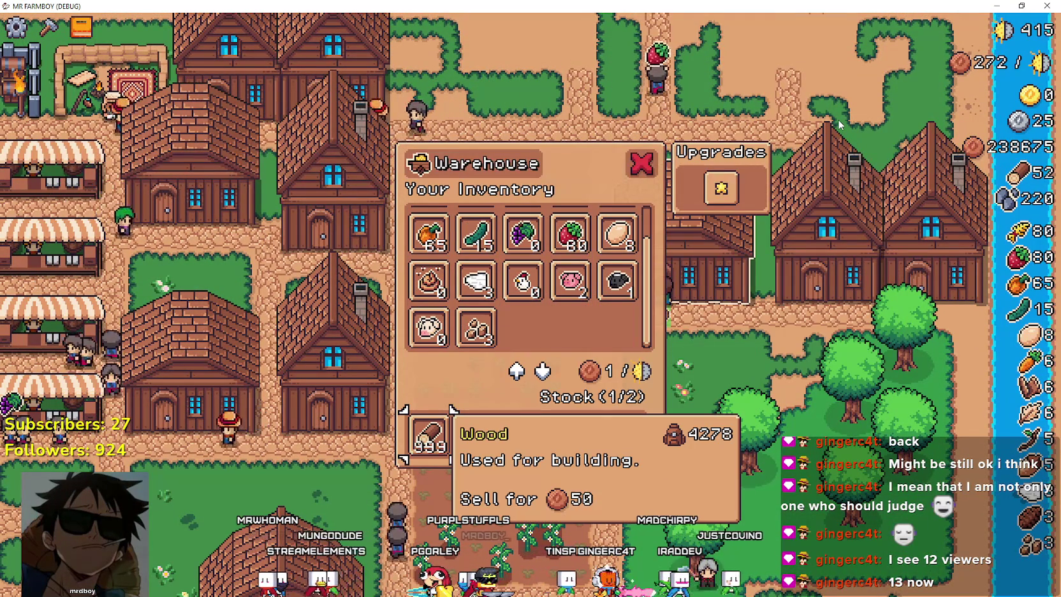
key("Up")
key("Up")
key("Up")
key("Right")
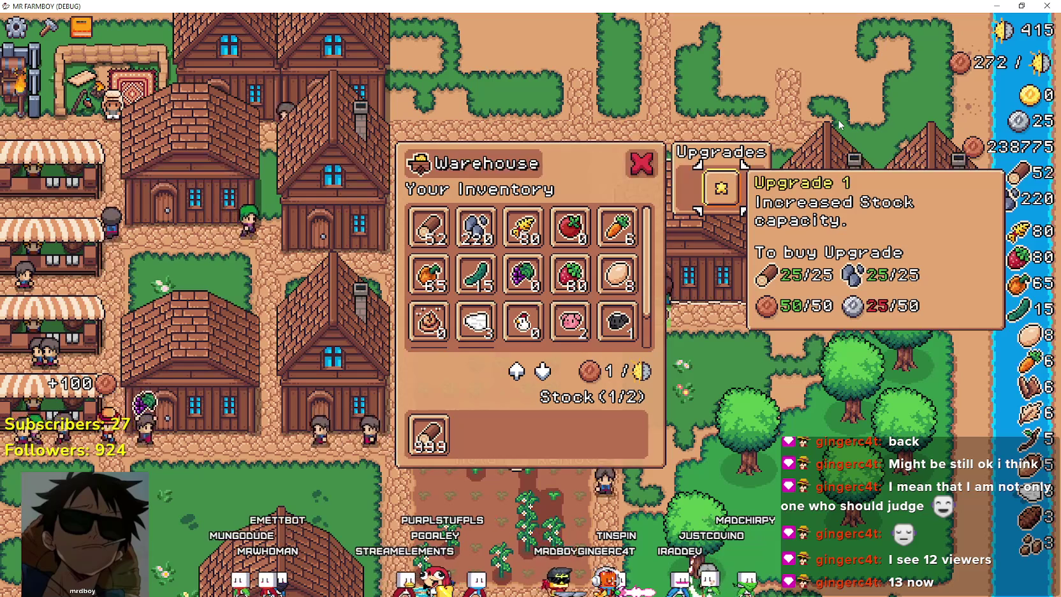
key("Escape")
- Check the neighbouring house's hireable workers, including the Forester's details
key("Right")
key("Return")
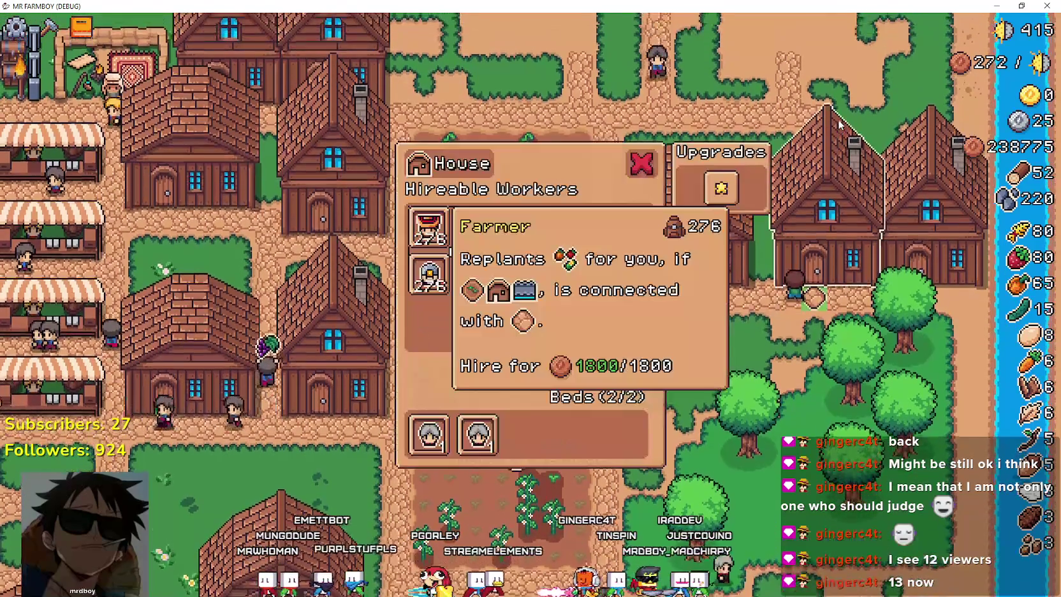
key("Right")
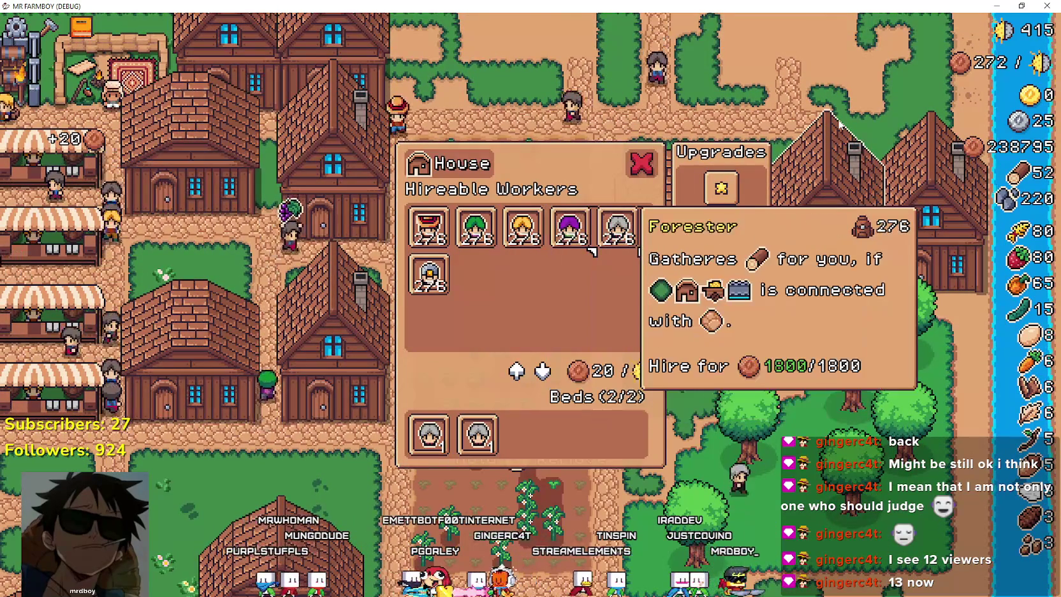
key("Escape")
- Plant cucumbers on the empty plot by the strawberry field and walk back up the field
key("Down")
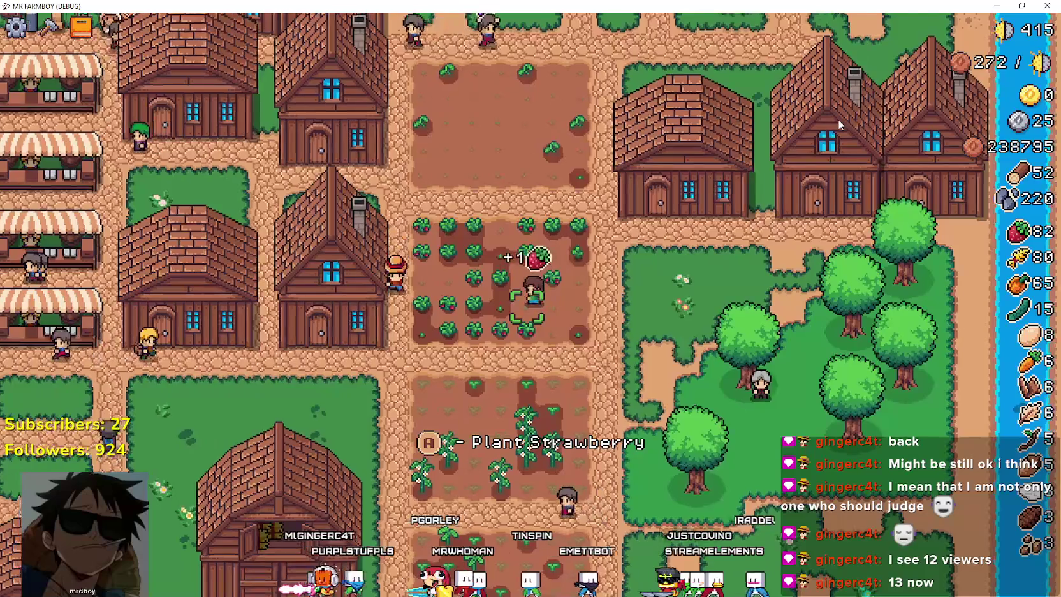
key("Down")
key("Down")
key("Down")
key("Left")
key("Left")
key("Left")
key("a")
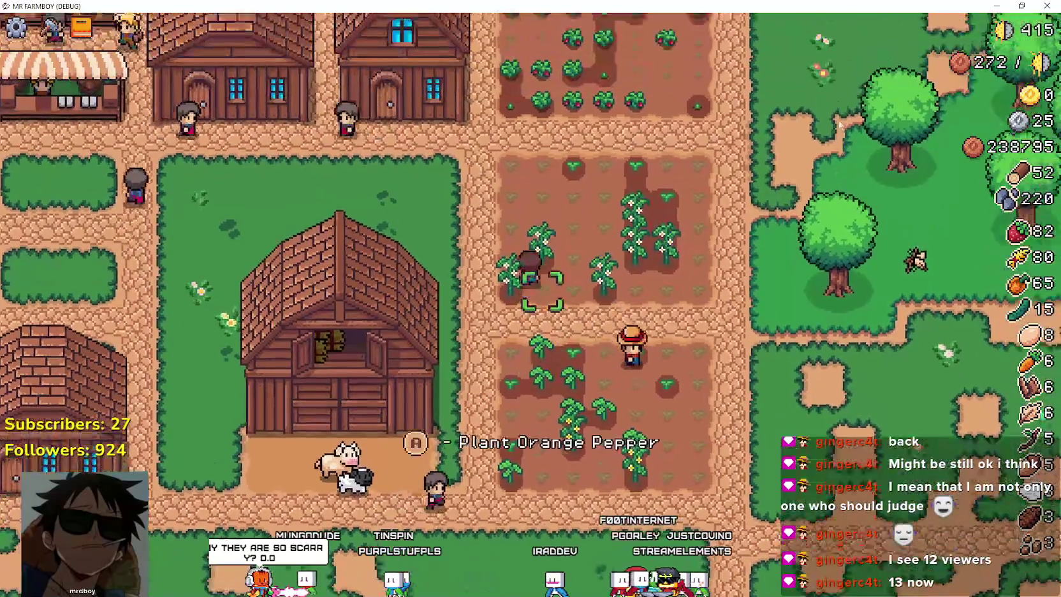
key("Up")
key("Up")
key("Up")
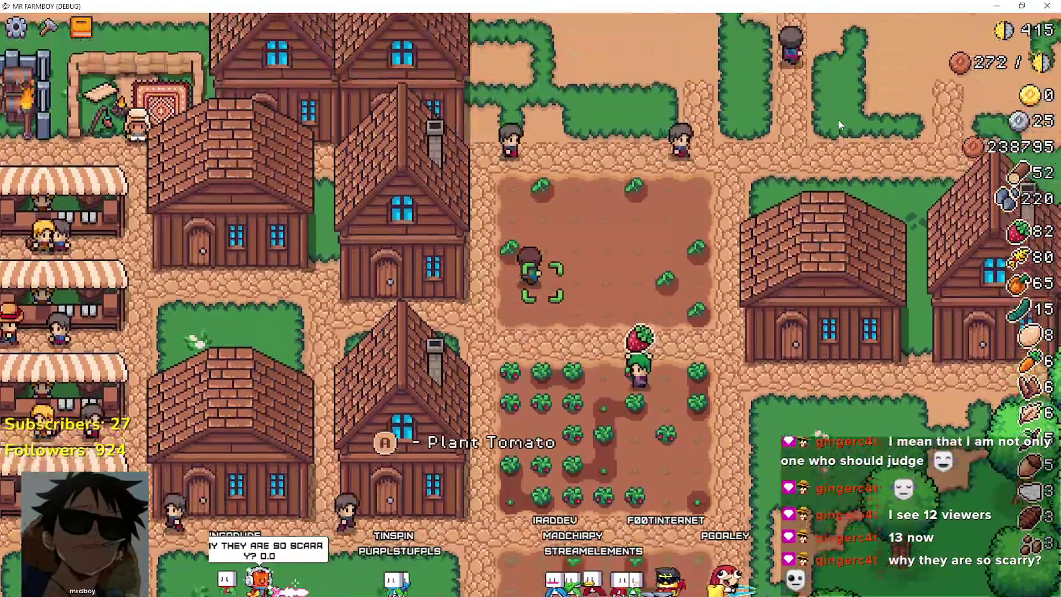
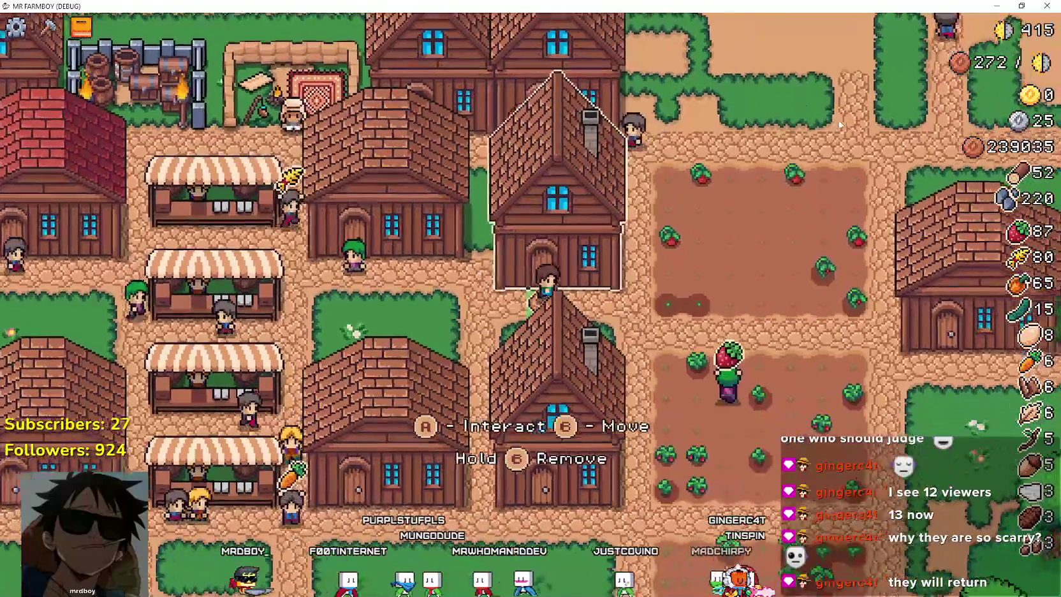
- Check the house's hireable workers, then the warehouse's 2/2 stock of carrots, cucumbers and tomatoes
key("e")
key("Escape")
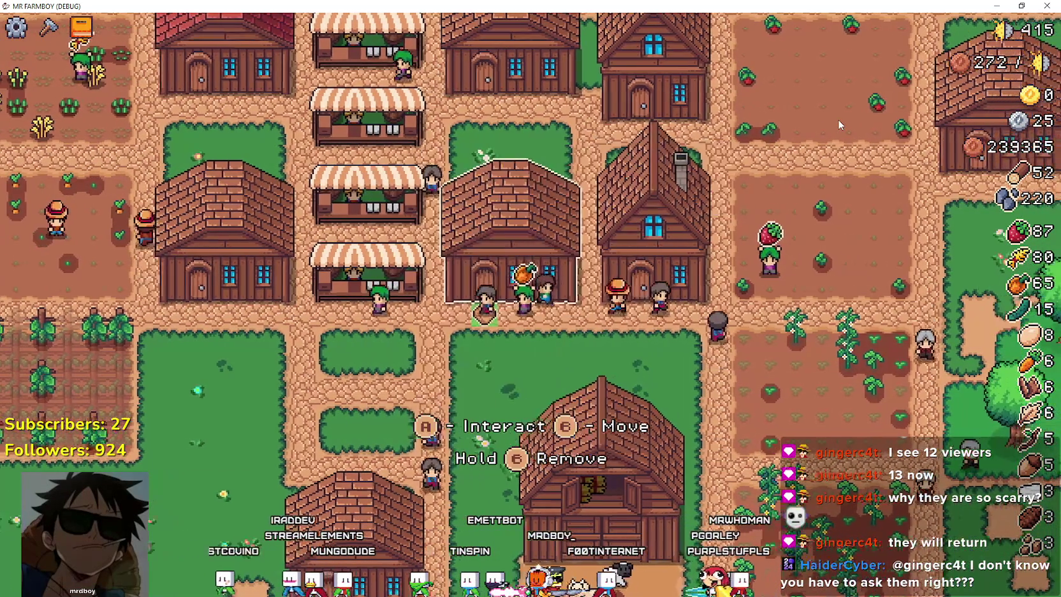
key("Left")
key("Up")
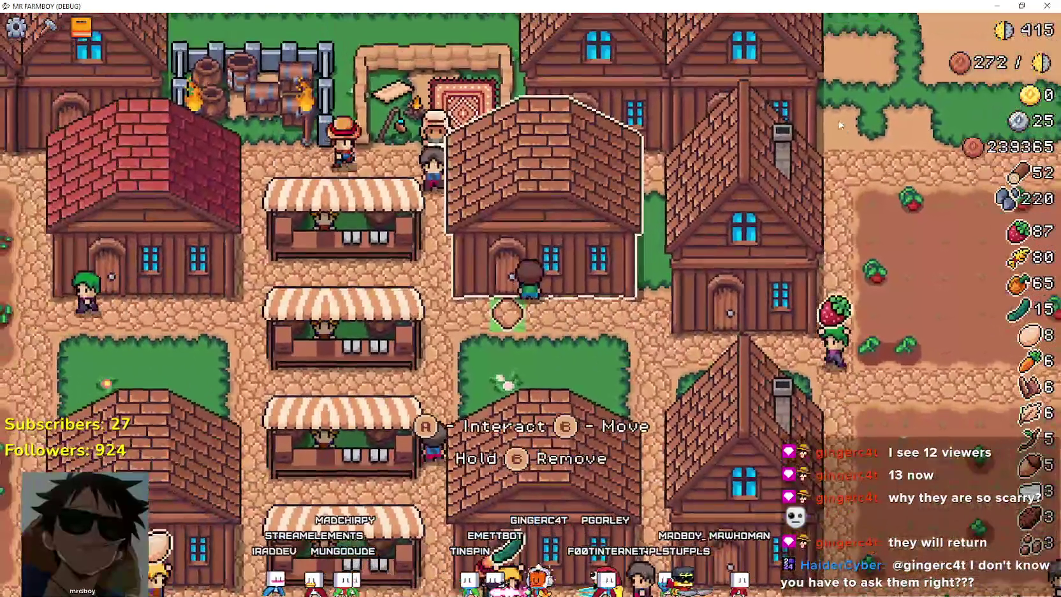
key("e")
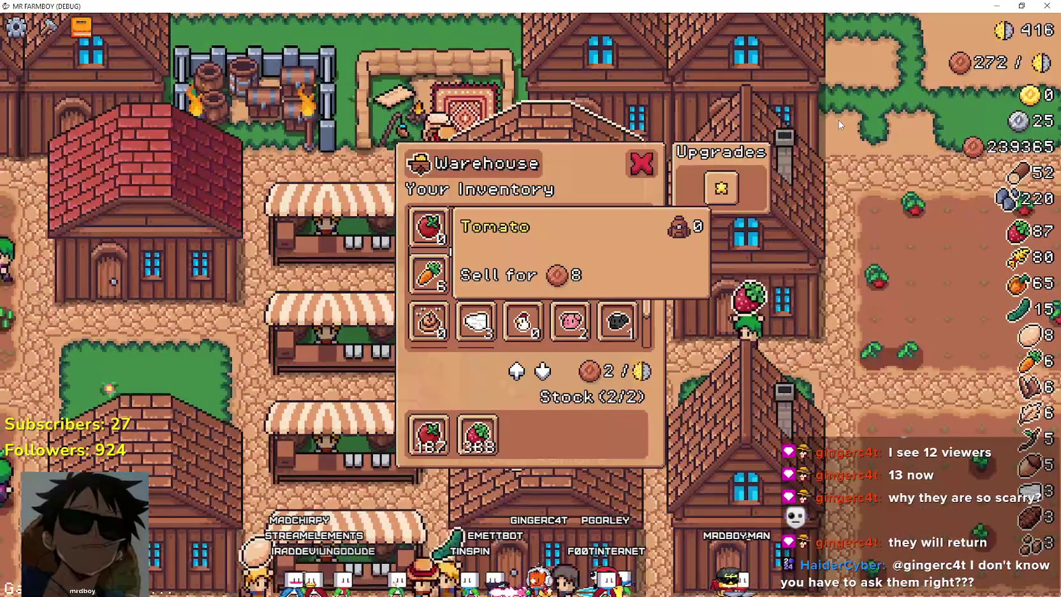
key("Escape")
- Walk the farmer down through the village and south past the barn
key("Right")
key("Down")
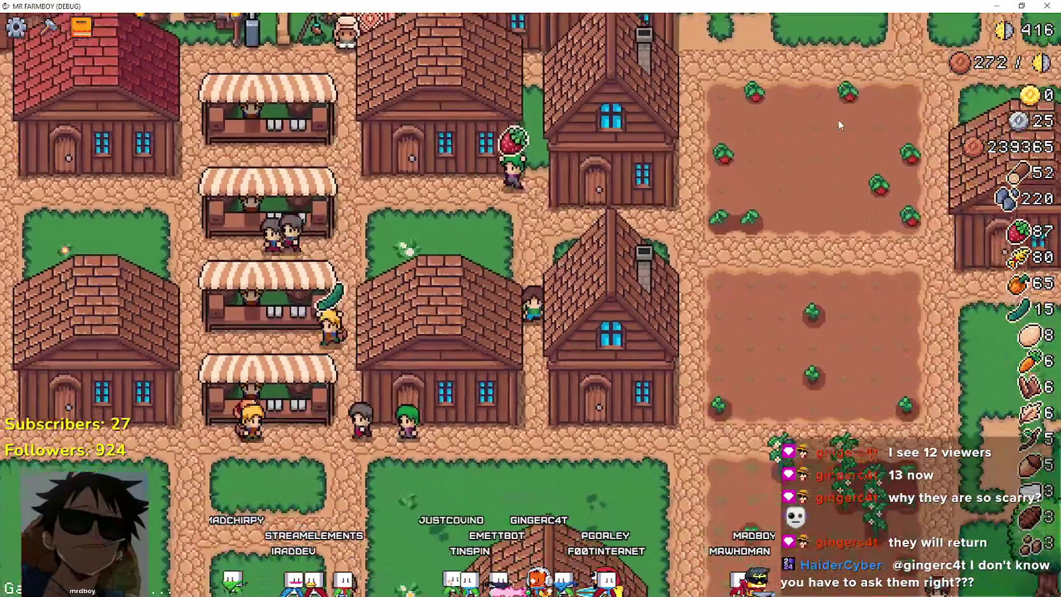
key("Down")
key("Left")
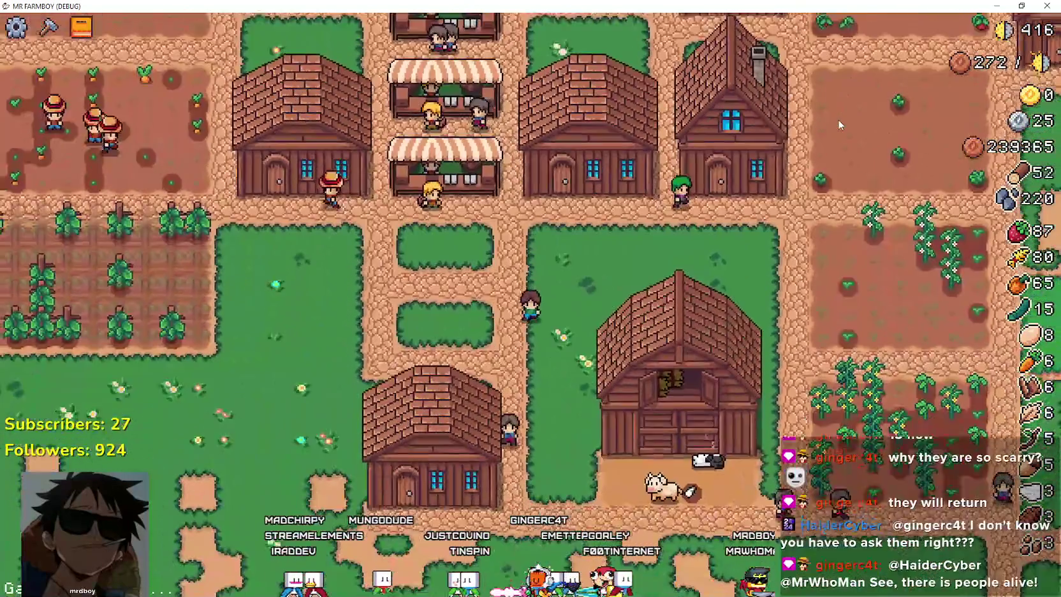
key("Down")
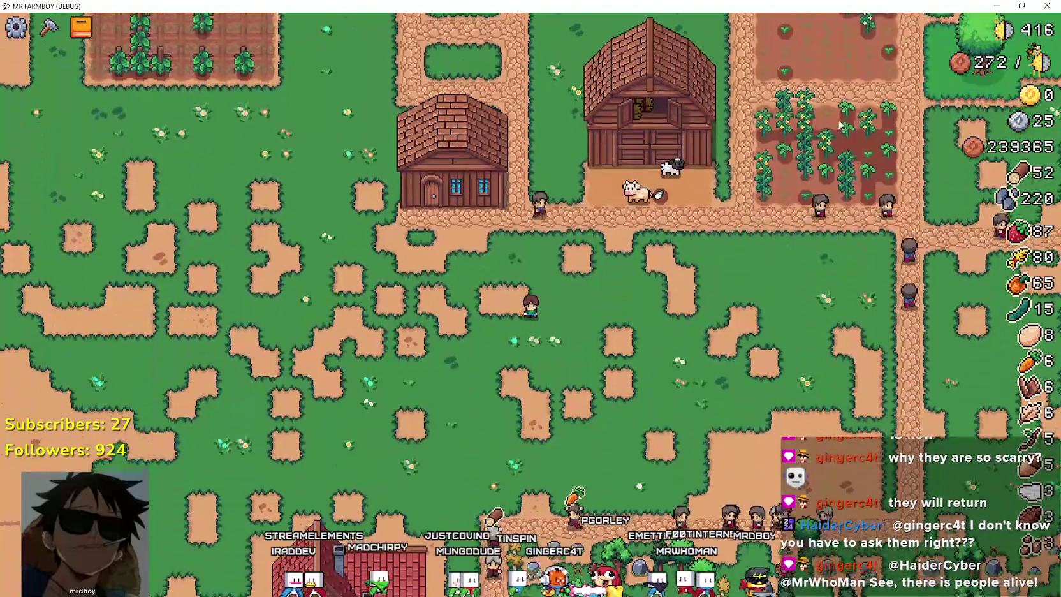
key("Down")
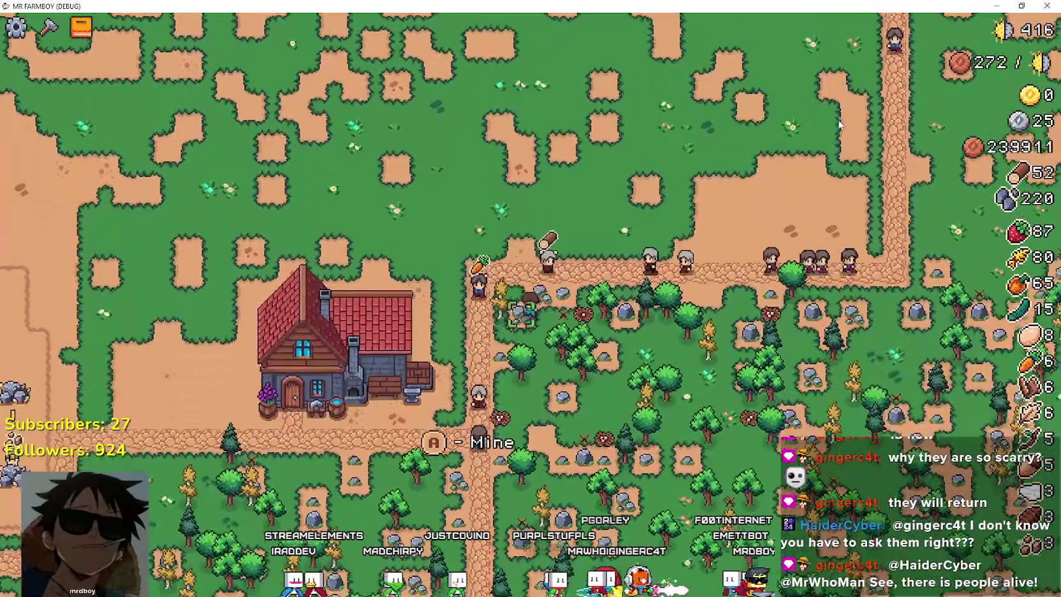
- Walk the farmer east along the path and south to the rocks and trees
key("Right")
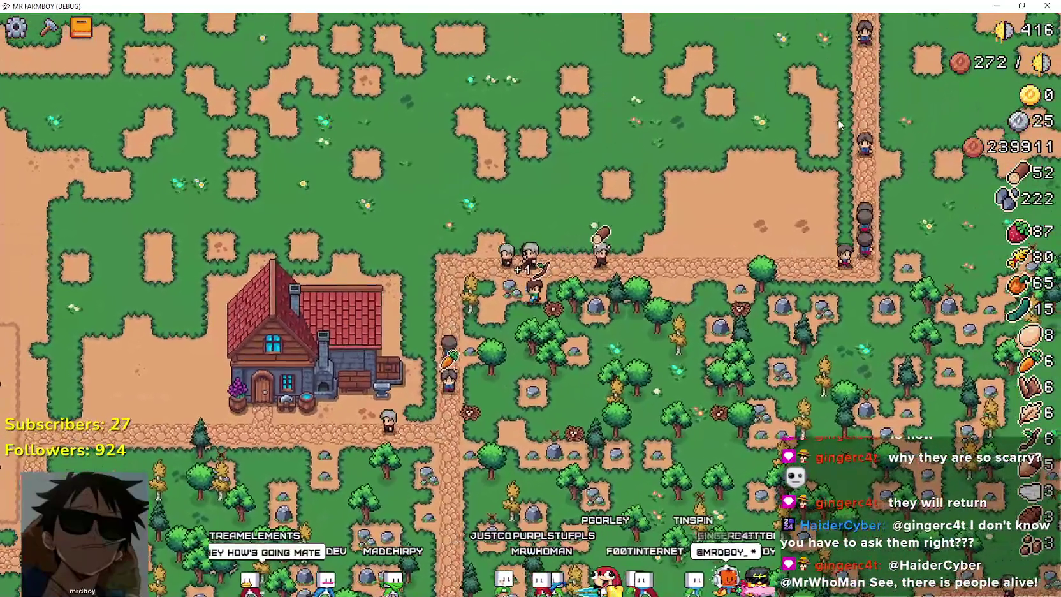
key("Right")
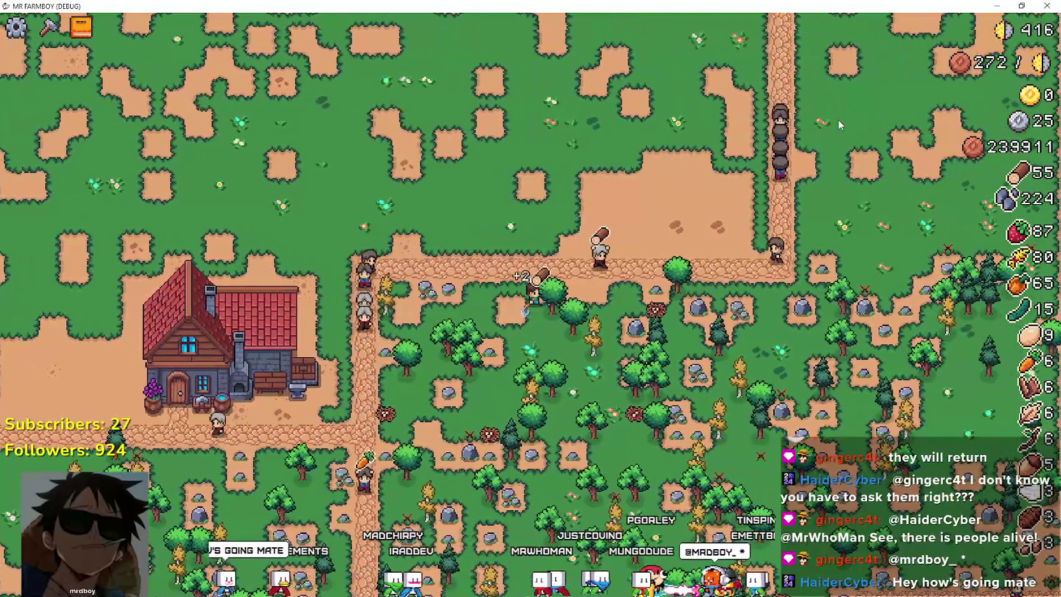
key("Right")
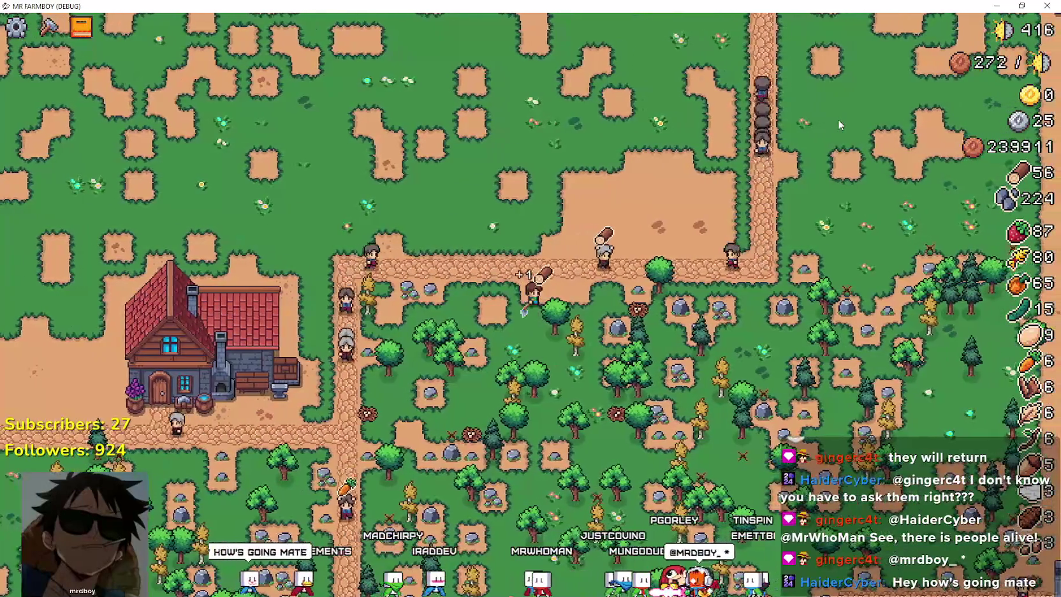
key("Down")
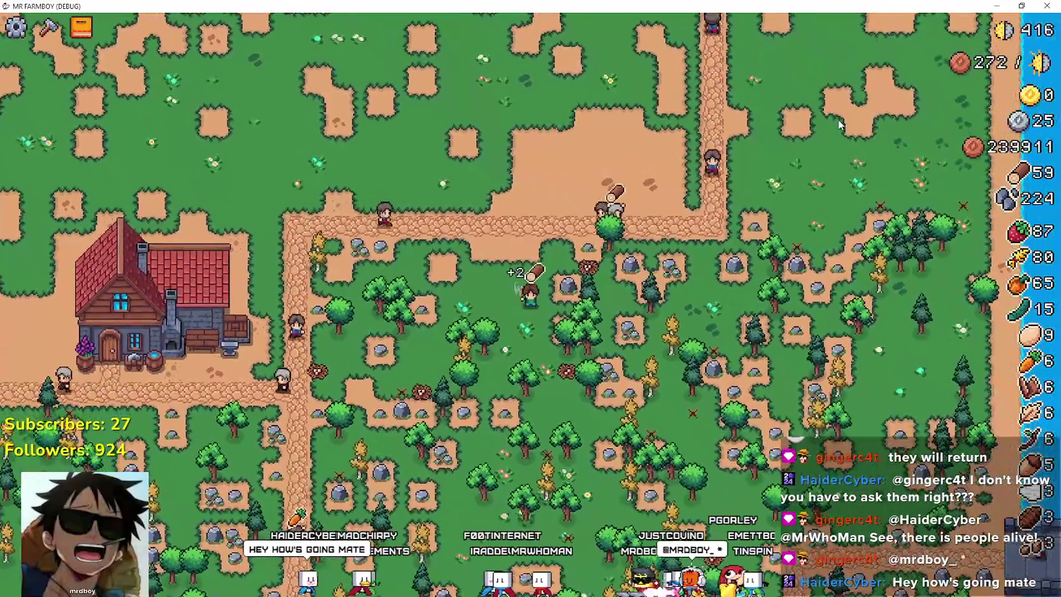
key("Right")
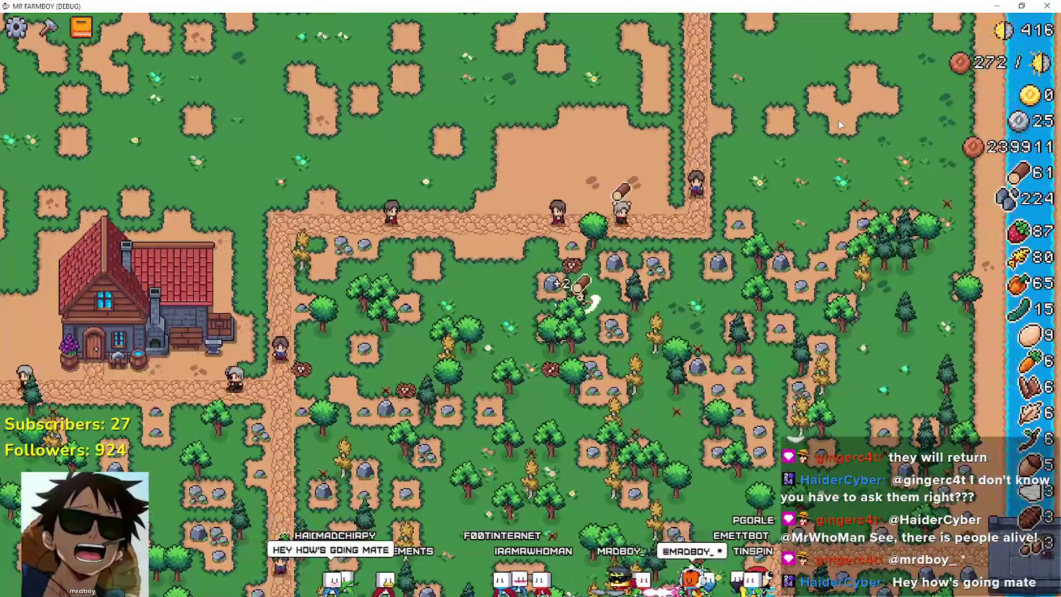
key("Up")
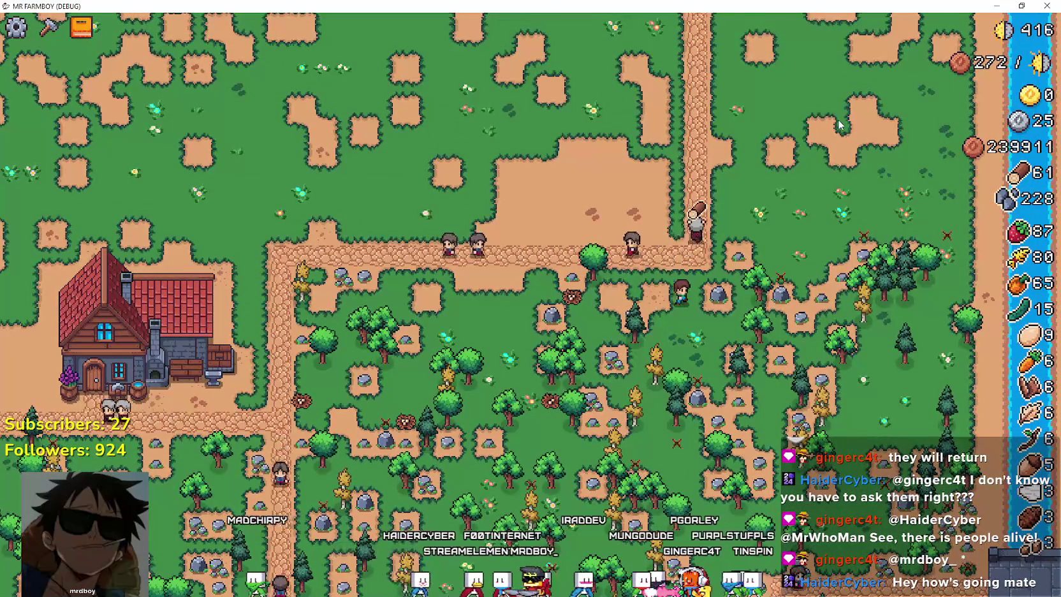
- Walk back north and west to the barn with wood at 61 and stone at 230, then exit full screen
key("Up")
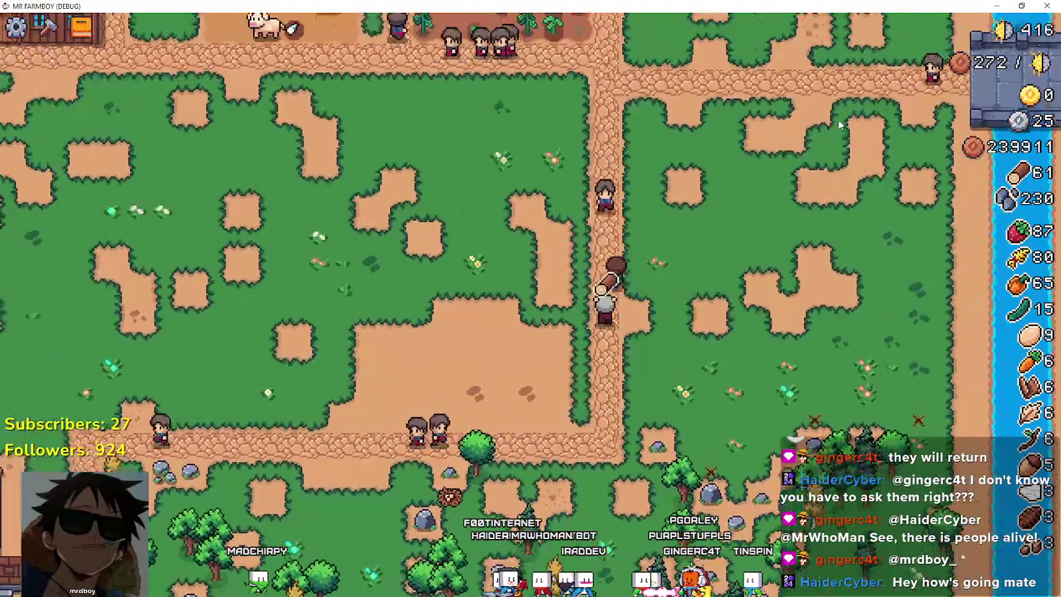
key("Up")
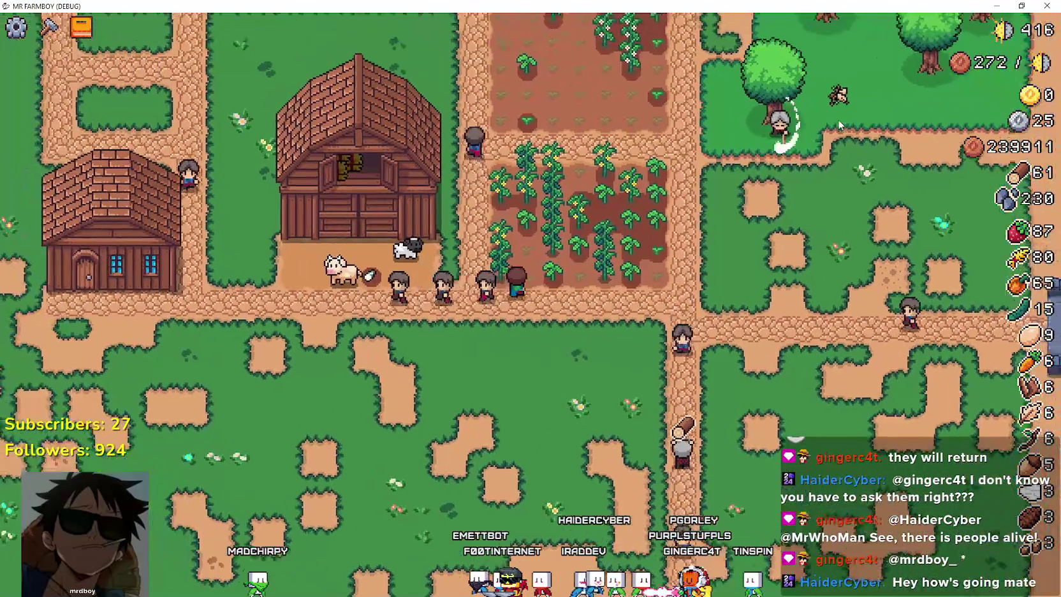
key("Left")
key("Down")
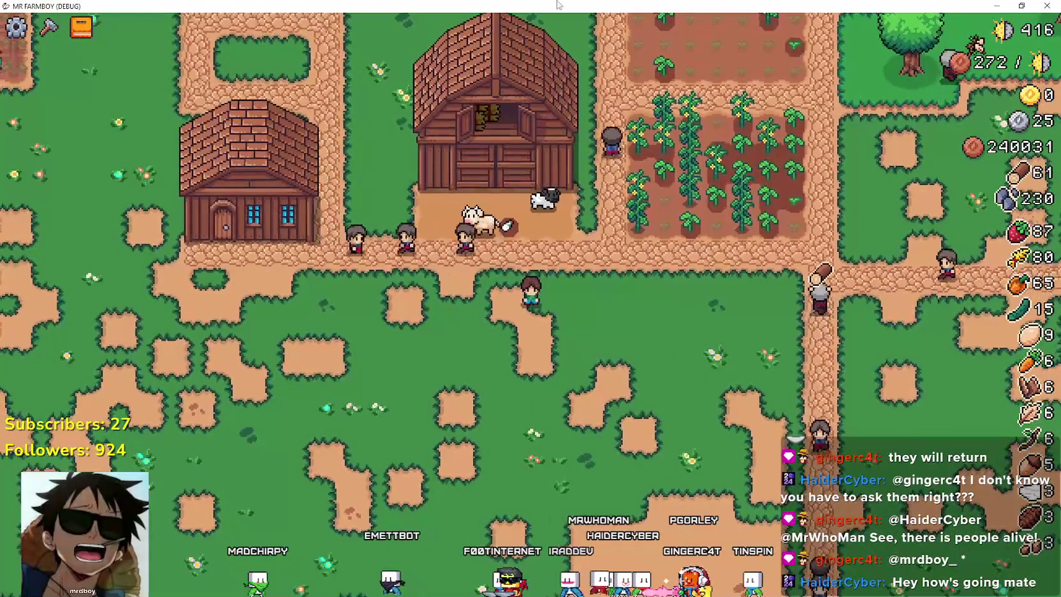
double_click(558, 4)
- Switch to the Godot editor and show the debugger's performance monitors list
key("alt+Tab")
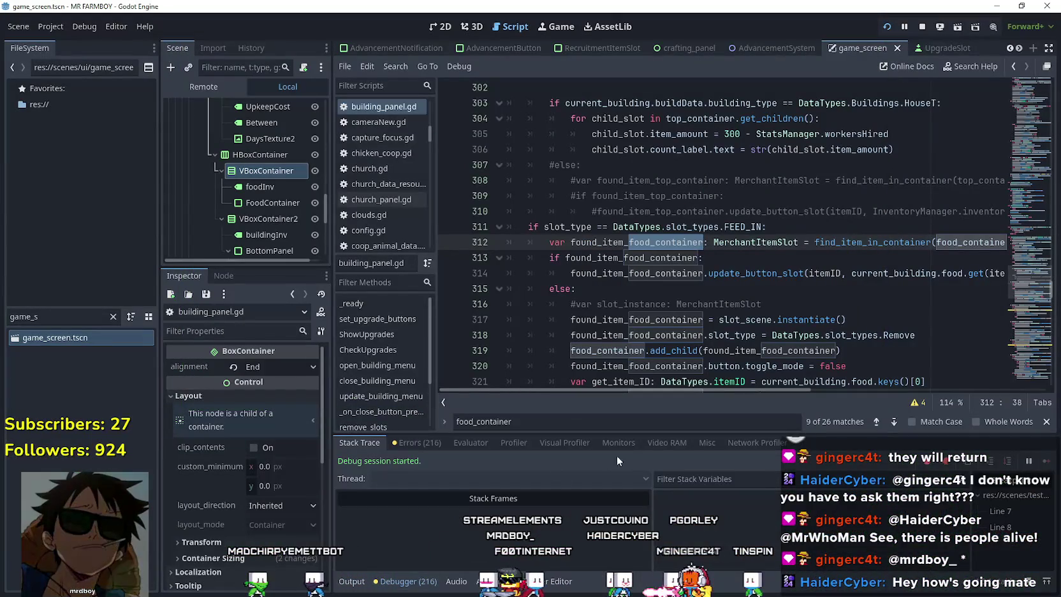
left_click(667, 442)
left_click(634, 447)
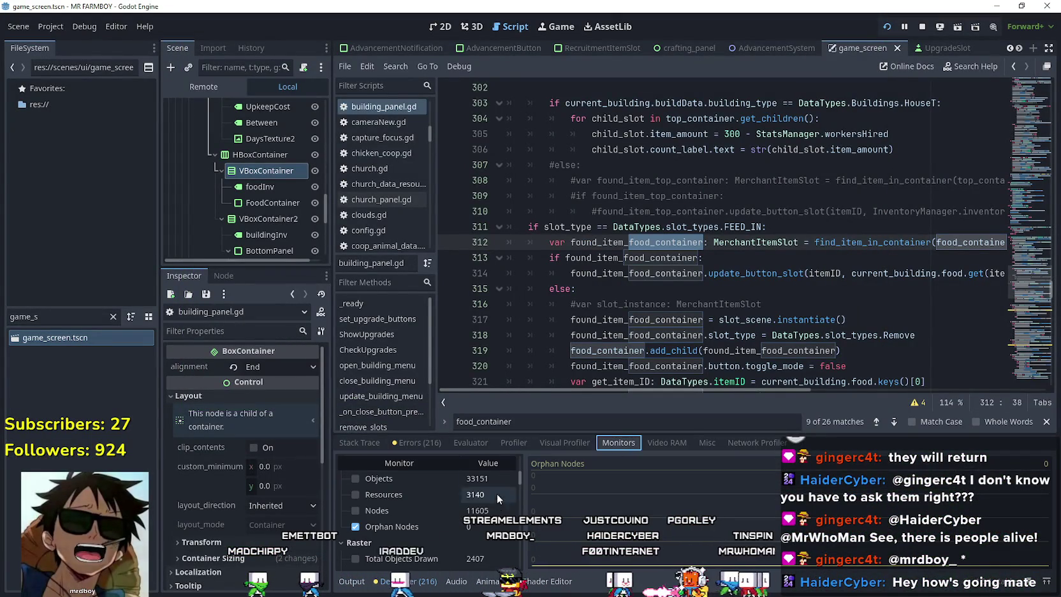
mouse_move(518, 473)
left_mouse_down()
mouse_move(518, 500)
mouse_move(523, 468)
mouse_move(542, 448)
left_mouse_up()
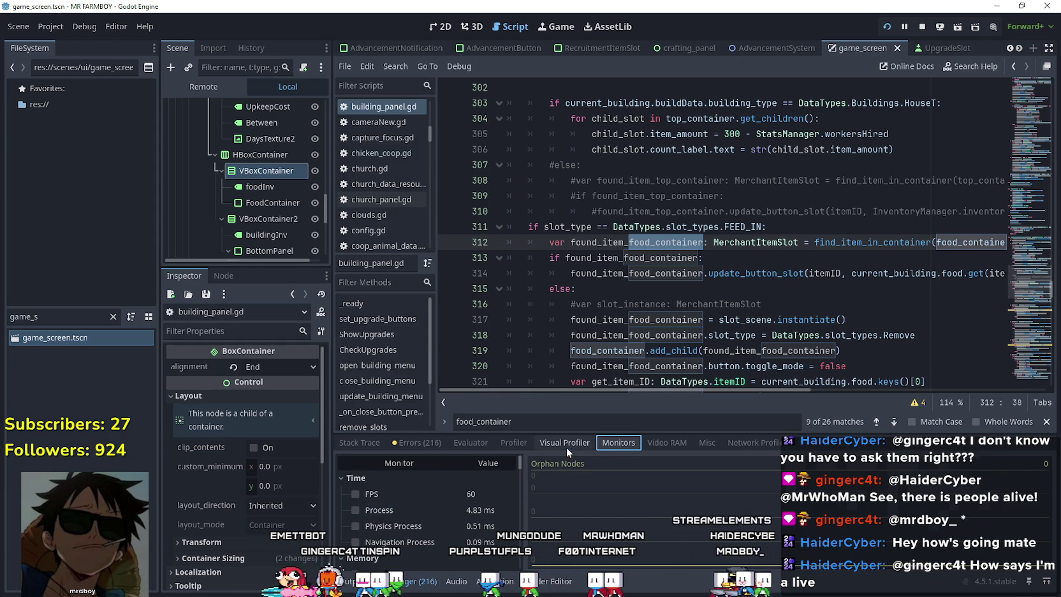
- Start the Profiler recording and return to the full-screen MR FARMBOY game
left_click(567, 447)
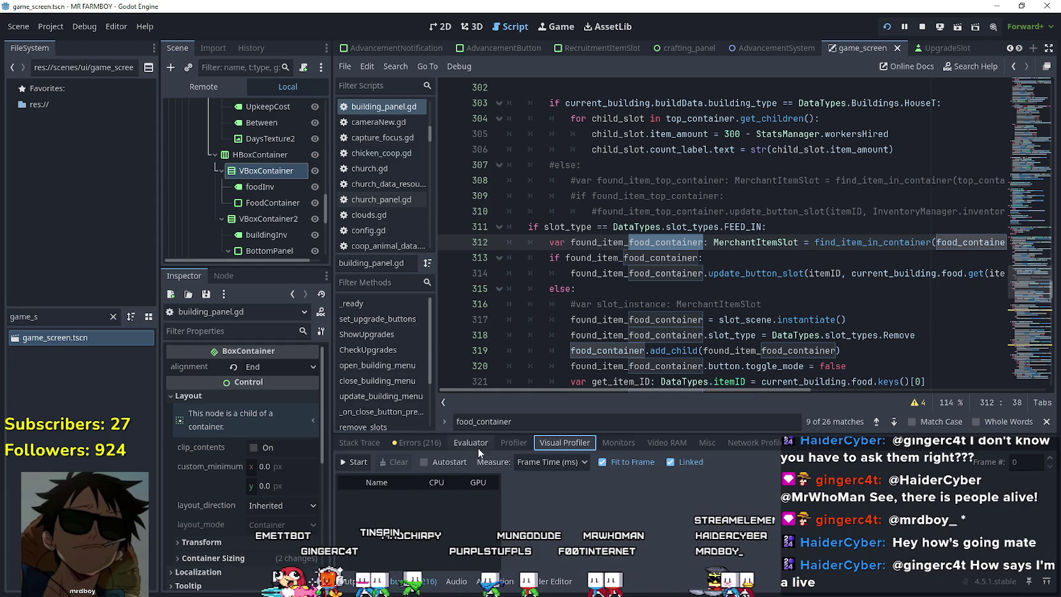
left_click(514, 442)
left_click(353, 462)
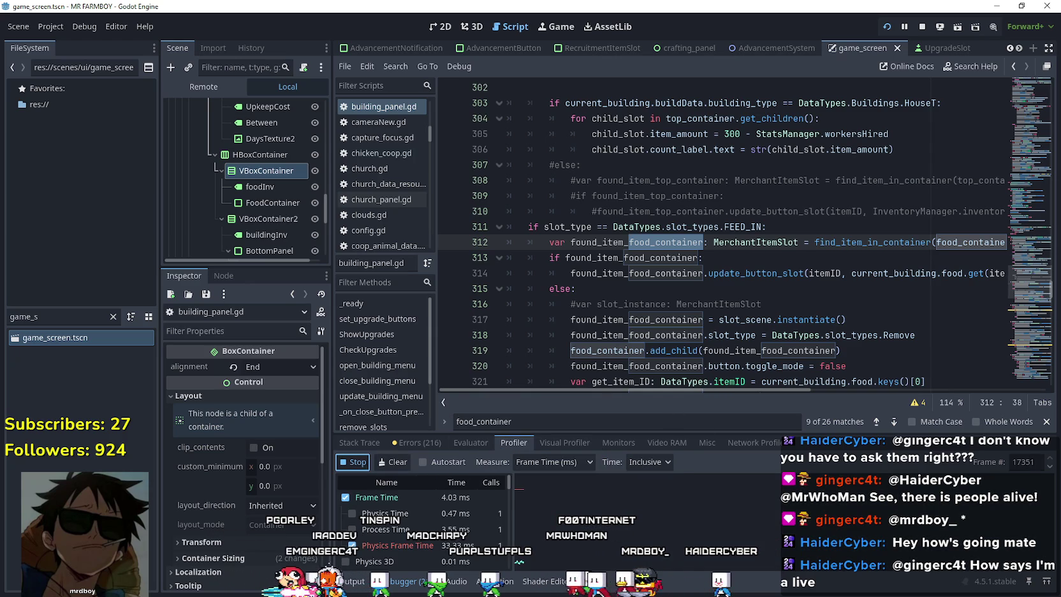
key("alt+Tab")
left_click(843, 25)
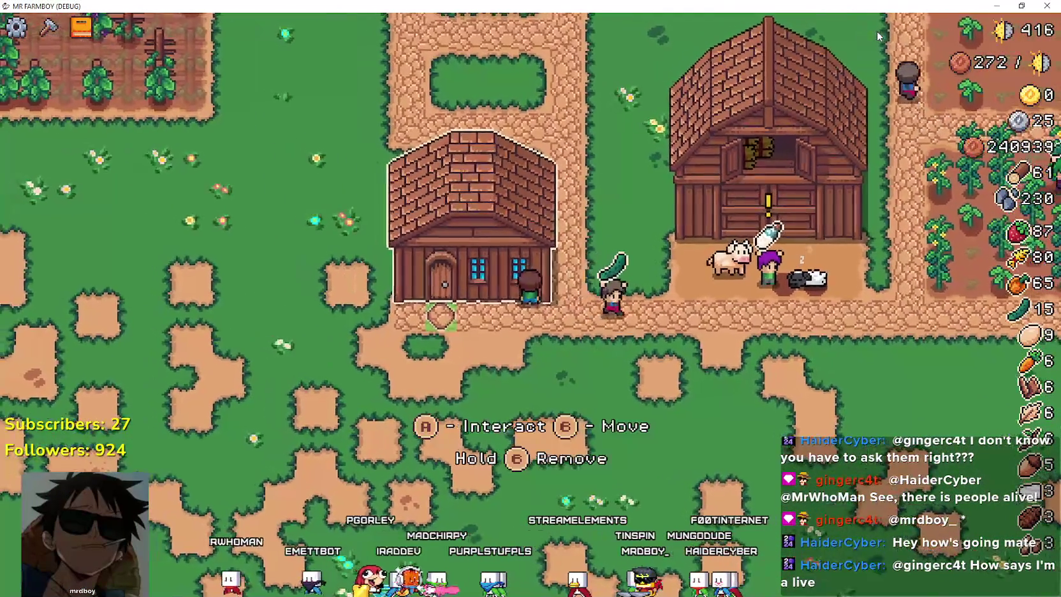
- Check the warehouse inventory repeatedly while walking north and left to a house, browsing items' sell prices
key("e")
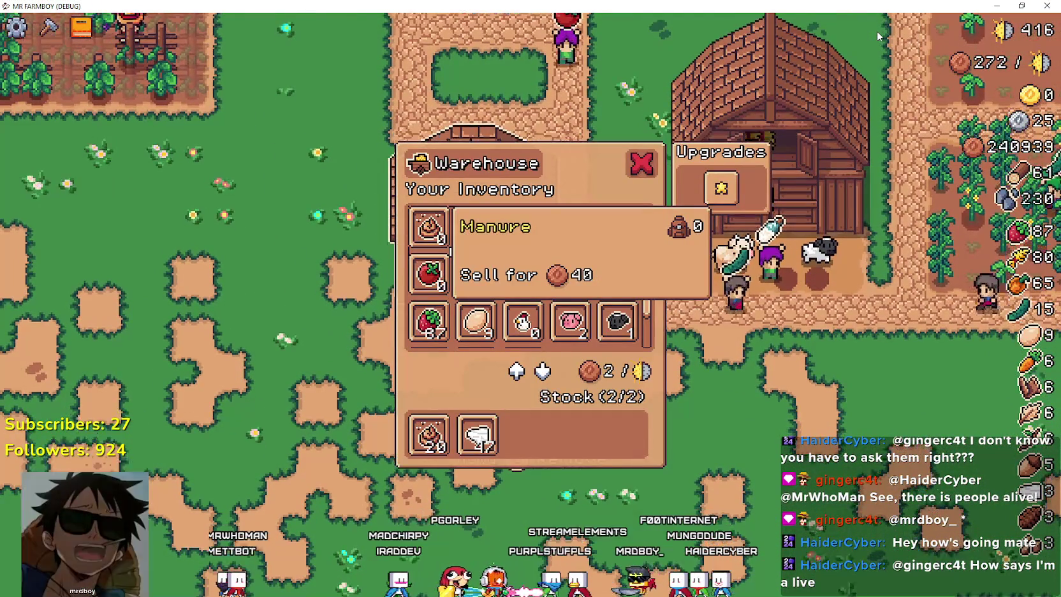
key("Escape")
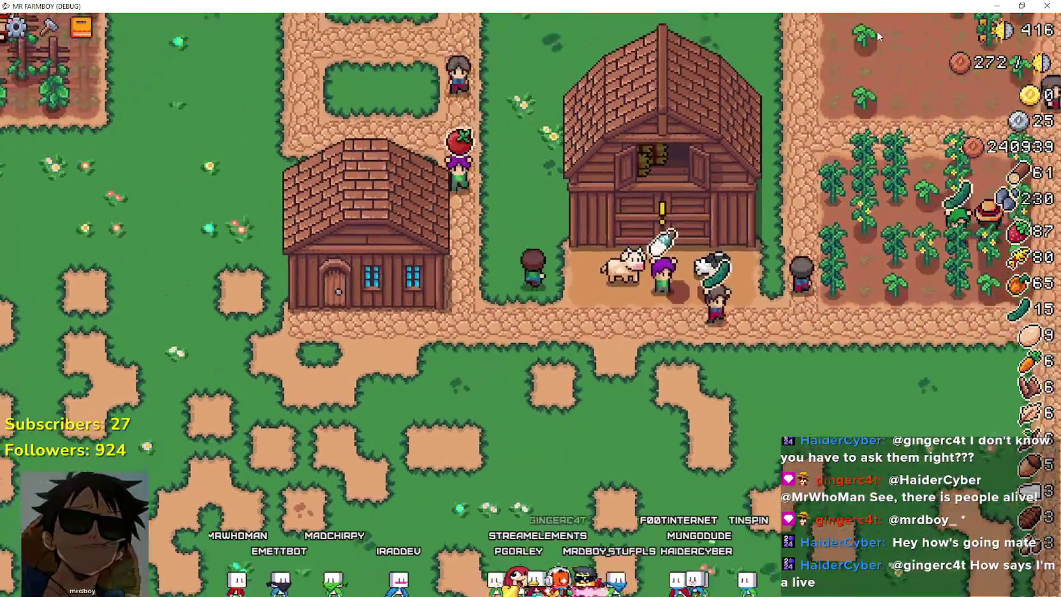
key("w")
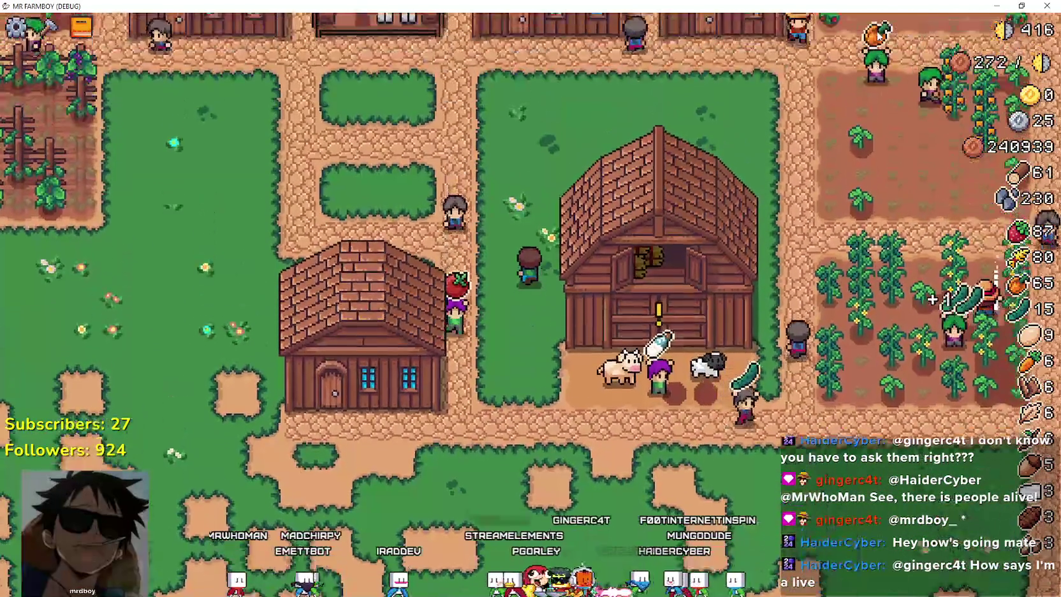
key("e")
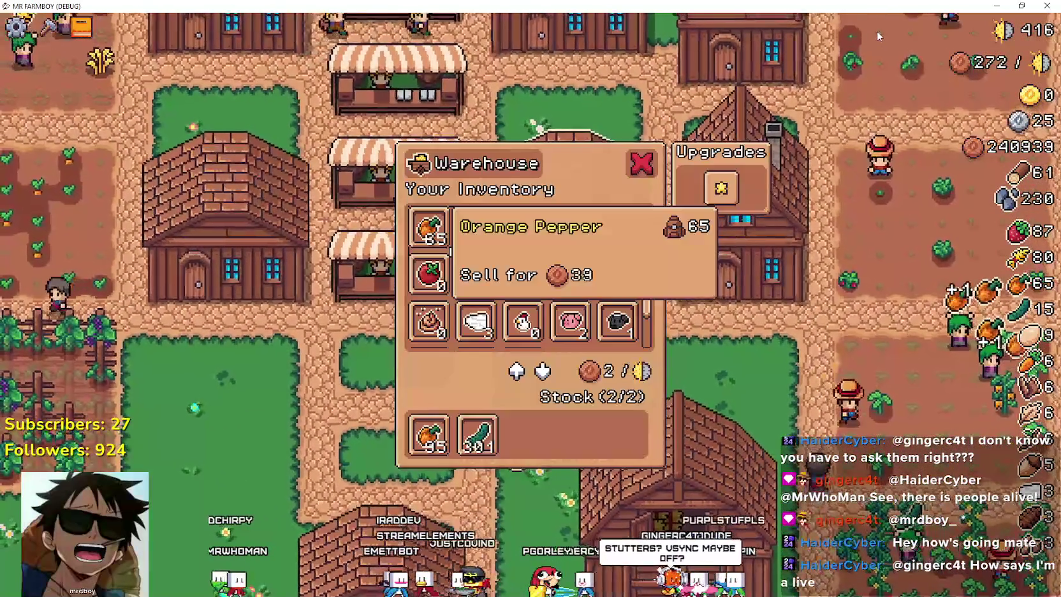
key("Escape")
key("a")
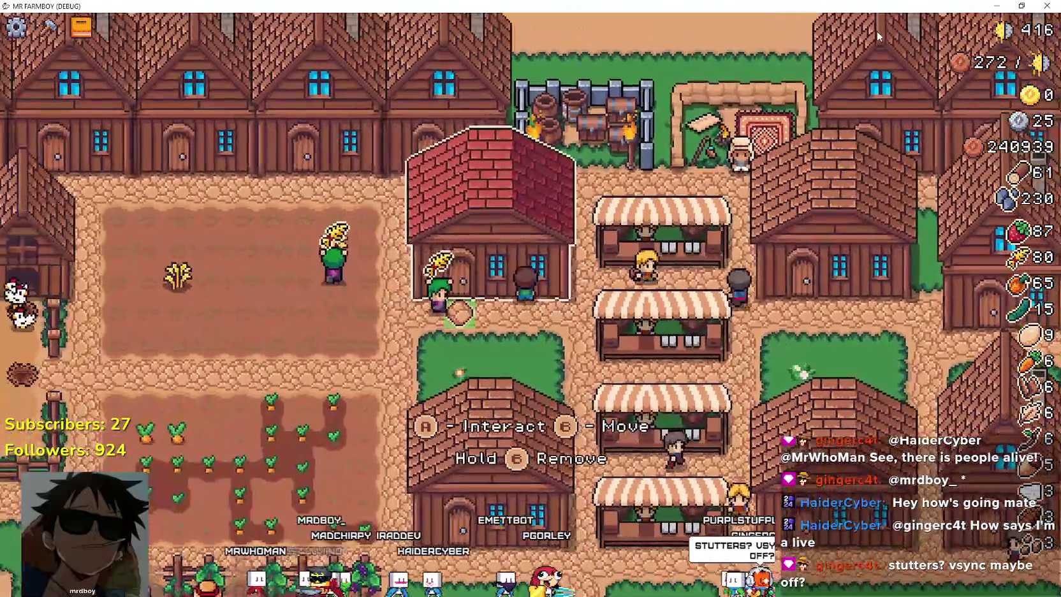
key("e")
key("s")
key("d")
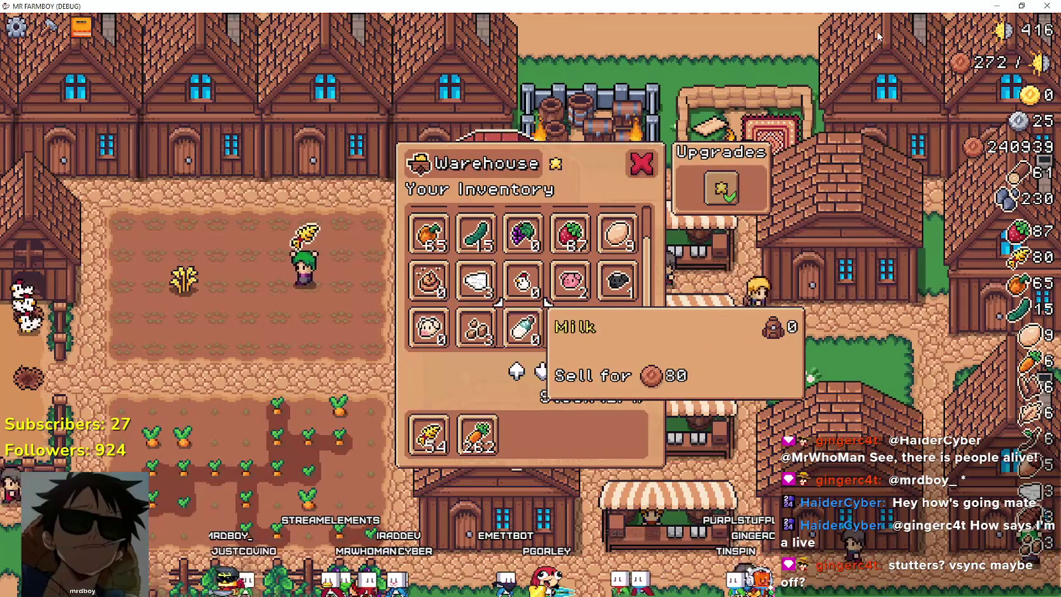
key("Escape")
- Walk the farmer down through the village and east past the barn across the farm
key("d")
key("s")
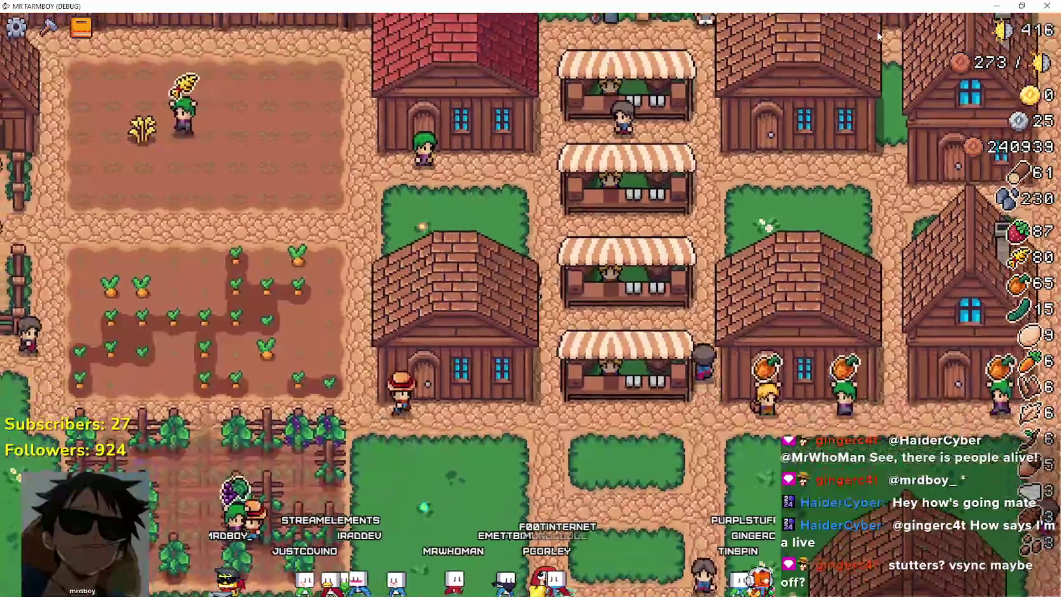
key("s")
key("d")
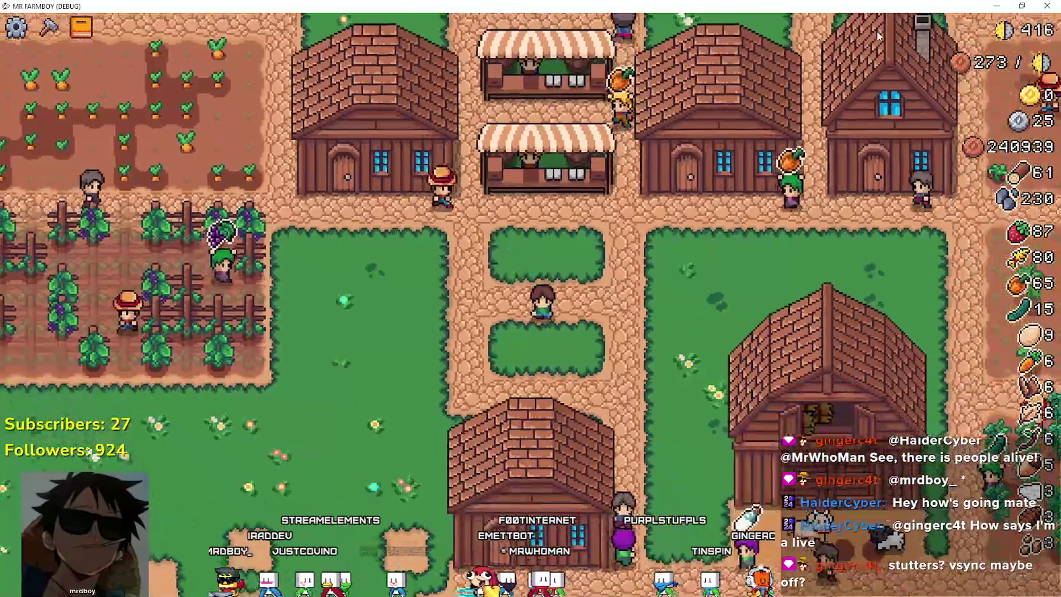
key("s")
key("d")
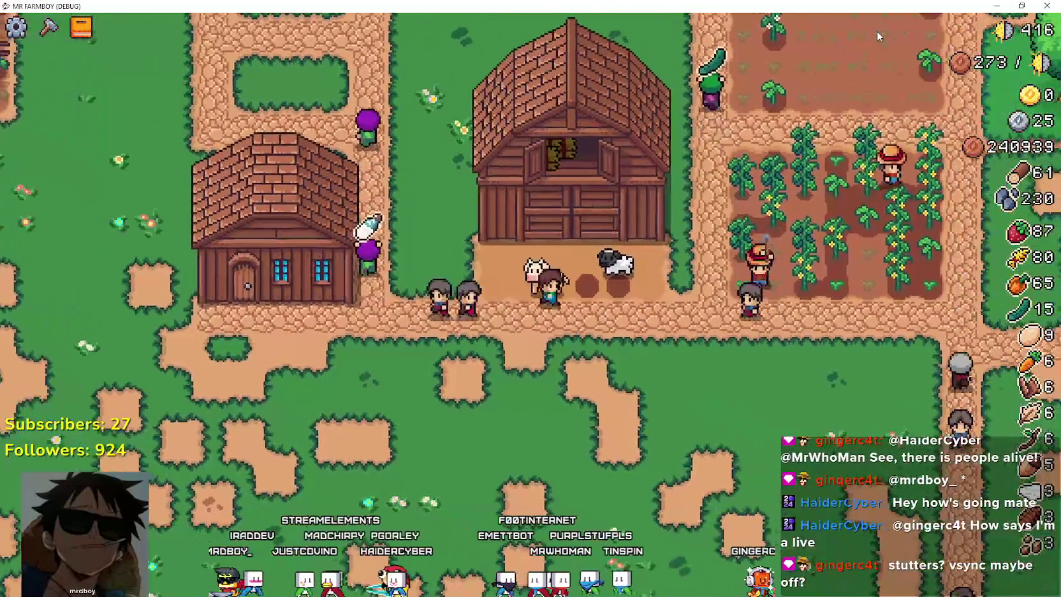
key("d")
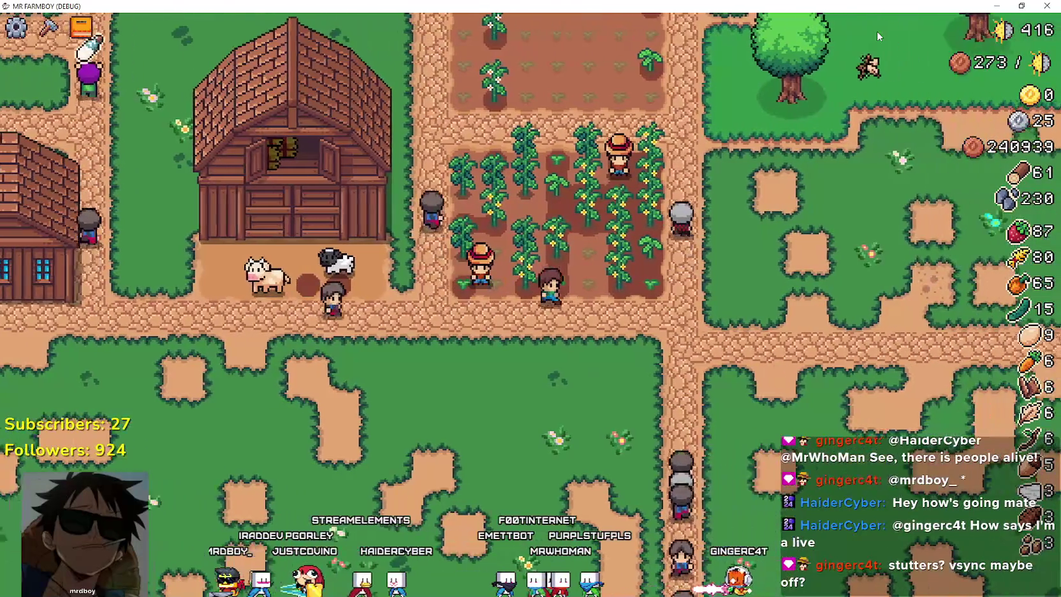
key("d")
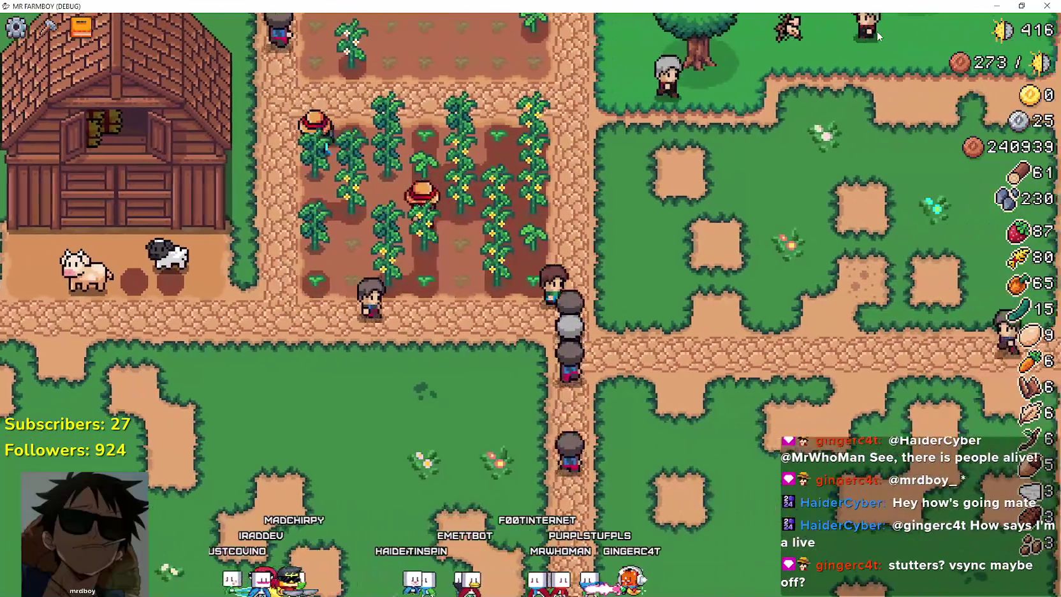
key("d")
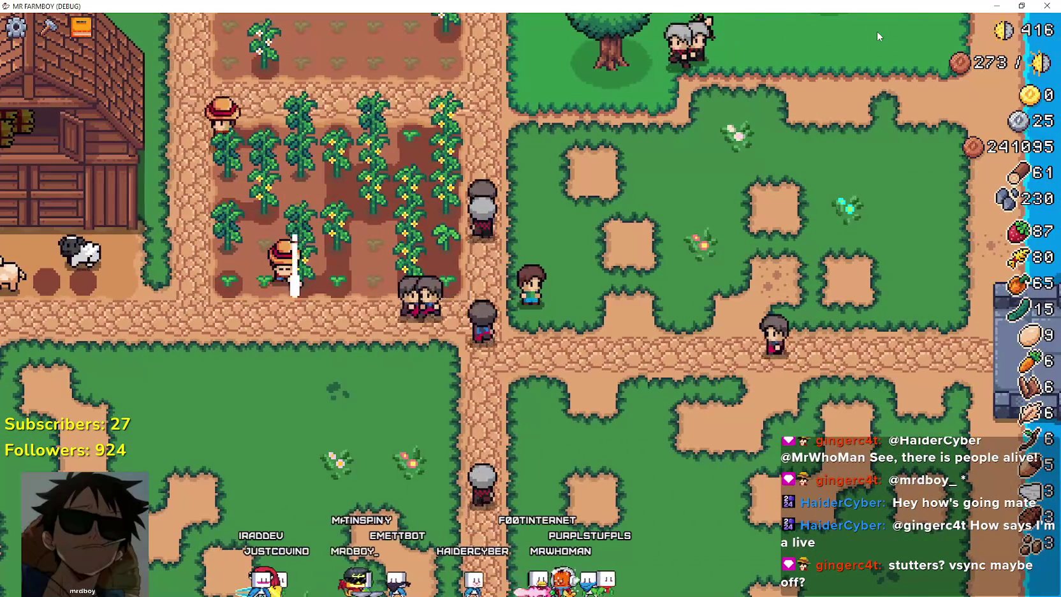
- Open the crafting panel, view the Video options with VSync on, then cancel and resume play
key("t")
key("c")
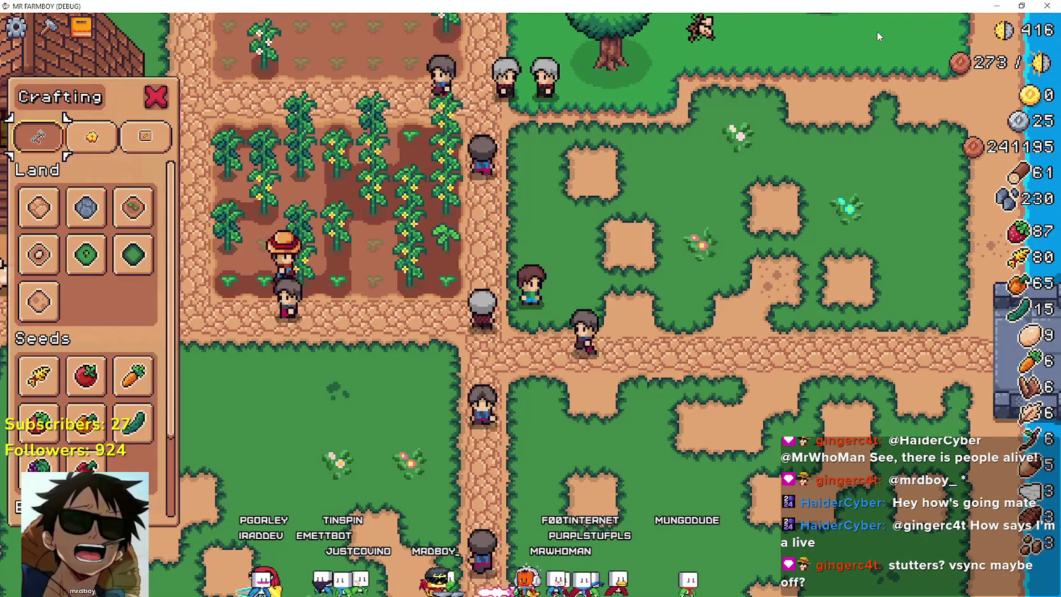
key("Escape")
key("Escape")
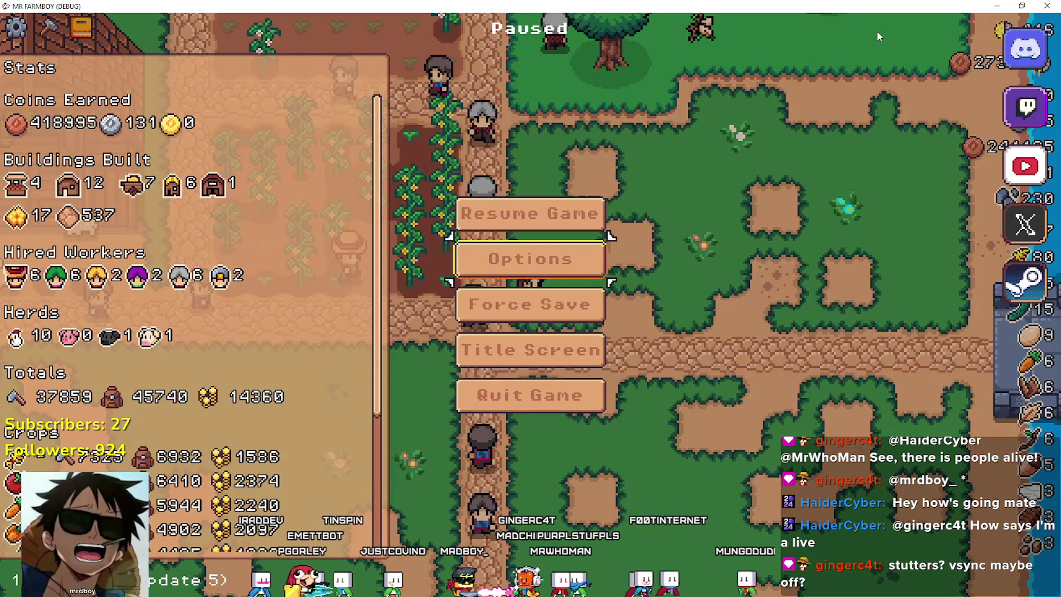
key("Return")
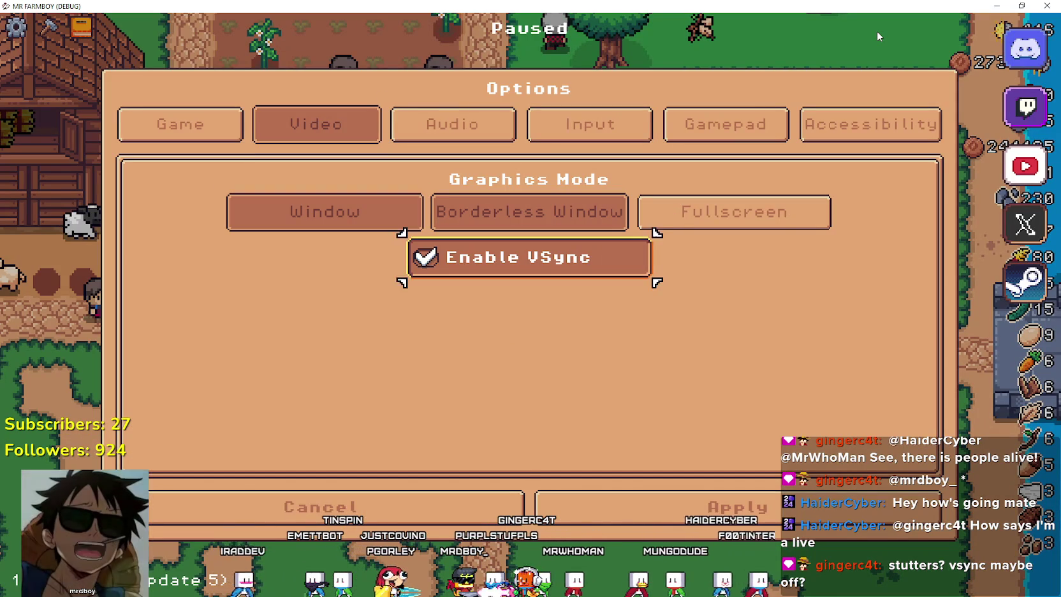
key("Escape")
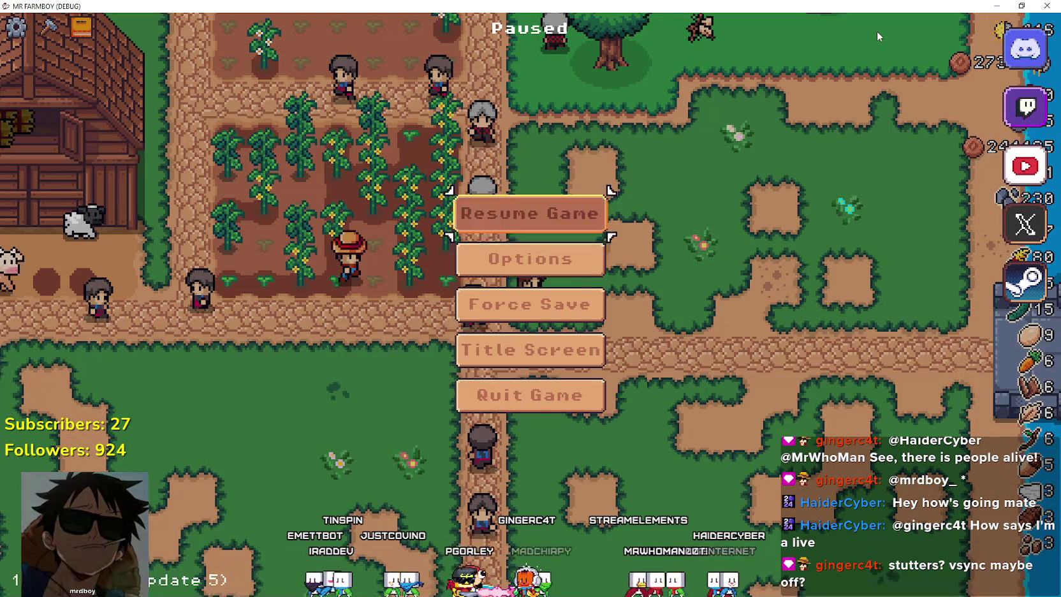
key("Escape")
key("Up")
key("Left")
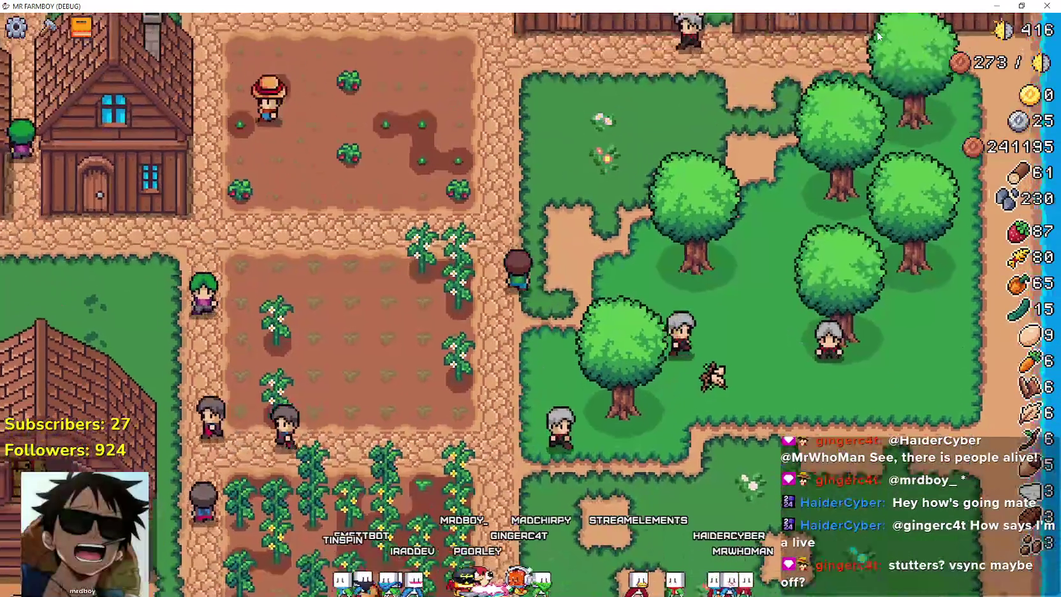
- Harvest strawberries in the field, raising the count from 87 to 90
key("Up")
key("Right")
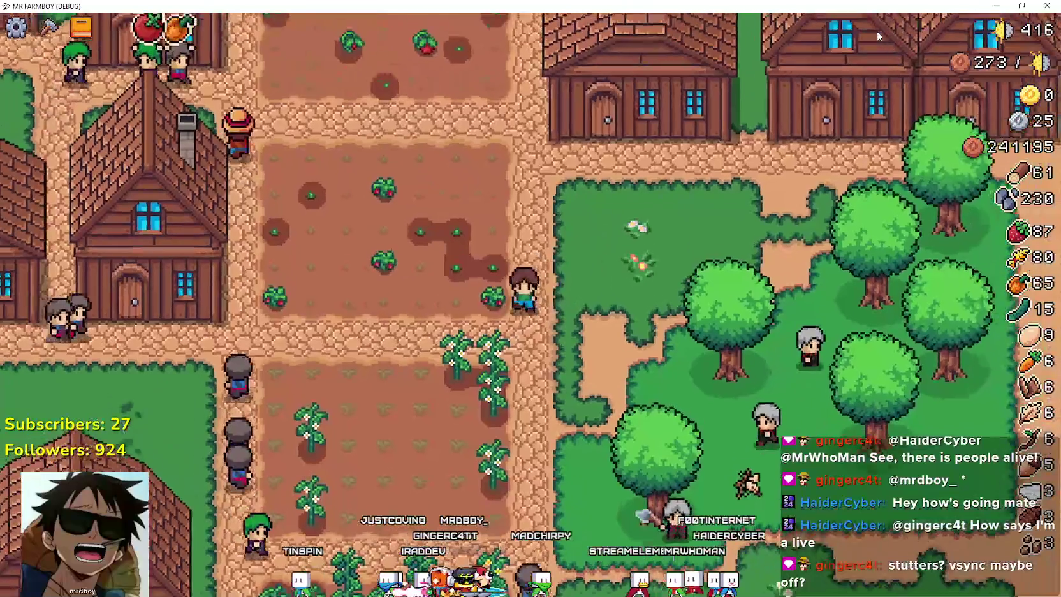
key("Left")
key("Up")
key("e")
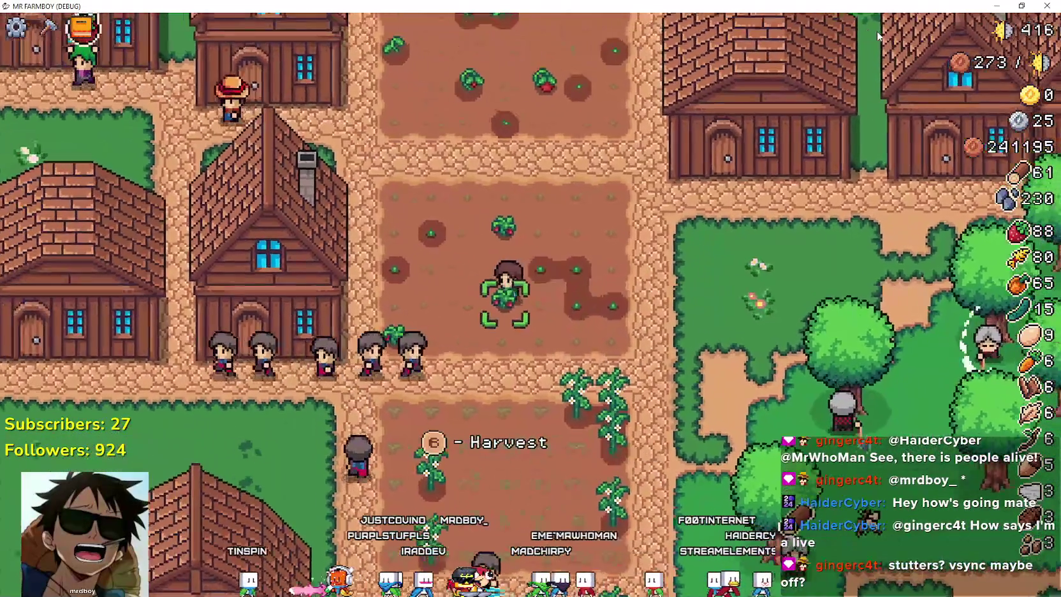
key("e")
key("Up")
key("e")
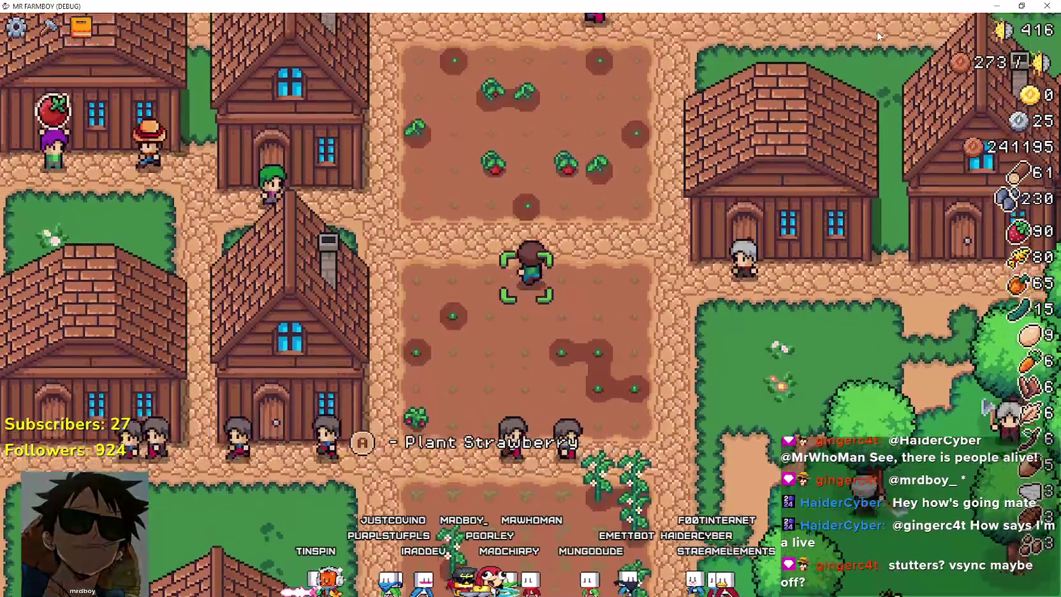
- Walk west to check the House's hireable workers and the warehouse inventory
key("Left")
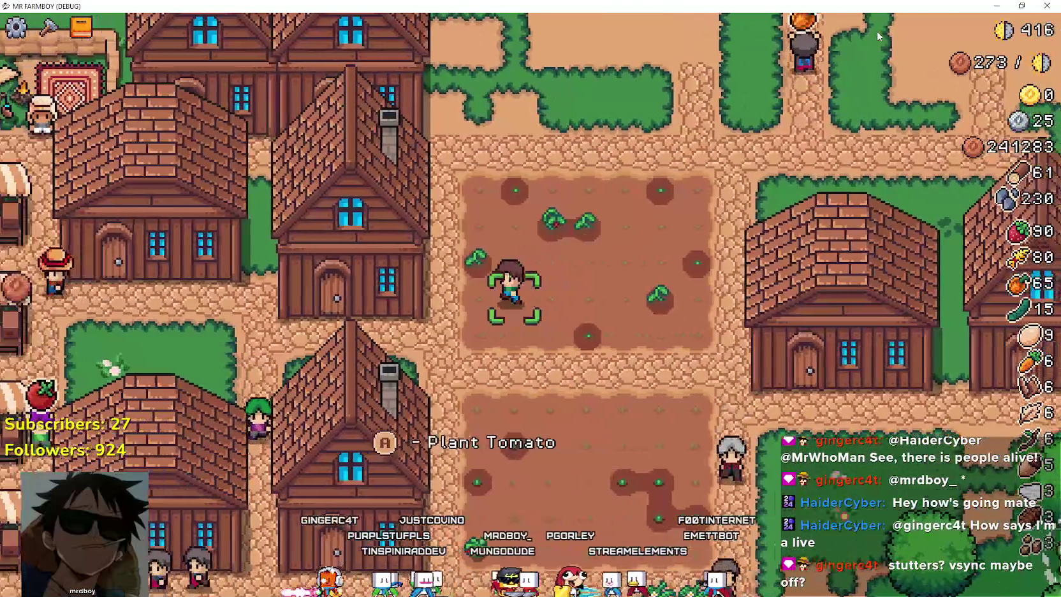
key("Left")
key("e")
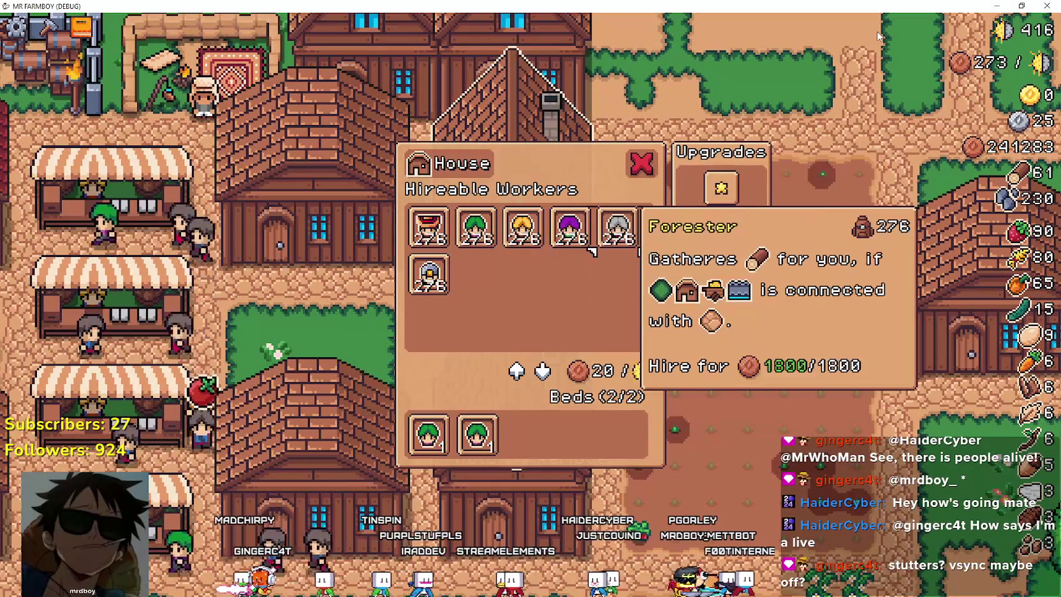
key("Left")
key("Up")
key("e")
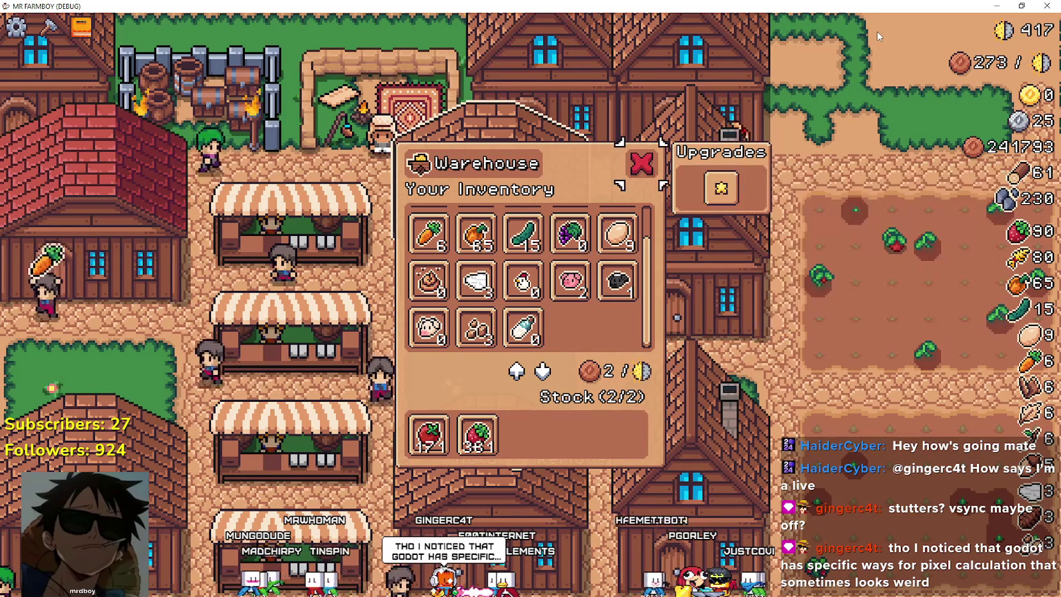
- Walk past the market stalls and browse the Warehouse inventory to the Wood item
key("Left")
key("Down")
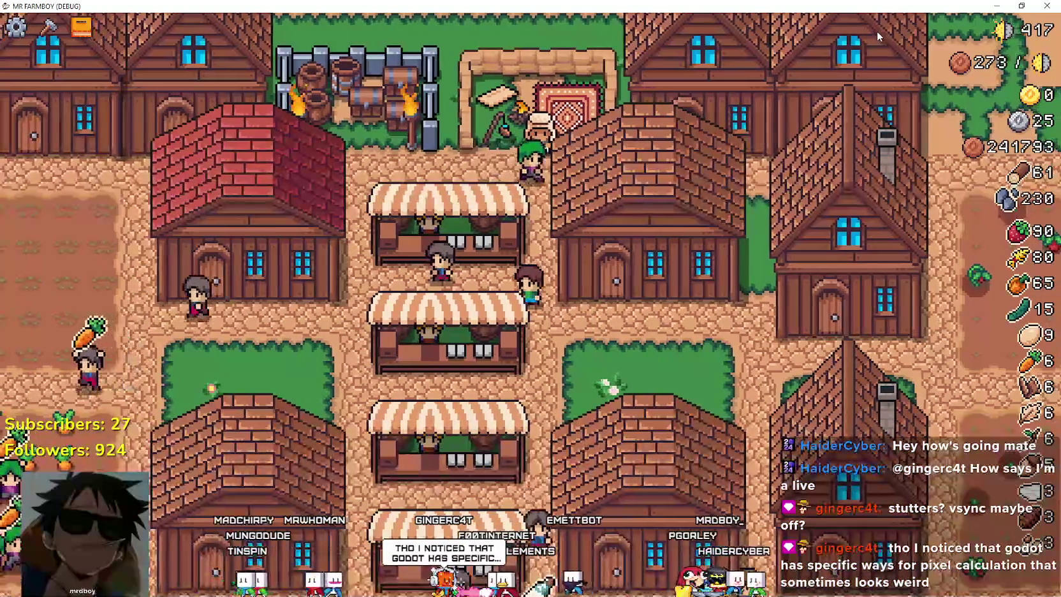
key("Left")
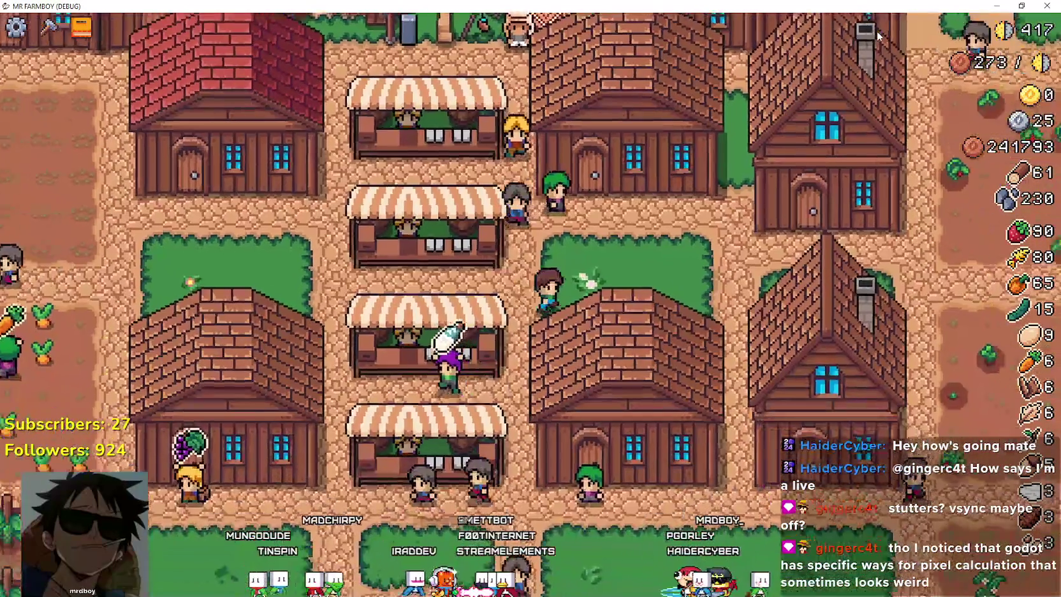
key("Up")
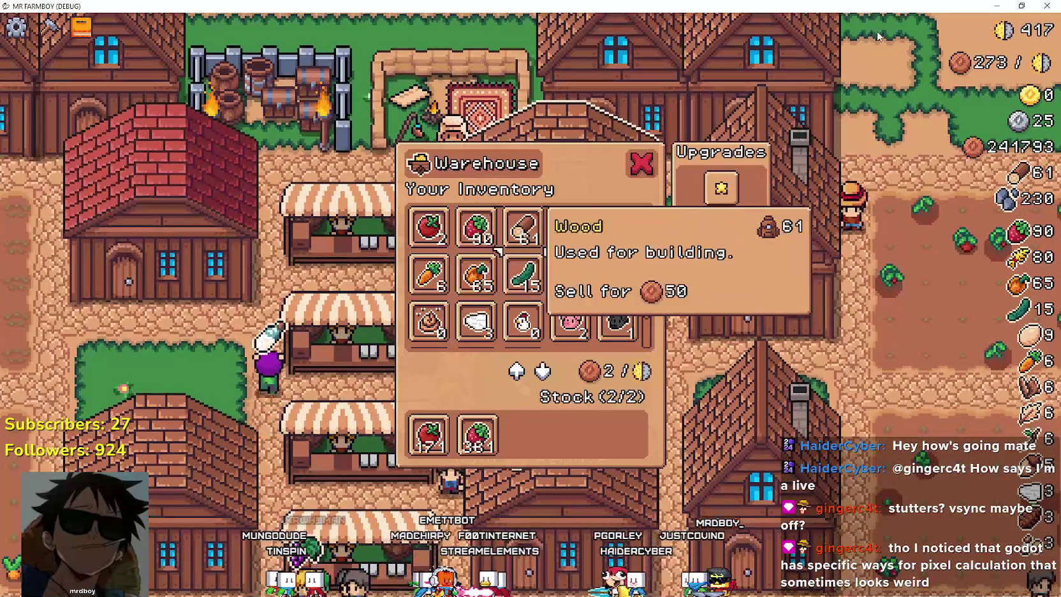
key("Right")
key("Down")
key("Down")
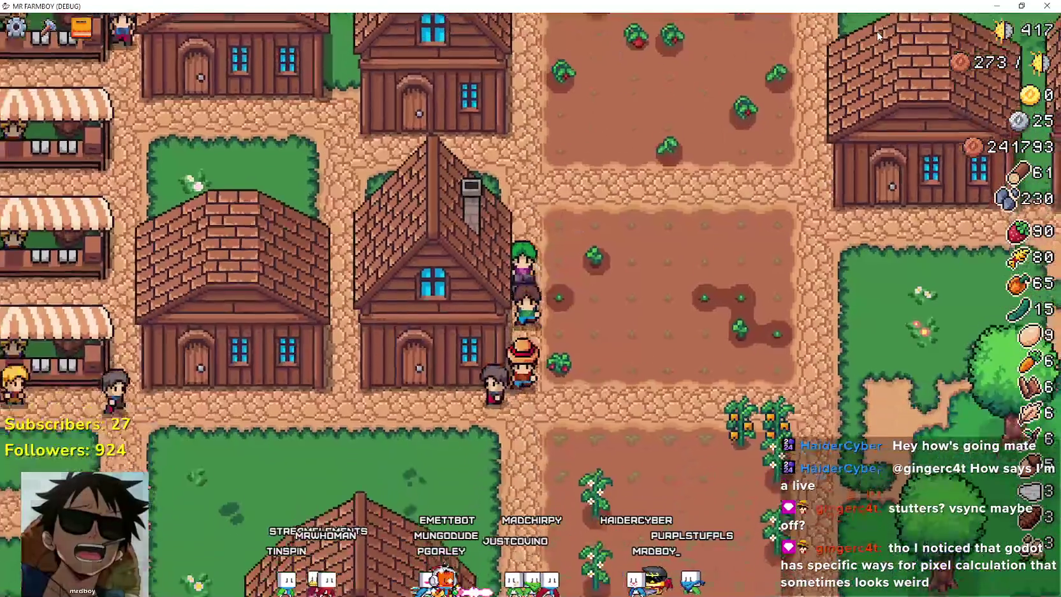
key("Down")
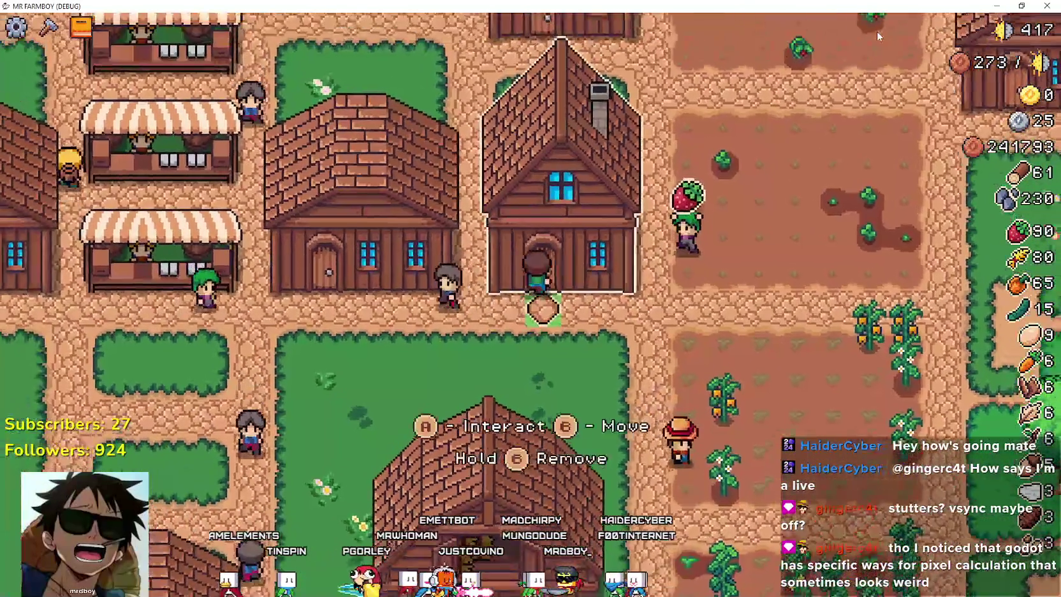
- Sell goods at the Market, bringing coins toward 242162
key("Left")
key("Up")
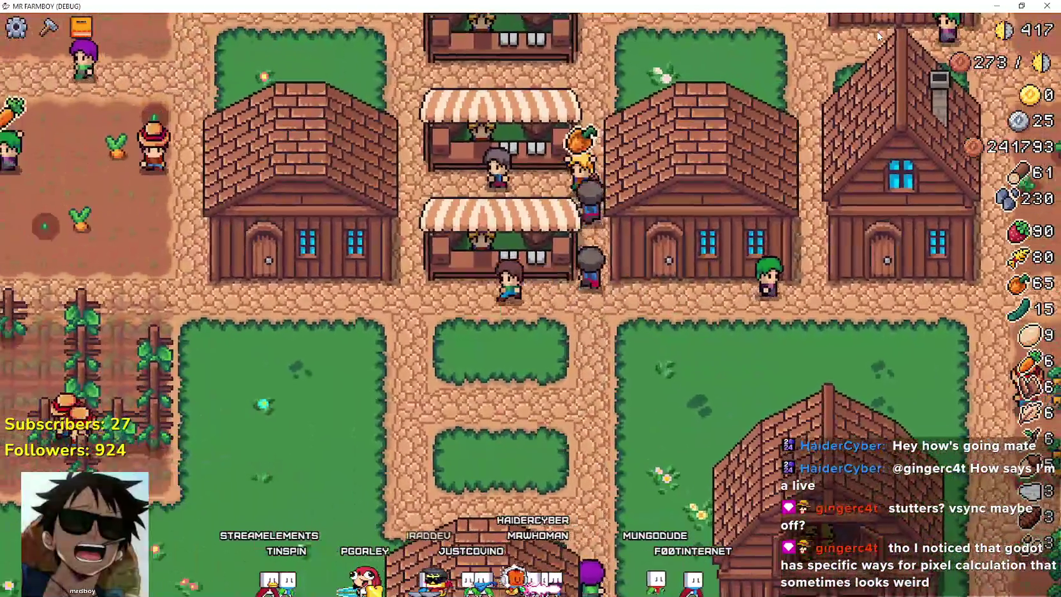
key("e")
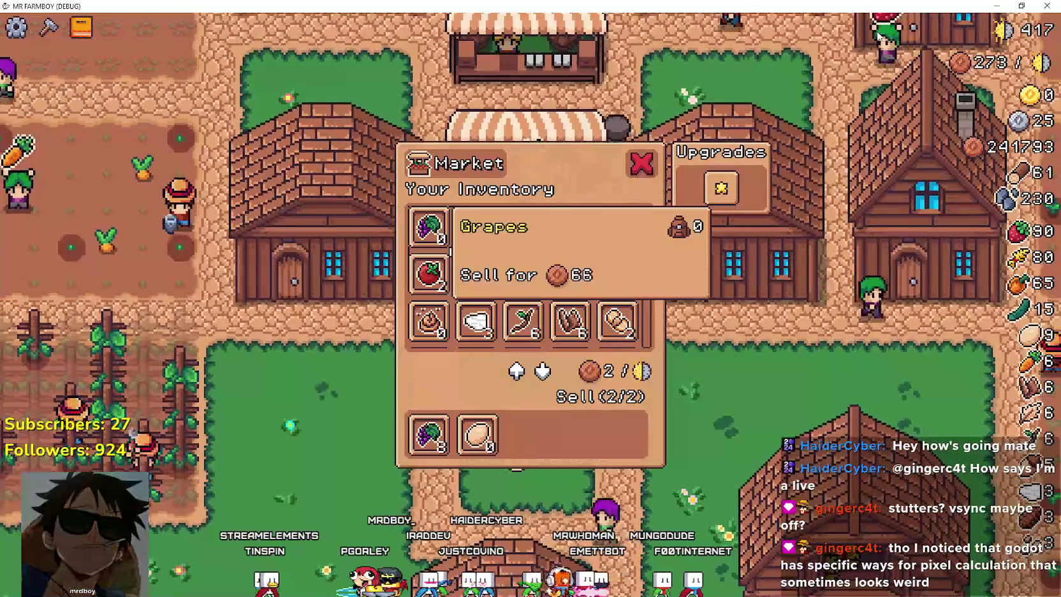
key("Return")
key("Return")
key("Down")
- Walk west past the crop field and east through the wheat field, then return to Godot
key("Up")
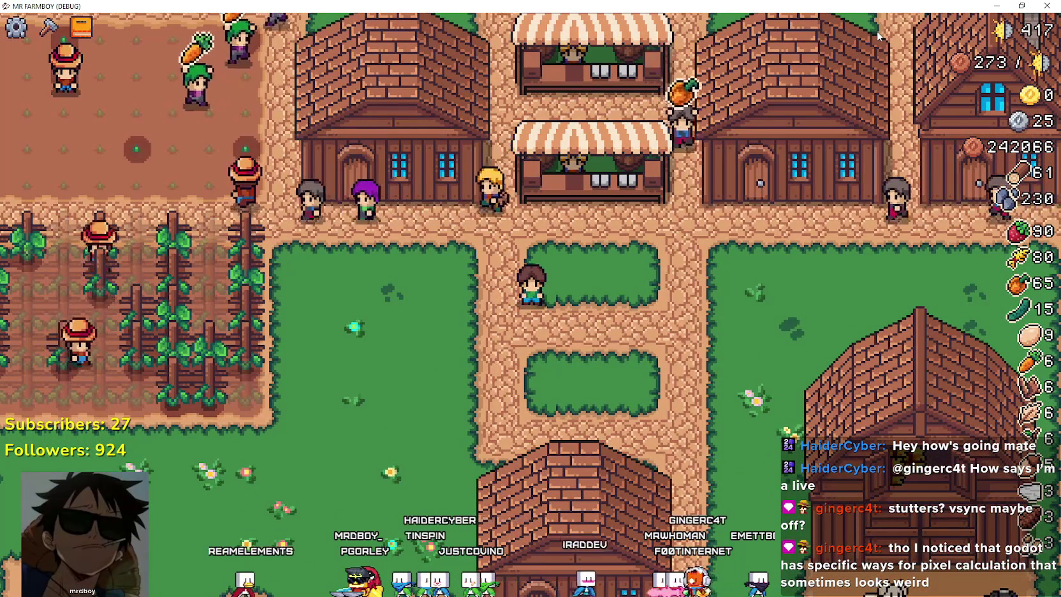
key("Left")
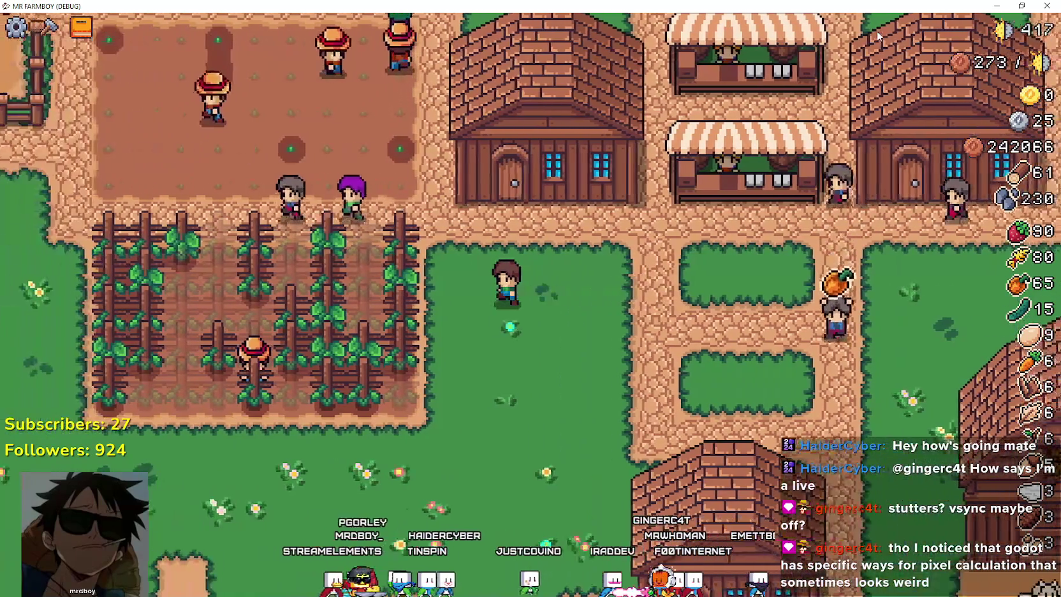
key("Left")
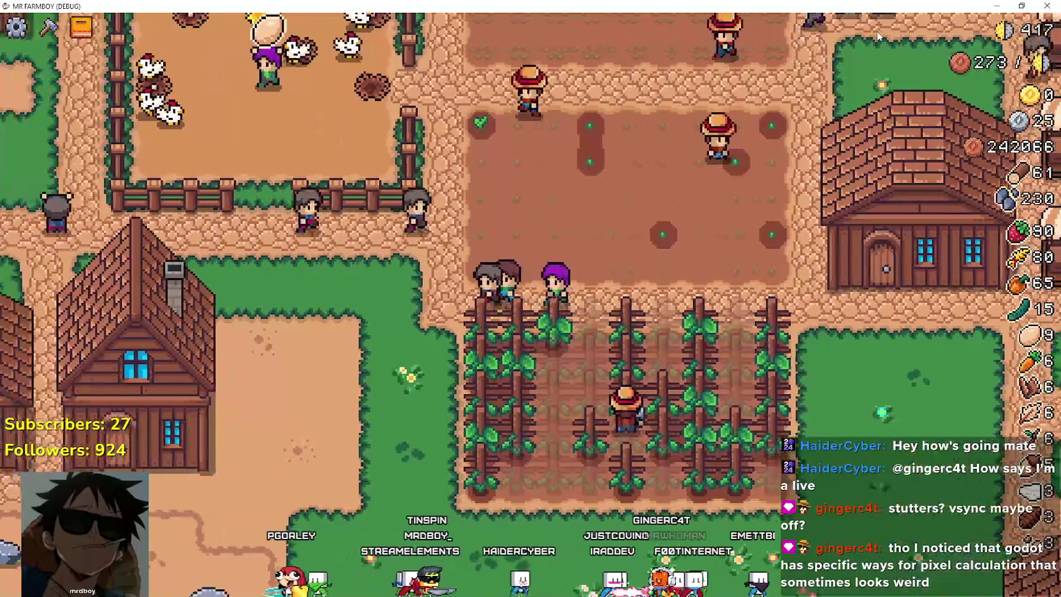
key("Up")
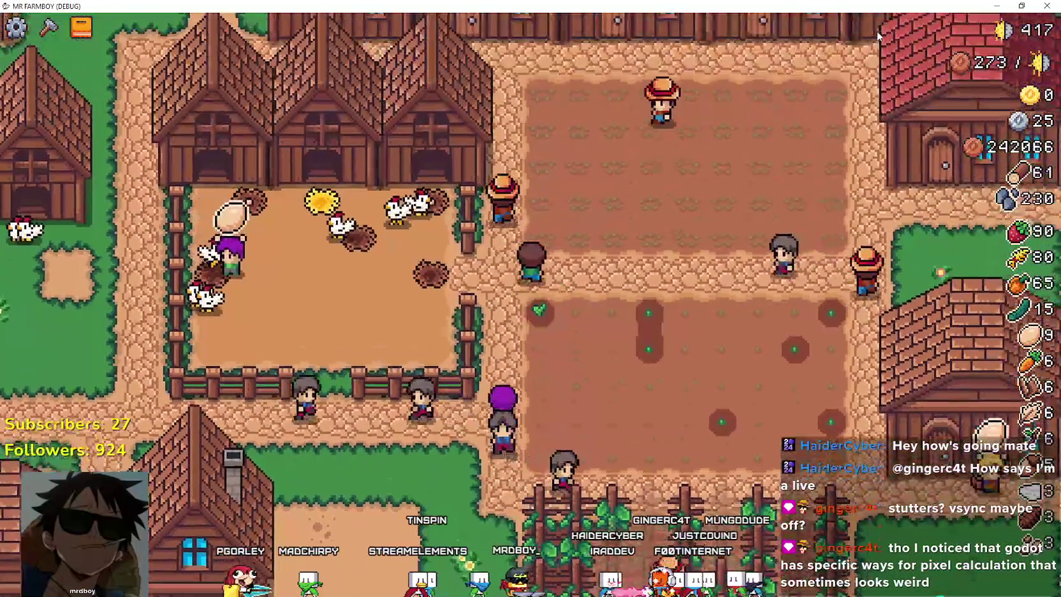
key("Right")
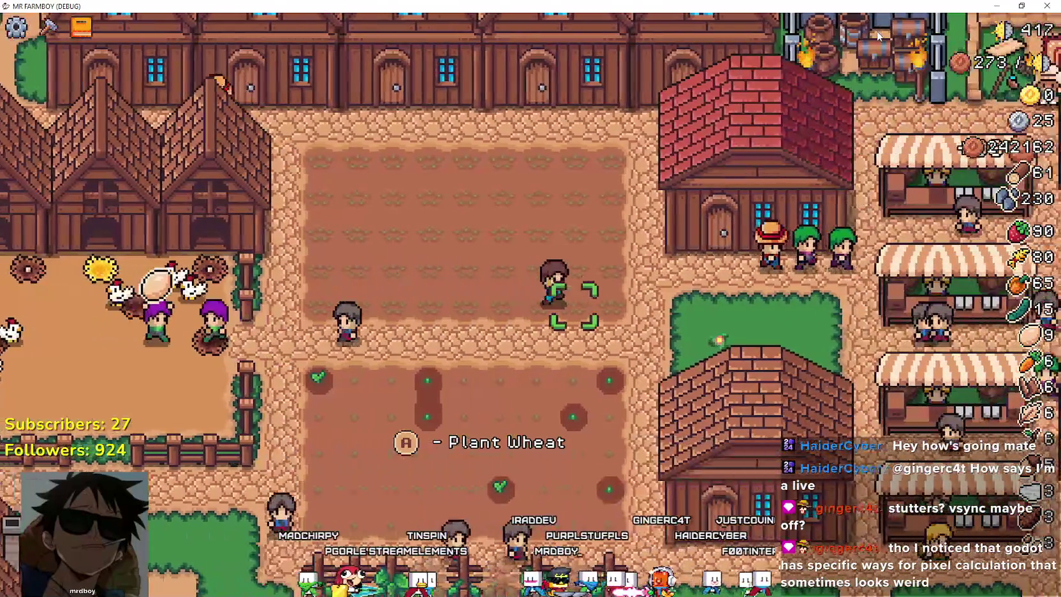
key("Right")
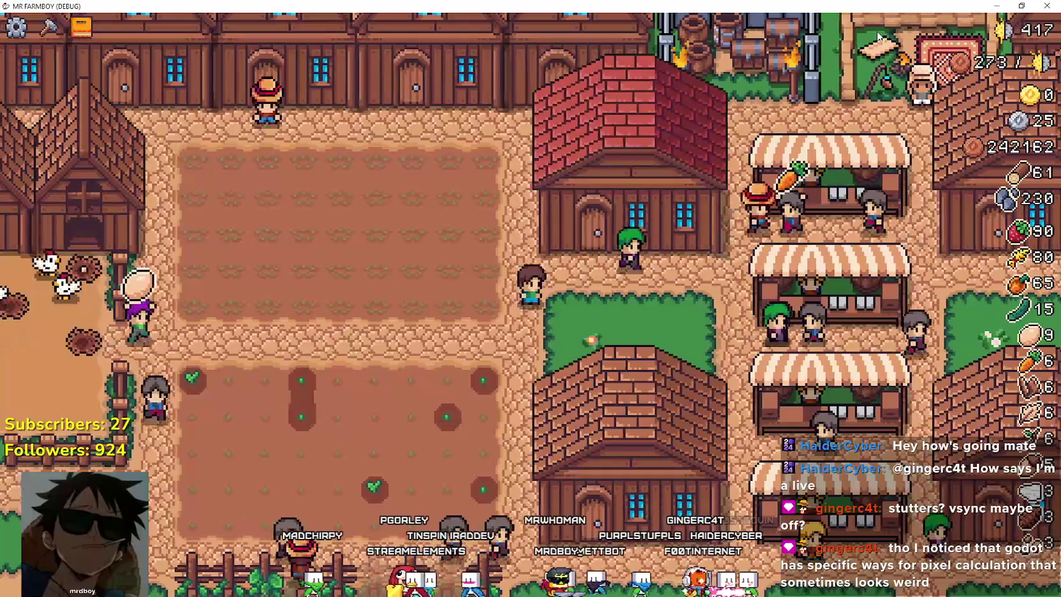
key("Right")
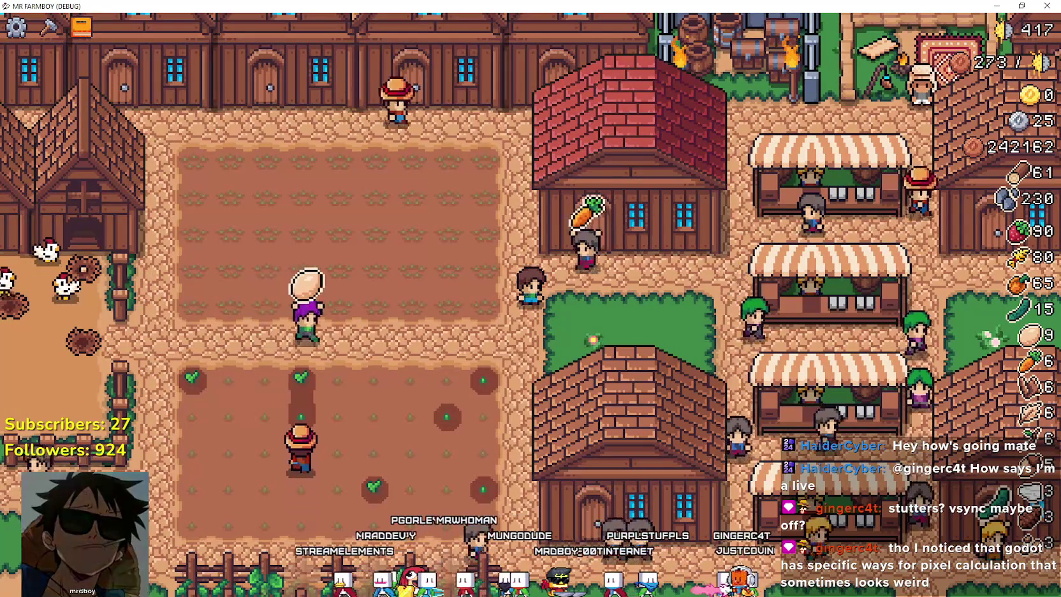
key("alt+Tab")
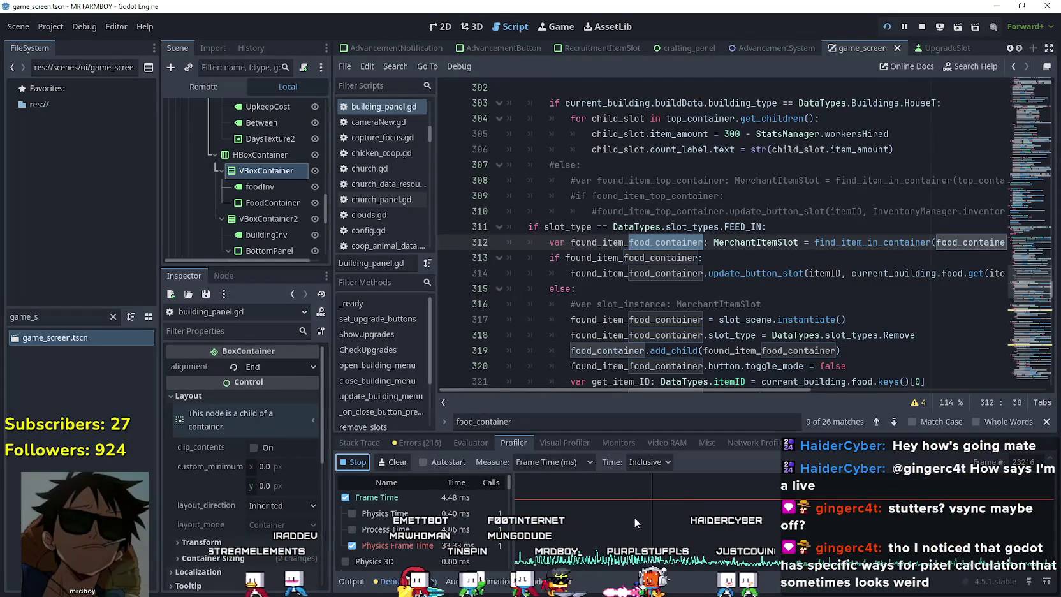
- Stop the profiler, close the food_container search, and enlarge the profiler panel over the code
left_click(360, 466)
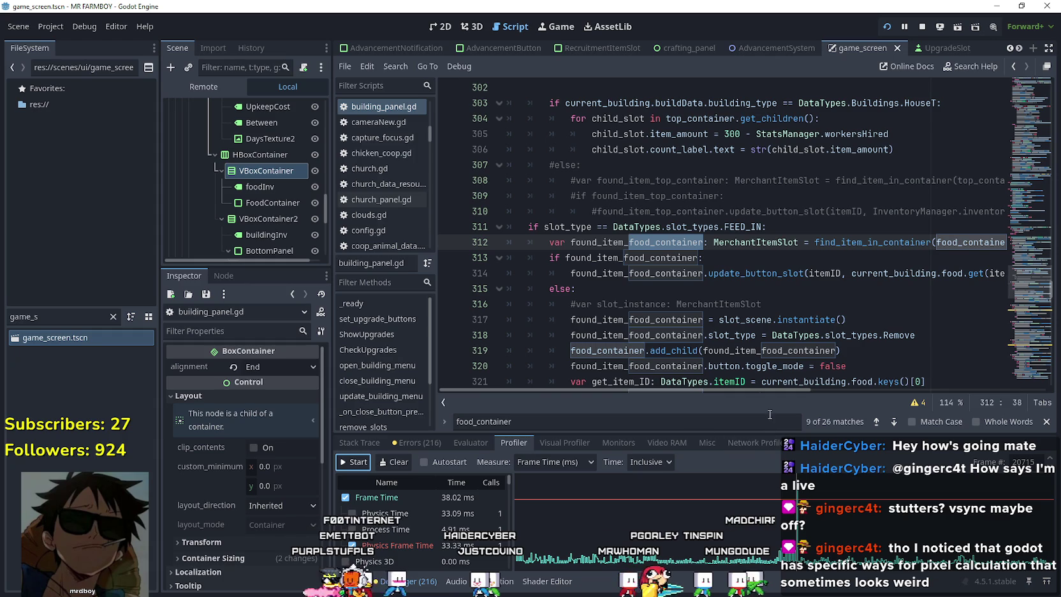
left_click(1045, 422)
mouse_move(859, 431)
left_mouse_down()
mouse_move(829, 408)
mouse_move(732, 185)
left_mouse_up()
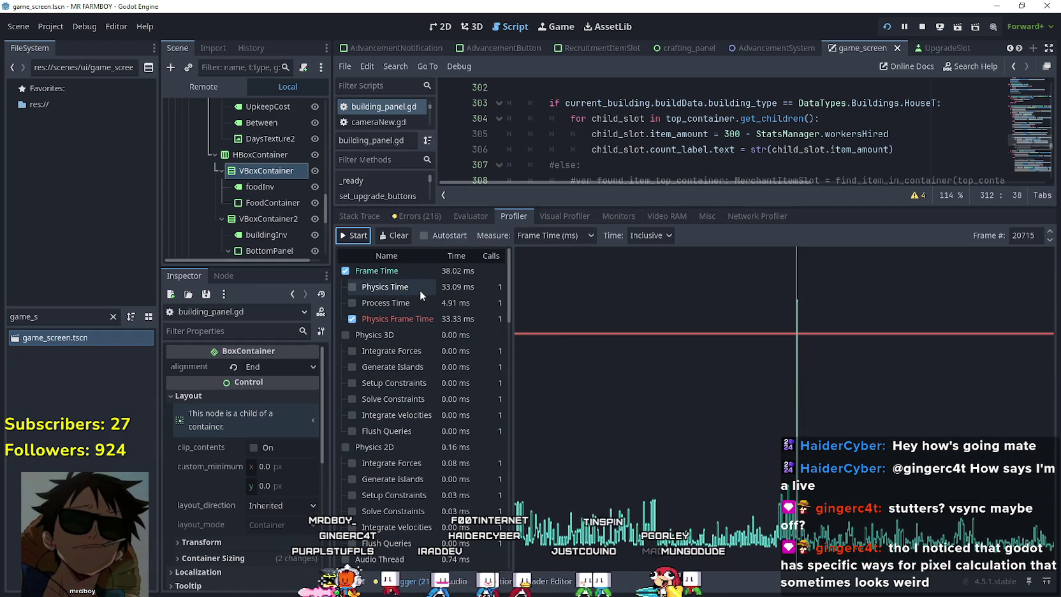
scroll(420, 310, "down", 5)
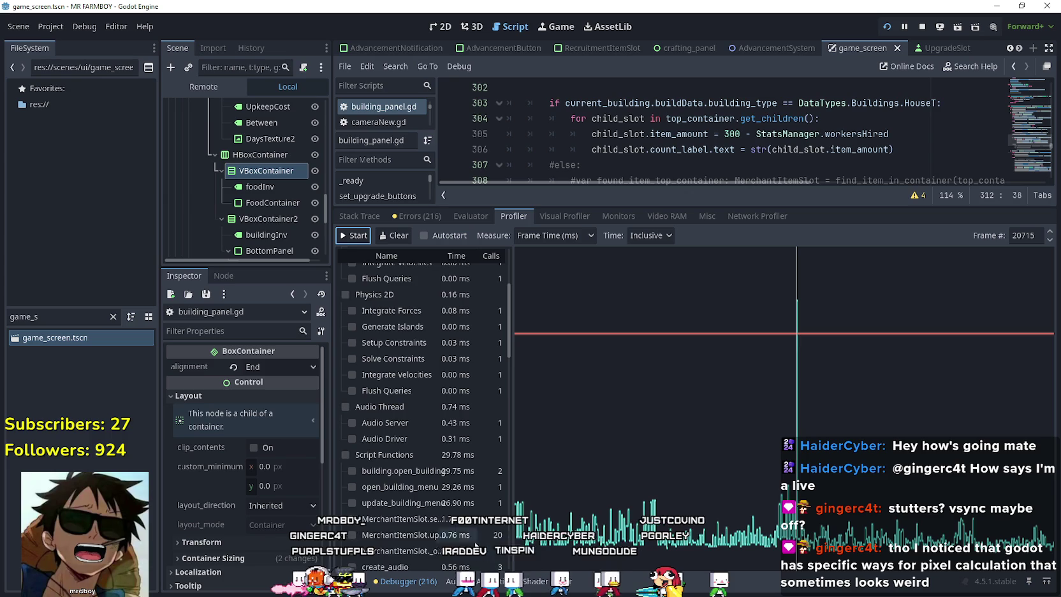
scroll(476, 546, "down", 1)
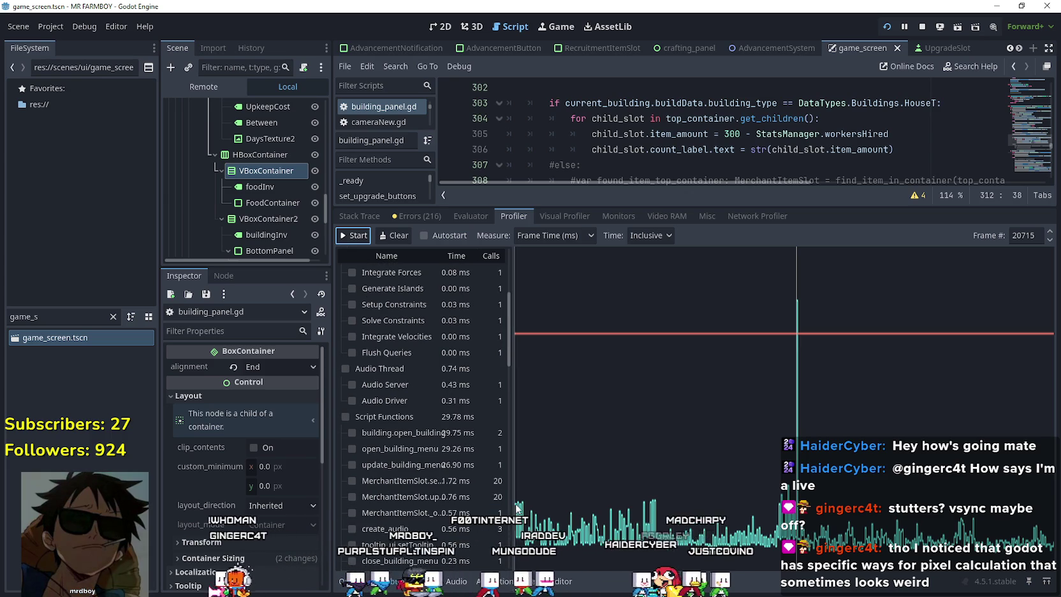
- Widen the function name column to read entries like building.open_building at 29.75 ms
left_click_drag(515, 510, 625, 518)
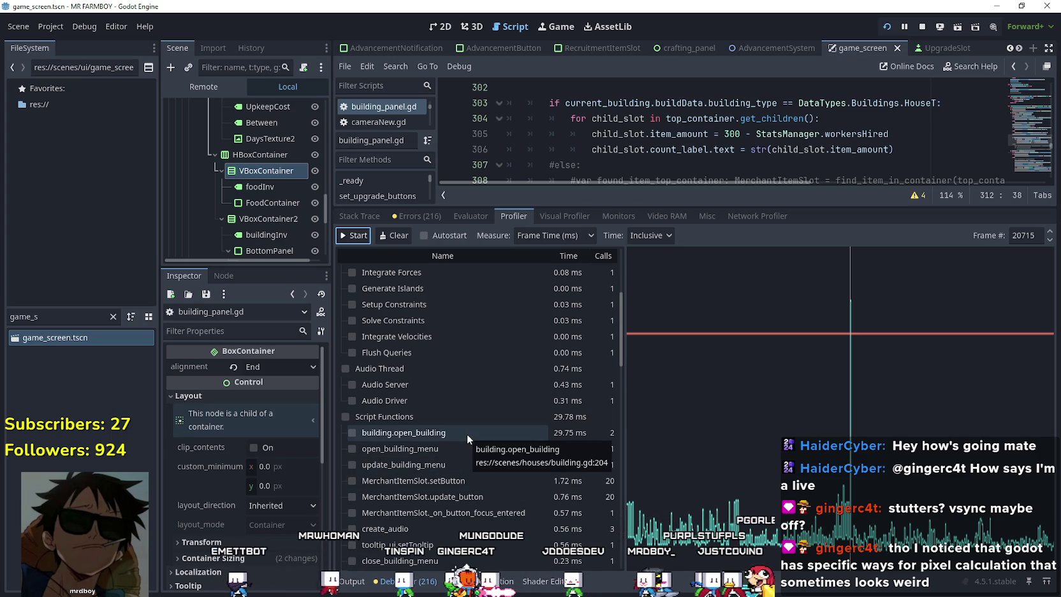
scroll(467, 434, "down", 4)
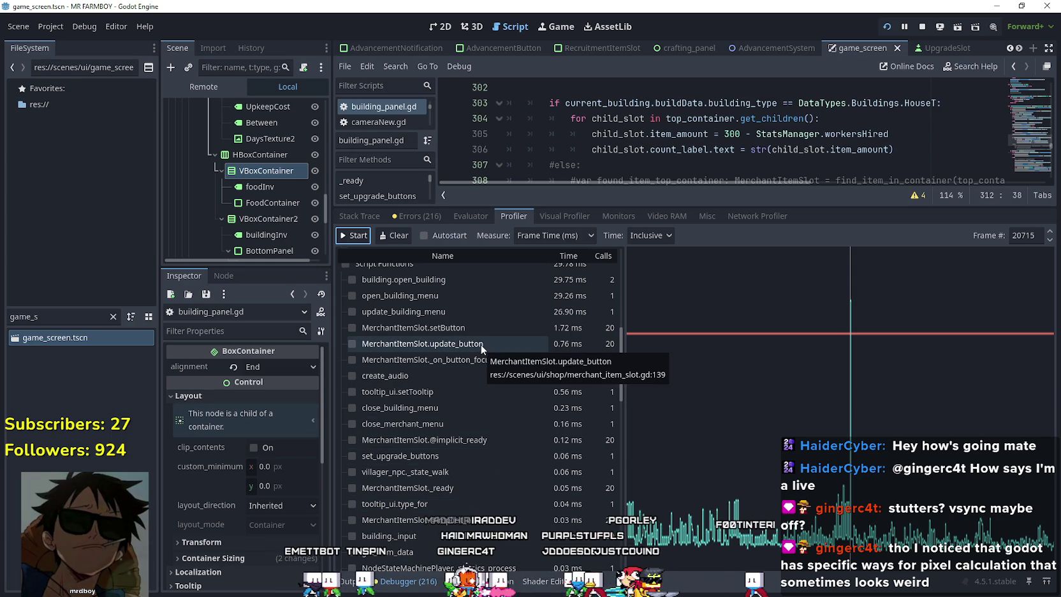
scroll(485, 357, "up", 2)
mouse_move(445, 357)
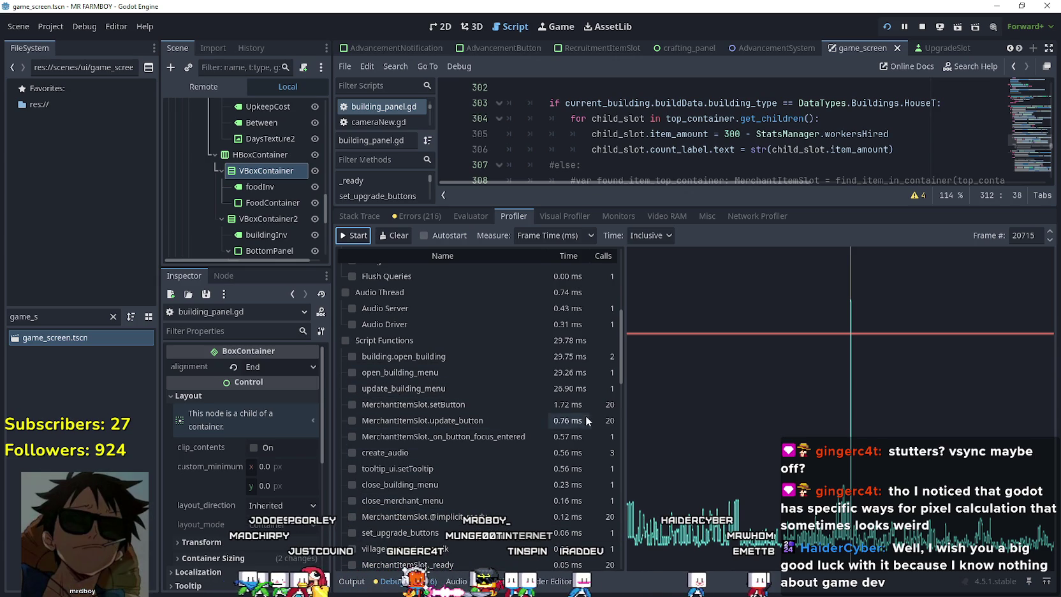
left_click(666, 234)
left_click(652, 268)
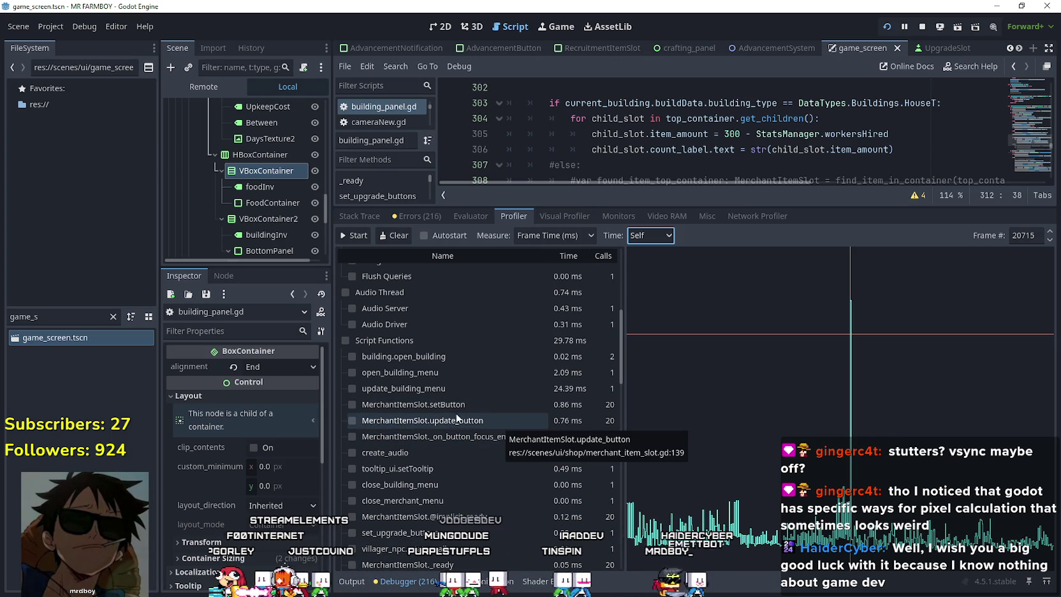
left_click(669, 240)
left_click(657, 252)
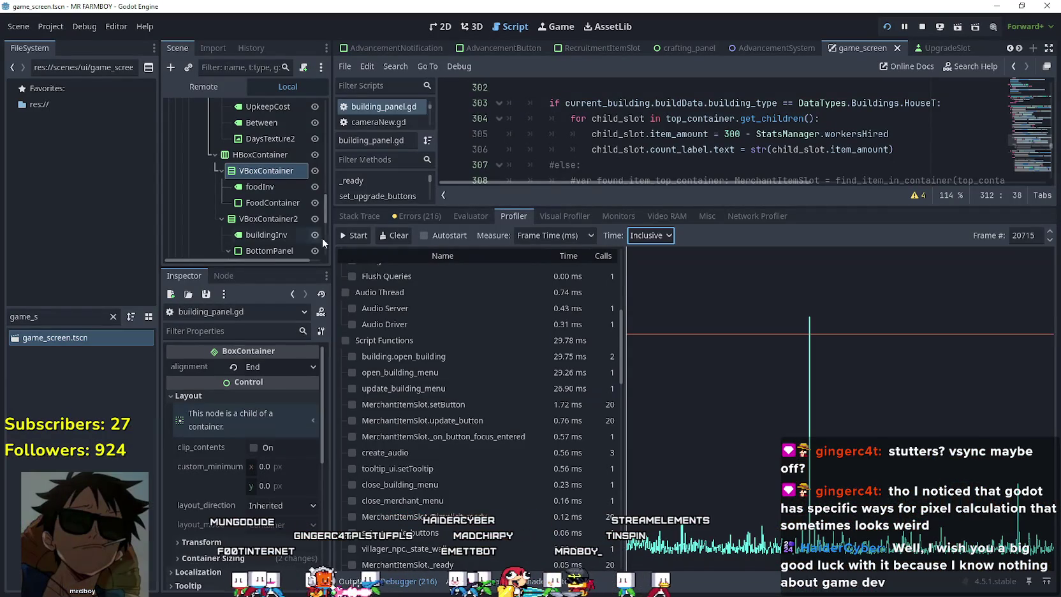
left_click(366, 241)
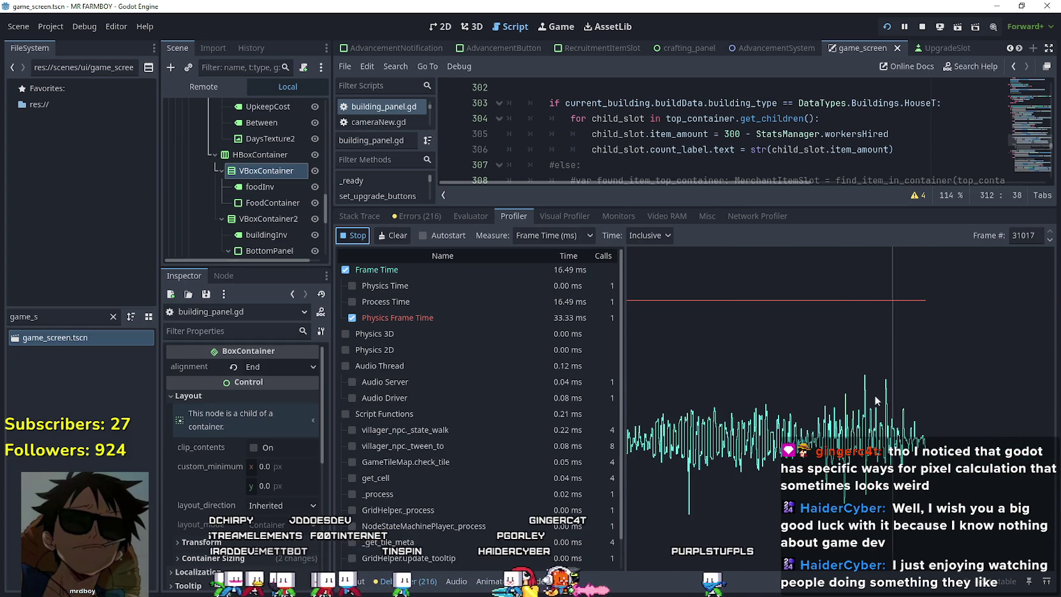
- Show the Monitors tab reading 60 FPS, 24.18 ms process time and 11637 nodes
left_click(623, 215)
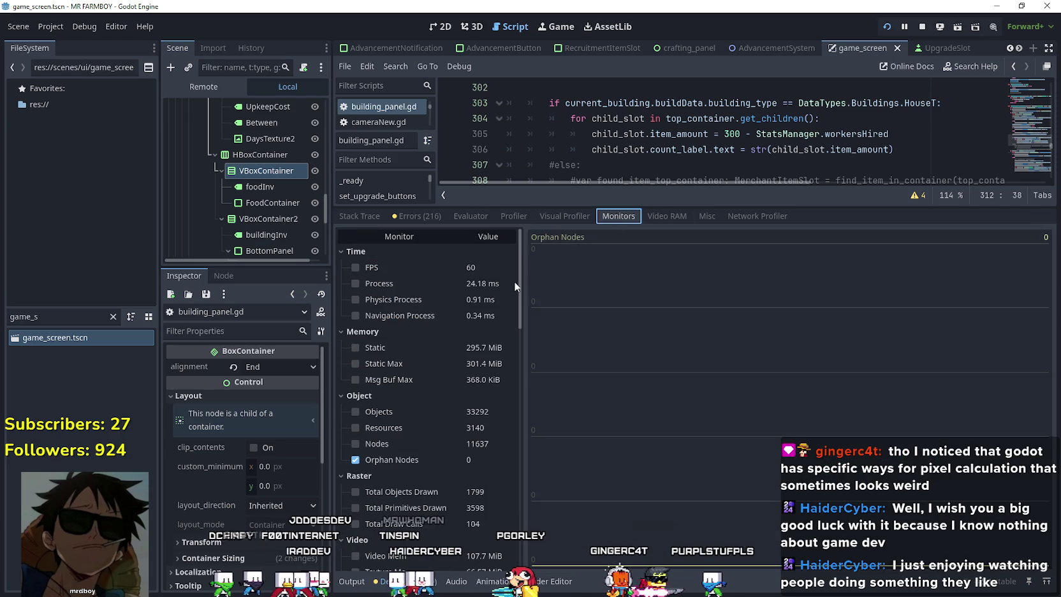
- Graph the FPS, Process and Physics Process monitors and drag the divider down to enlarge the script editor
left_click(418, 269)
left_click(402, 281)
left_click(401, 300)
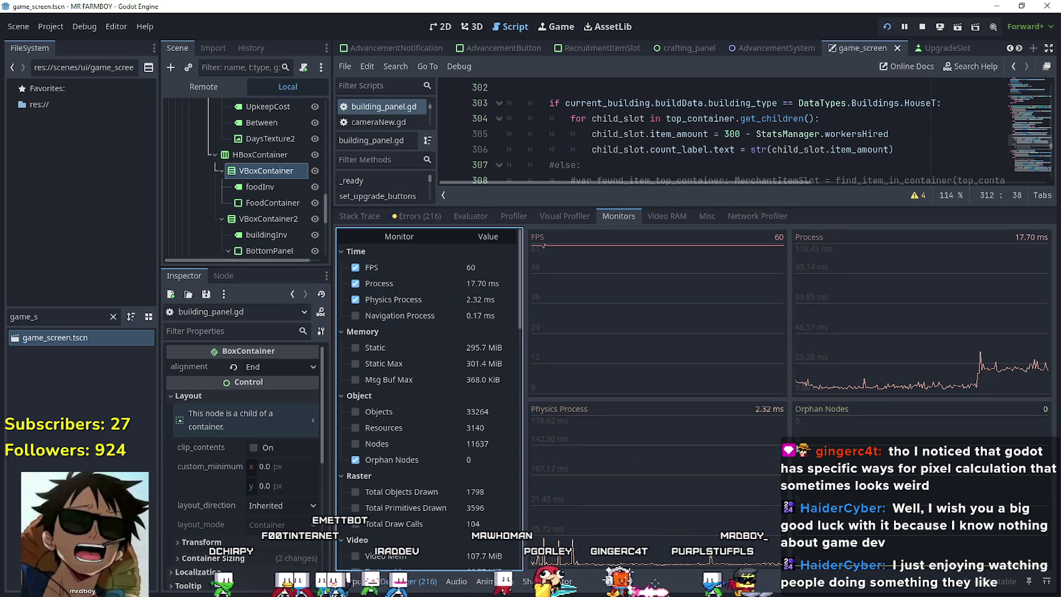
left_click_drag(777, 205, 777, 431)
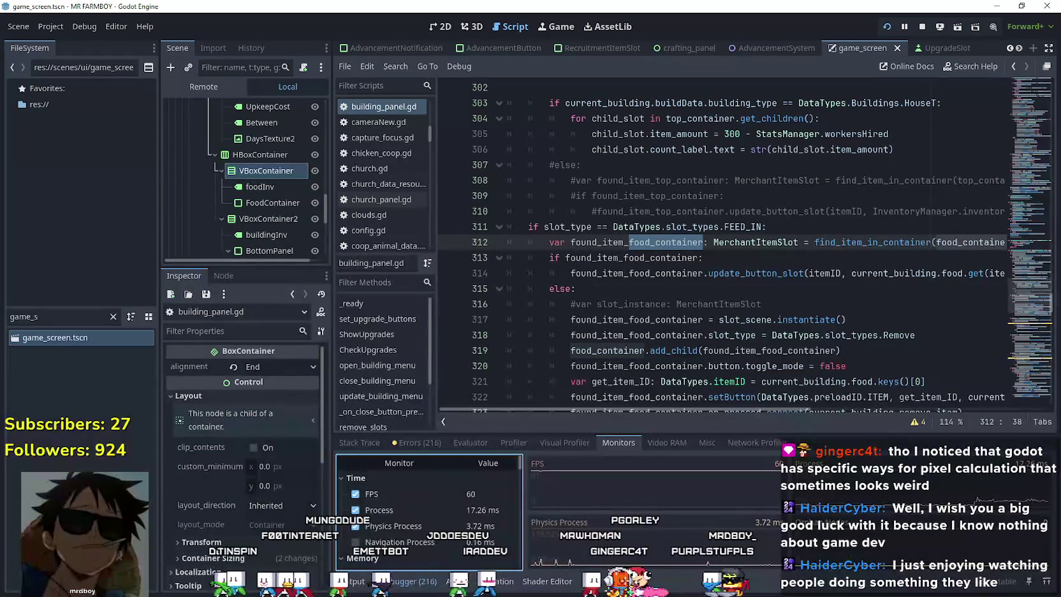
scroll(426, 554, "down", 5)
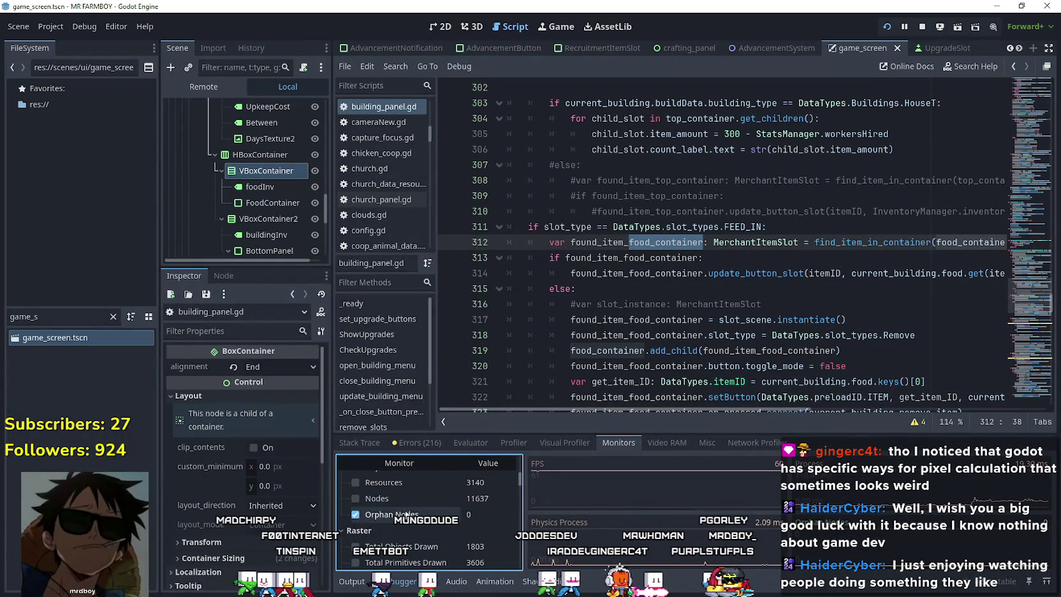
scroll(440, 524, "up", 5)
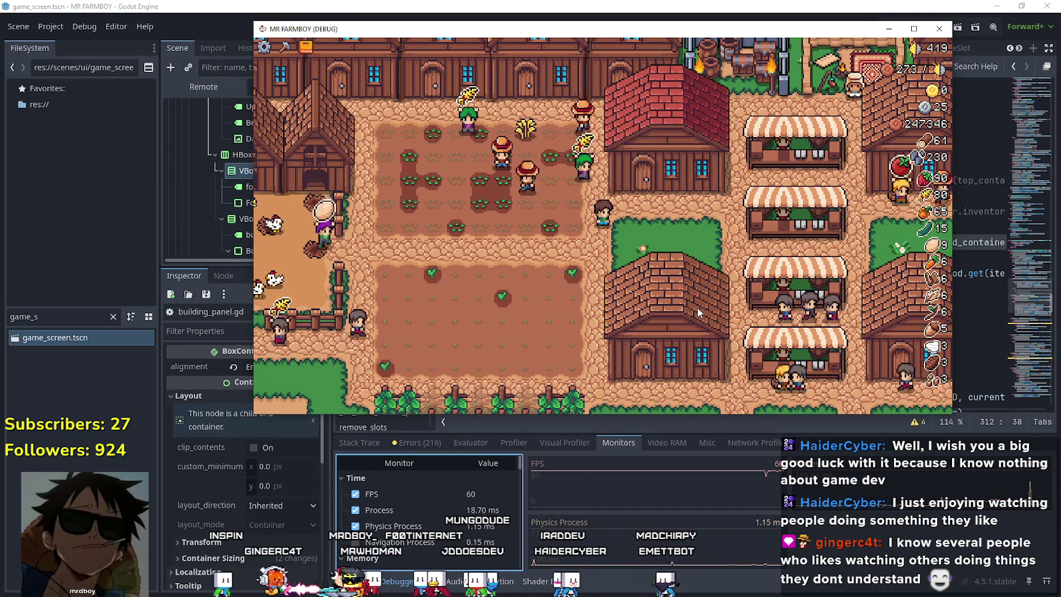
- Open the Warehouse inventory panel in the debug run to check its item tooltips
scroll(699, 312, "down", 1)
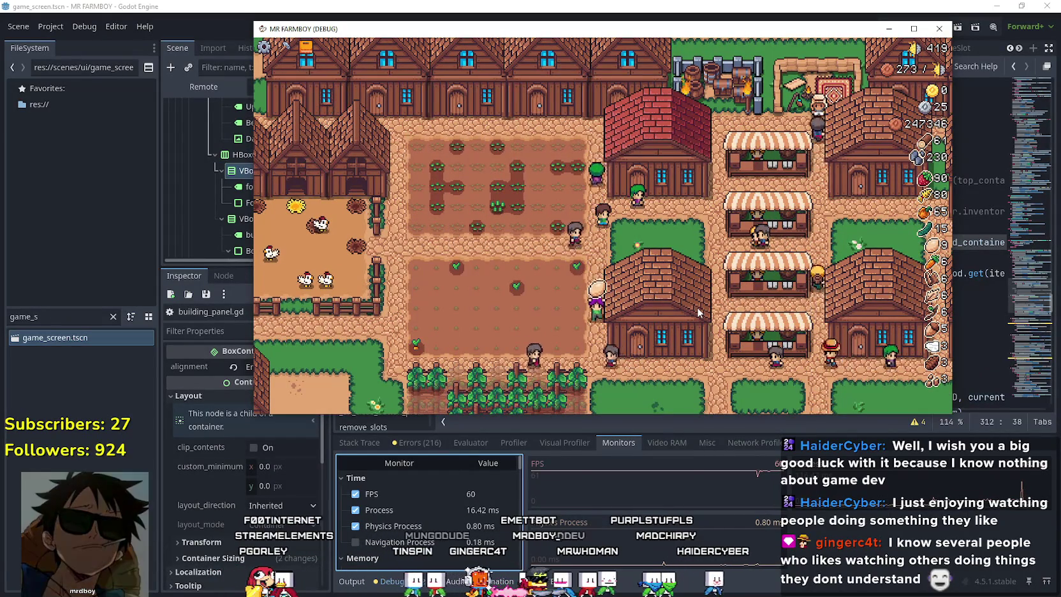
scroll(699, 312, "up", 2)
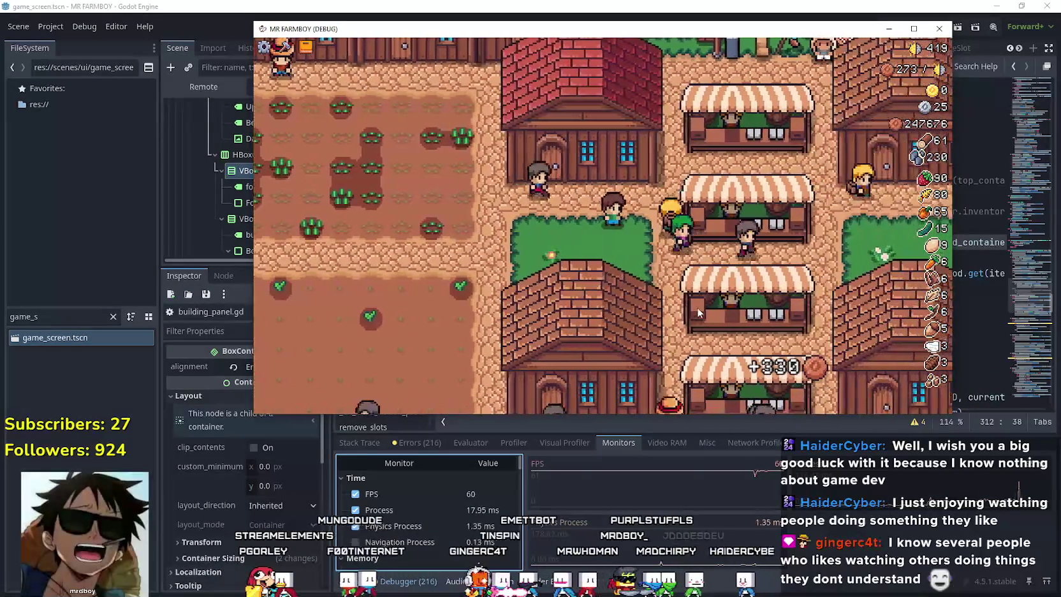
left_click(697, 307)
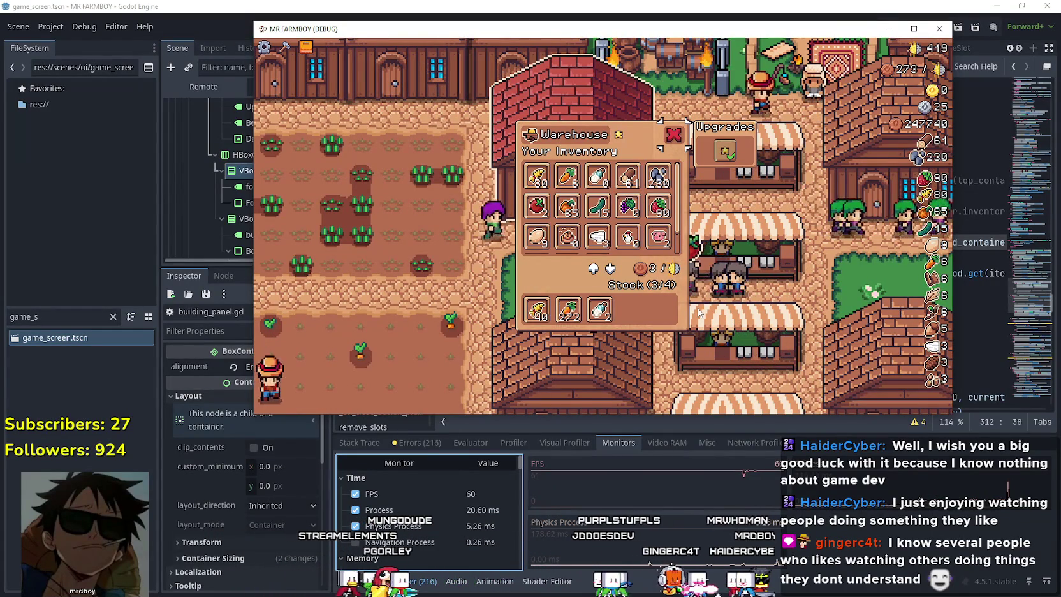
key("Escape")
- Walk to the House and browse the hireable workers' tooltips before closing it
key("a")
key("w")
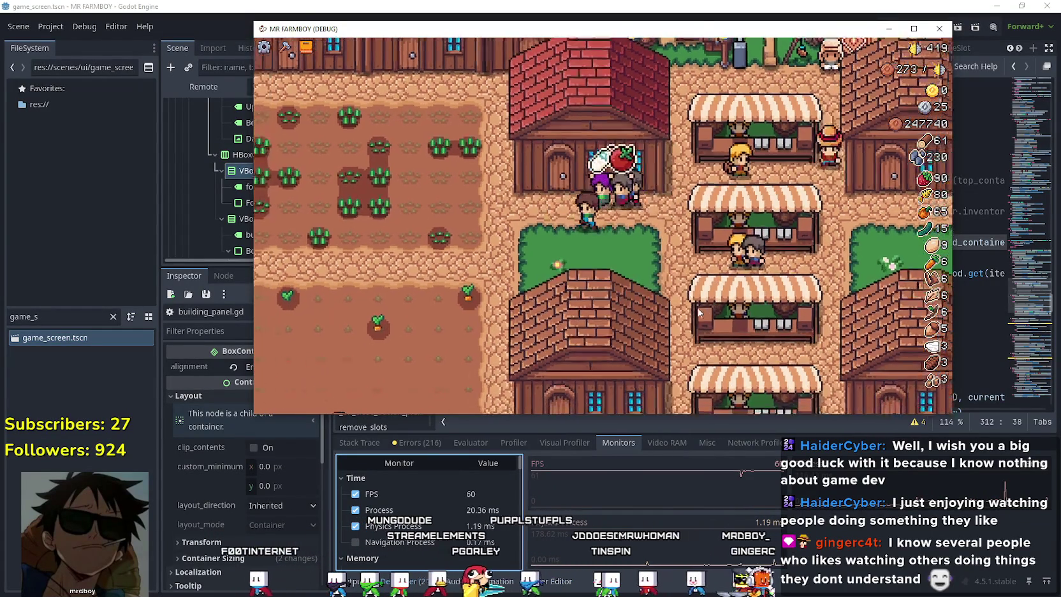
key("w")
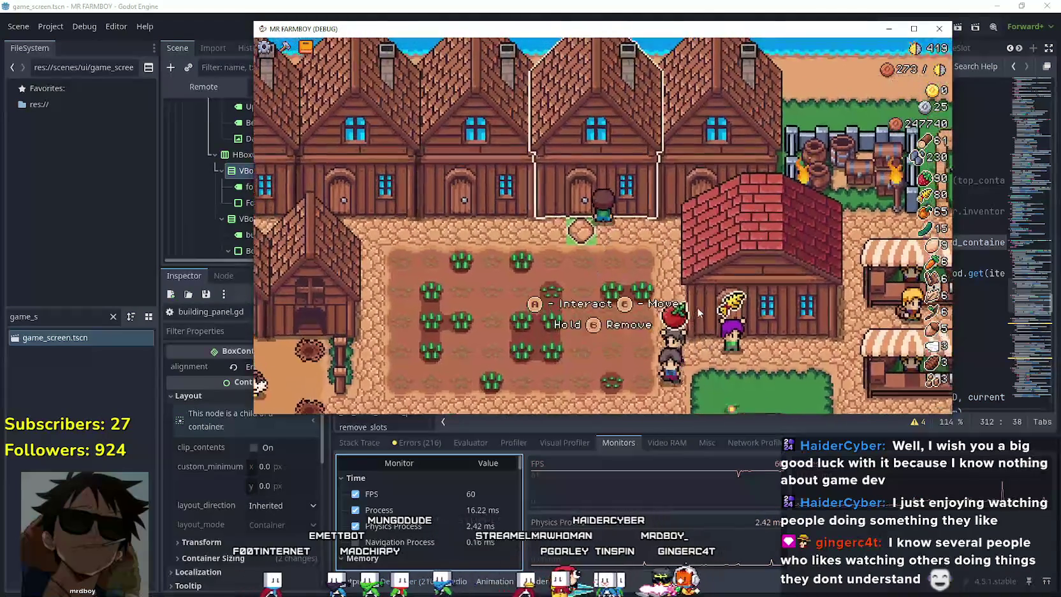
key("e")
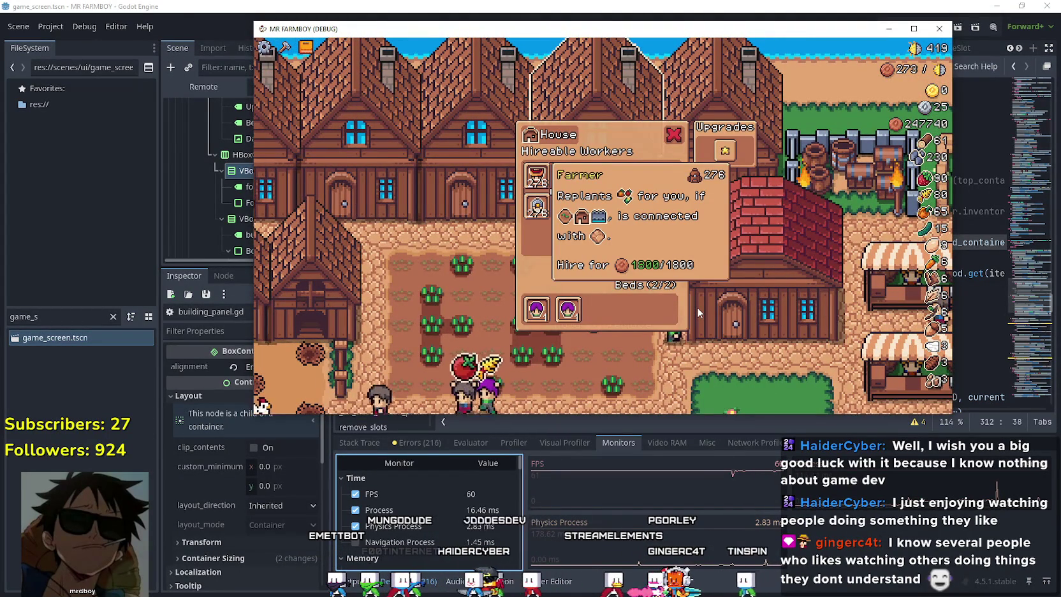
key("Right")
key("Right")
key("Right")
key("Right")
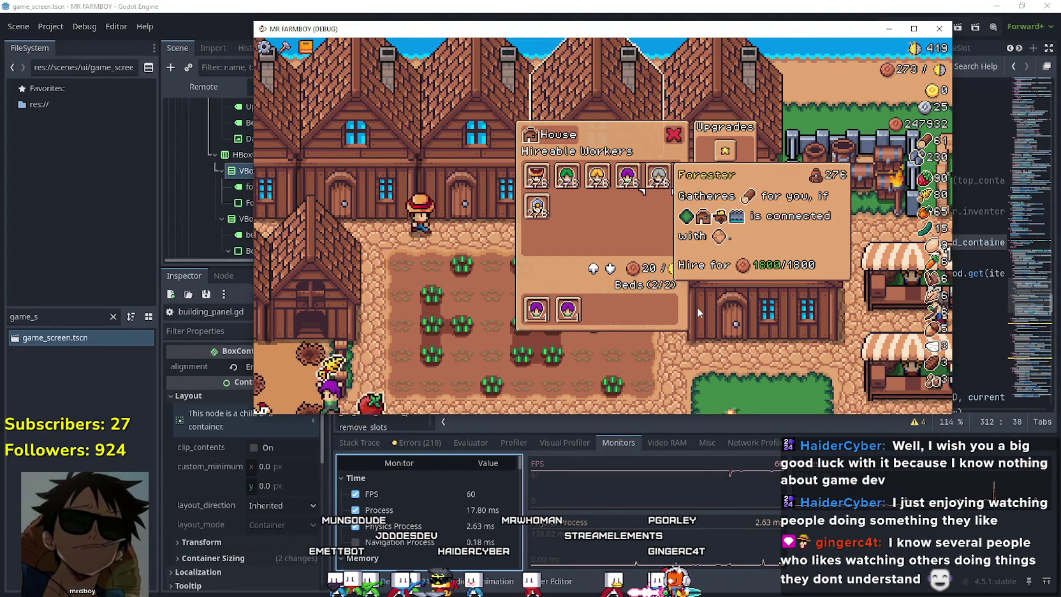
key("Right")
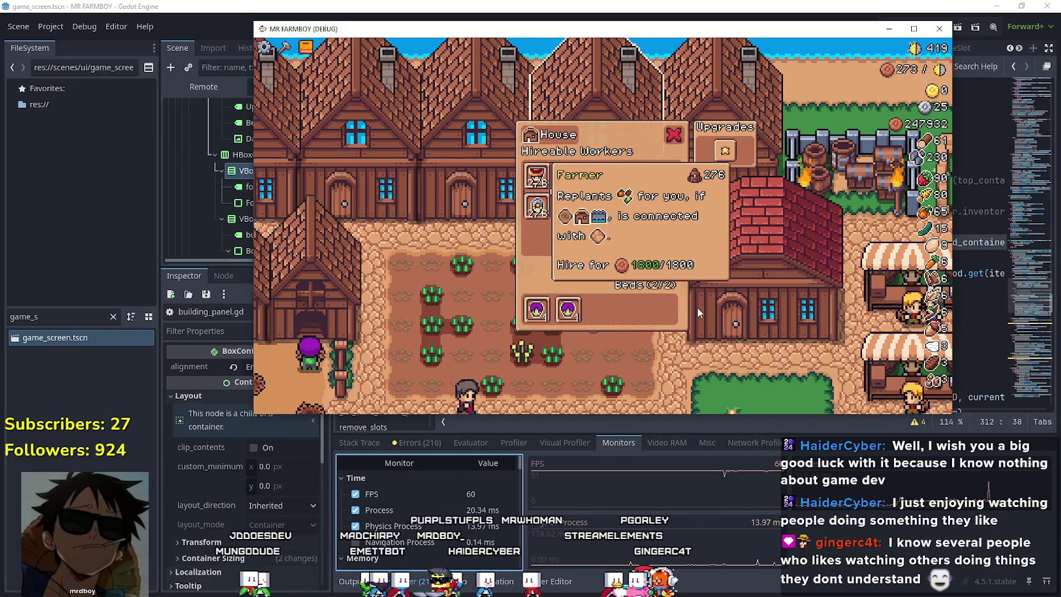
key("Right")
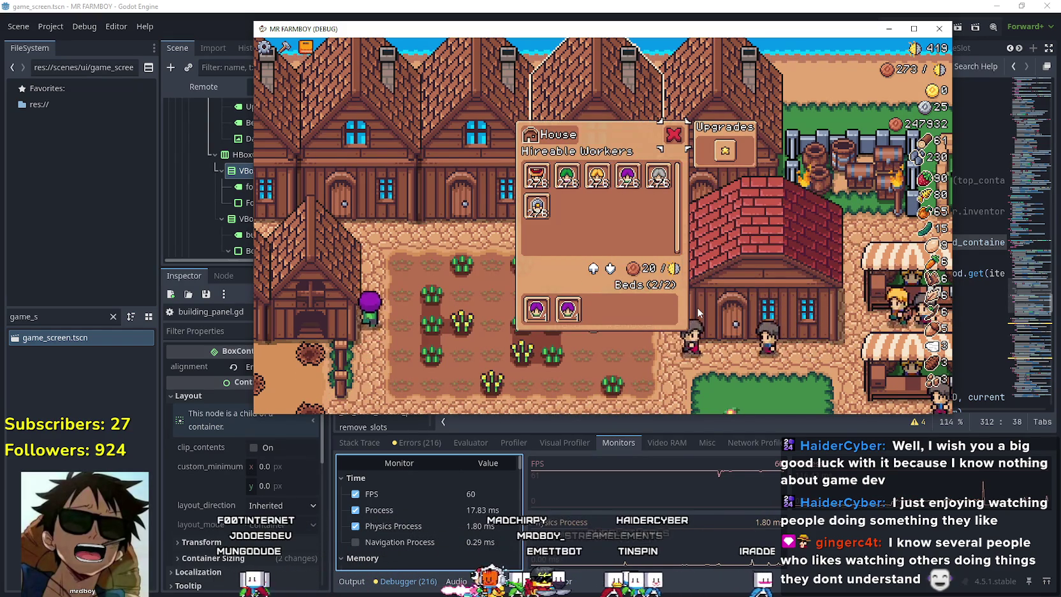
key("Escape")
- Walk across the farm and check the Wheat item's sell price tooltip in the Warehouse
key("Down")
key("Right")
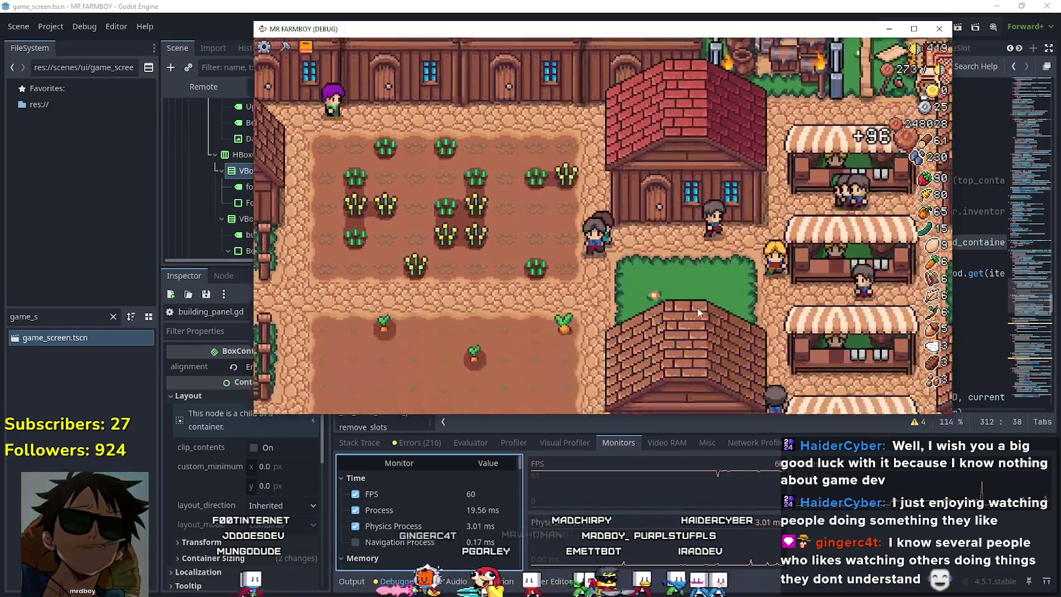
key("Right")
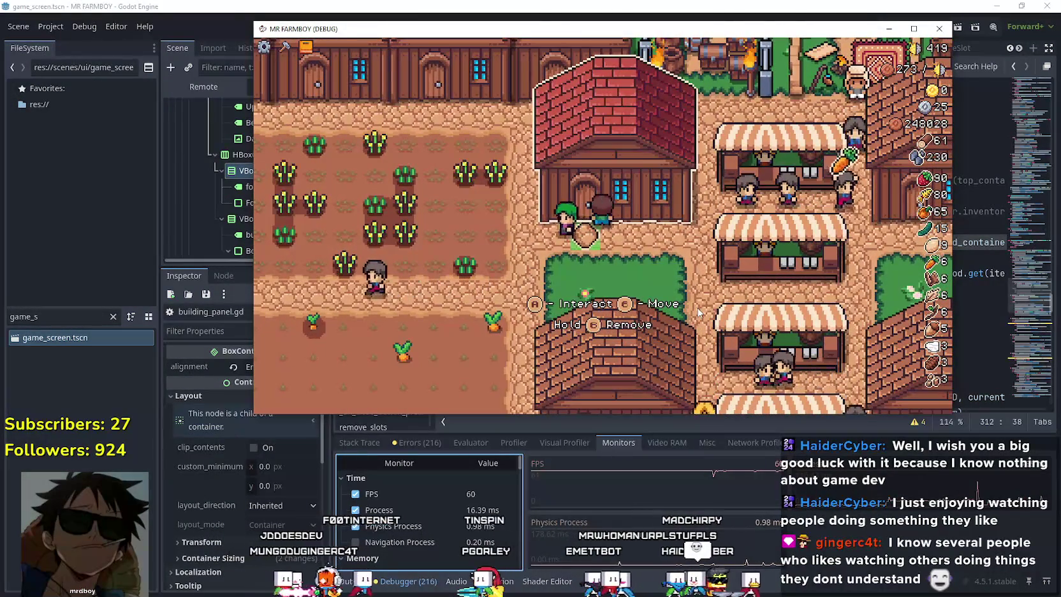
key("Return")
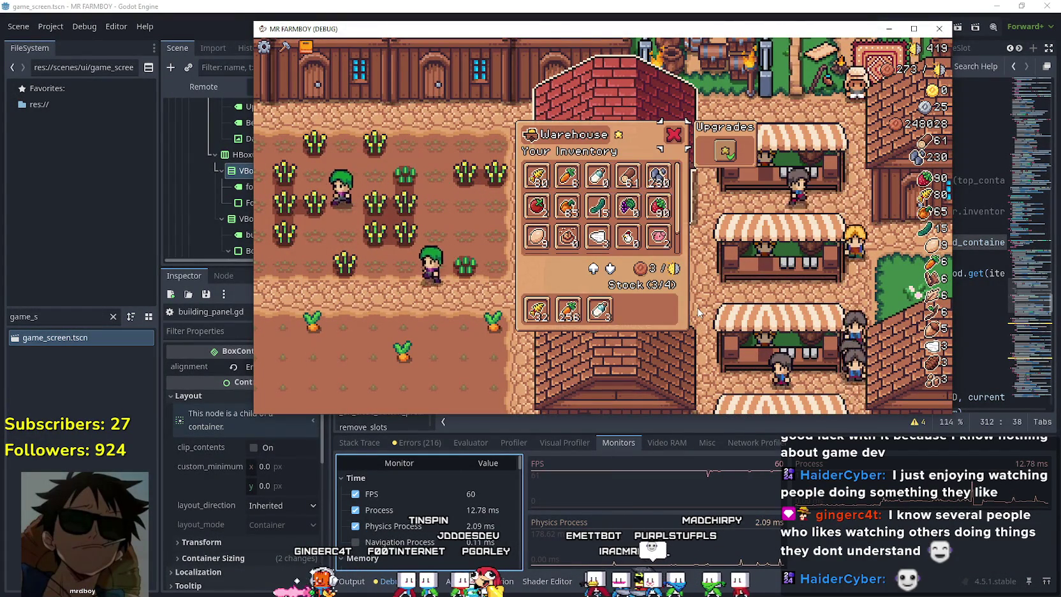
key("Escape")
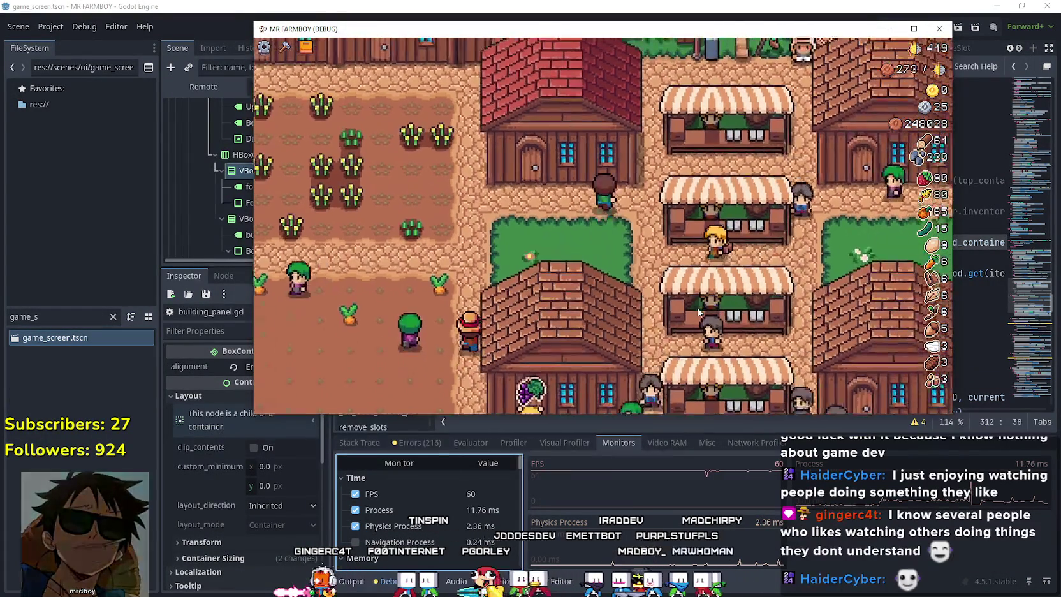
key("Return")
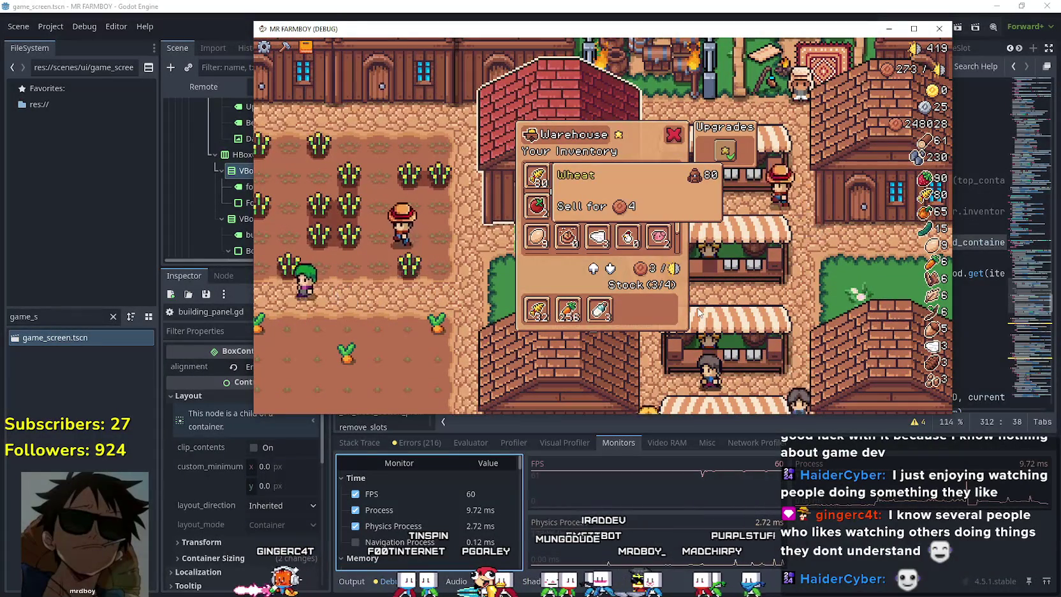
key("Escape")
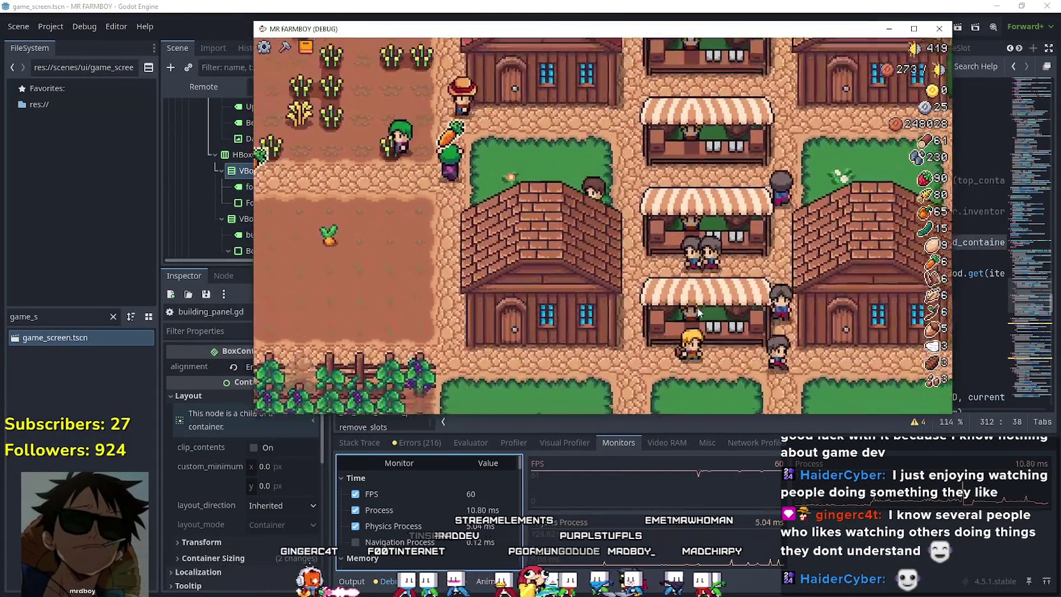
- Walk down to the vineyard, check the Warehouse again, and return to the wheat fields
key("Left")
key("Down")
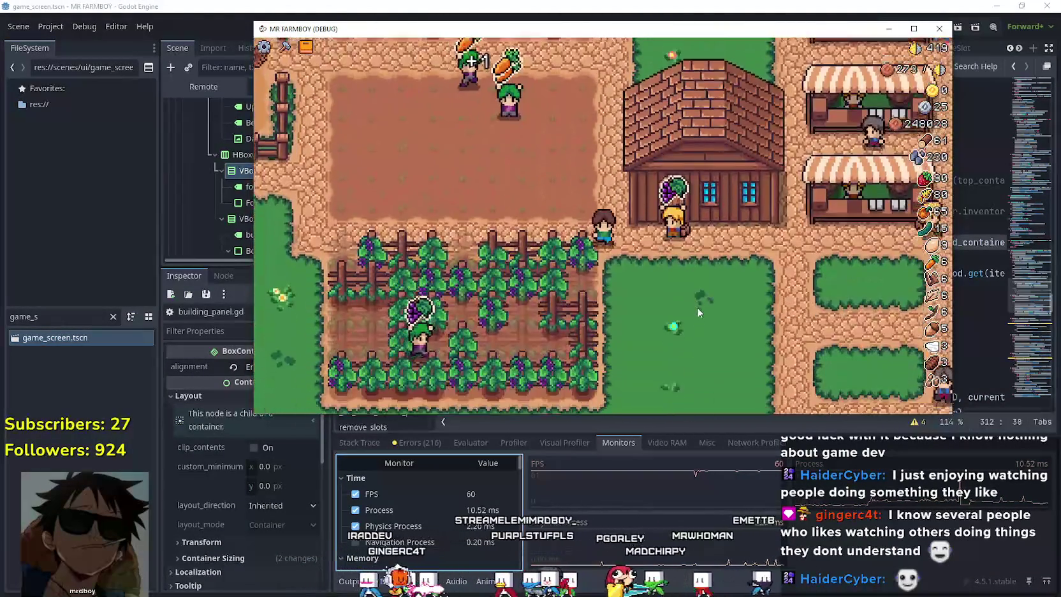
key("Right")
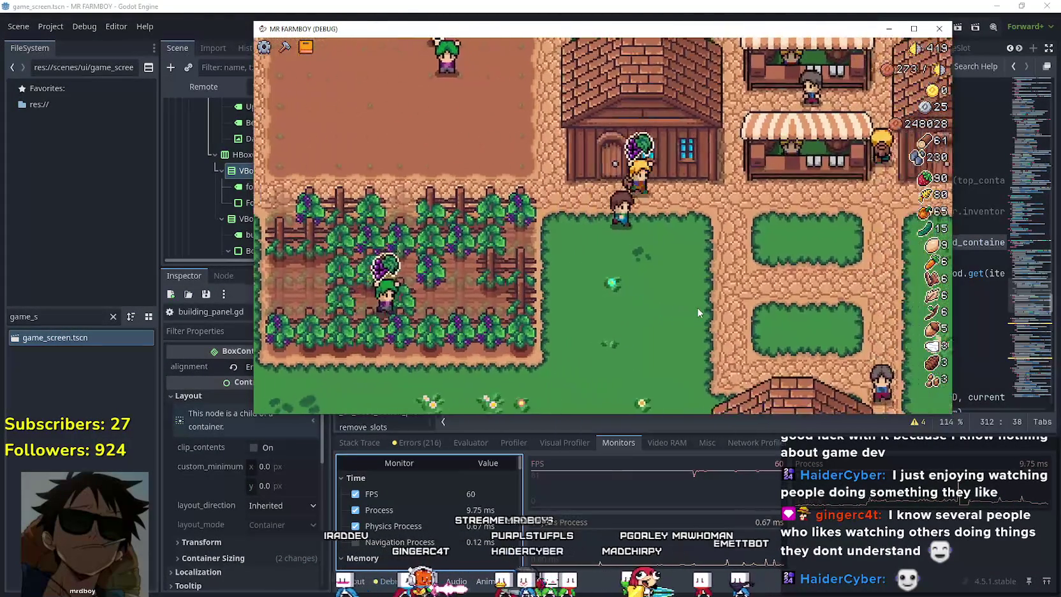
key("e")
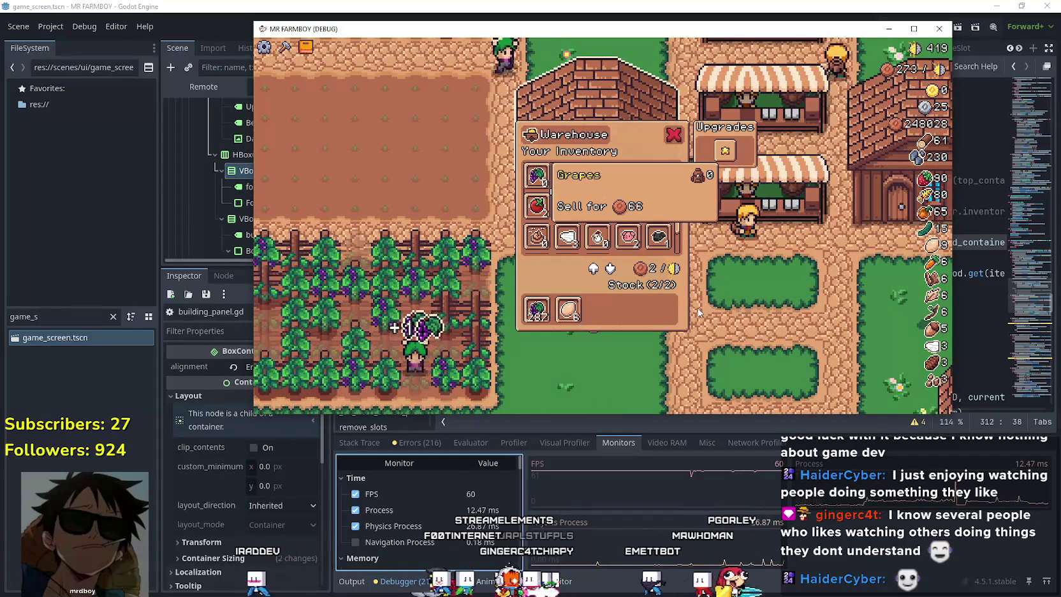
key("Escape")
key("Up")
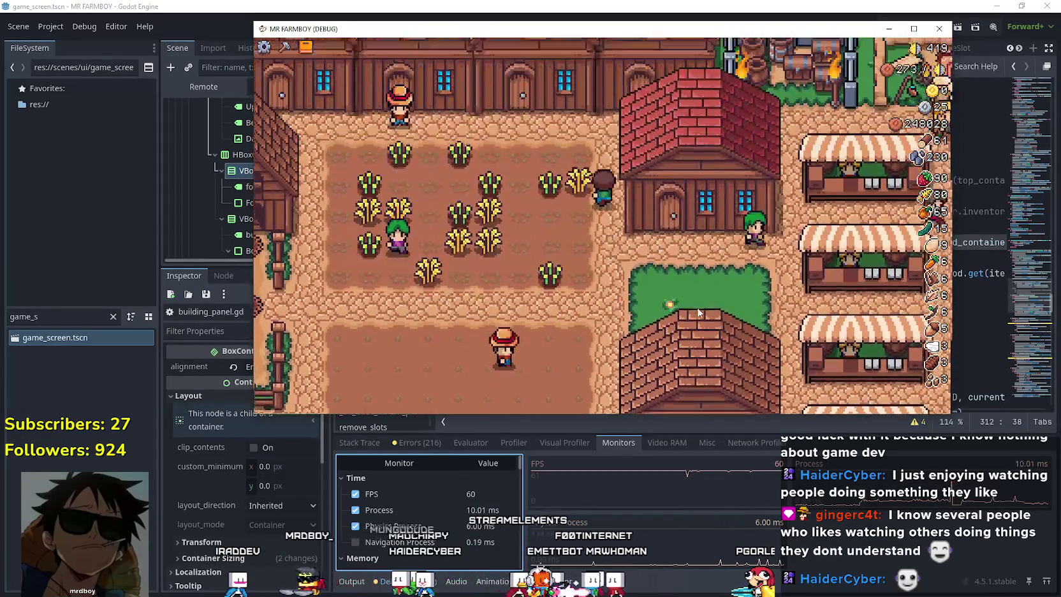
key("Up")
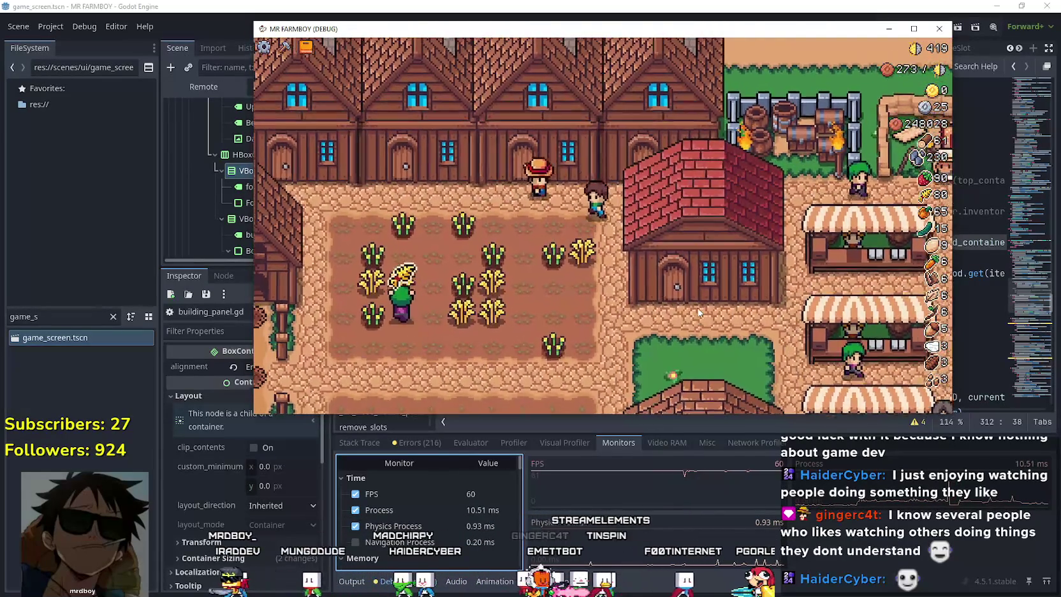
- Quit to the title screen from the pause menu and load Save 2 in the farm town
key("e")
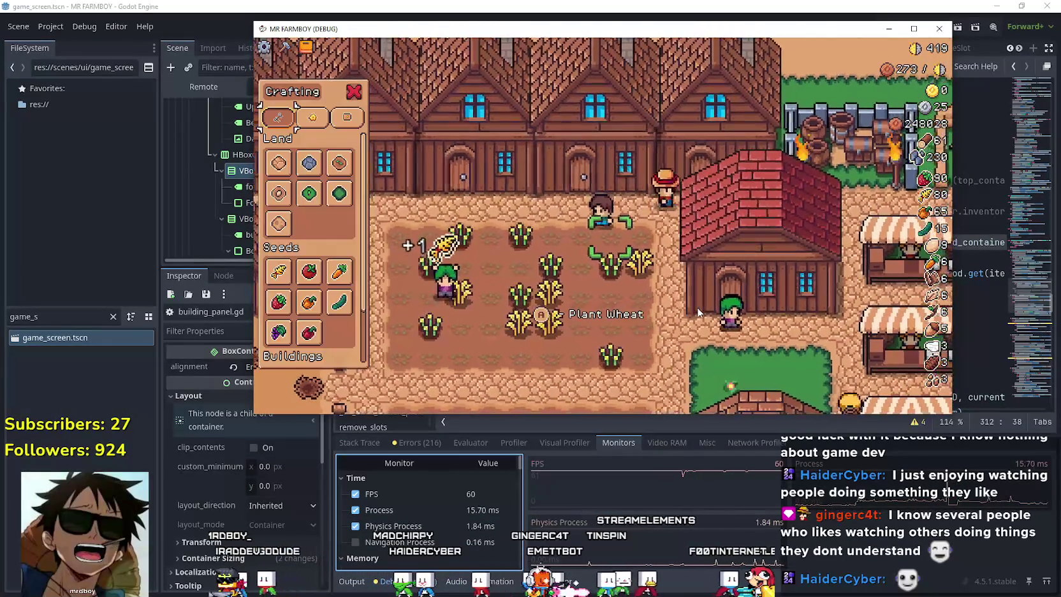
key("Escape")
key("Down")
key("Down")
key("Down")
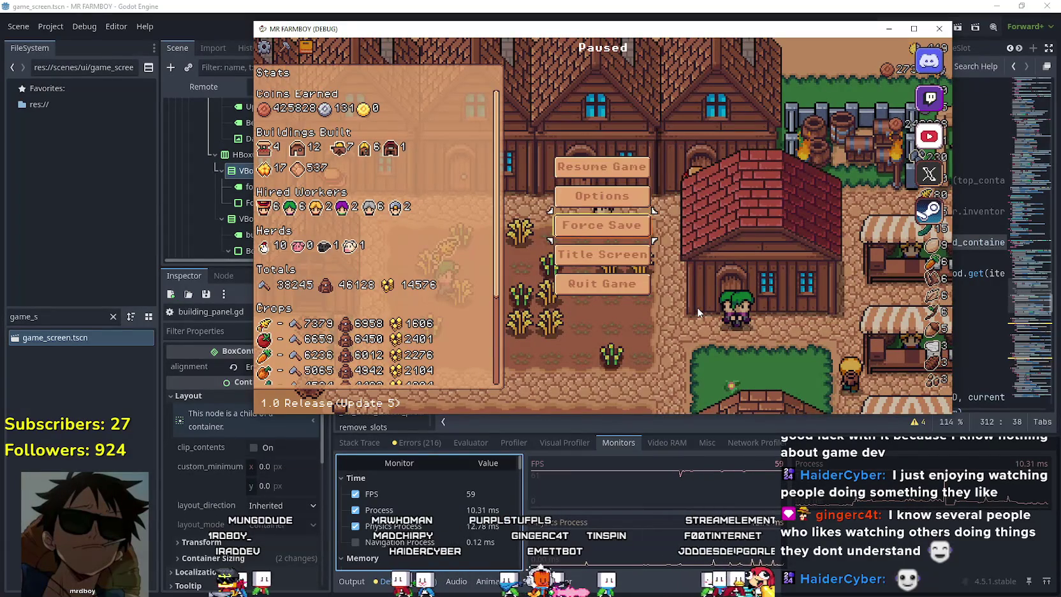
key("Return")
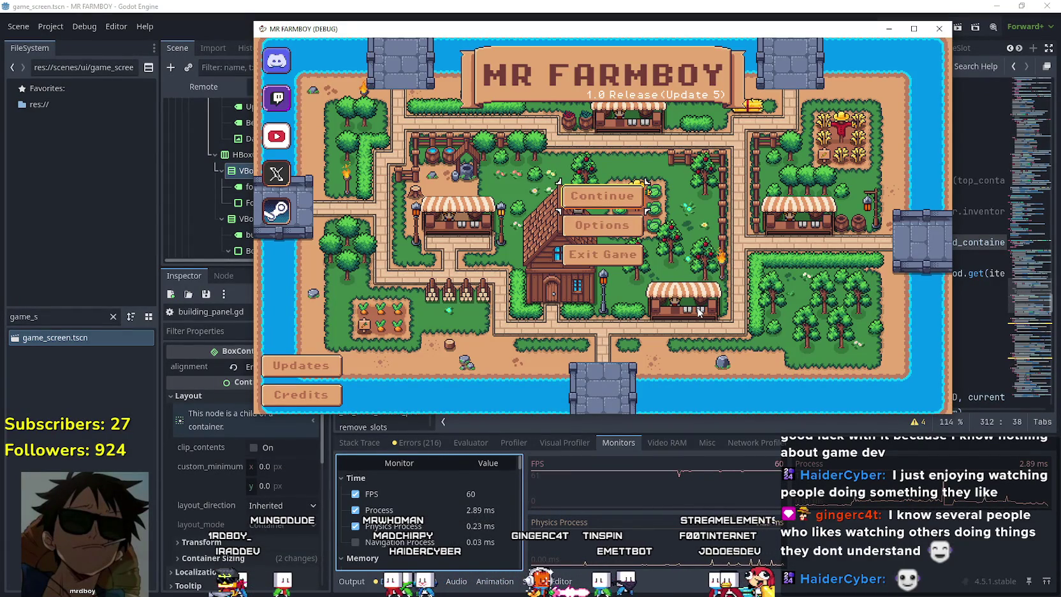
key("Return")
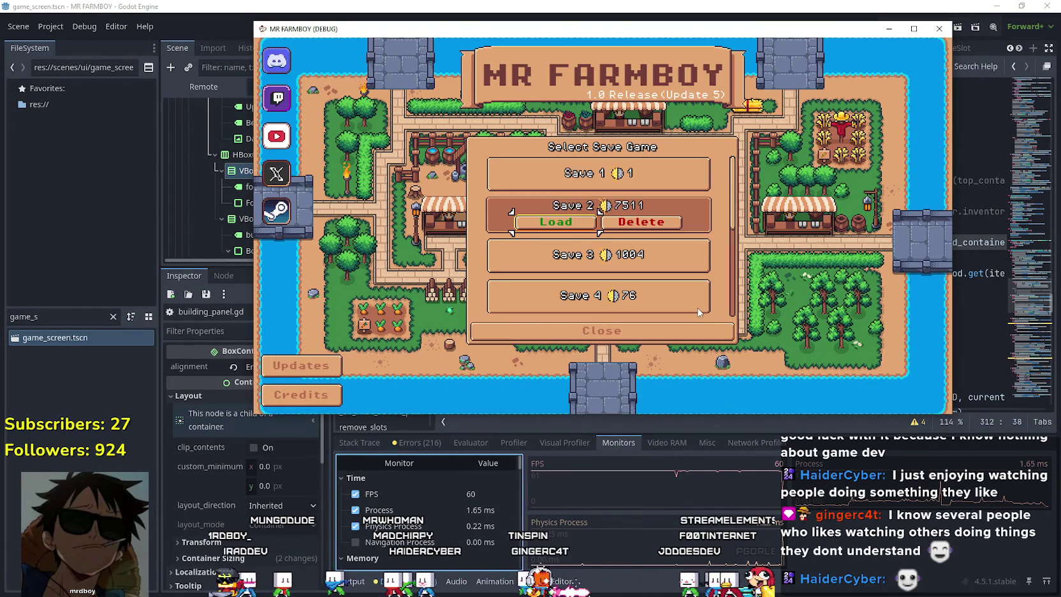
key("Return")
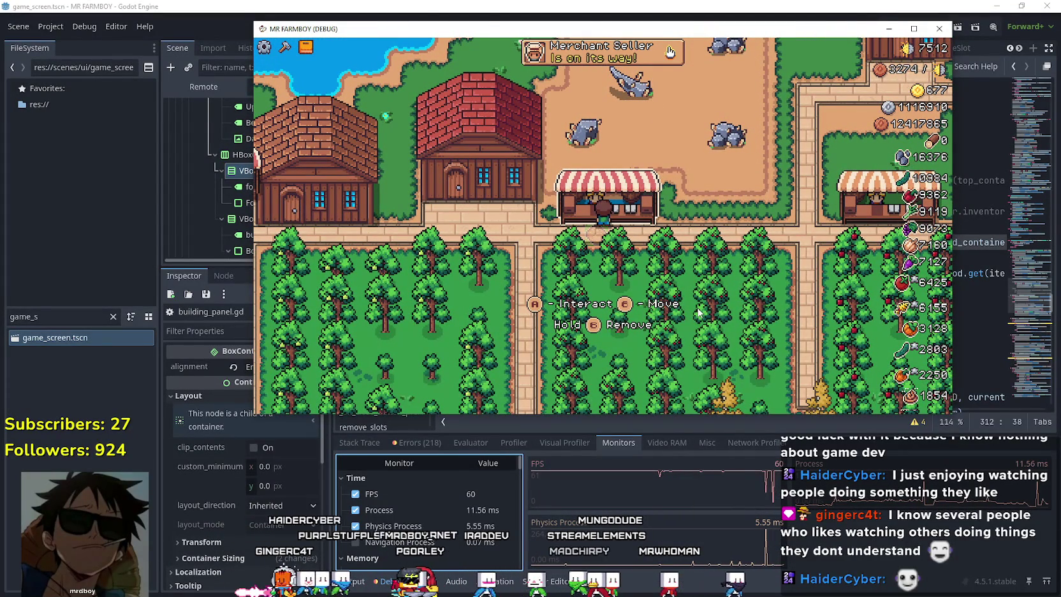
key("a")
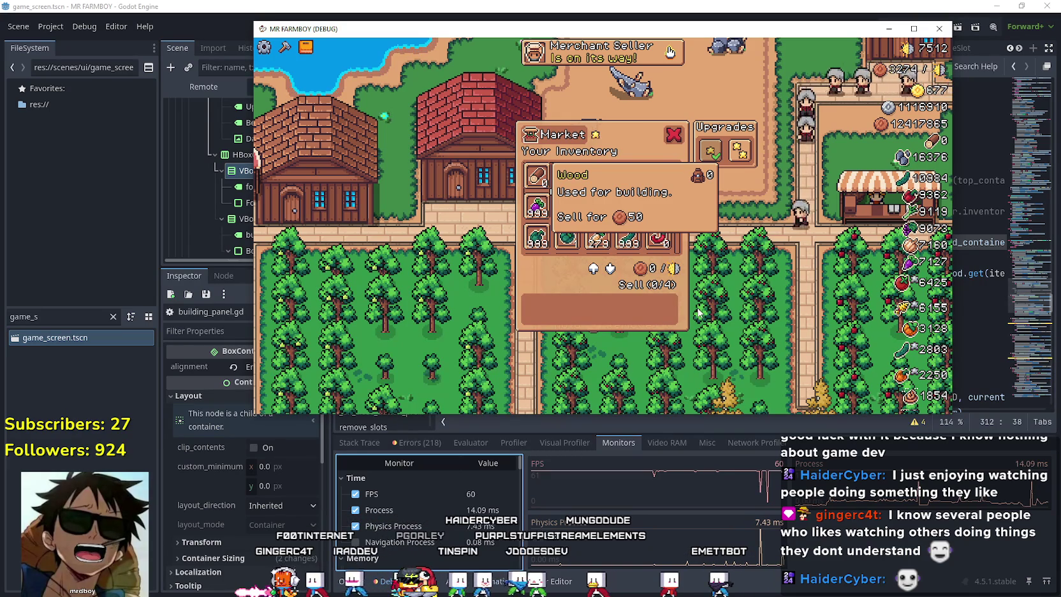
- Browse the market inventory slots, from Grapes back to Parsnip, checking their tooltips
key("Right")
key("Right")
key("Right")
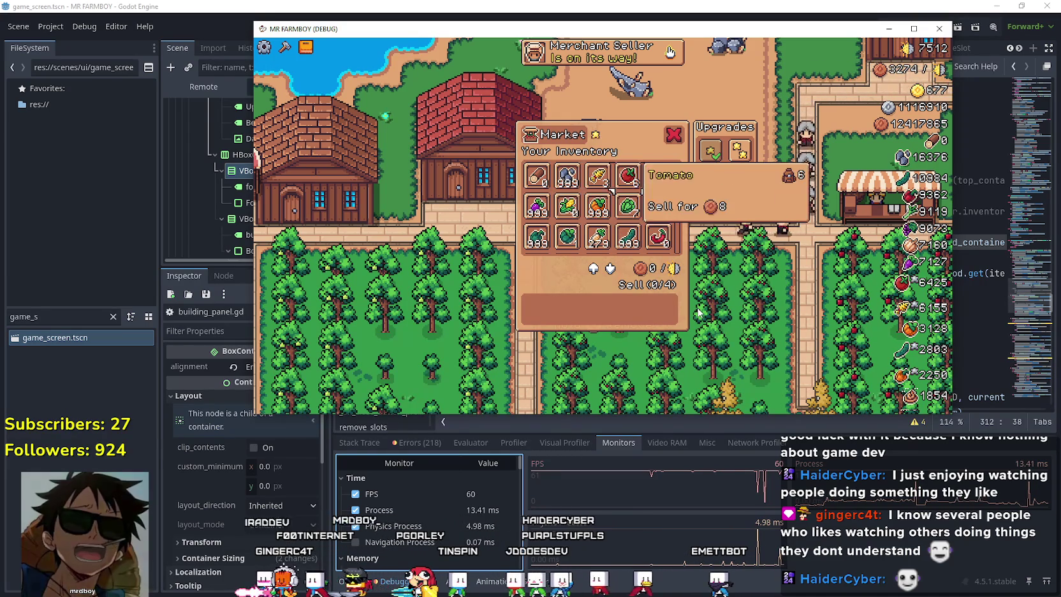
key("Down")
key("Down")
key("Down")
key("Down")
key("Down")
key("Down")
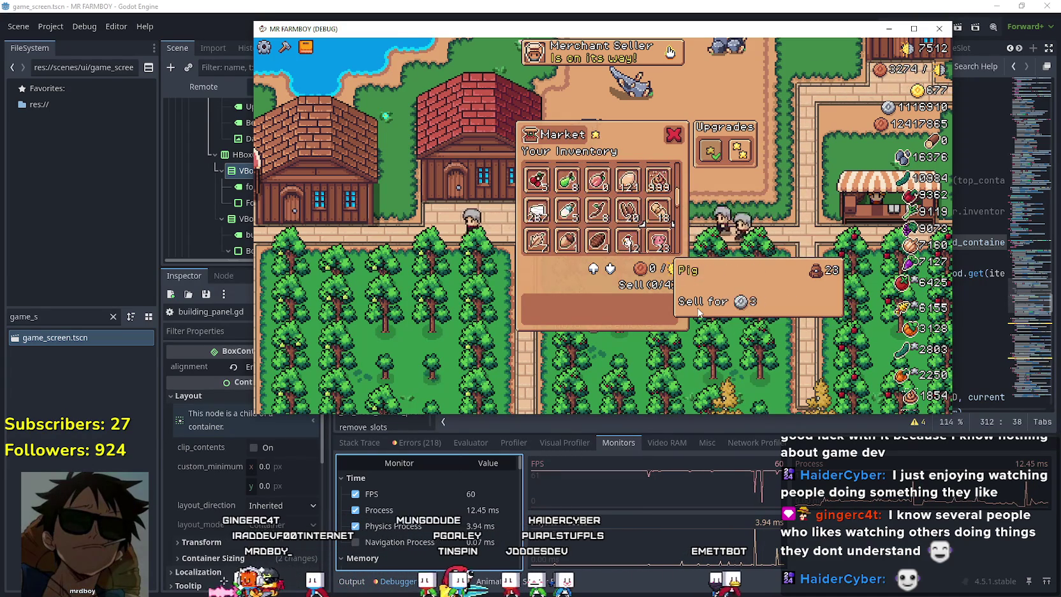
key("Down")
key("Left")
key("Down")
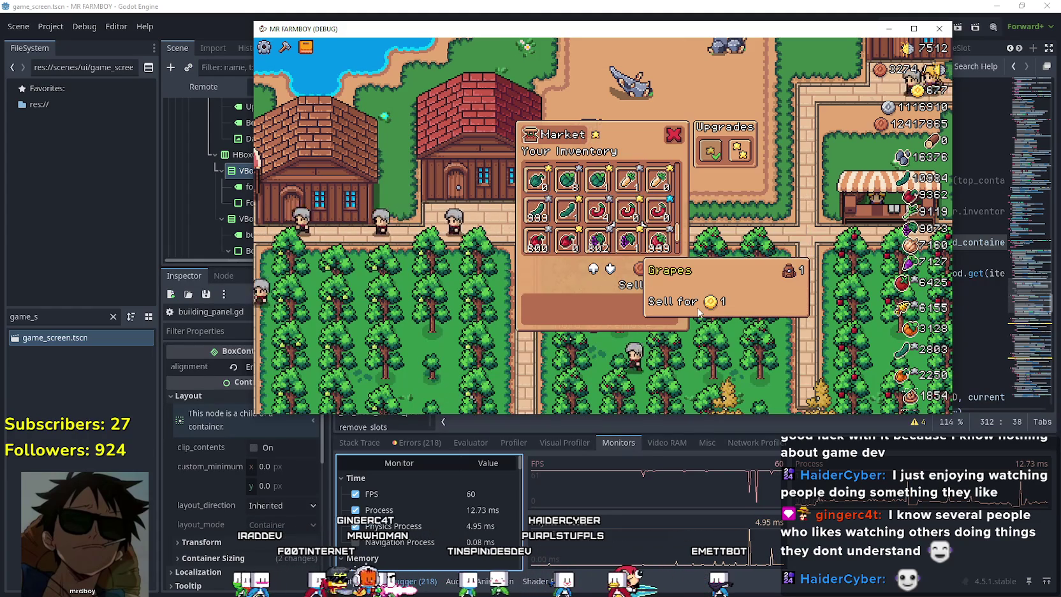
key("Up")
key("Up")
key("Right")
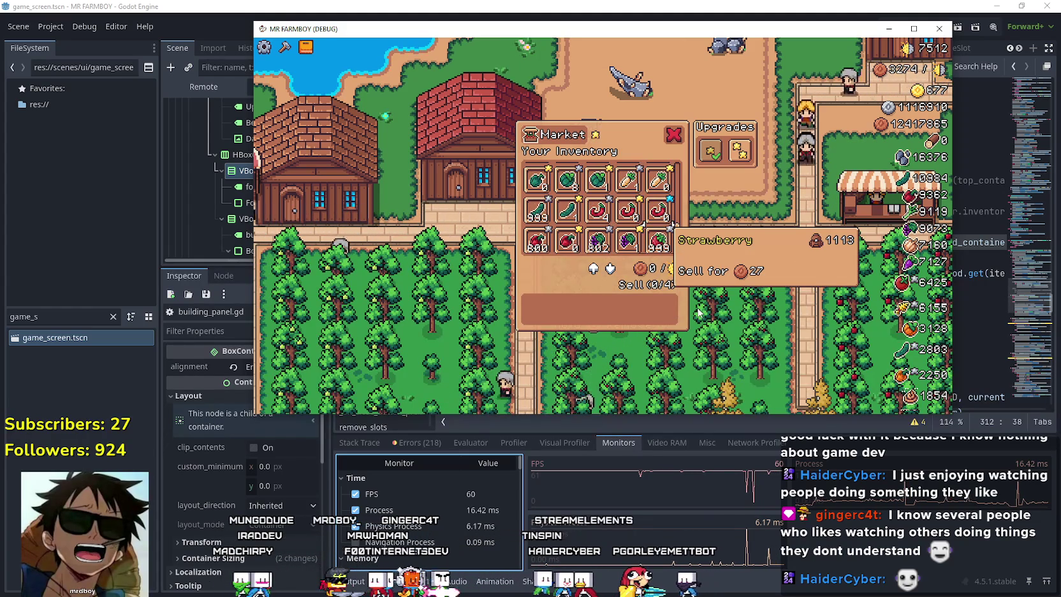
- Scroll 300 strawberries and 300 garlic into the market's sell slots
scroll(699, 312, "down", 1)
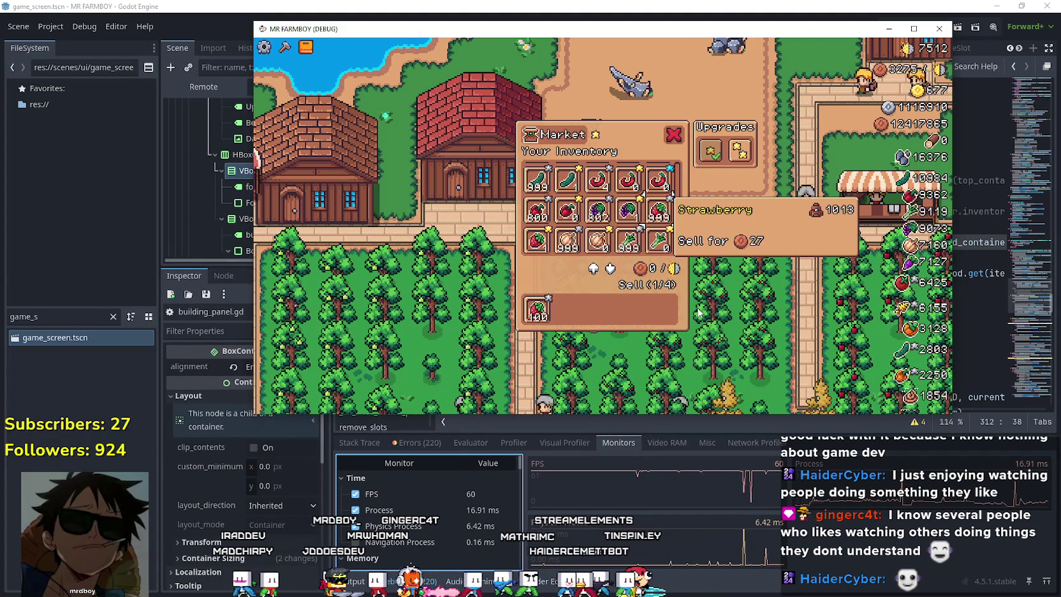
scroll(698, 312, "down", 1)
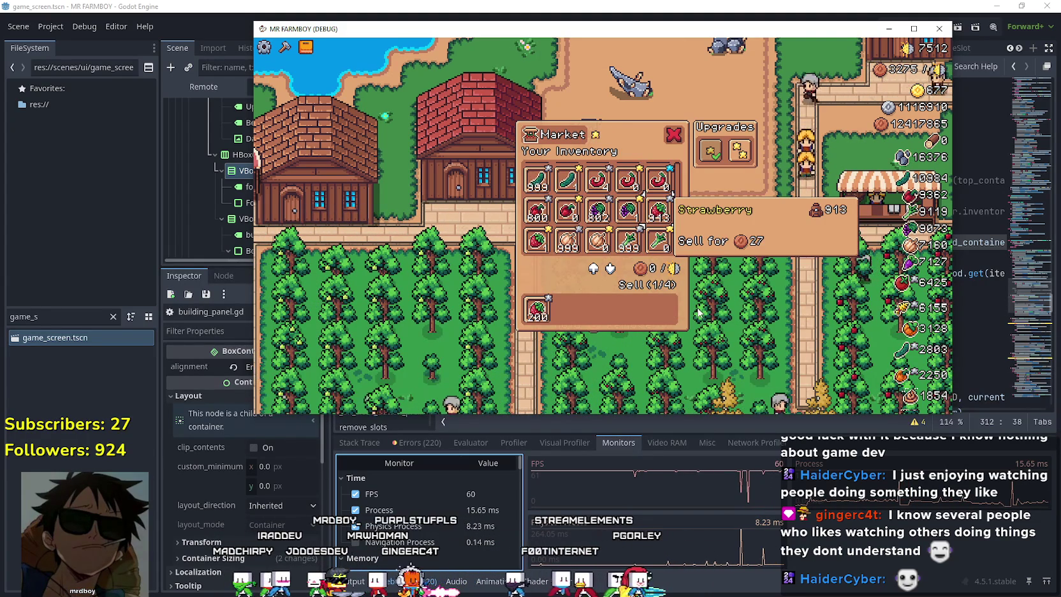
scroll(698, 312, "down", 1)
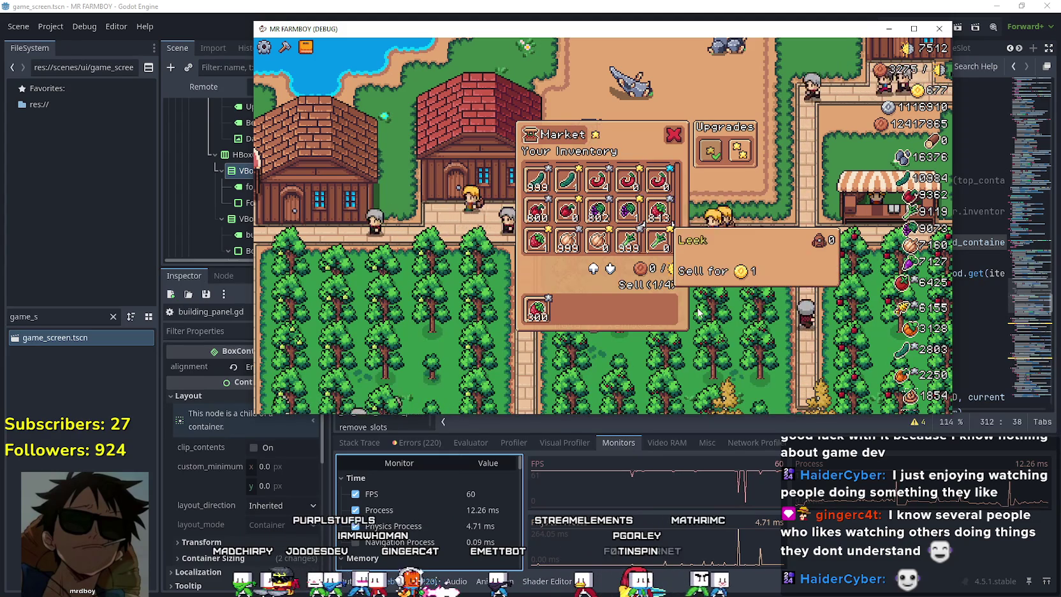
scroll(698, 312, "down", 2)
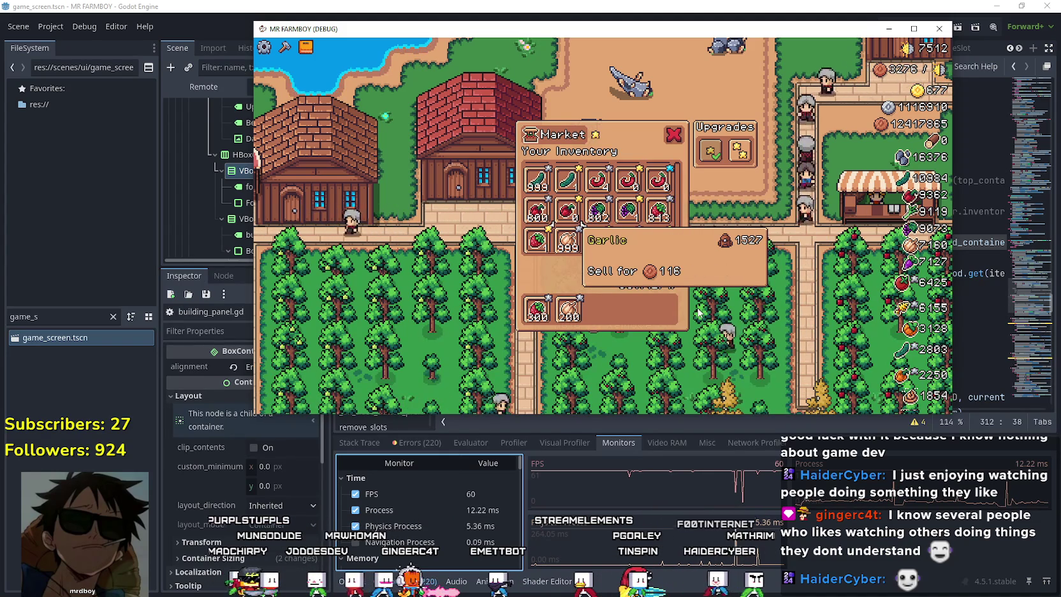
scroll(699, 313, "down", 1)
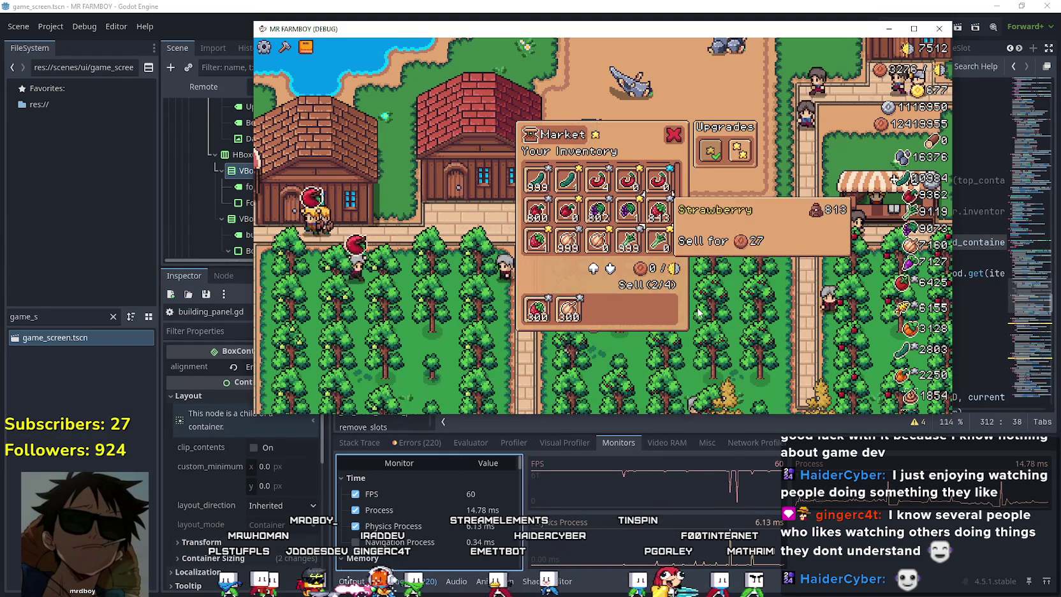
scroll(698, 312, "down", 1)
scroll(698, 313, "down", 1)
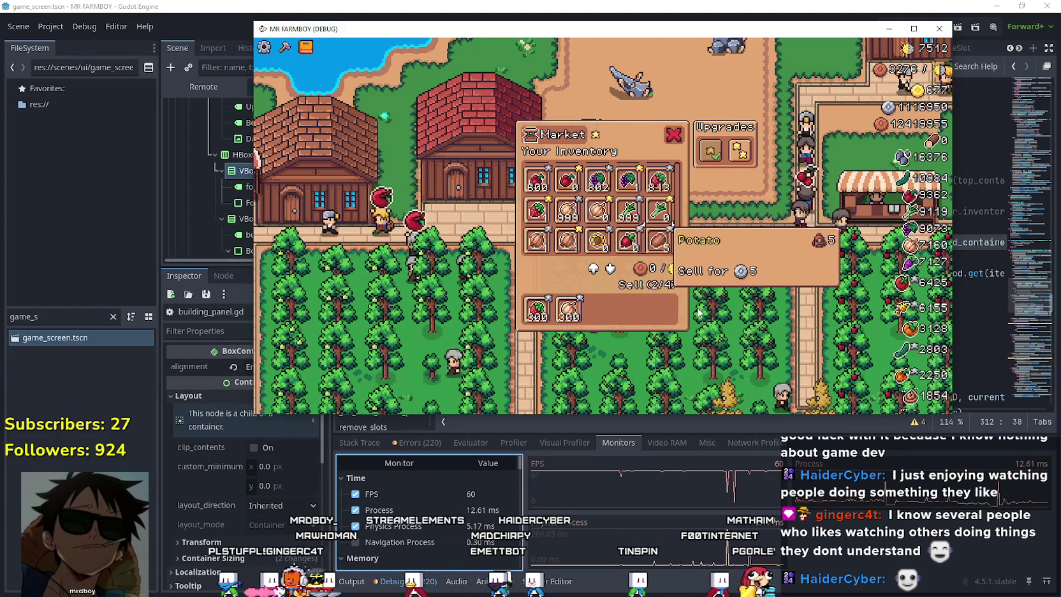
scroll(699, 313, "down", 2)
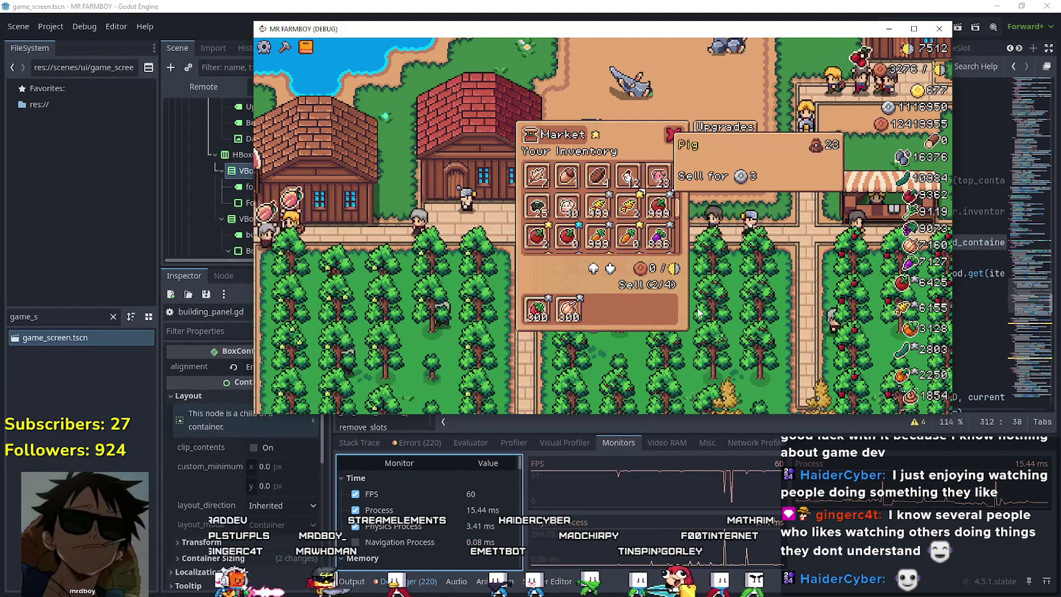
scroll(699, 312, "down", 3)
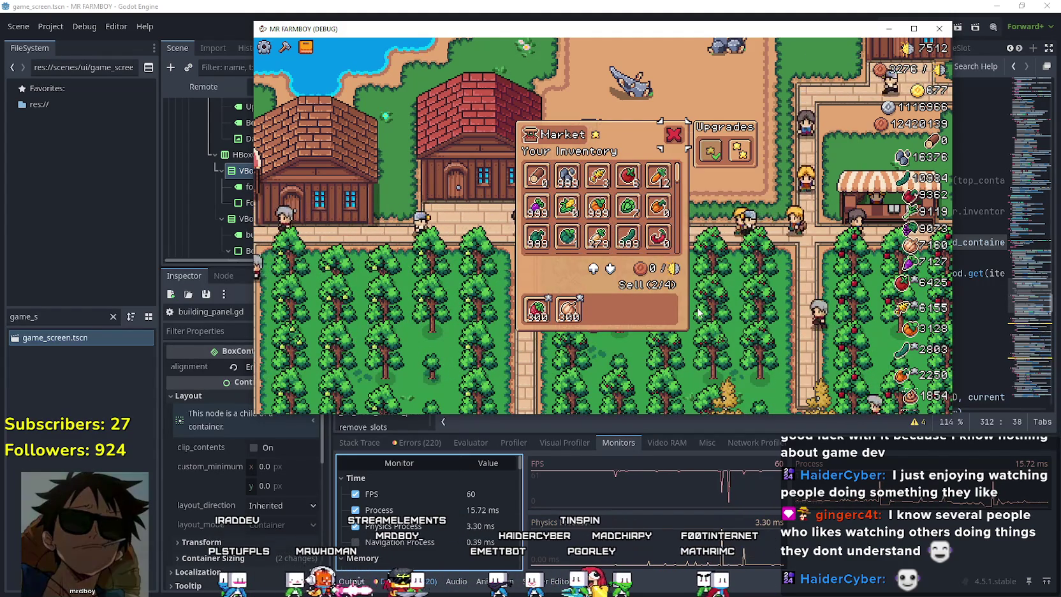
scroll(699, 312, "down", 2)
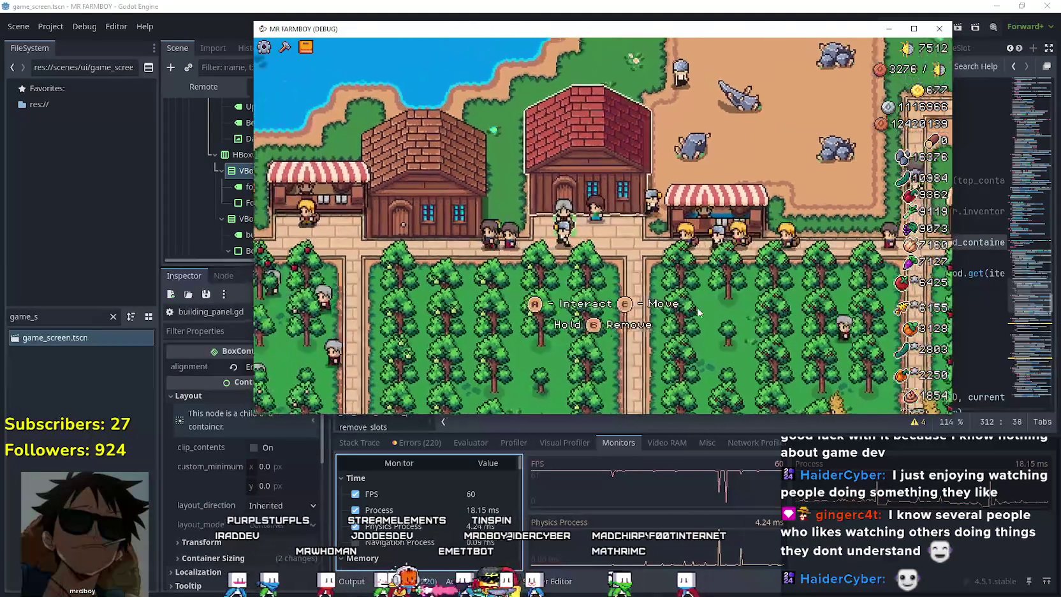
- Open and close the warehouse panel, pan right across the farm, then Alt+Tab to building_panel.gd
scroll(699, 313, "down", 3)
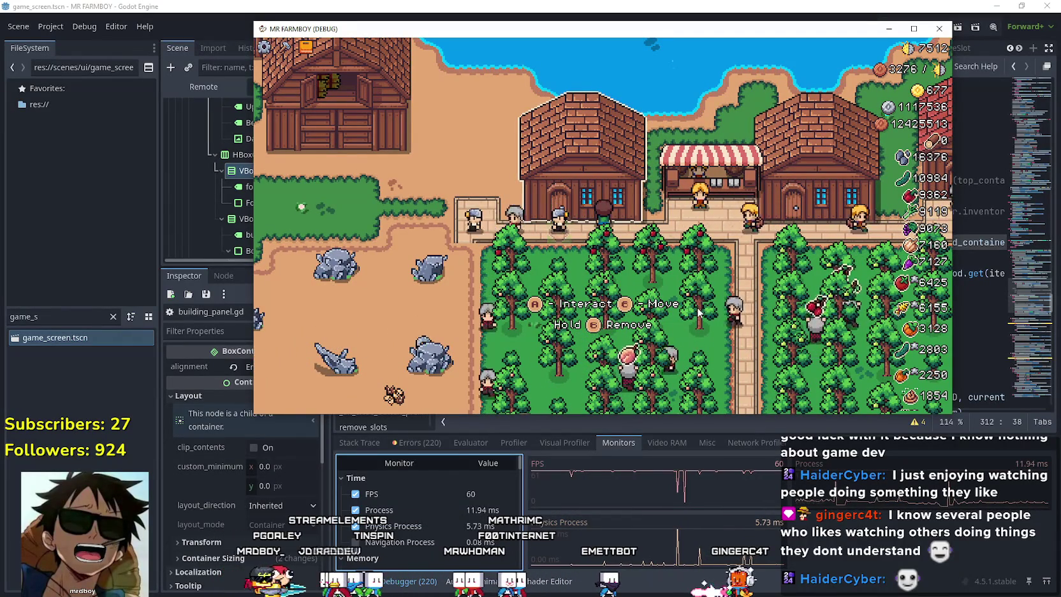
key("e")
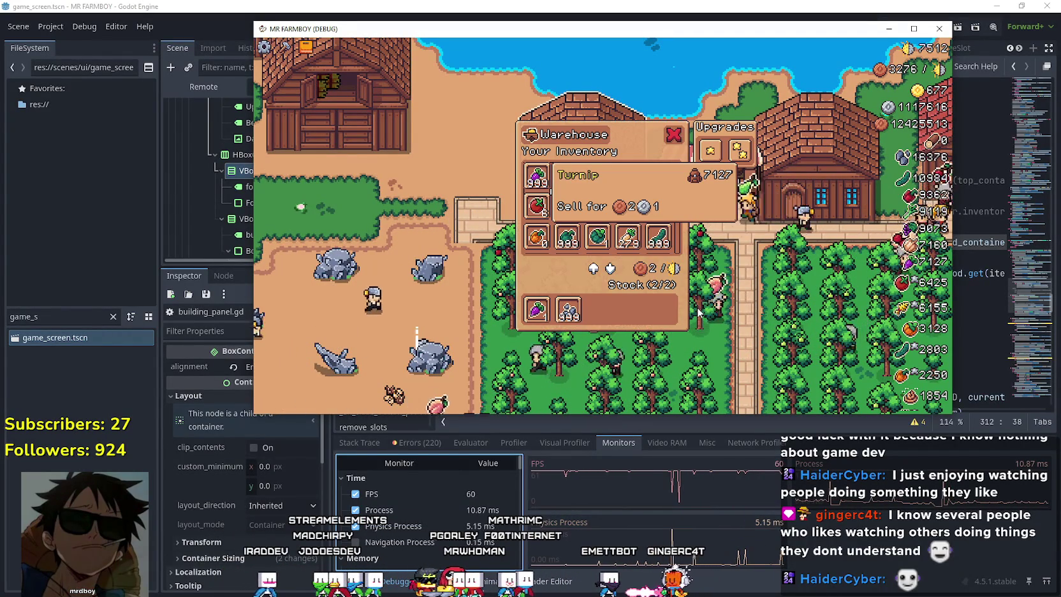
key("Escape")
key("d")
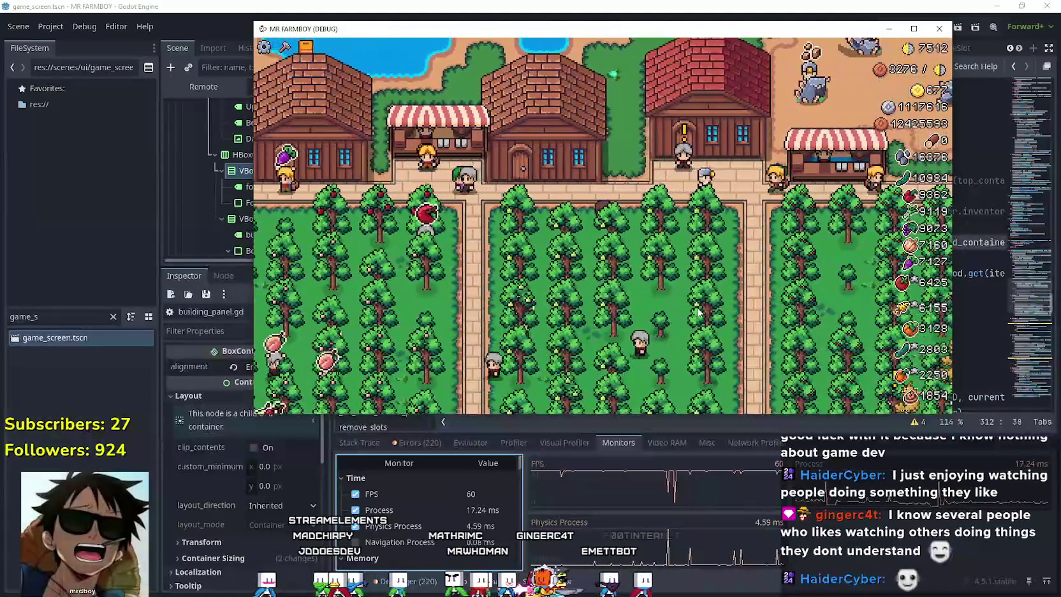
key("alt+Tab")
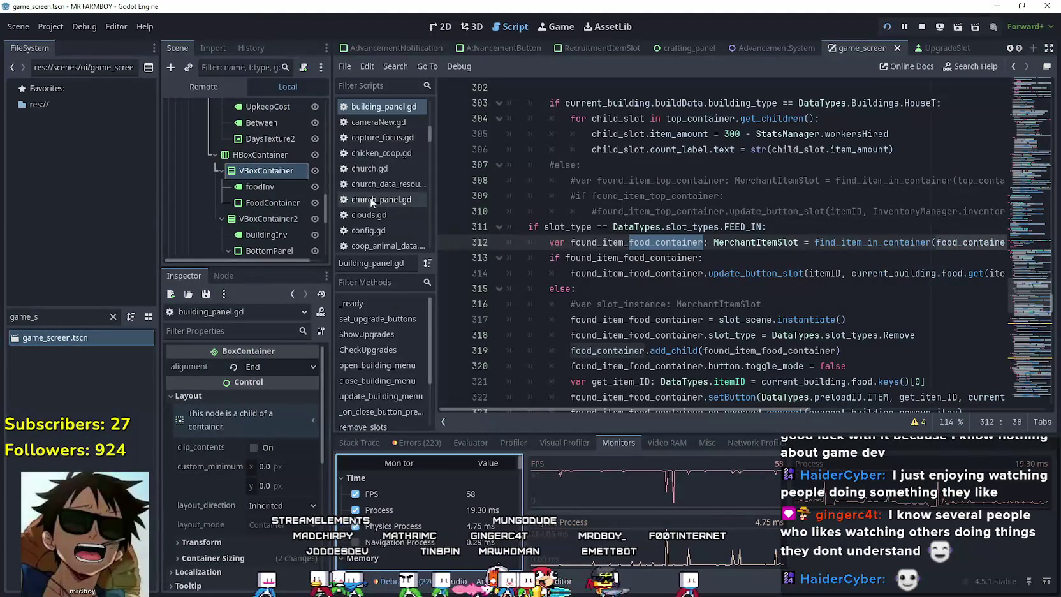
scroll(283, 164, "up", 10)
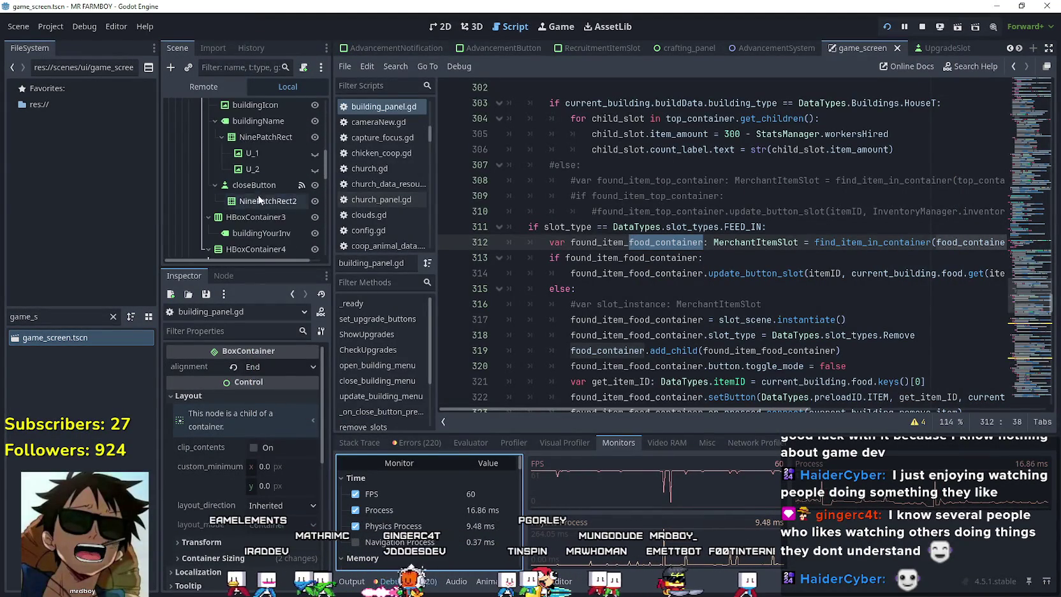
scroll(257, 181, "up", 1)
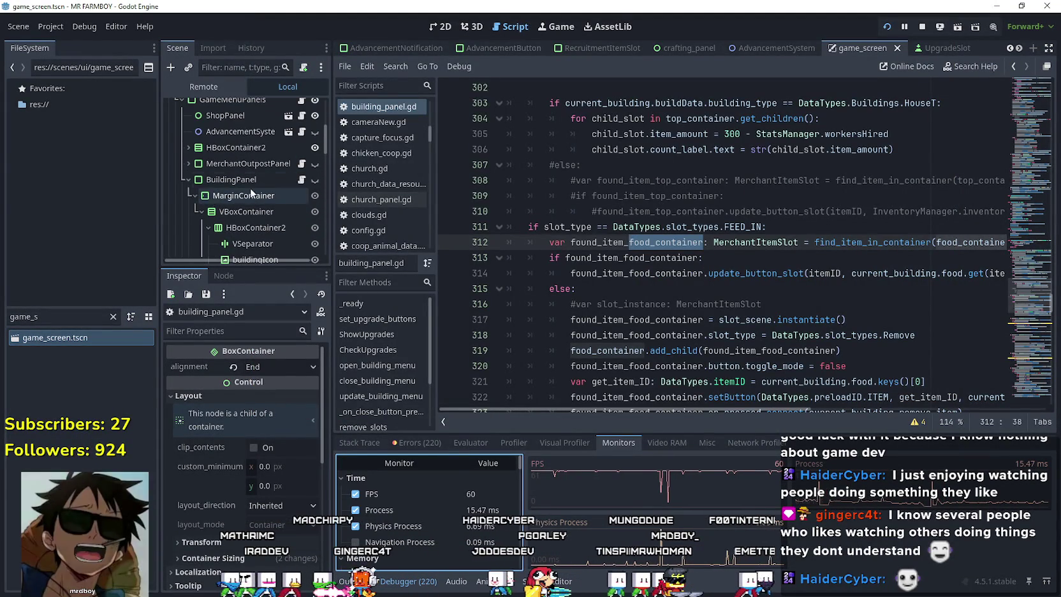
left_click(666, 274)
mouse_move(1022, 311)
left_mouse_down()
mouse_move(1020, 345)
mouse_move(1017, 166)
left_mouse_up()
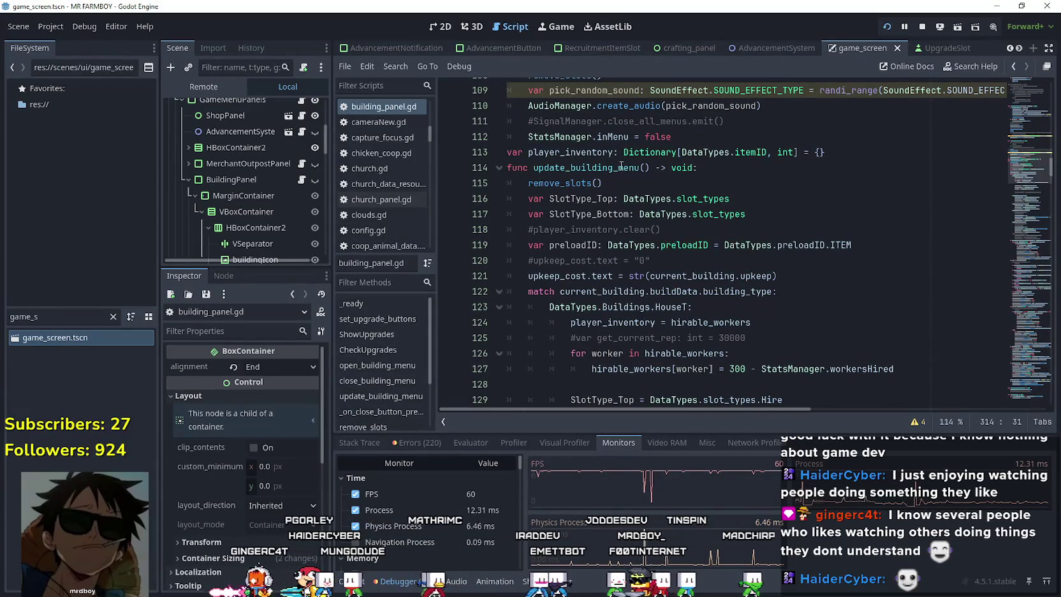
left_click(580, 179)
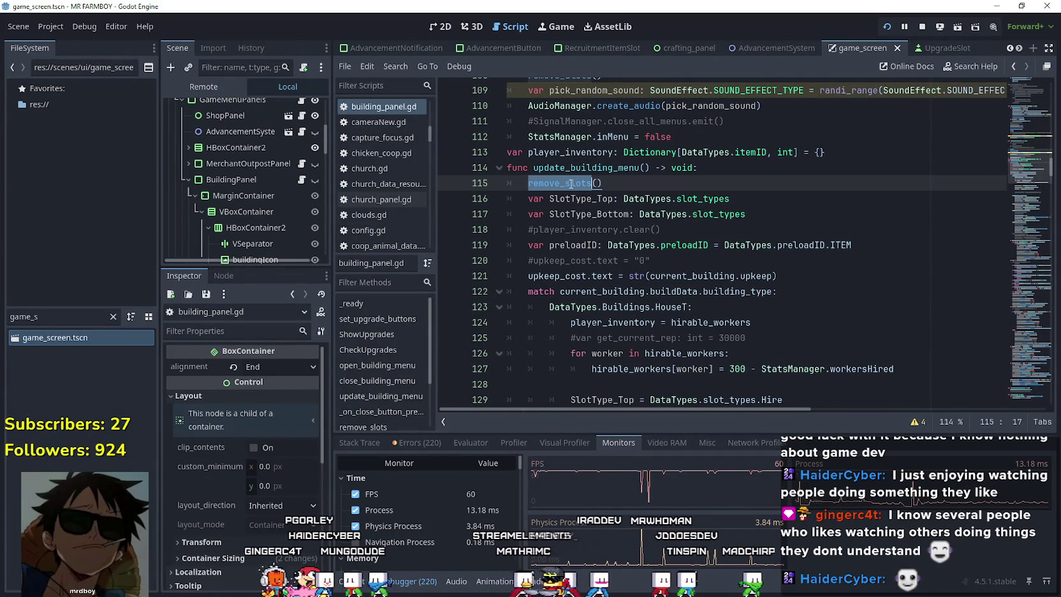
key("ctrl+f")
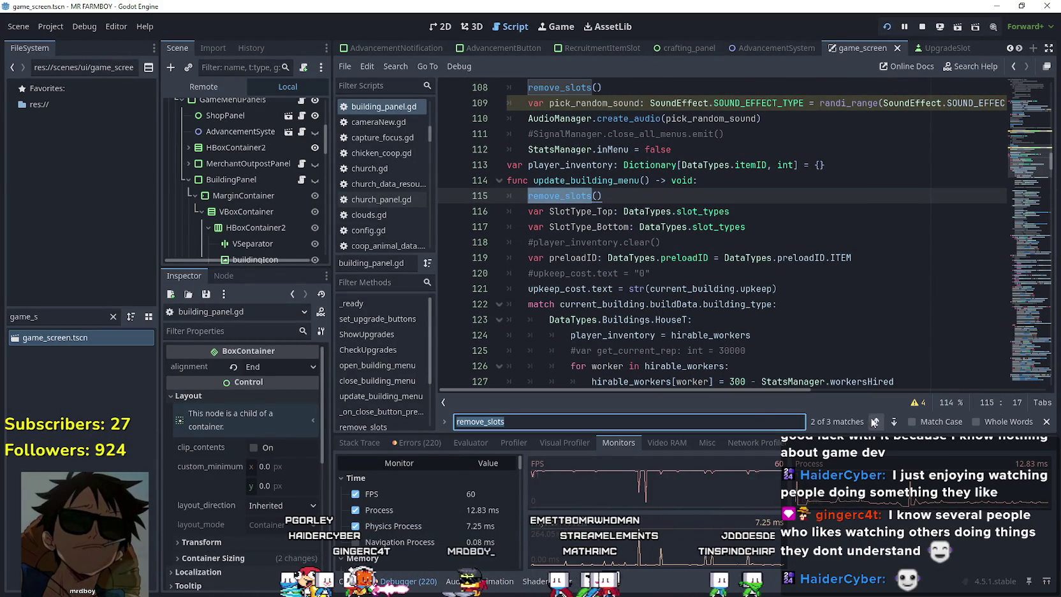
left_click(879, 421)
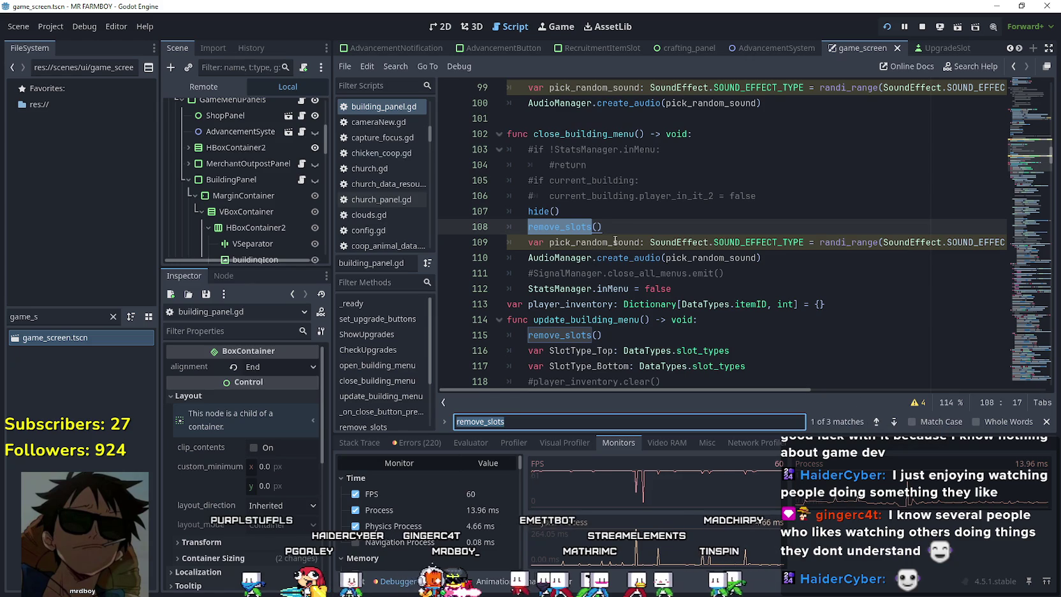
left_click(616, 227)
left_click(549, 226)
scroll(575, 243, "down", 5)
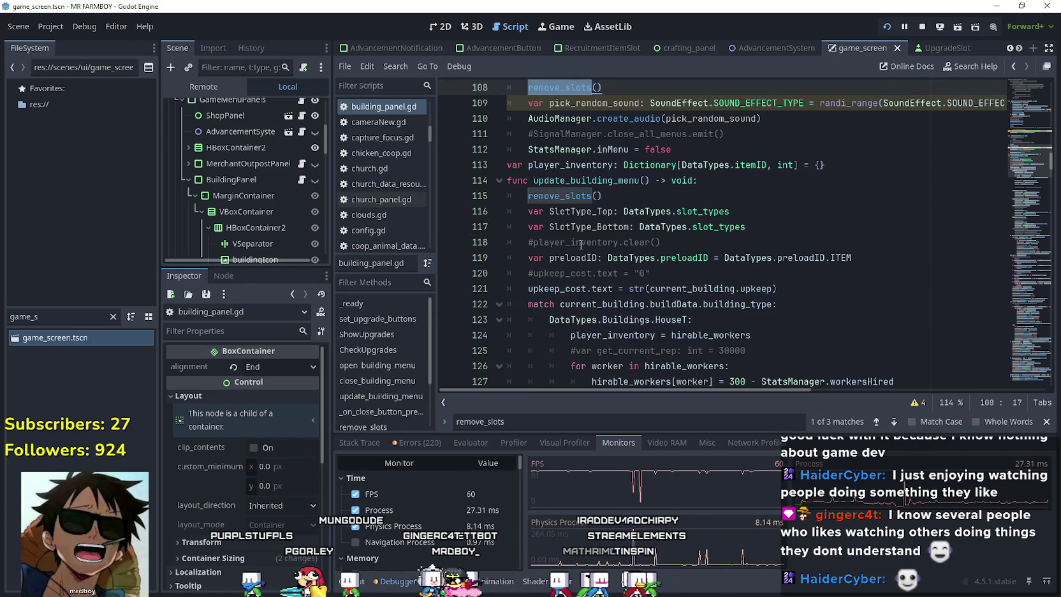
scroll(578, 243, "up", 5)
left_click(893, 426)
left_click(895, 426)
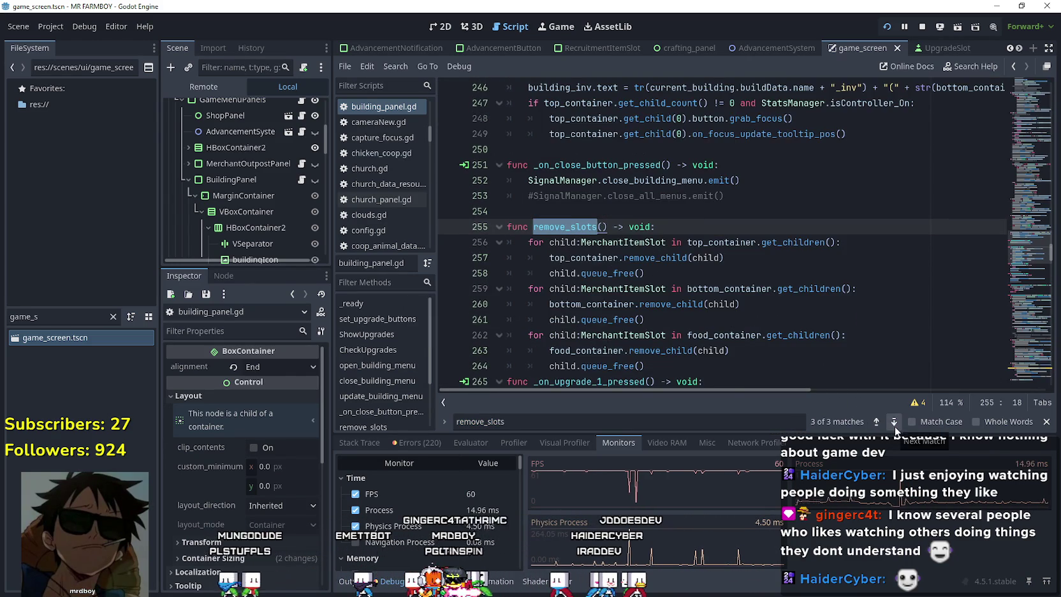
scroll(772, 342, "down", 3)
left_click(660, 232)
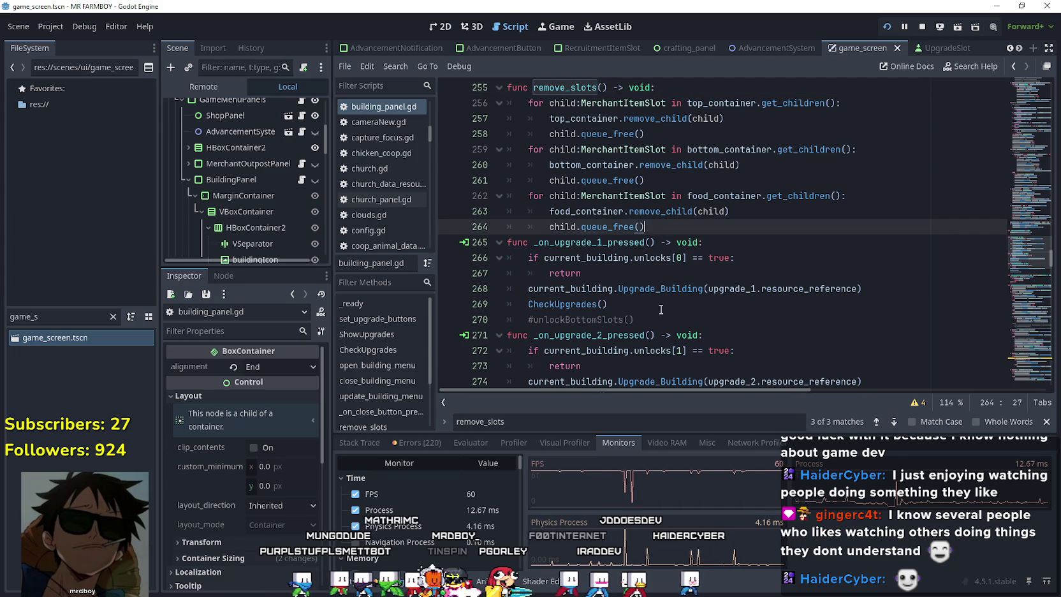
scroll(555, 260, "up", 4)
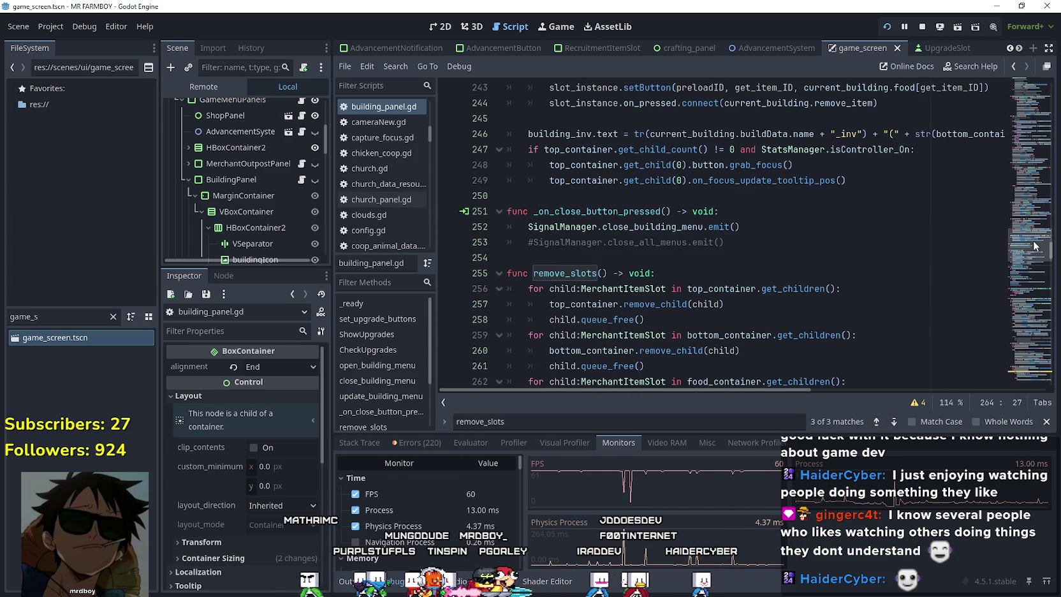
left_click_drag(1024, 237, 1024, 140)
scroll(1022, 141, "down", 2)
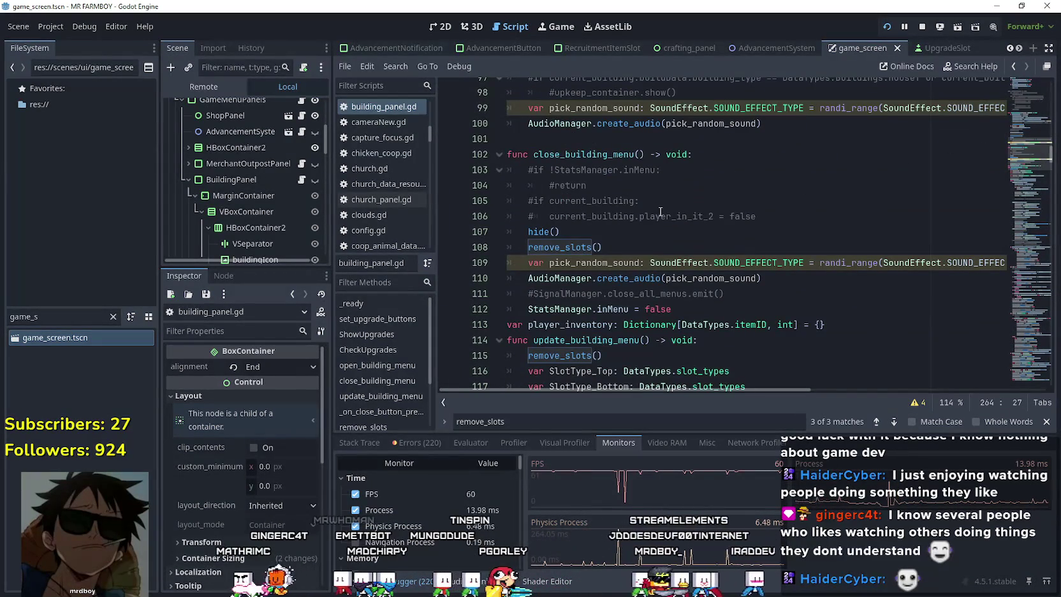
scroll(623, 217, "down", 6)
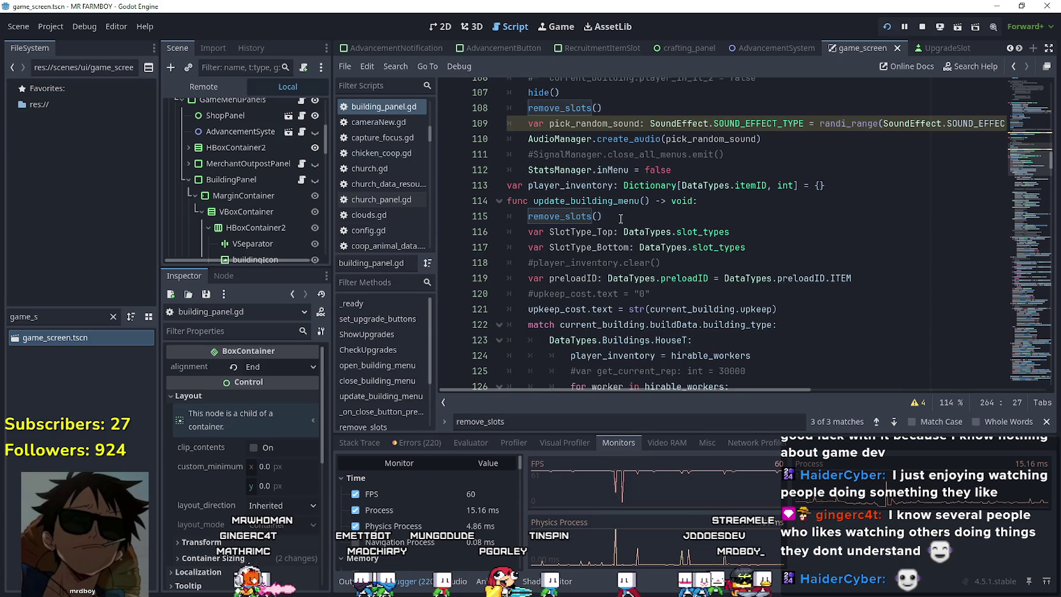
scroll(610, 186, "up", 1)
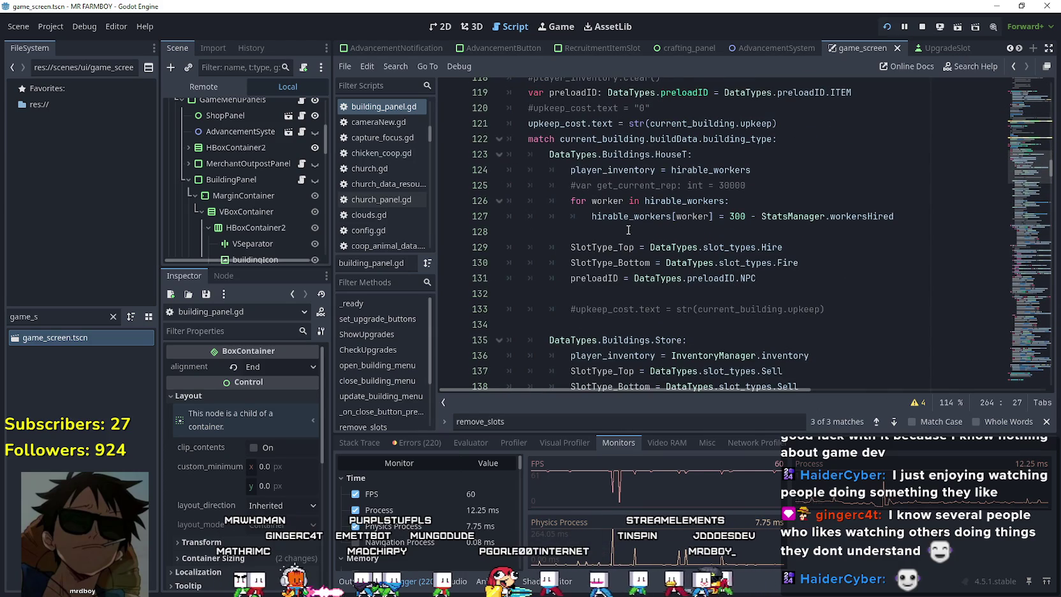
scroll(537, 196, "up", 1)
scroll(537, 195, "down", 9)
scroll(537, 196, "down", 7)
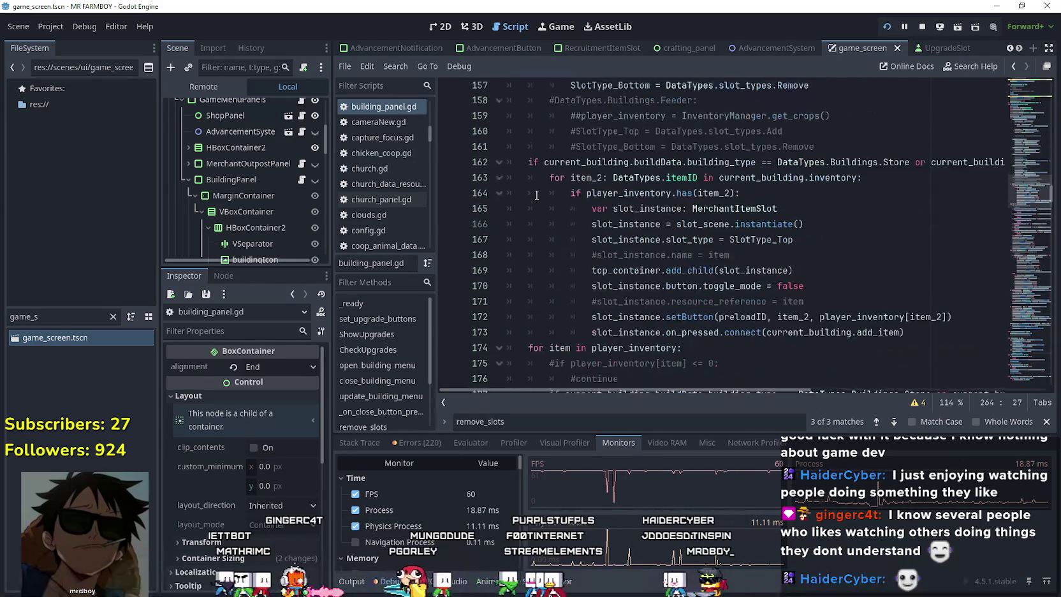
scroll(537, 195, "down", 1)
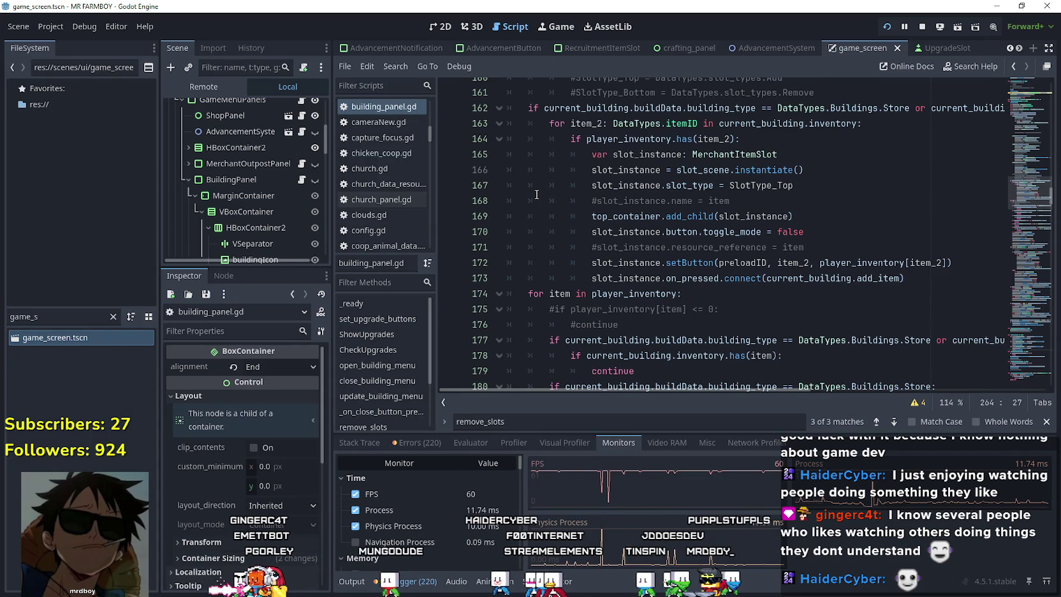
scroll(537, 196, "down", 5)
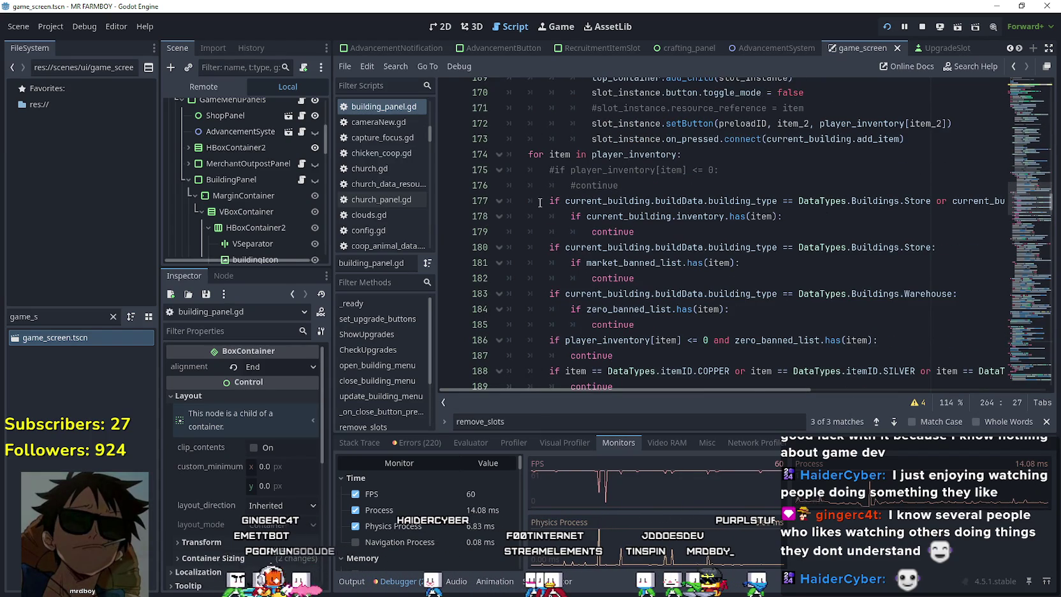
scroll(539, 202, "down", 4)
left_click(540, 202)
scroll(539, 217, "down", 2)
left_click(541, 201)
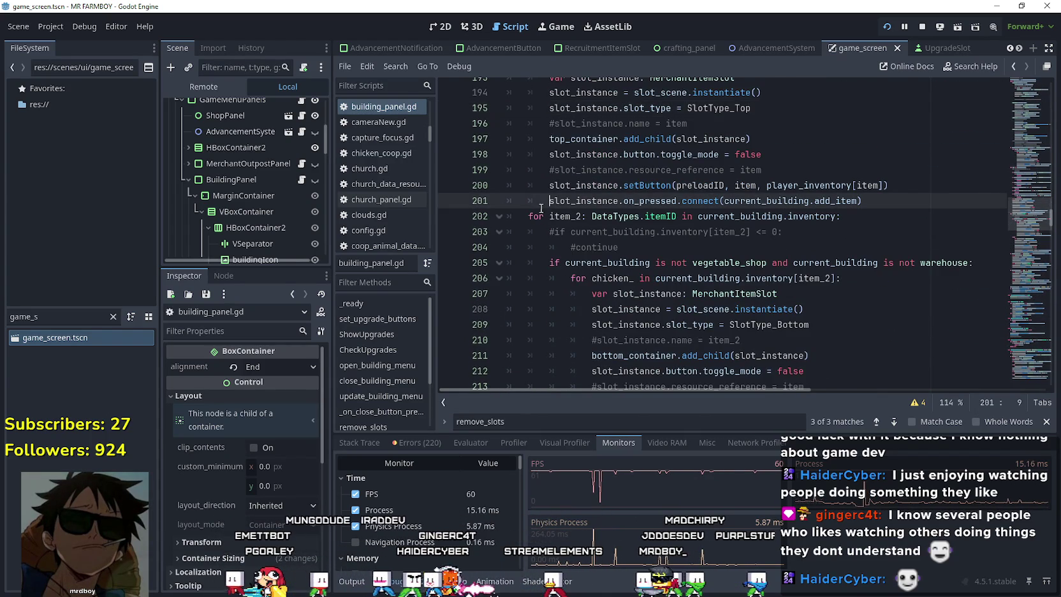
scroll(542, 208, "down", 5)
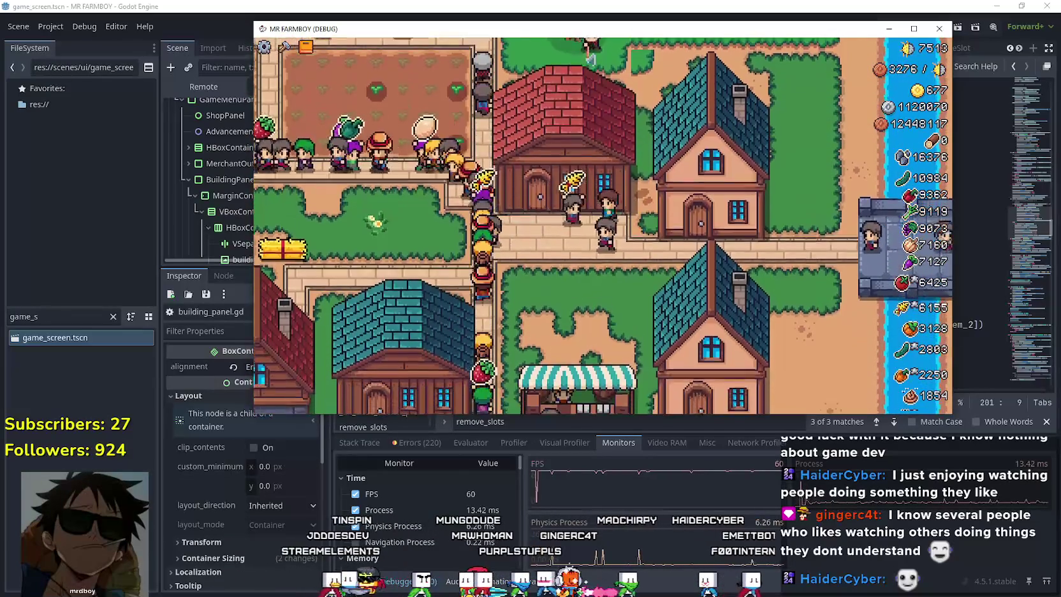
- Sell all the stored Wood at the warehouse and fill the coop nests with chickens
scroll(553, 192, "up", 3)
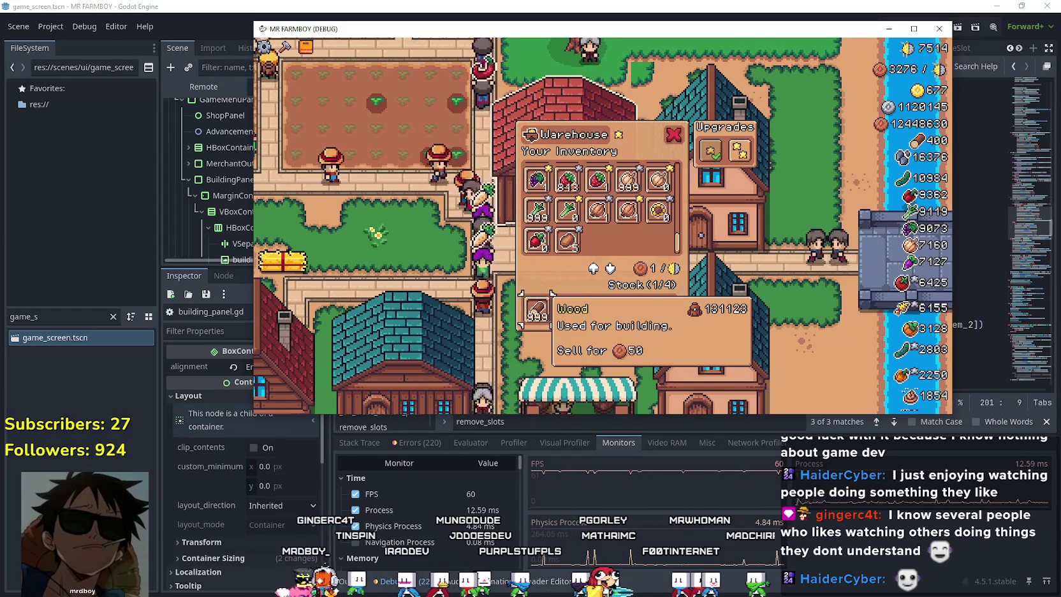
left_click(552, 294)
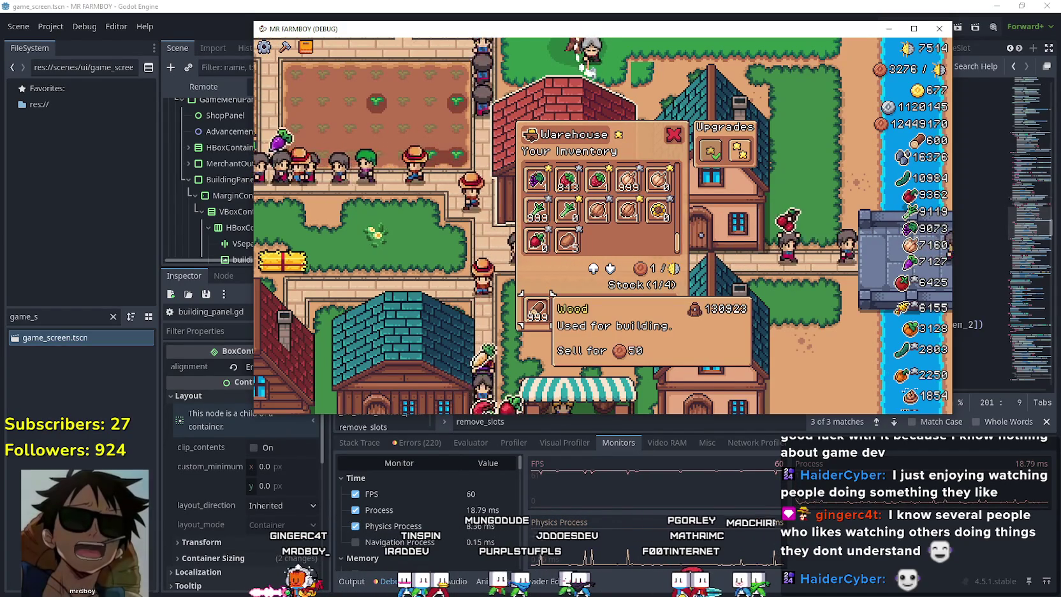
key("Escape")
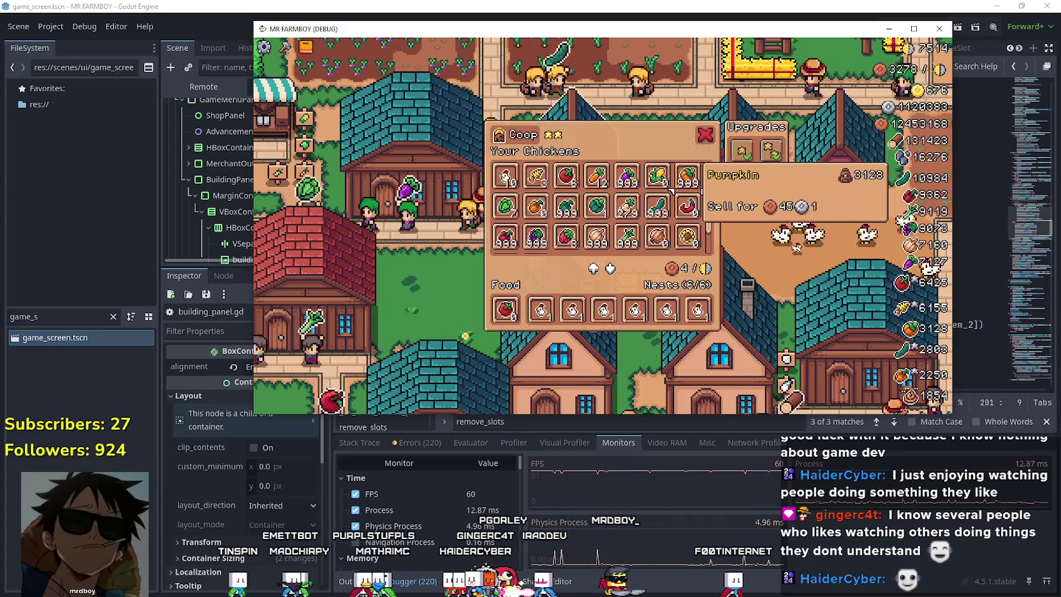
scroll(638, 217, "down", 1)
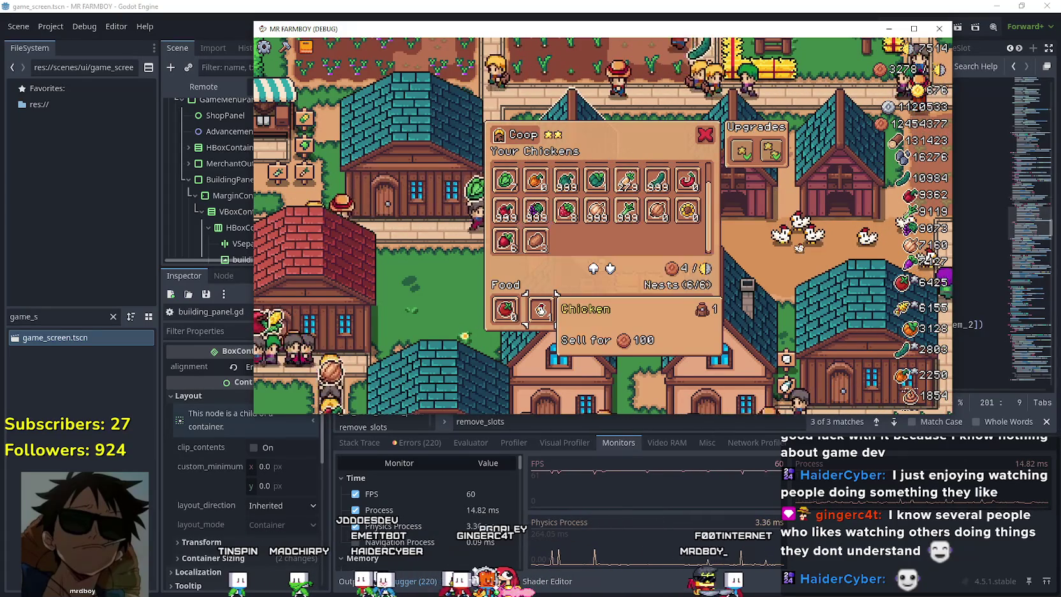
left_click(541, 310)
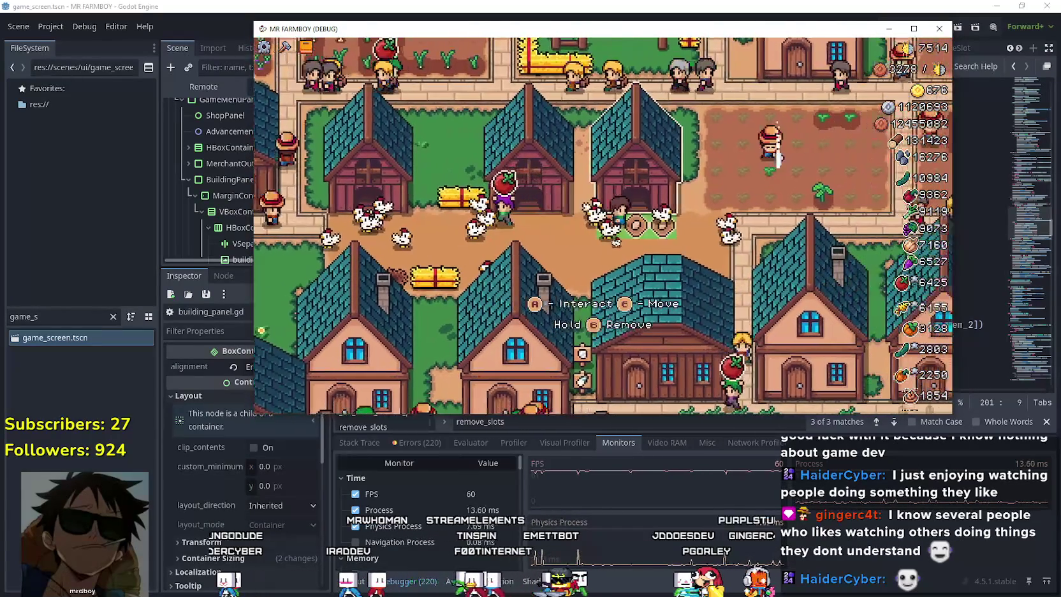
- Reopen and close the coop and warehouse panels to check them
left_click(520, 189)
scroll(520, 189, "down", 2)
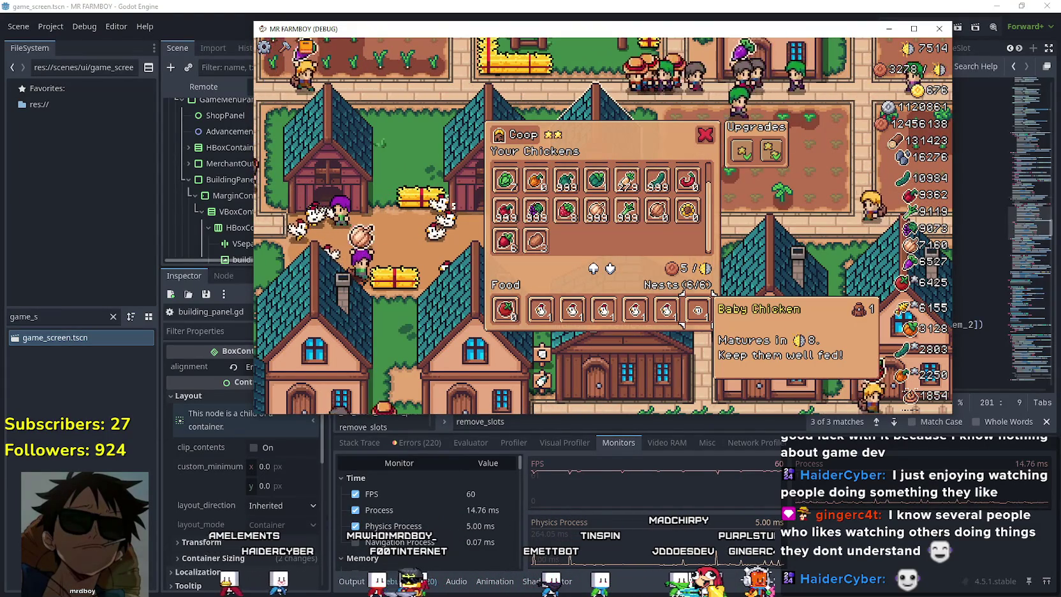
key("Escape")
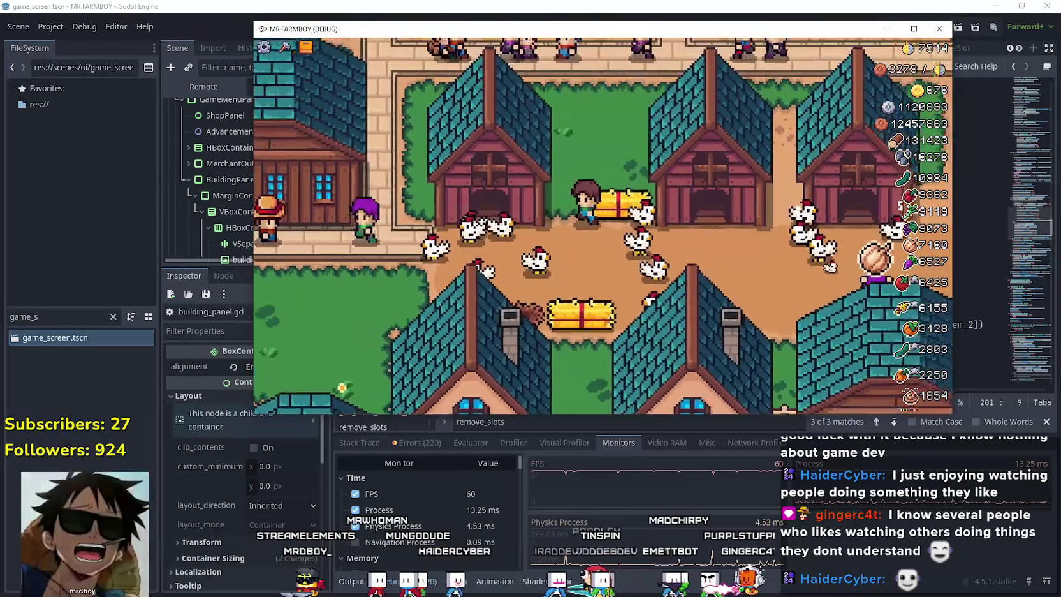
key("e")
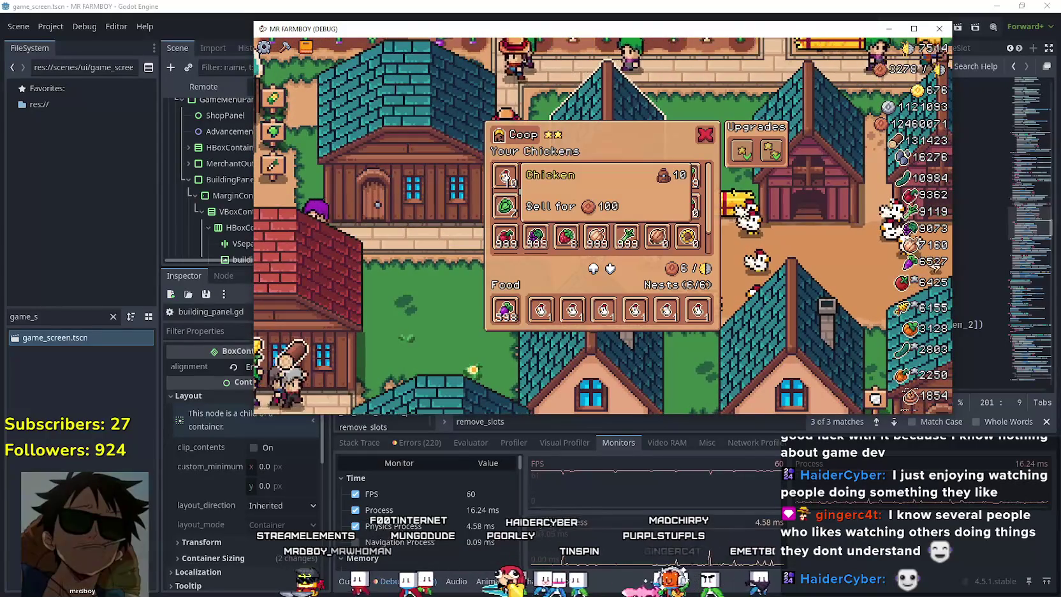
key("Escape")
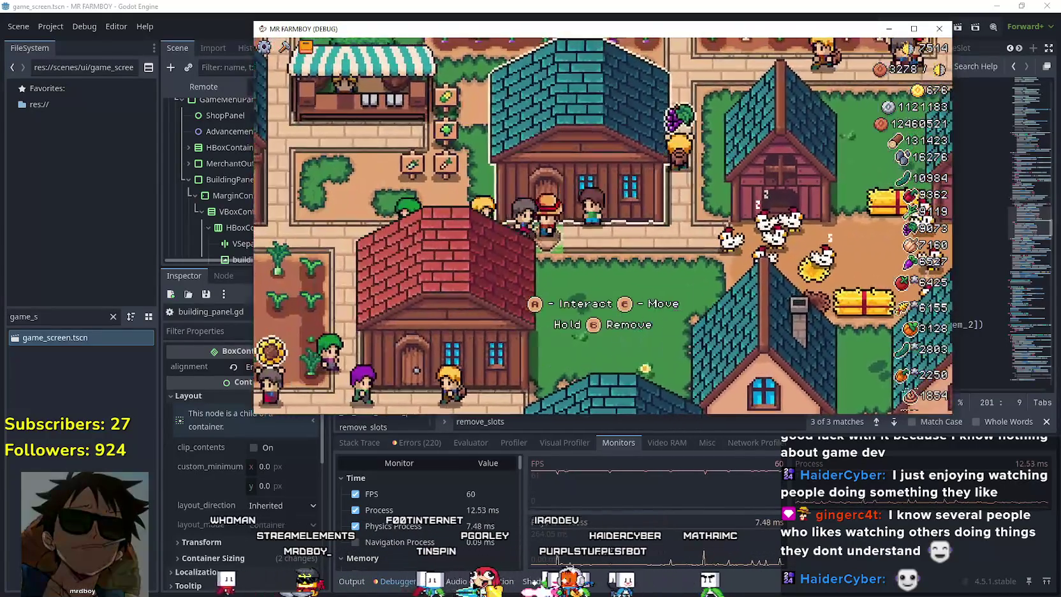
key("e")
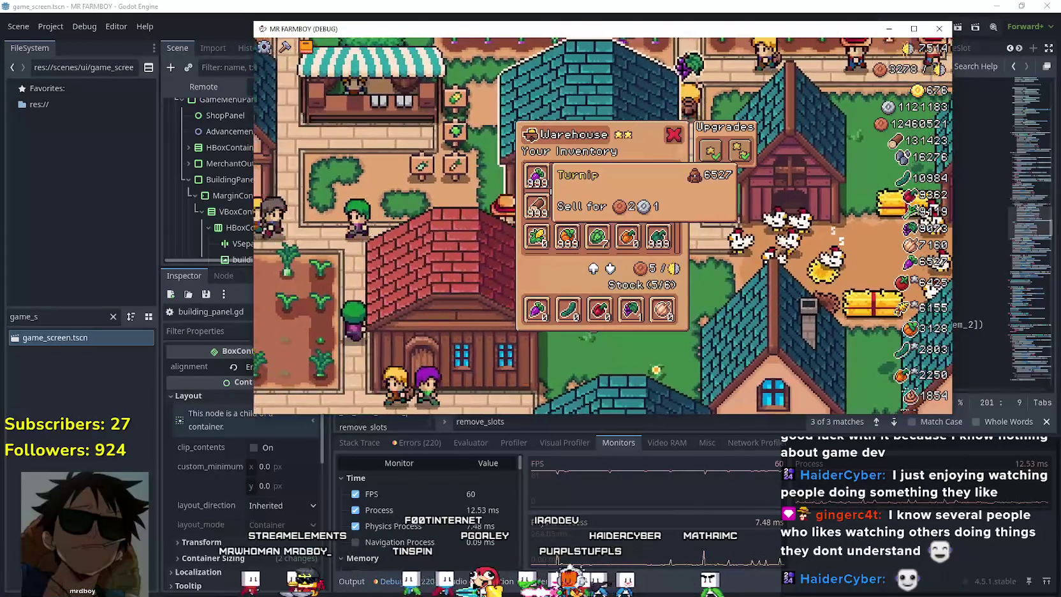
key("Escape")
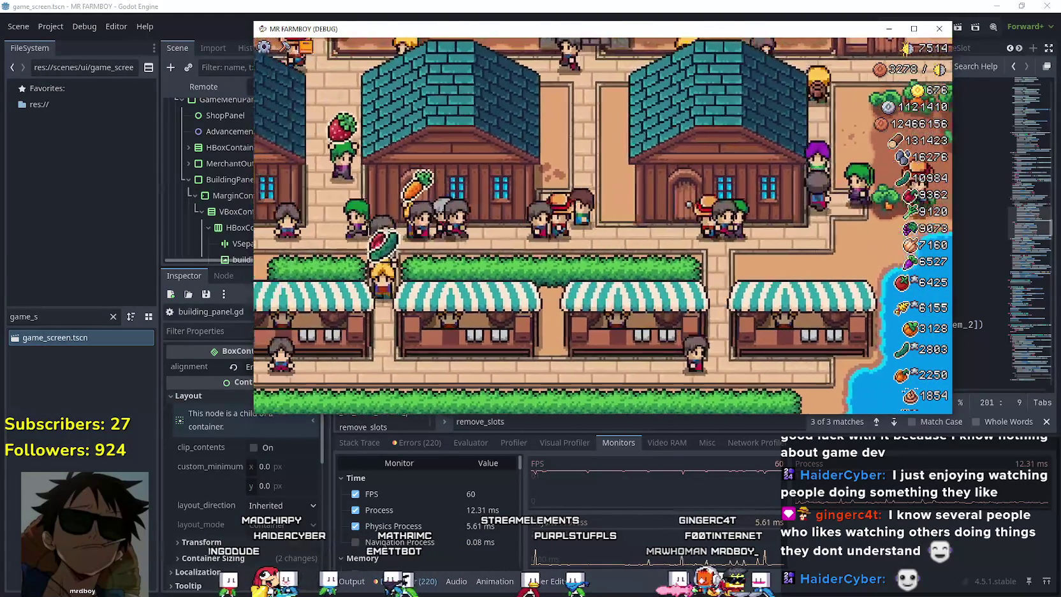
key("e")
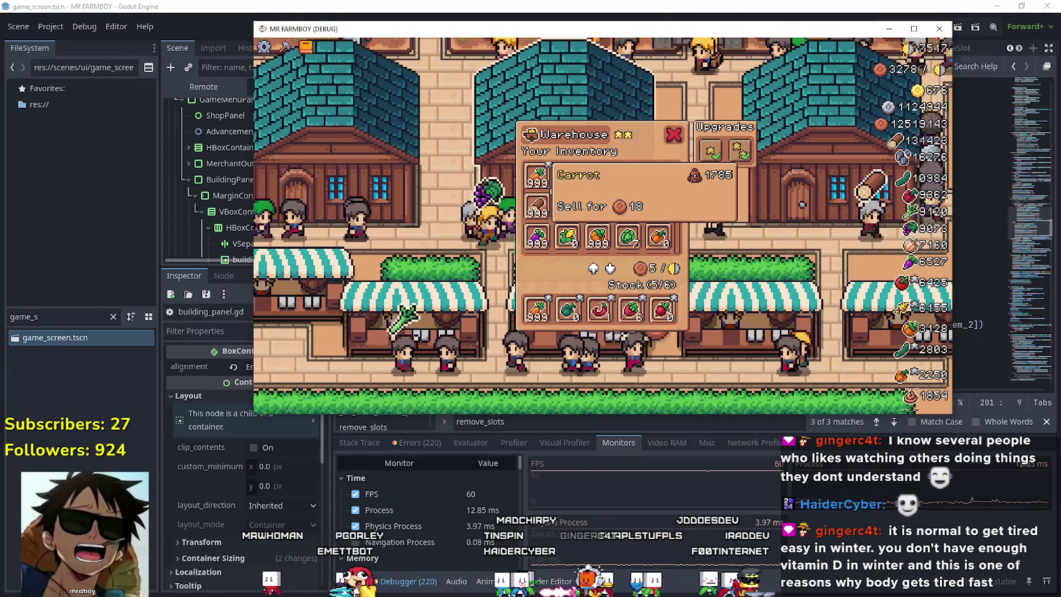
- Close the Warehouse panel, then pause and return to the title screen
mouse_move(712, 151)
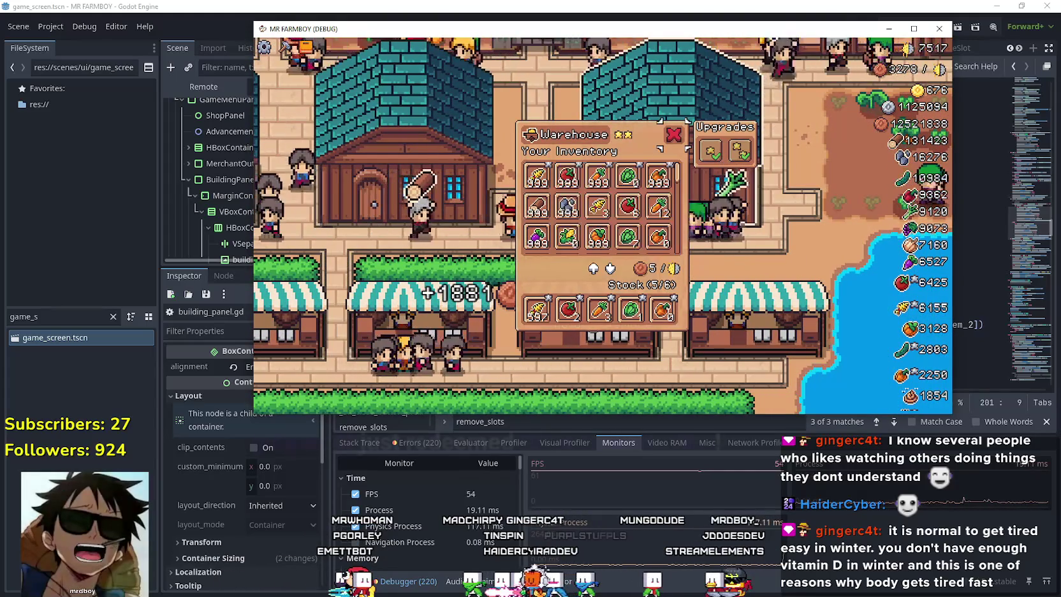
left_click(674, 134)
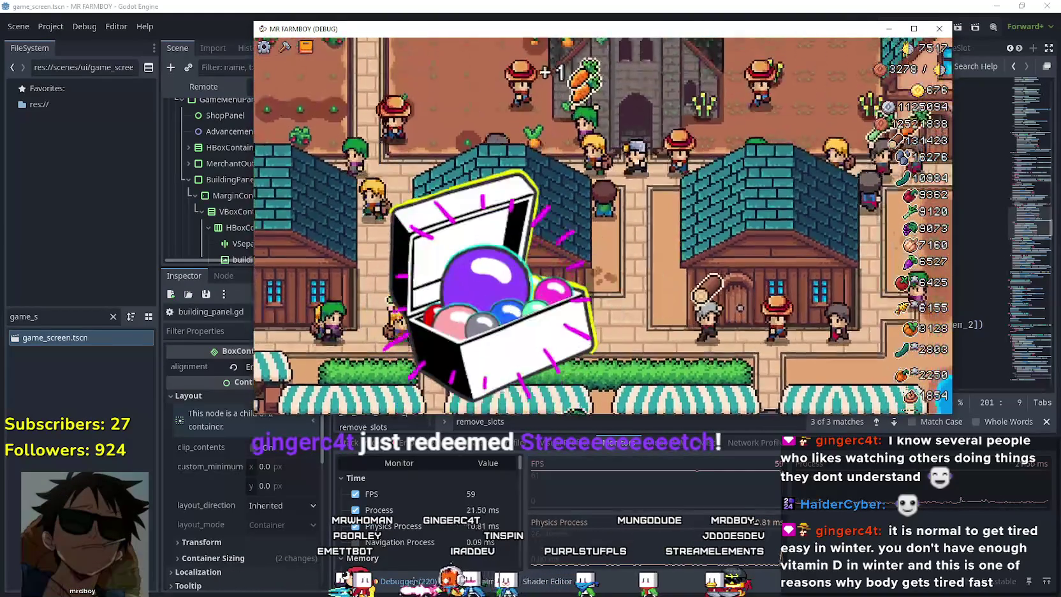
key("a")
key("a")
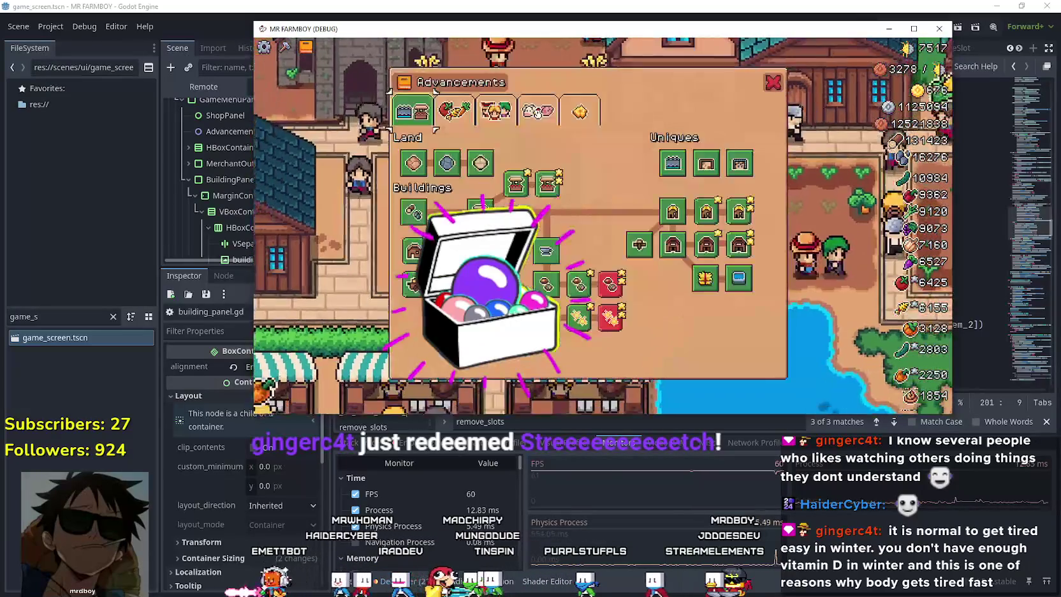
key("Escape")
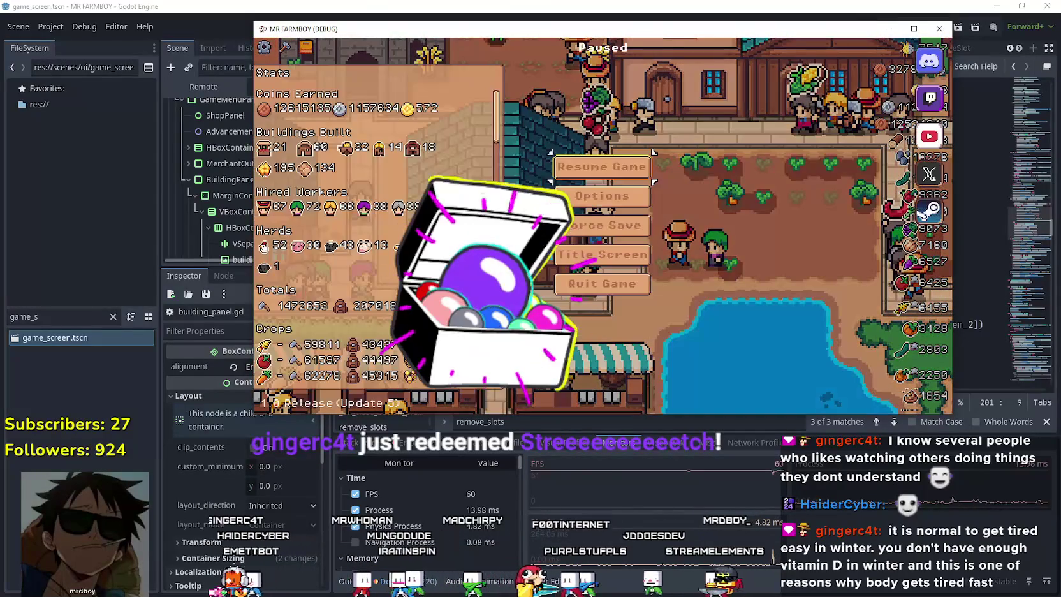
key("Down")
key("Down")
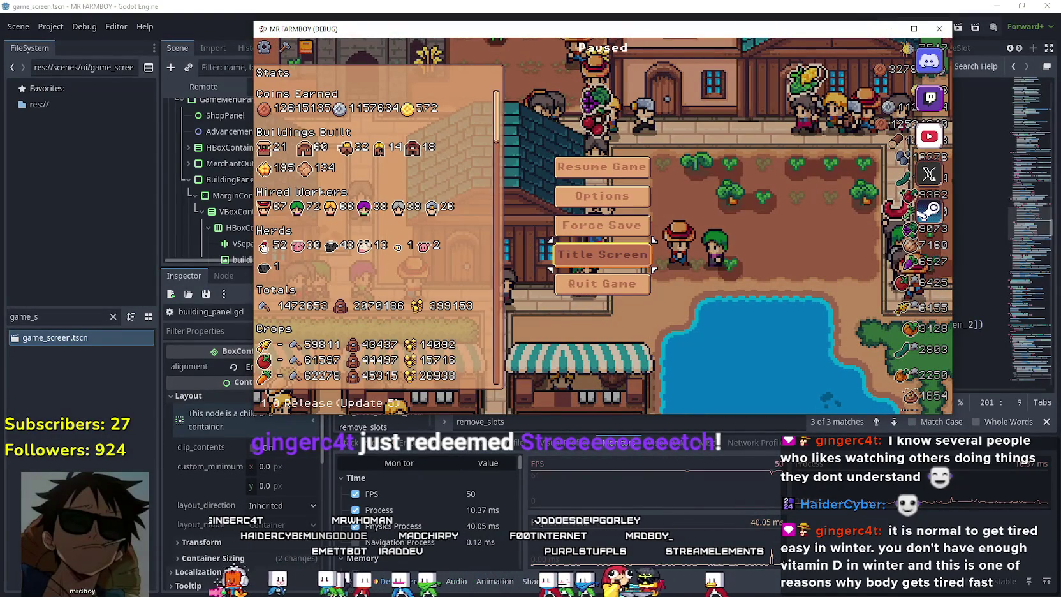
key("Return")
key("Return")
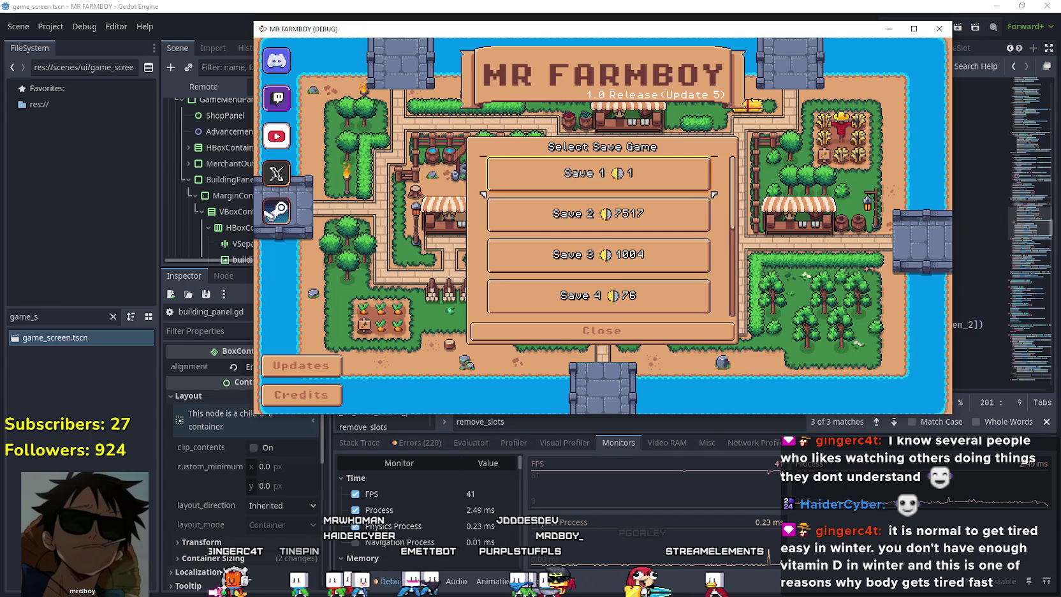
- Maximize the debug game window and load Save 6 from the save list
key("Down")
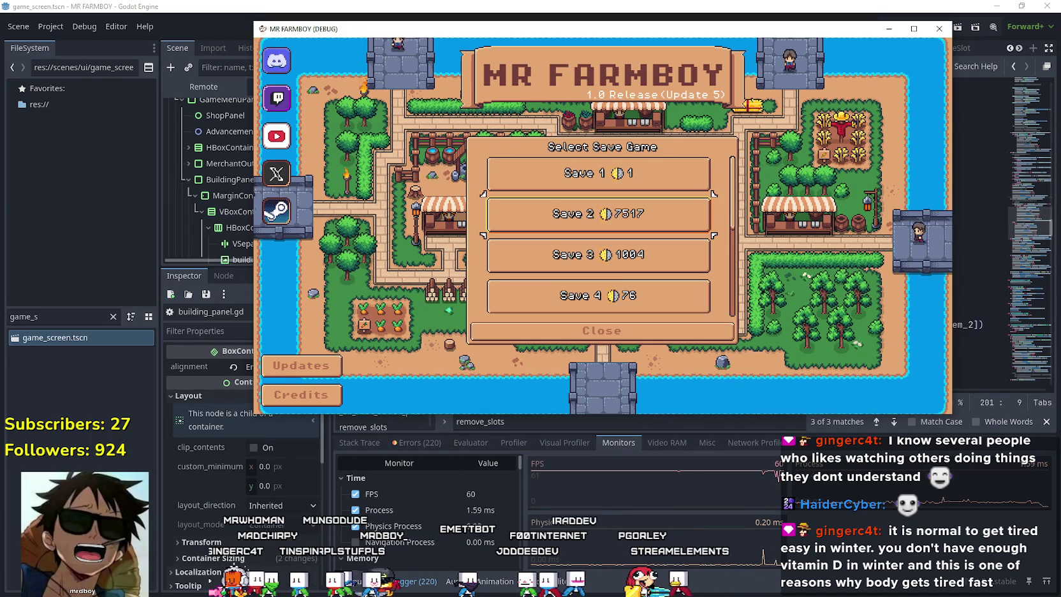
left_click(914, 28)
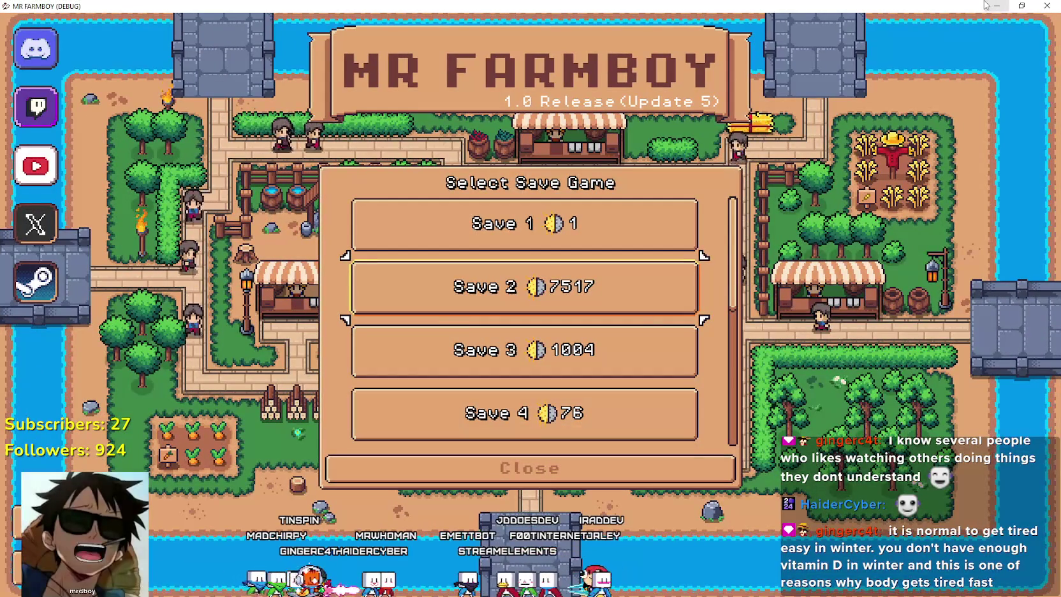
key("Up")
key("Down")
key("Down")
key("Down")
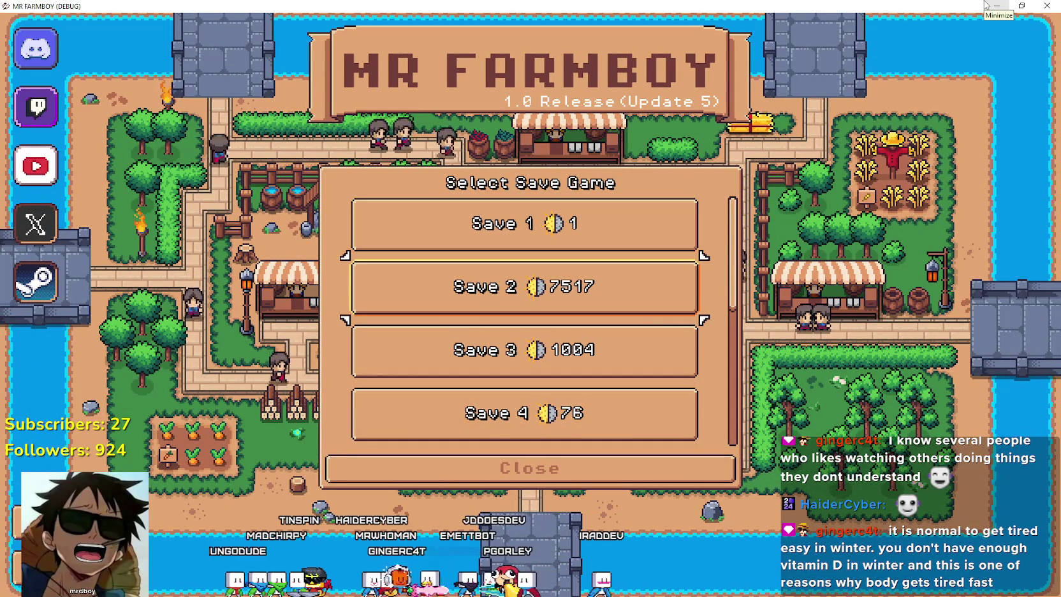
key("Down")
key("Down")
key("Up")
key("Up")
key("Return")
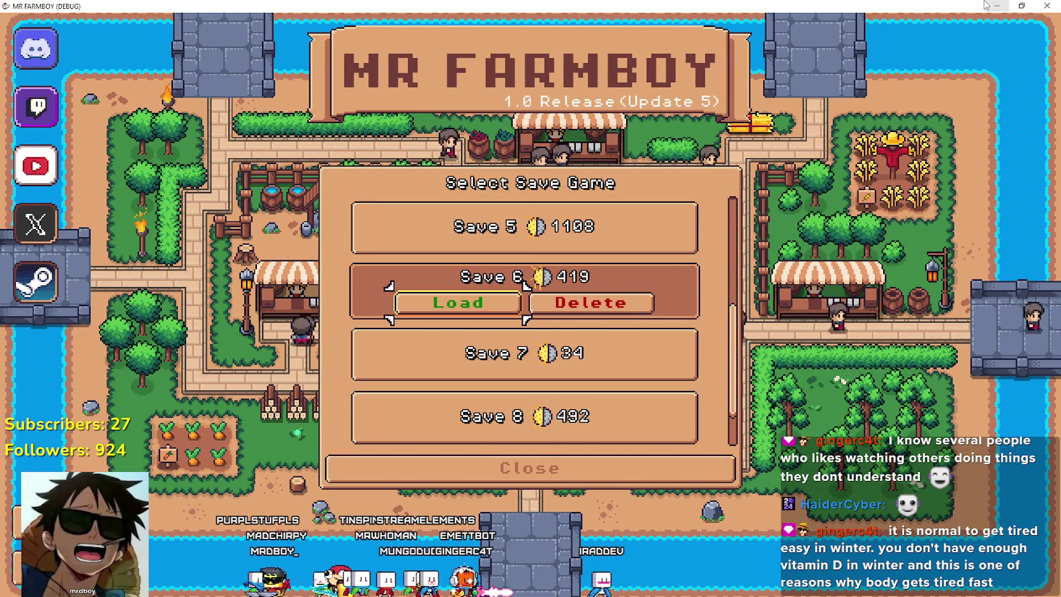
key("Return")
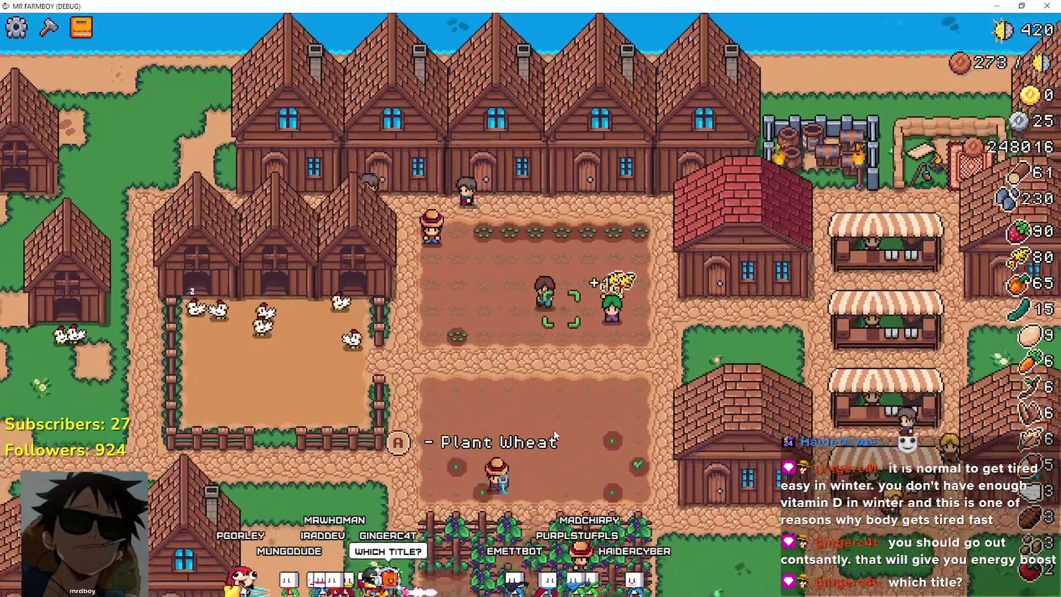
key("Escape")
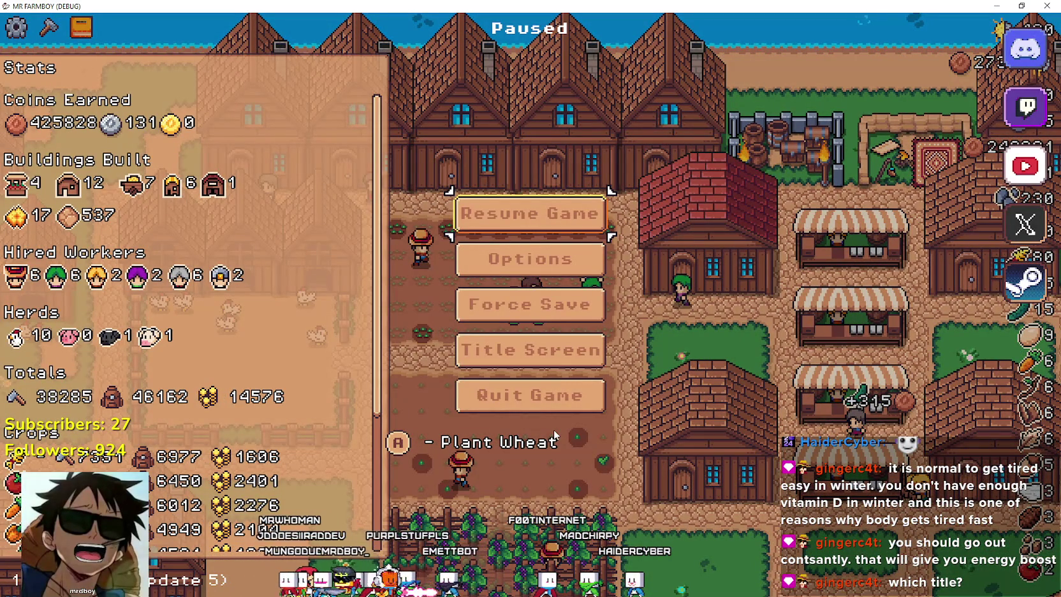
key("Escape")
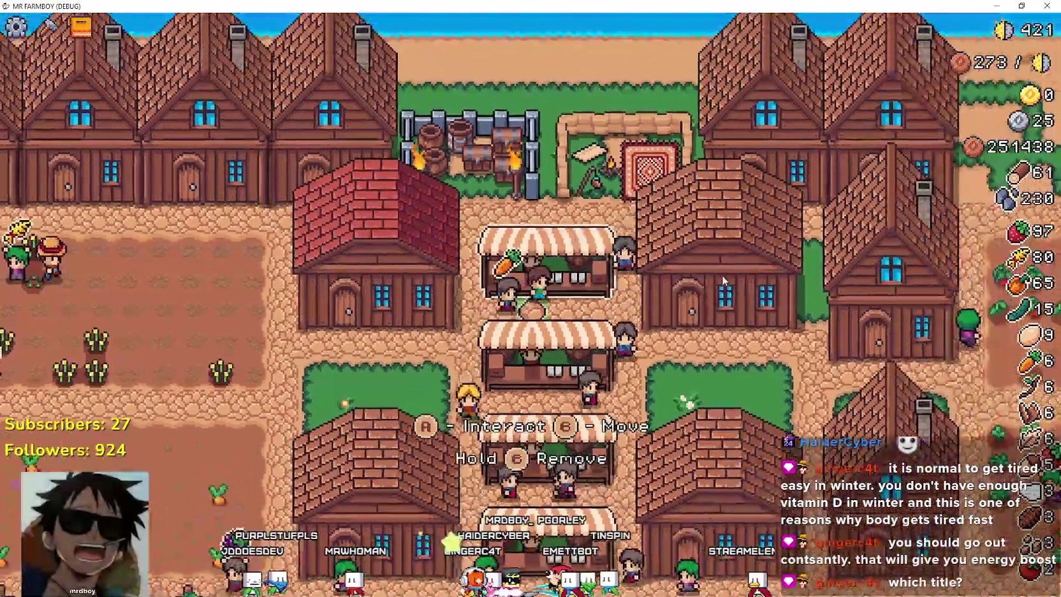
key("e")
key("Escape")
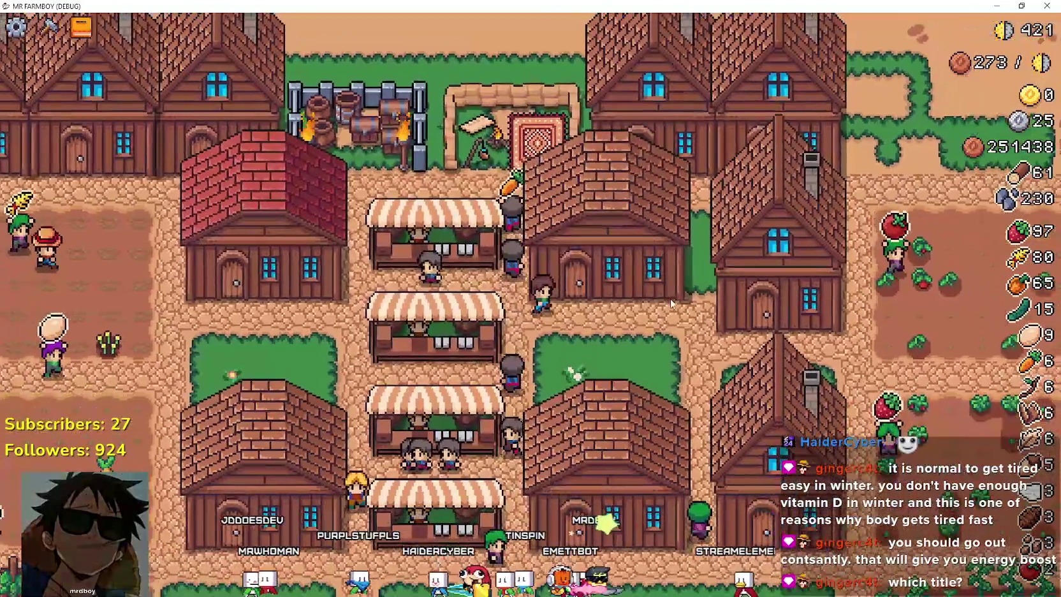
left_click(672, 305)
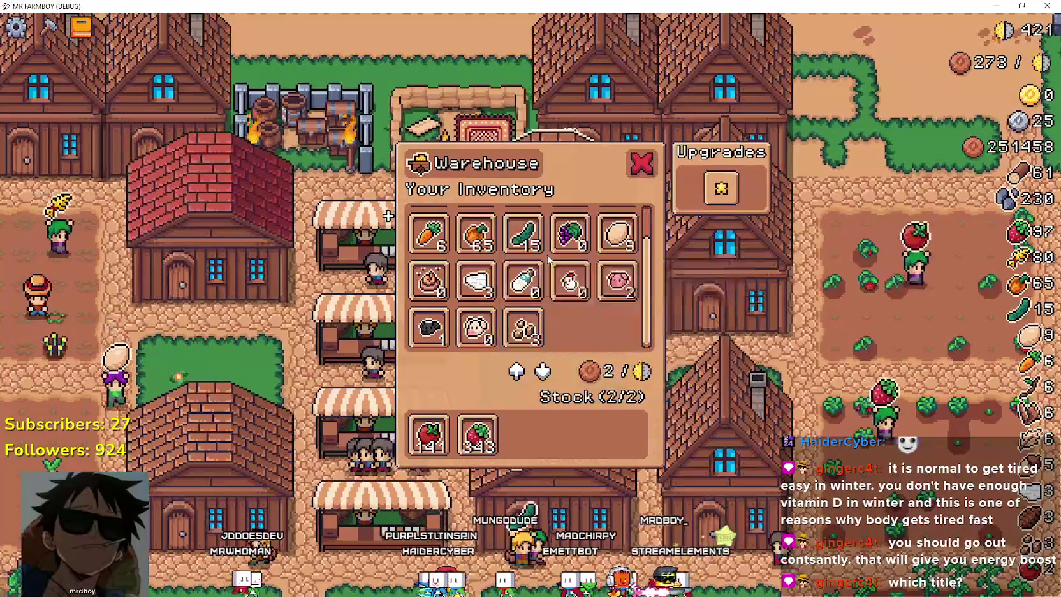
- Close the Warehouse, check the house workers window, walk to the house door, then Alt+Tab to Godot
scroll(451, 315, "up", 2)
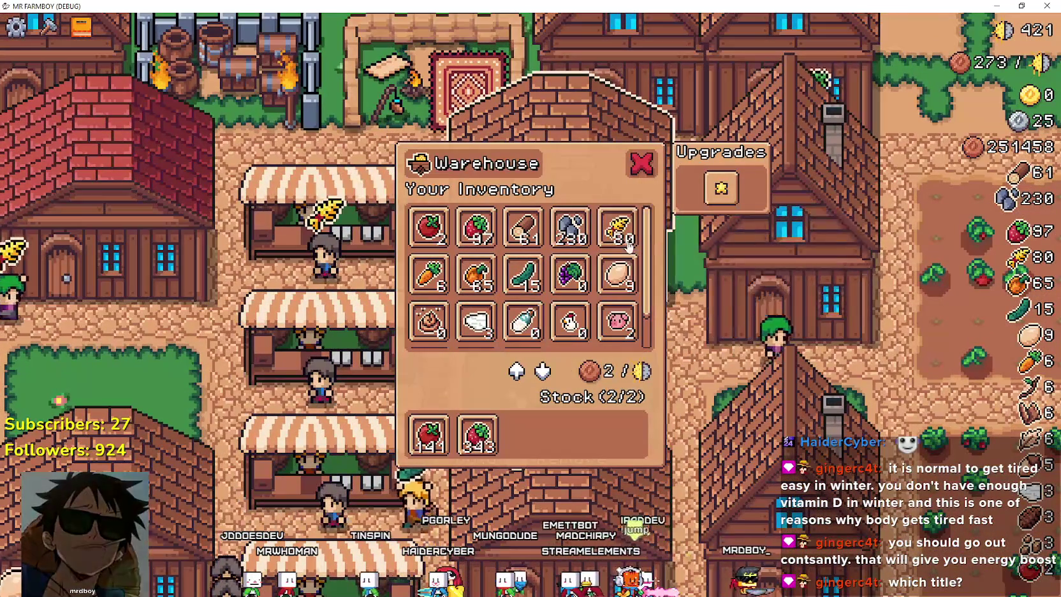
key("Escape")
left_click(673, 304)
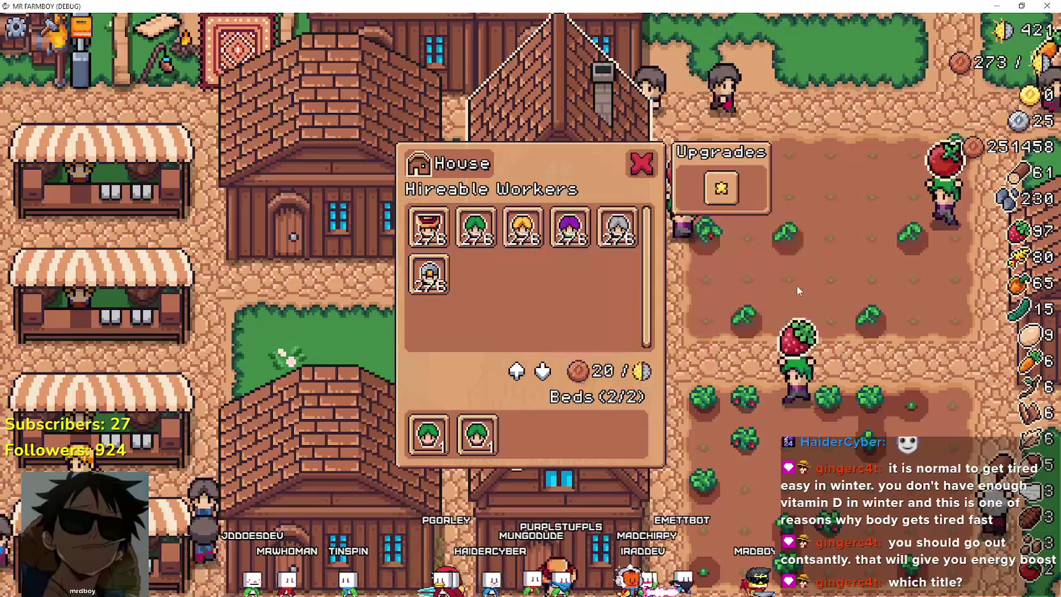
mouse_move(572, 226)
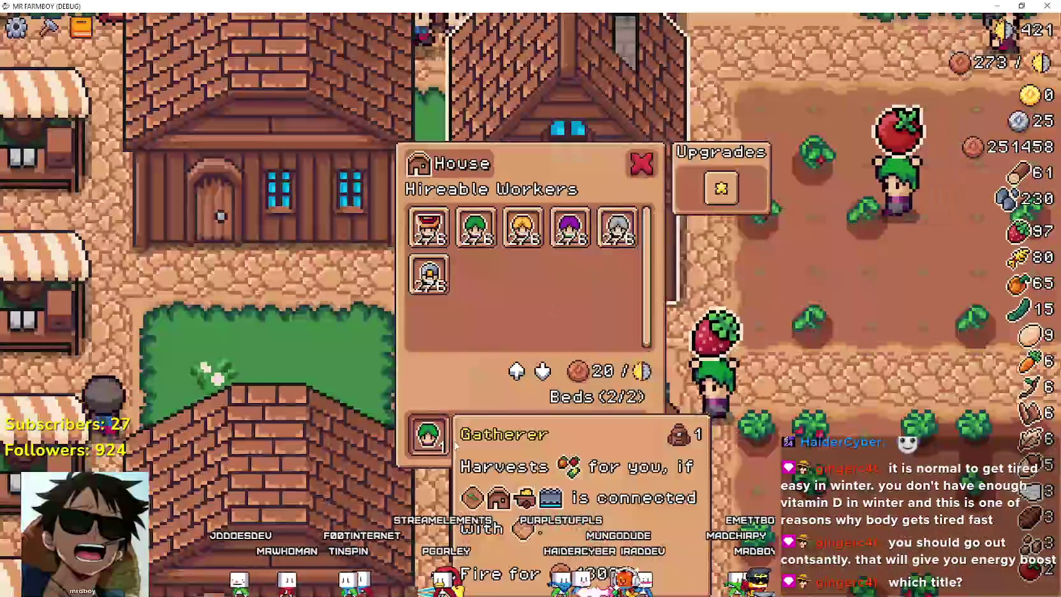
key("Escape")
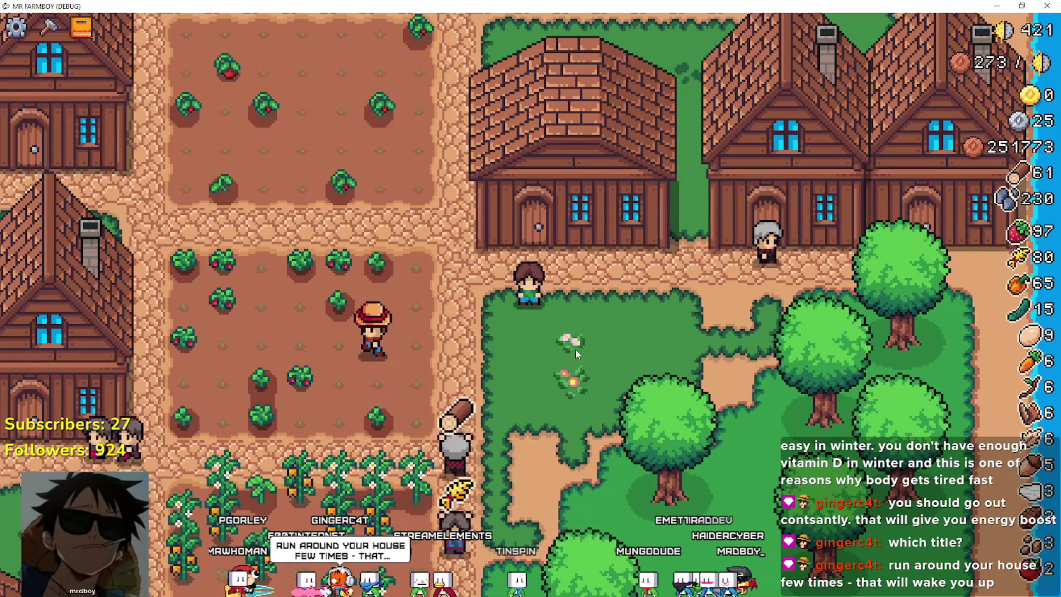
key("Up")
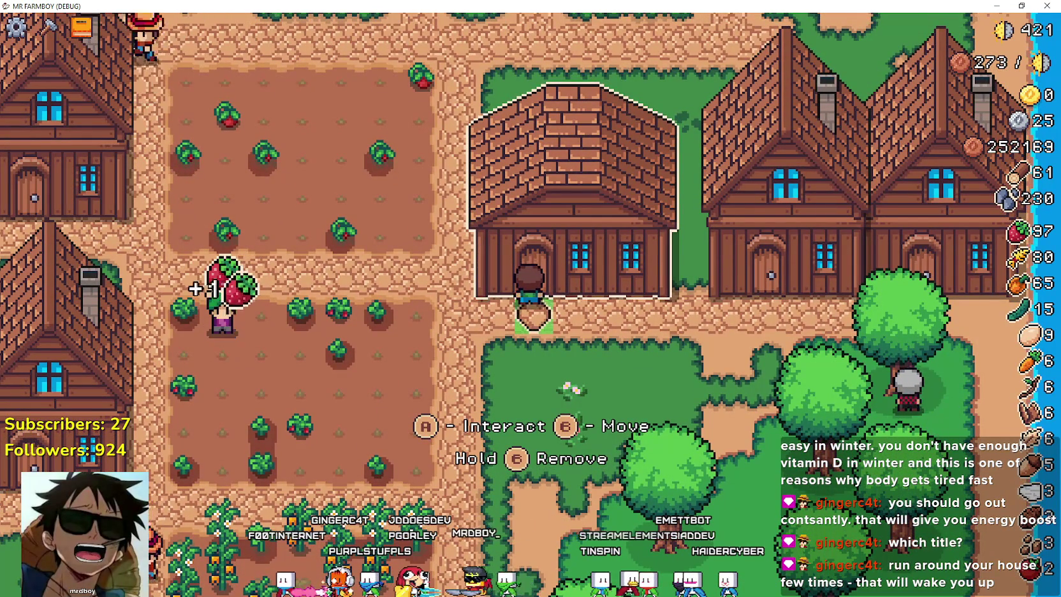
key("alt+Tab")
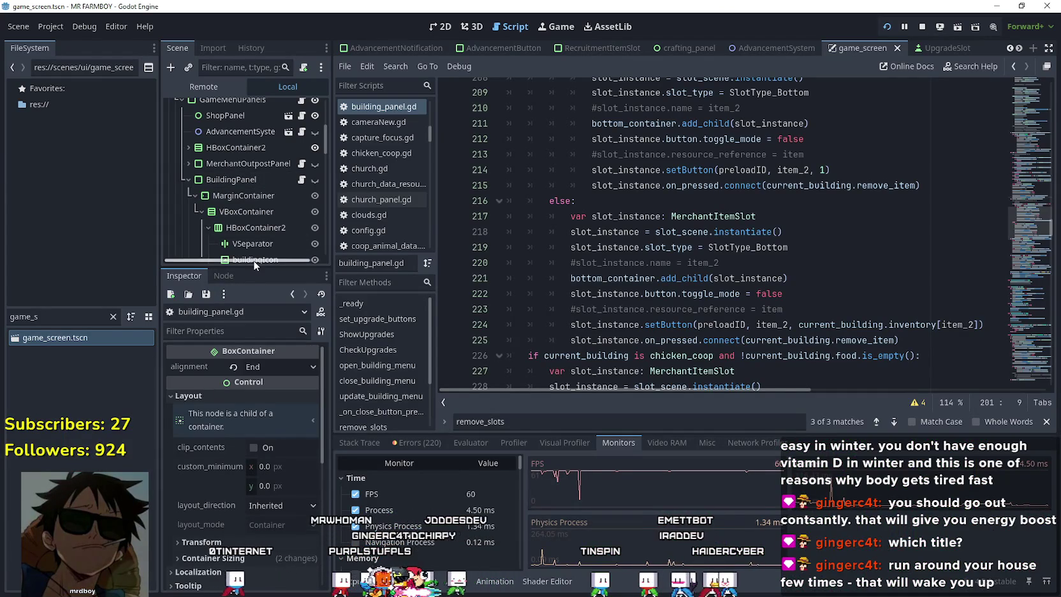
- Enlarge the Scene dock, open test_scene_everything.tscn, and select grid_tooltip's left_mouse node
left_click_drag(254, 267, 254, 420)
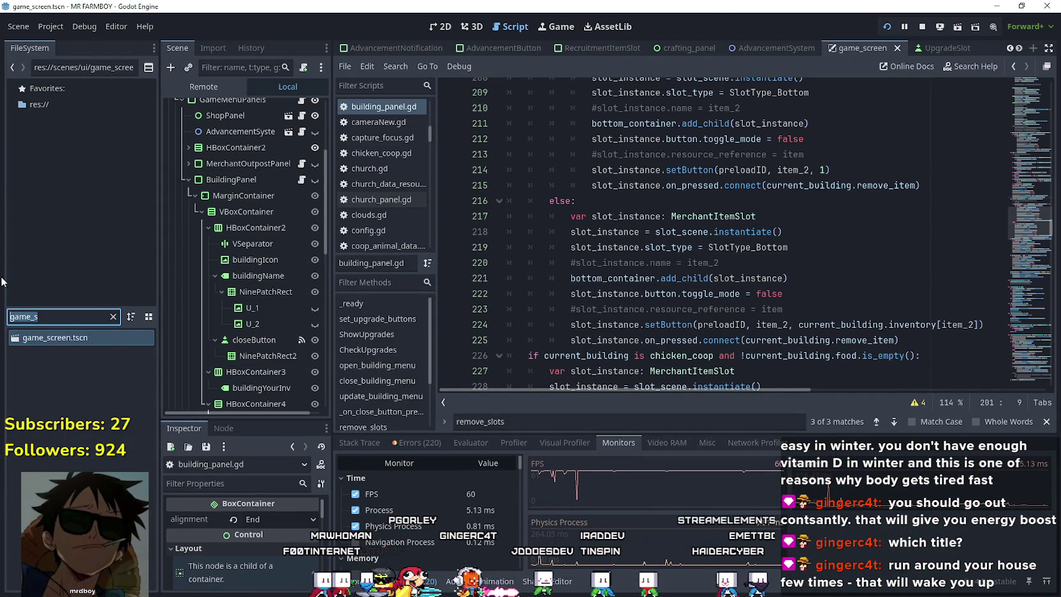
type("test")
double_click(80, 353)
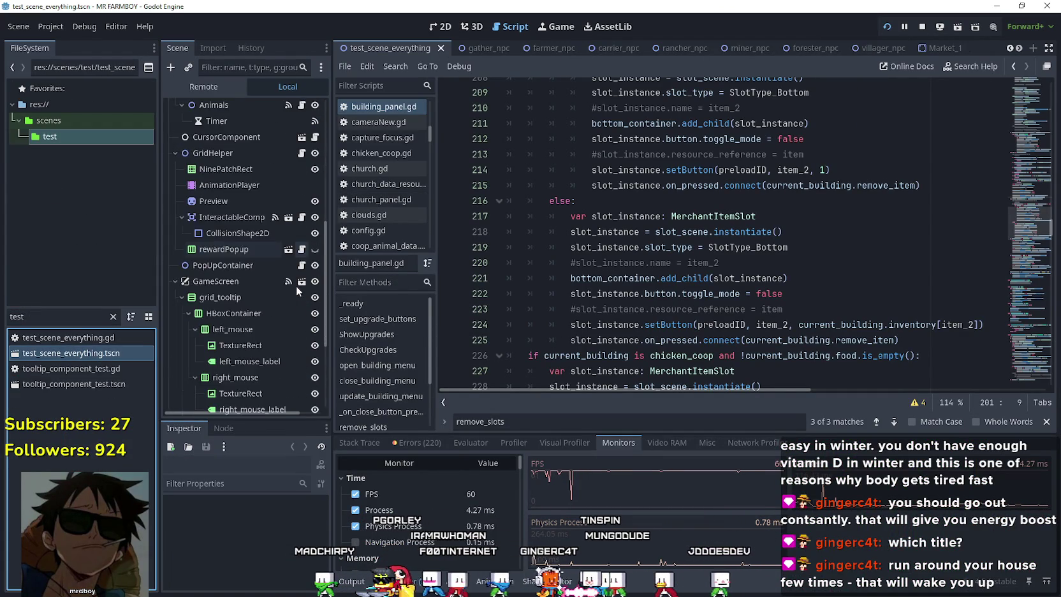
scroll(296, 290, "down", 10)
scroll(243, 239, "up", 3)
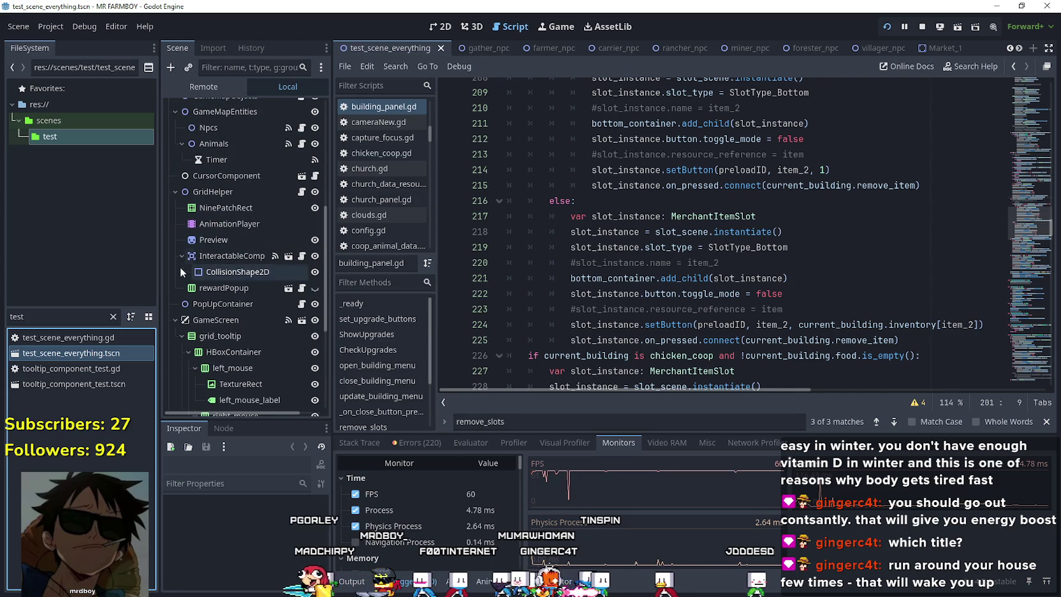
scroll(220, 313, "down", 3)
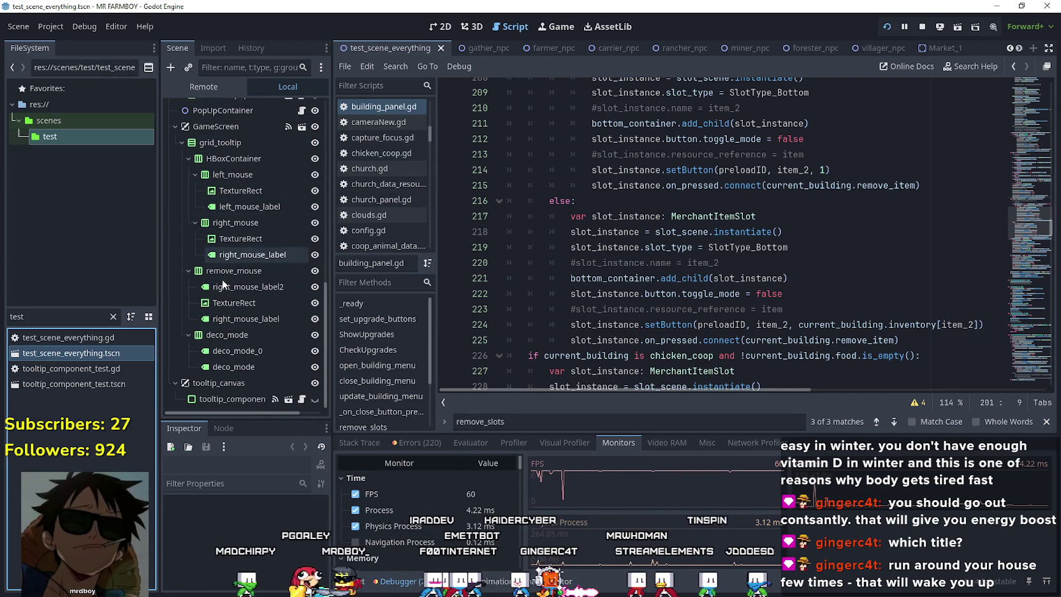
left_click(182, 142)
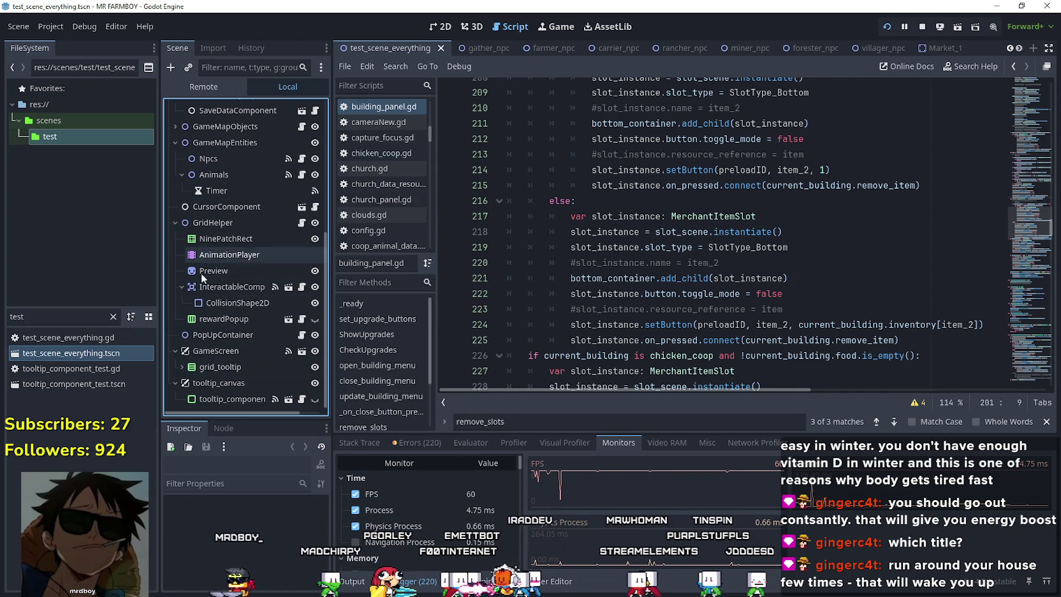
left_click(181, 367)
scroll(210, 332, "down", 5)
left_click(239, 285)
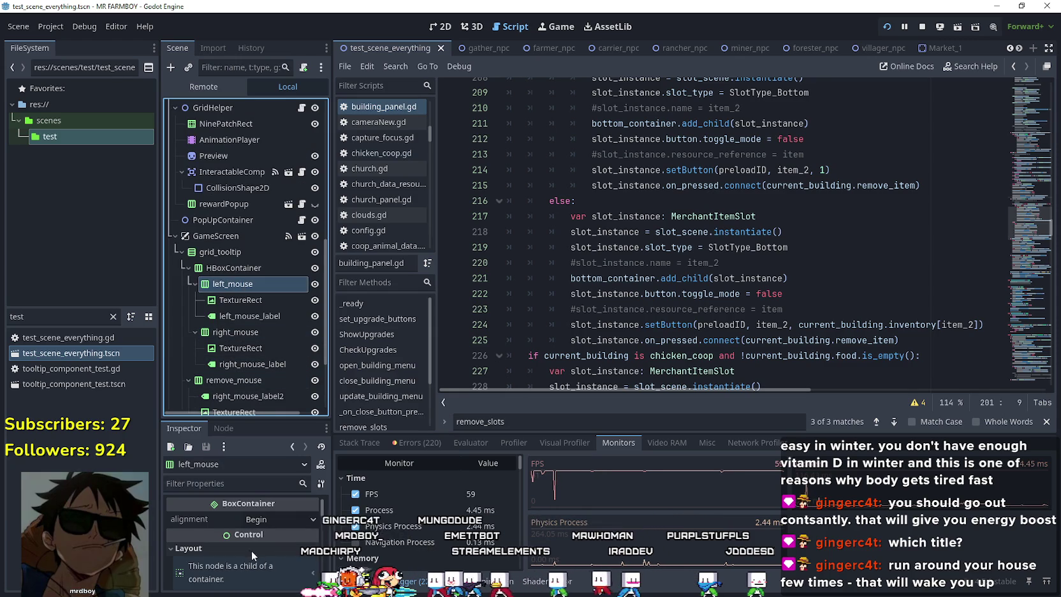
scroll(252, 553, "down", 2)
left_click(257, 298)
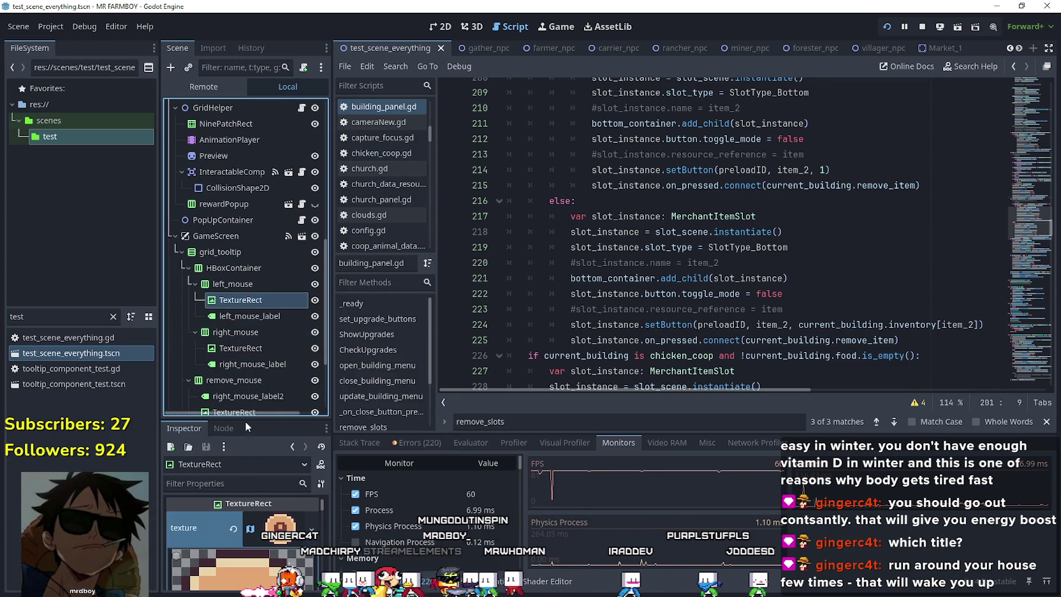
left_click_drag(245, 419, 245, 285)
left_click(284, 383)
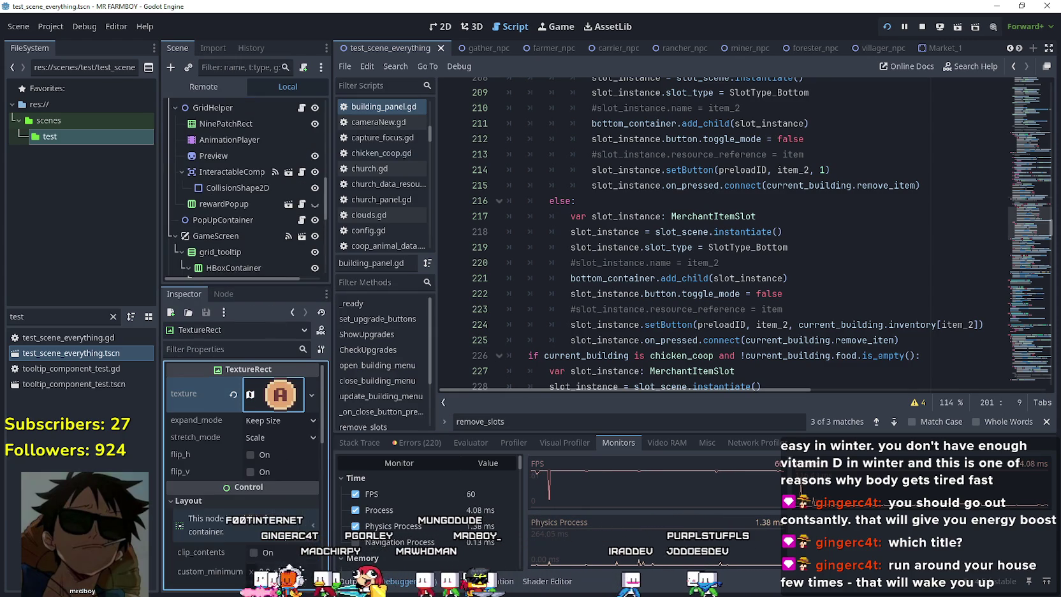
left_click(271, 398)
left_click(271, 399)
scroll(259, 214, "down", 5)
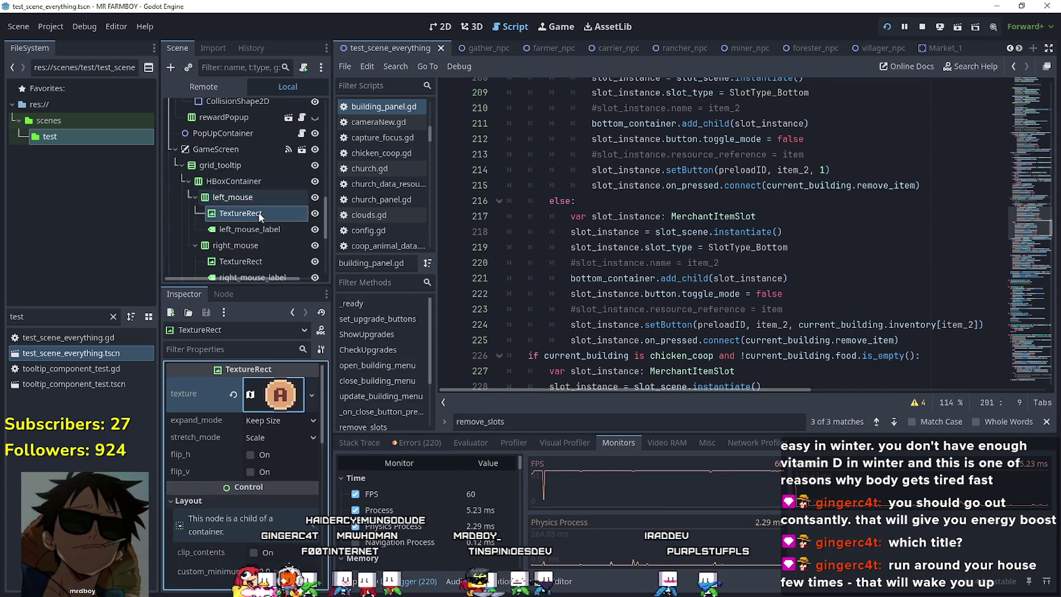
scroll(259, 223, "down", 1)
left_click(262, 198)
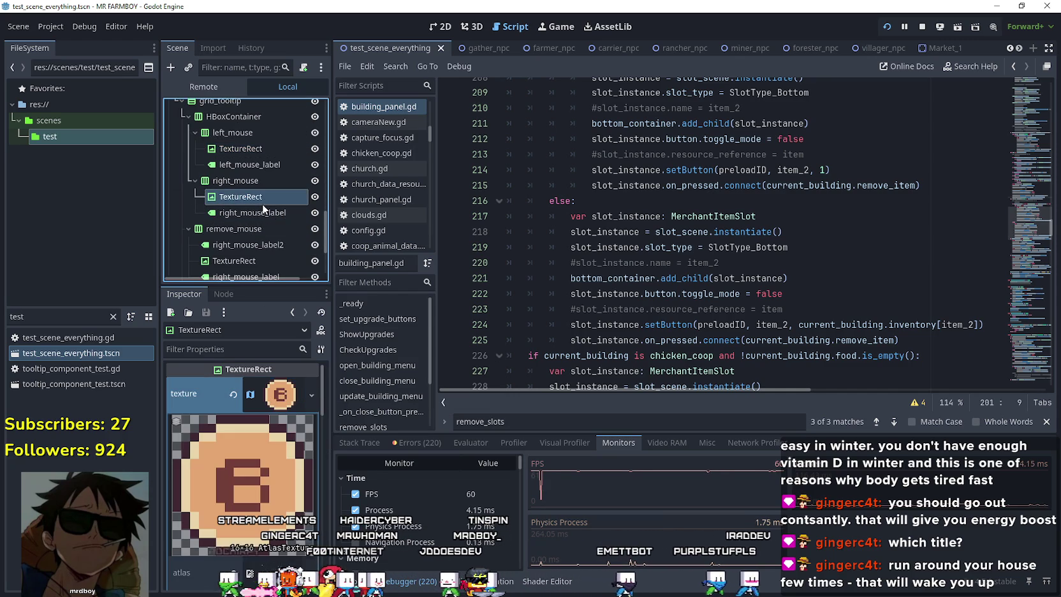
left_click(271, 396)
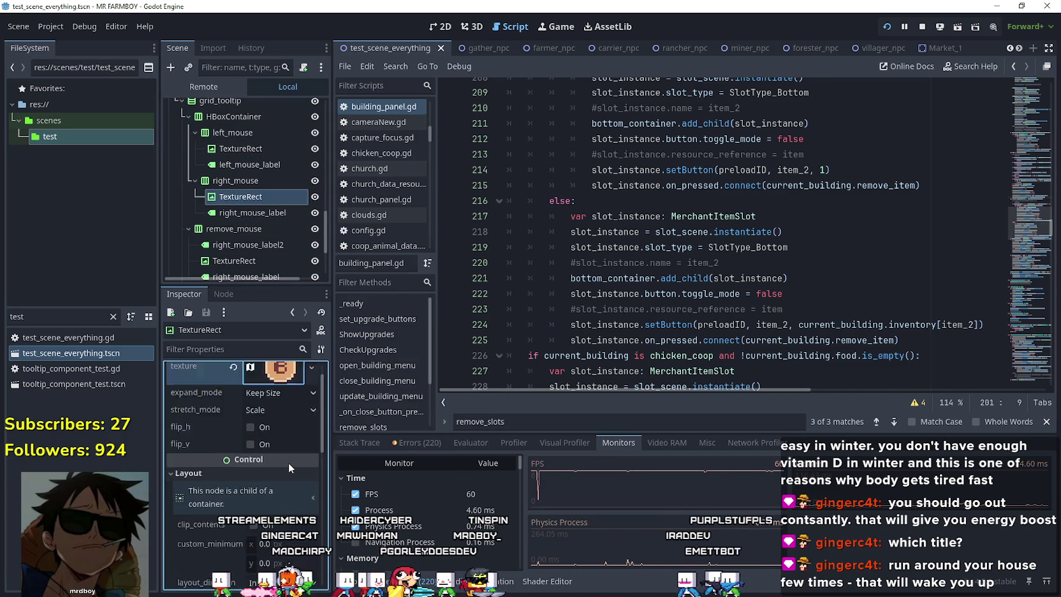
scroll(262, 208, "down", 3)
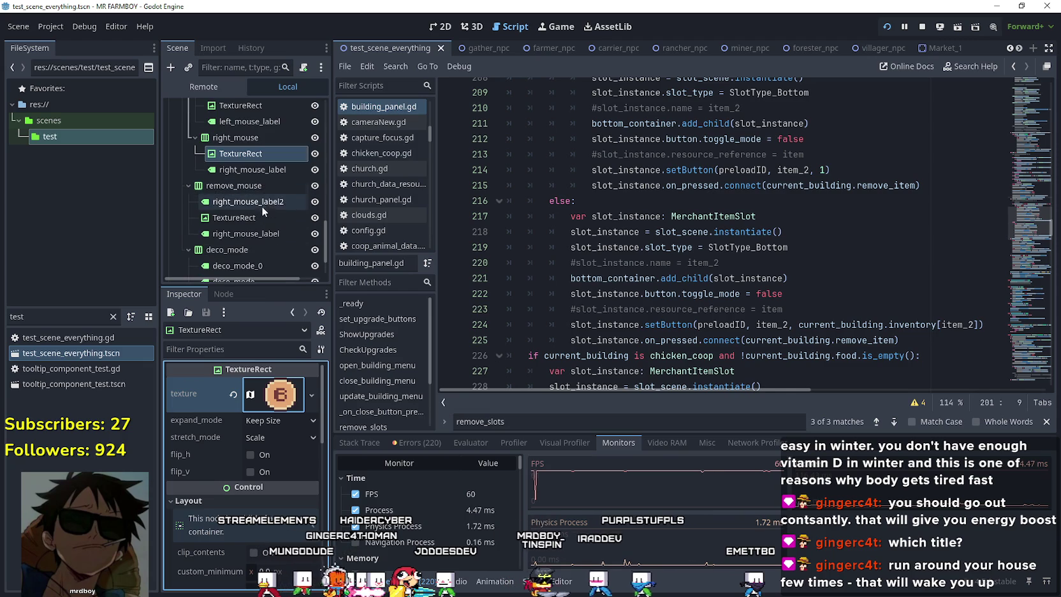
left_click(275, 204)
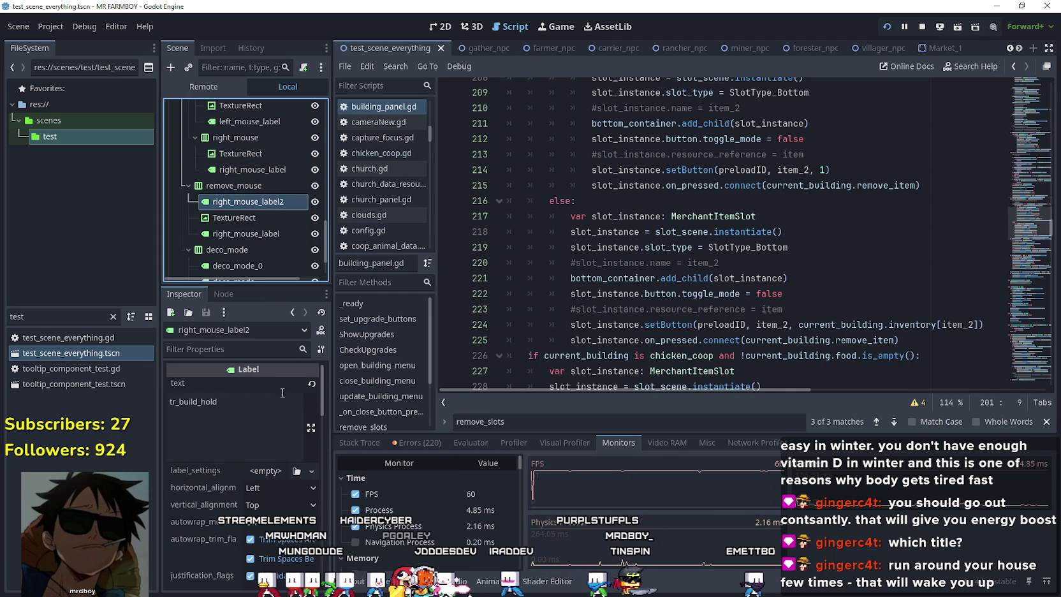
left_click(261, 220)
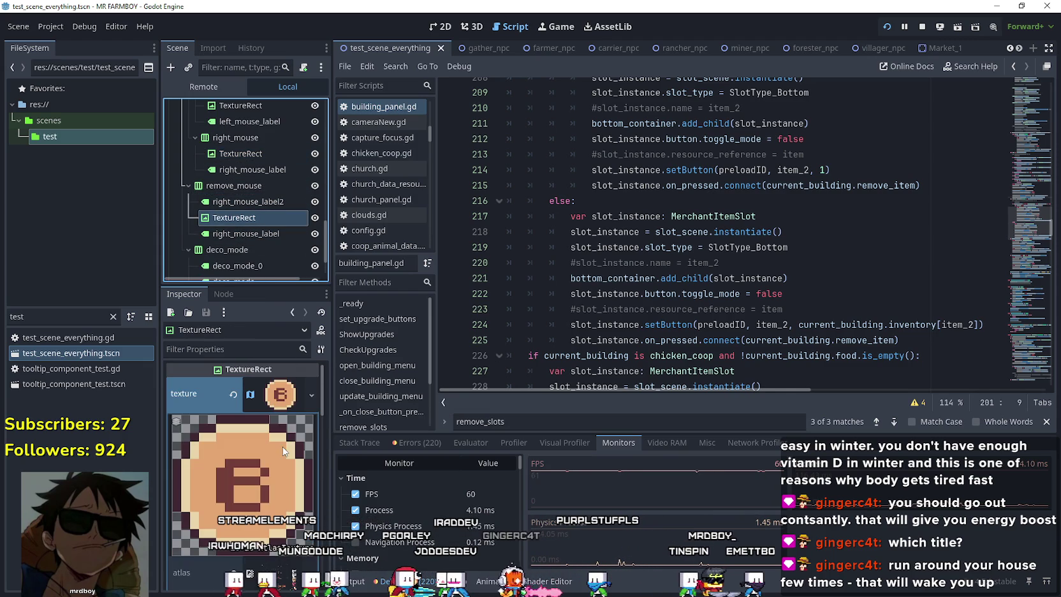
left_click(288, 398)
scroll(259, 243, "down", 2)
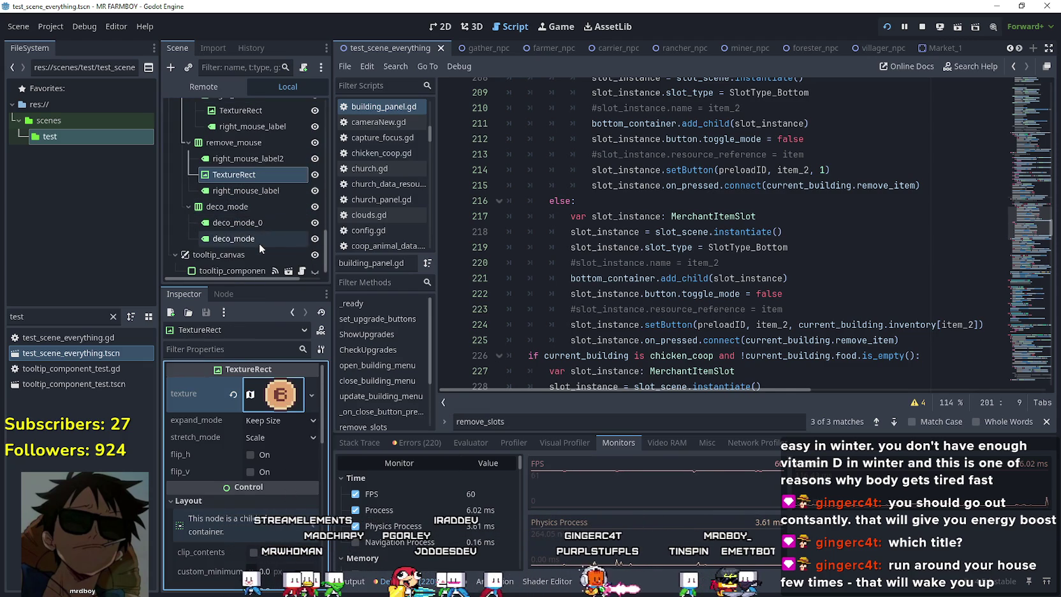
scroll(253, 226, "up", 3)
scroll(255, 224, "up", 2)
left_click(210, 144)
left_click(184, 144)
scroll(275, 247, "up", 5)
scroll(282, 234, "down", 4)
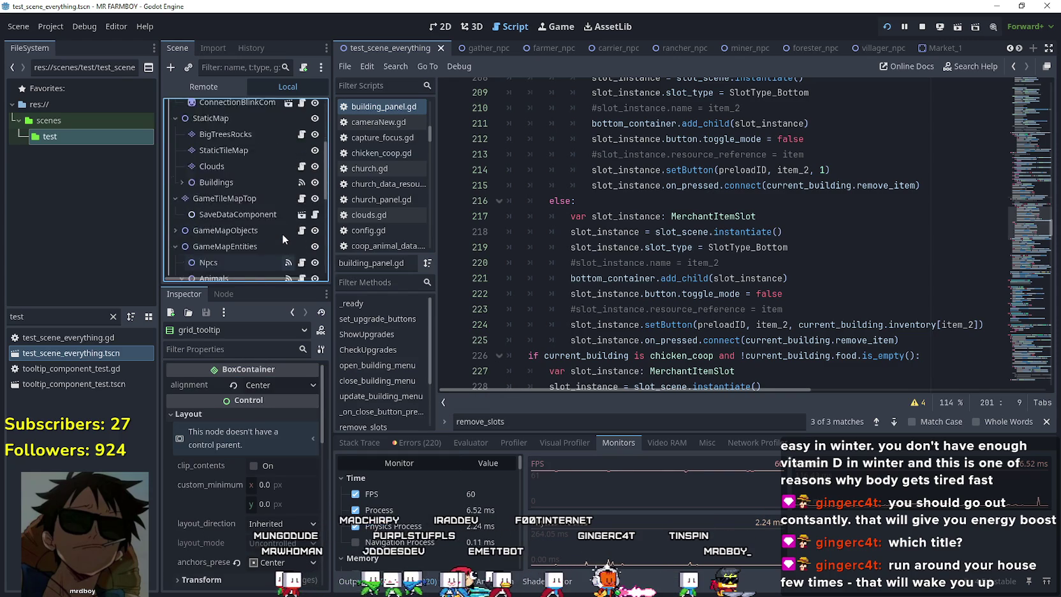
scroll(280, 233, "down", 7)
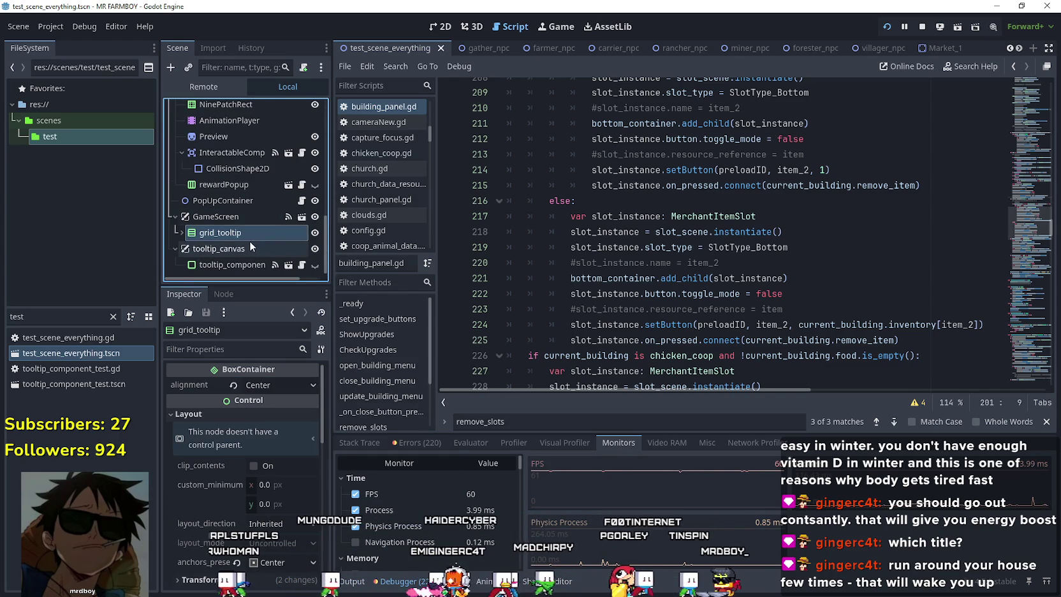
scroll(260, 239, "up", 8)
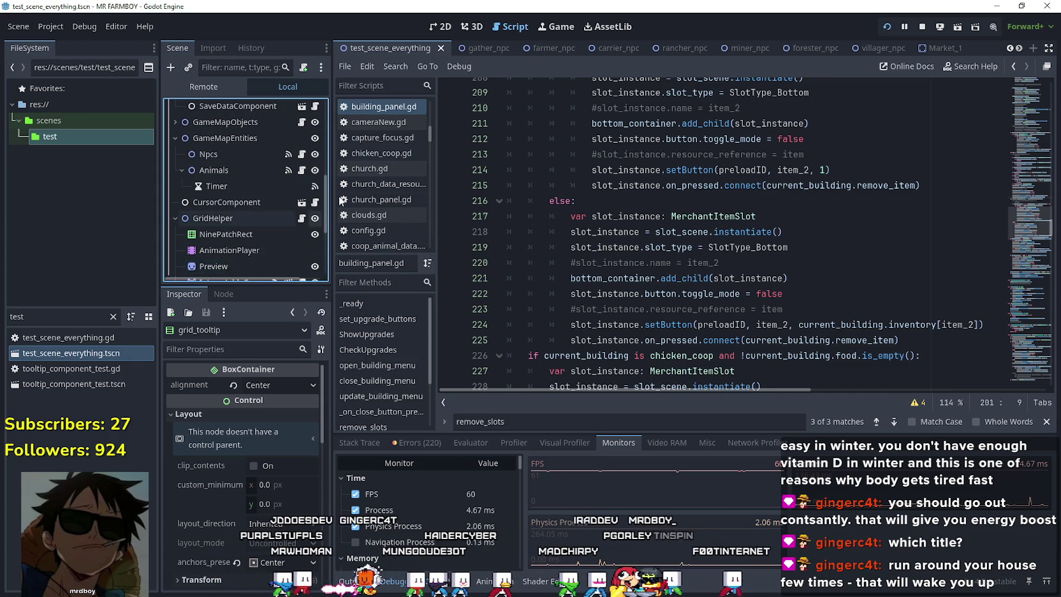
mouse_move(326, 199)
left_mouse_down()
mouse_move(337, 103)
mouse_move(321, 181)
mouse_move(323, 263)
left_mouse_up()
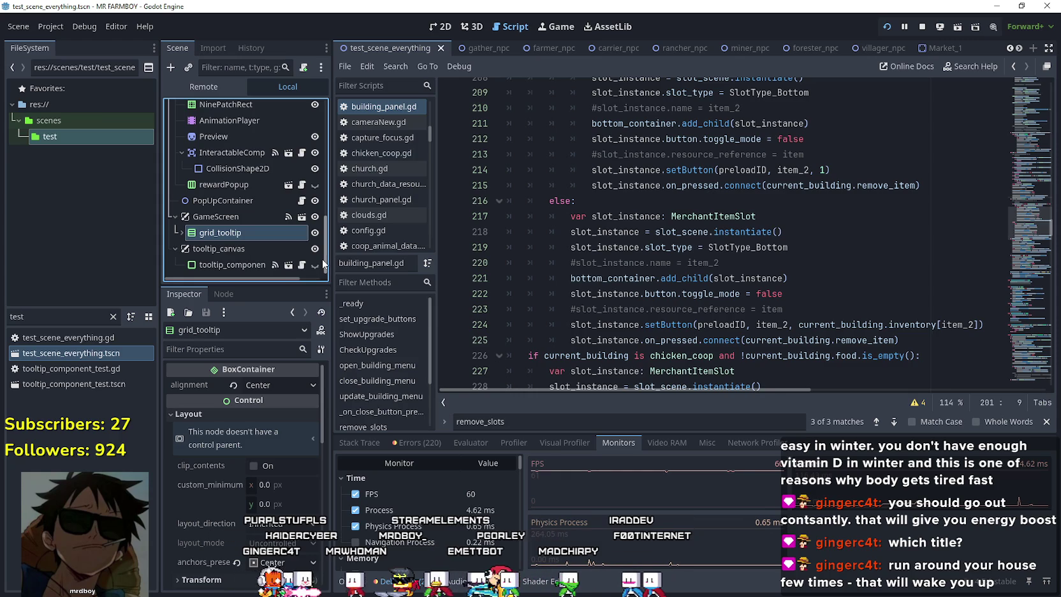
- Open game_screen in the 2D view with its GameMenuPanels, MenuButtons and GameContainer branches collapsed
left_click(298, 219)
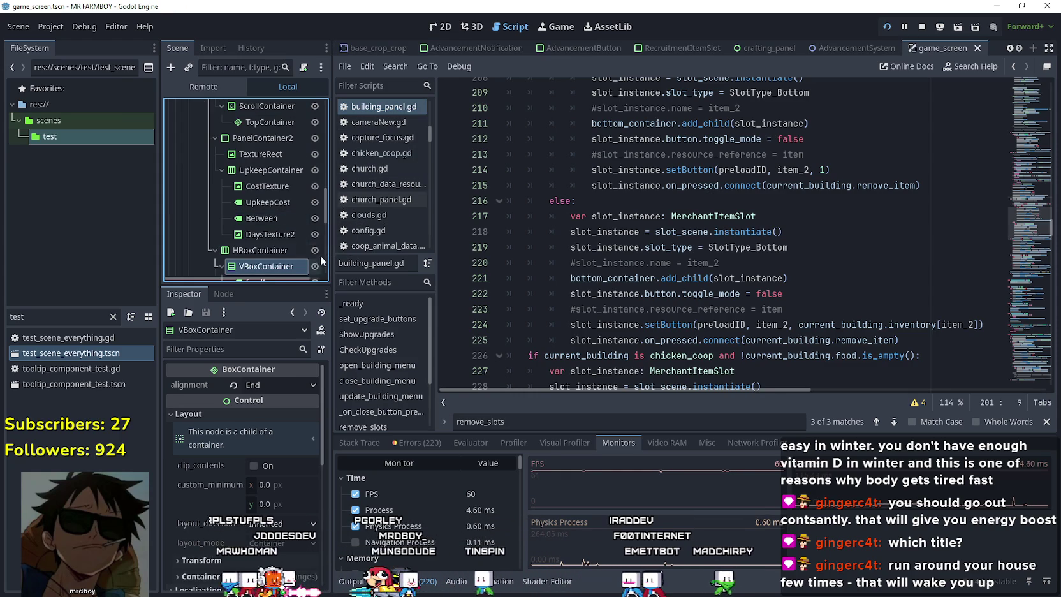
mouse_move(327, 216)
left_mouse_down()
mouse_move(317, 165)
mouse_move(324, 110)
mouse_move(330, 140)
left_mouse_up()
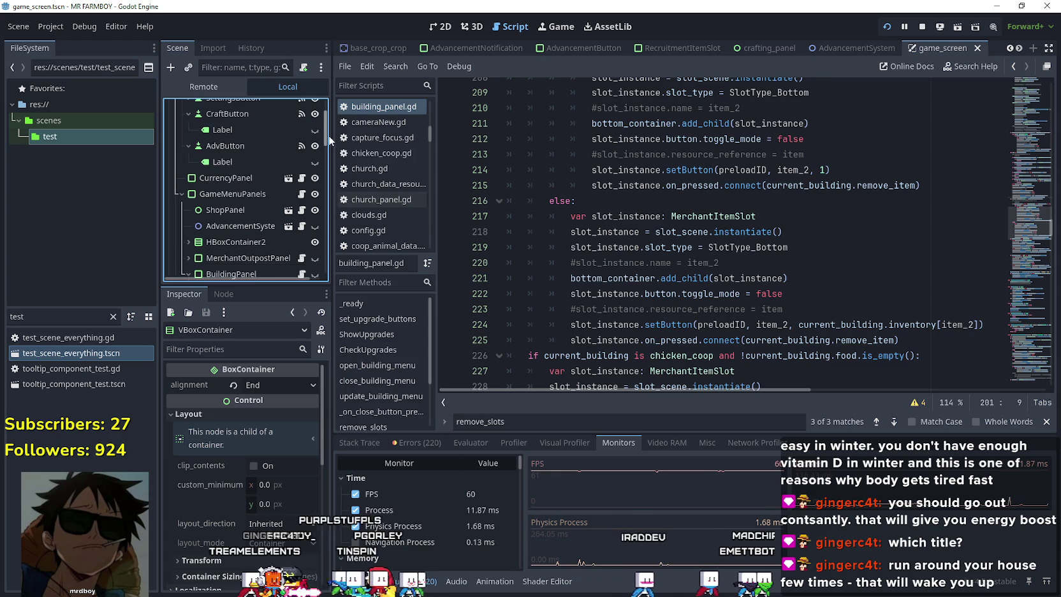
left_click(180, 193)
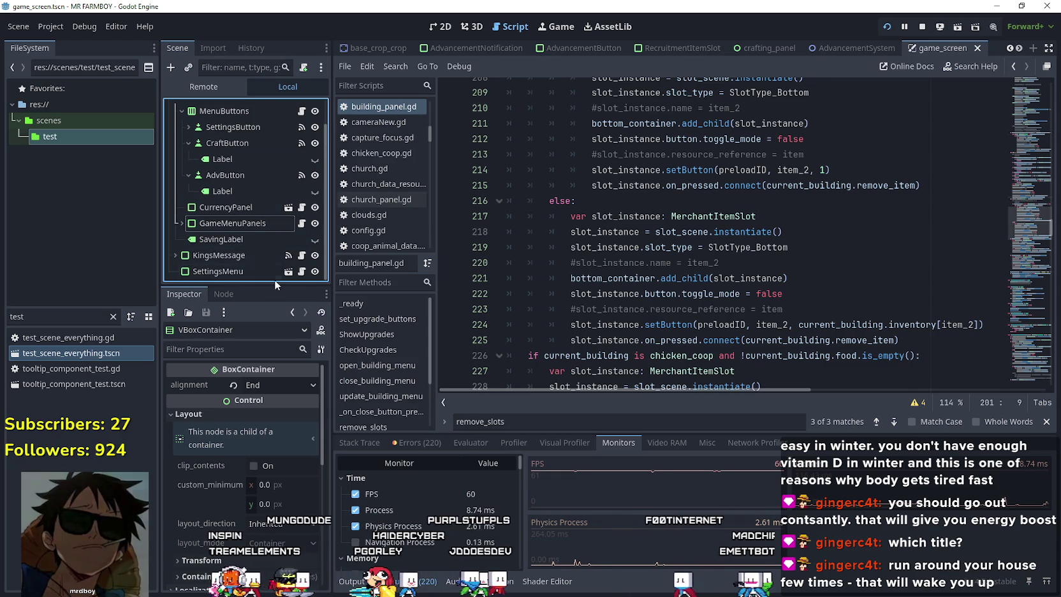
scroll(220, 252, "up", 2)
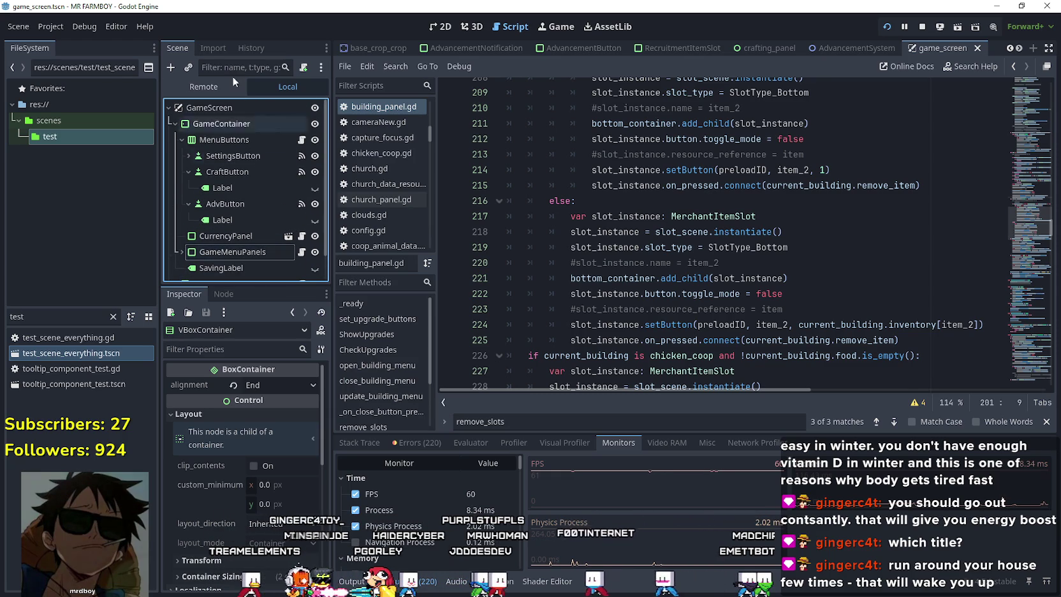
left_click(178, 139)
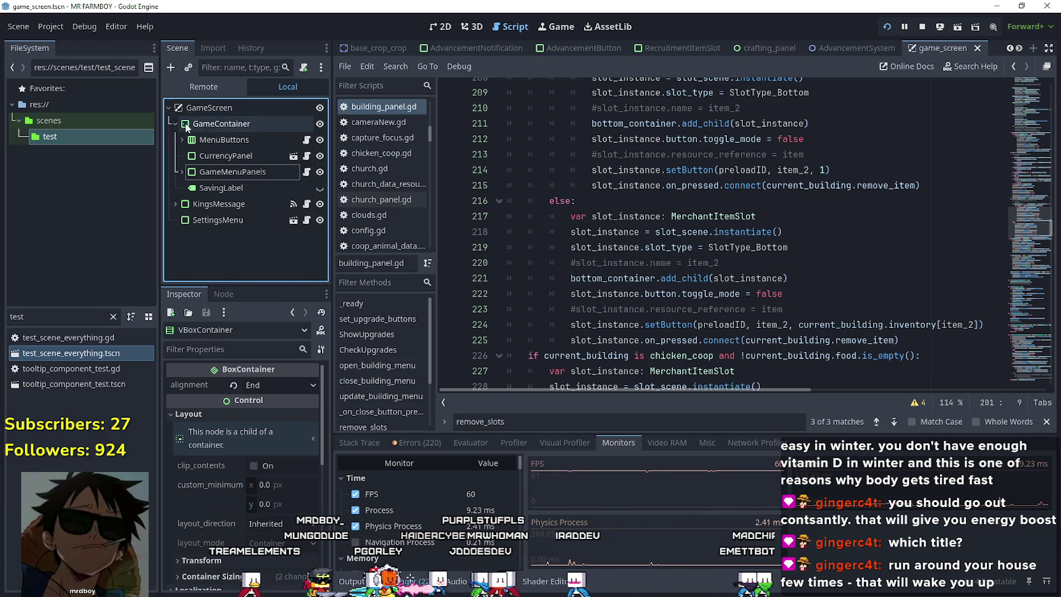
left_click(430, 29)
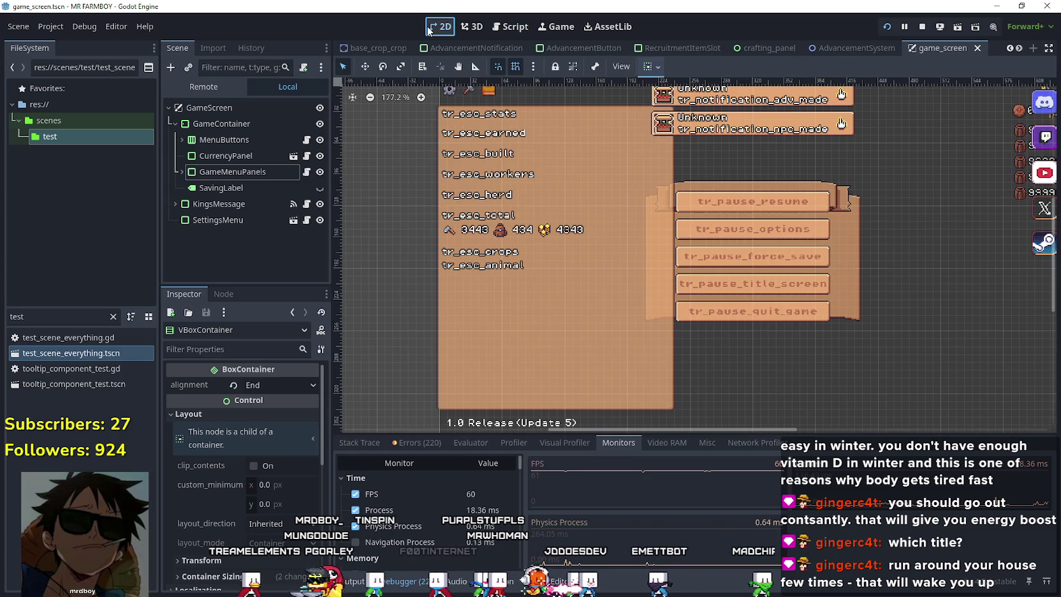
left_click(177, 125)
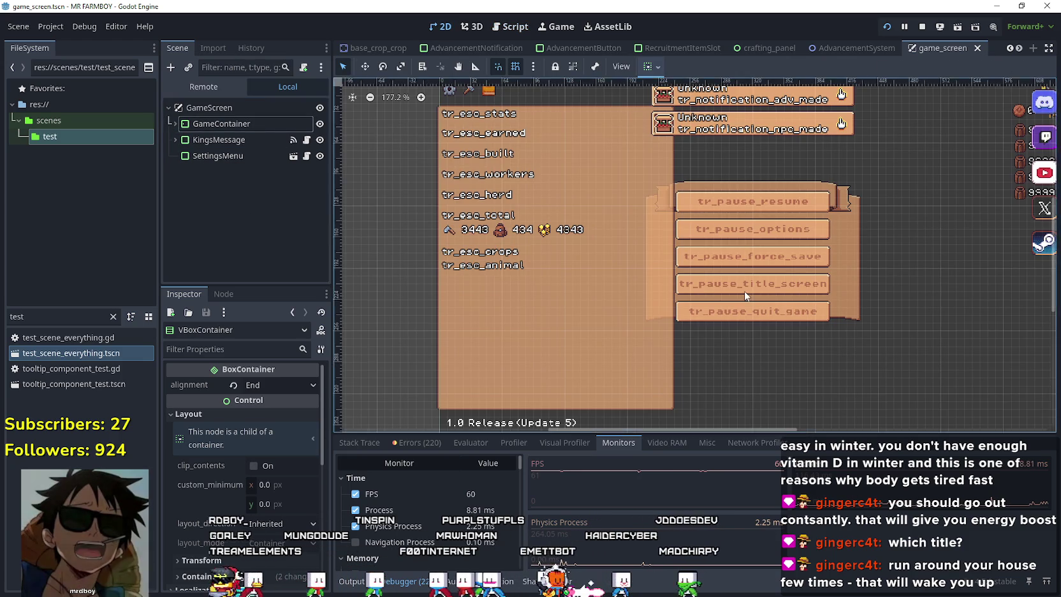
- Open test_scene_everything.tscn from the FileSystem dock, then close its tab
scroll(745, 290, "down", 3)
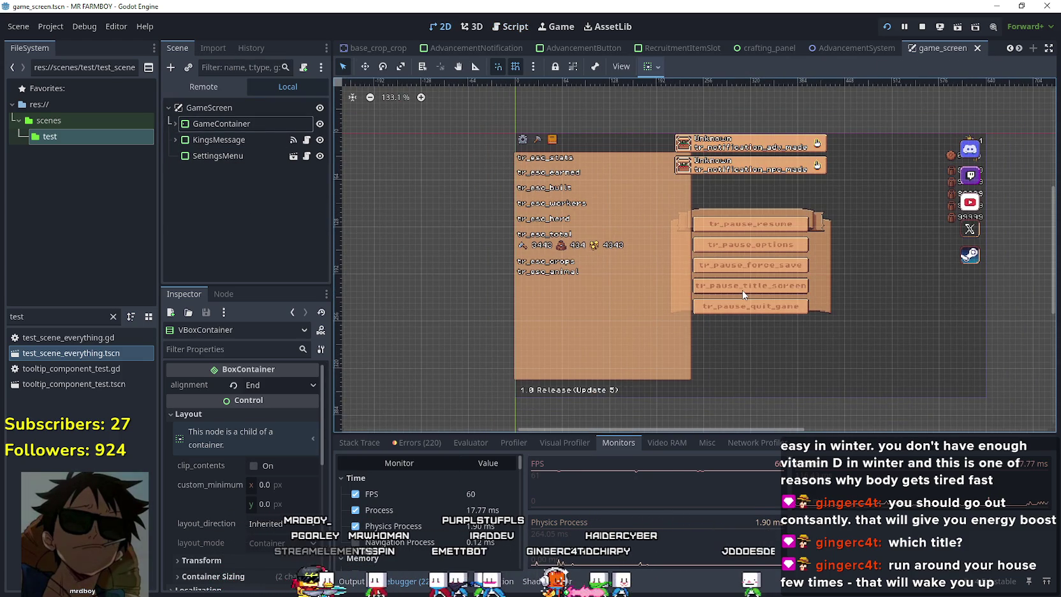
left_click(78, 355)
double_click(77, 353)
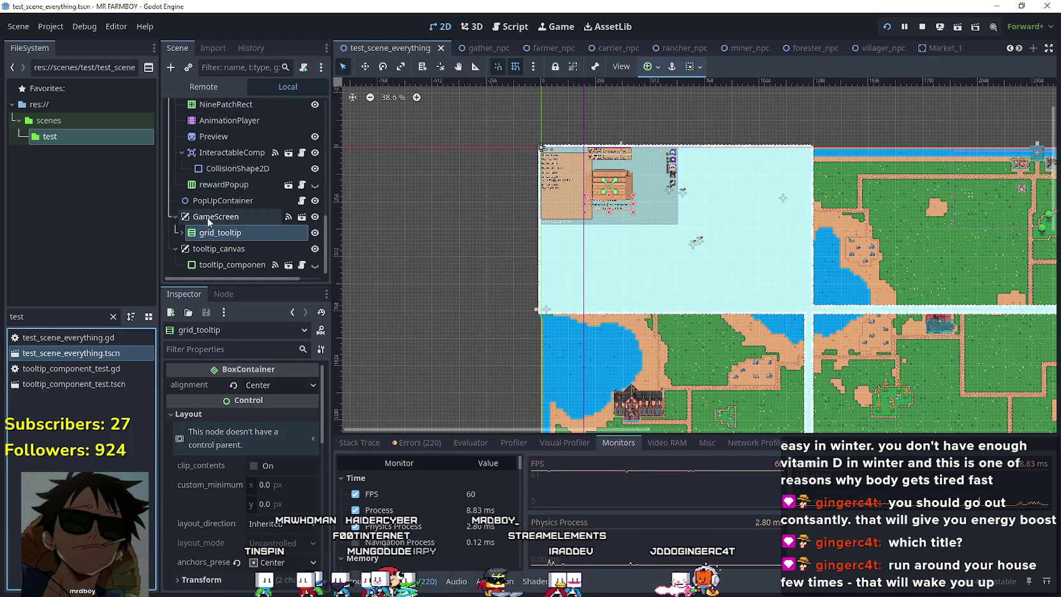
left_click(442, 53)
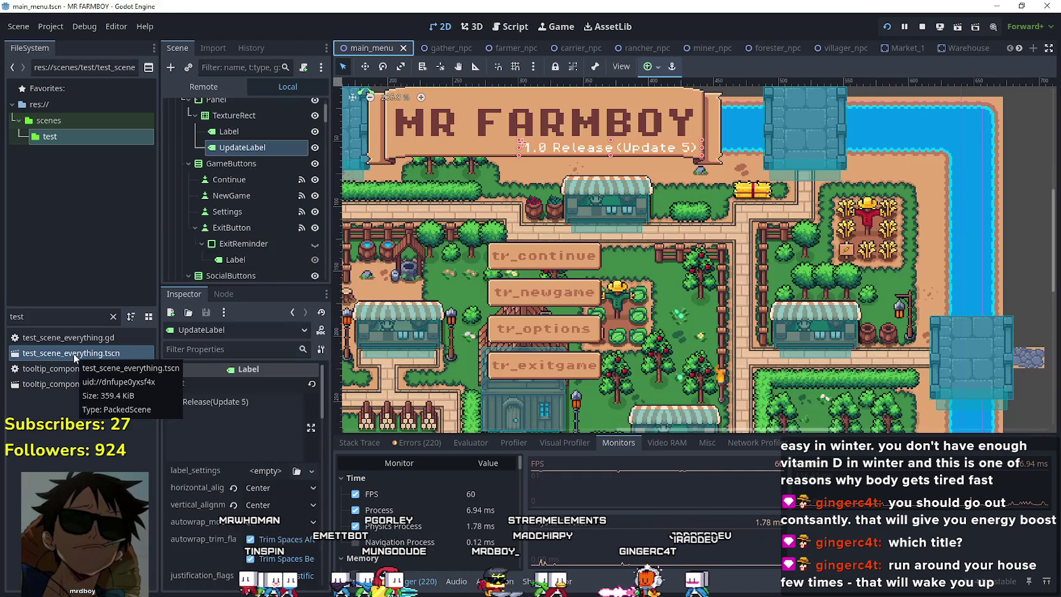
- Reopen test_scene_everything.tscn beside game_screen and select its grid_tooltip node
double_click(74, 354)
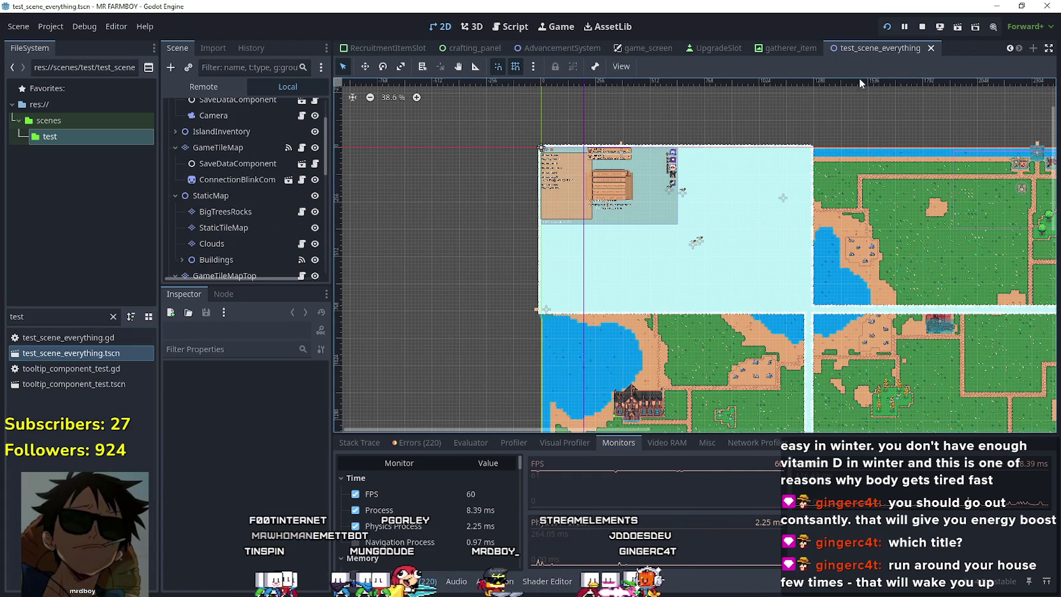
left_click(656, 50)
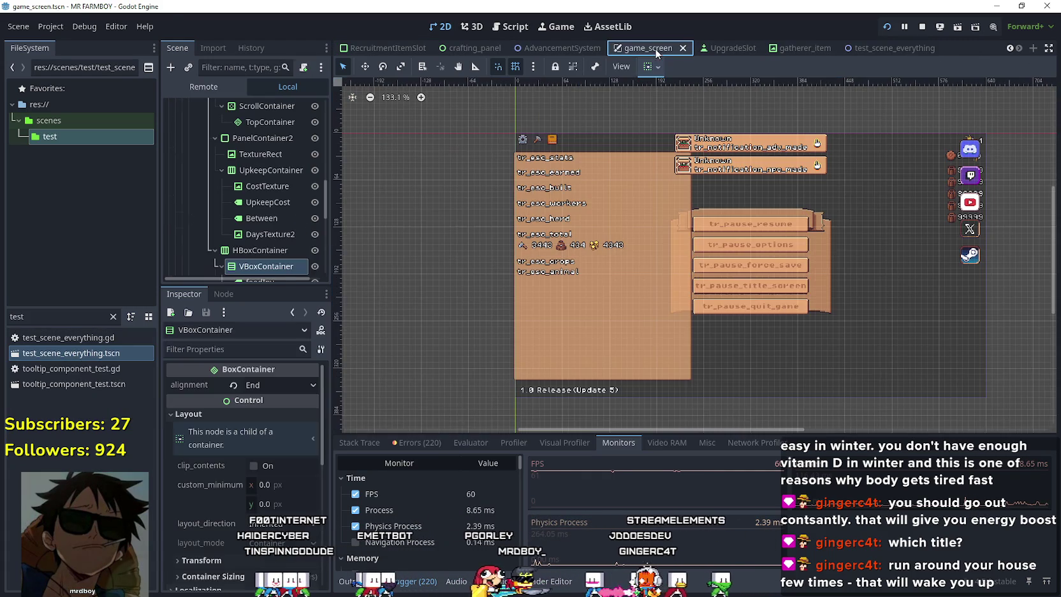
scroll(274, 191, "up", 10)
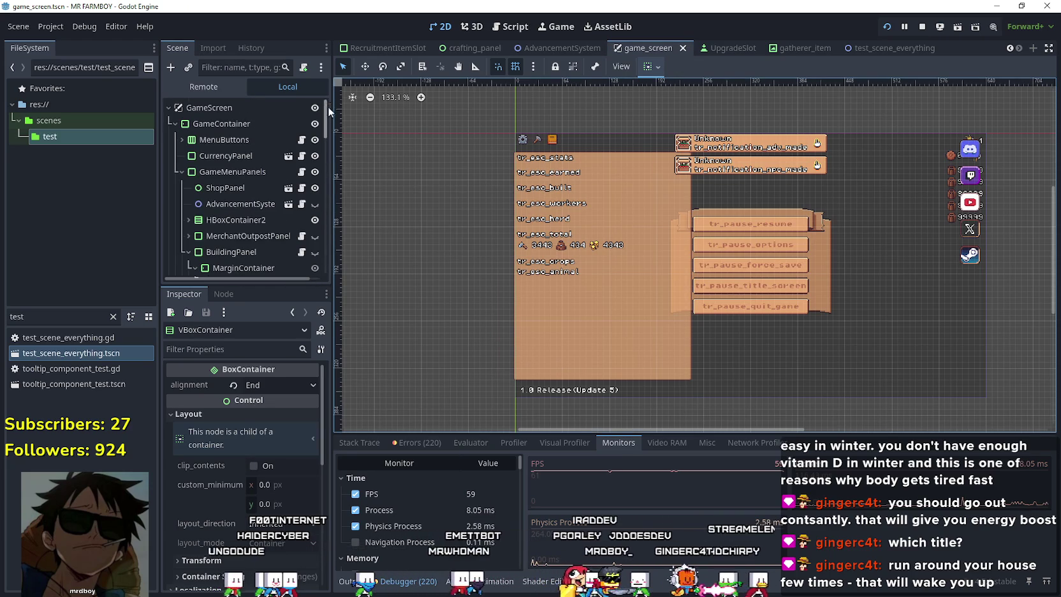
left_click(176, 124)
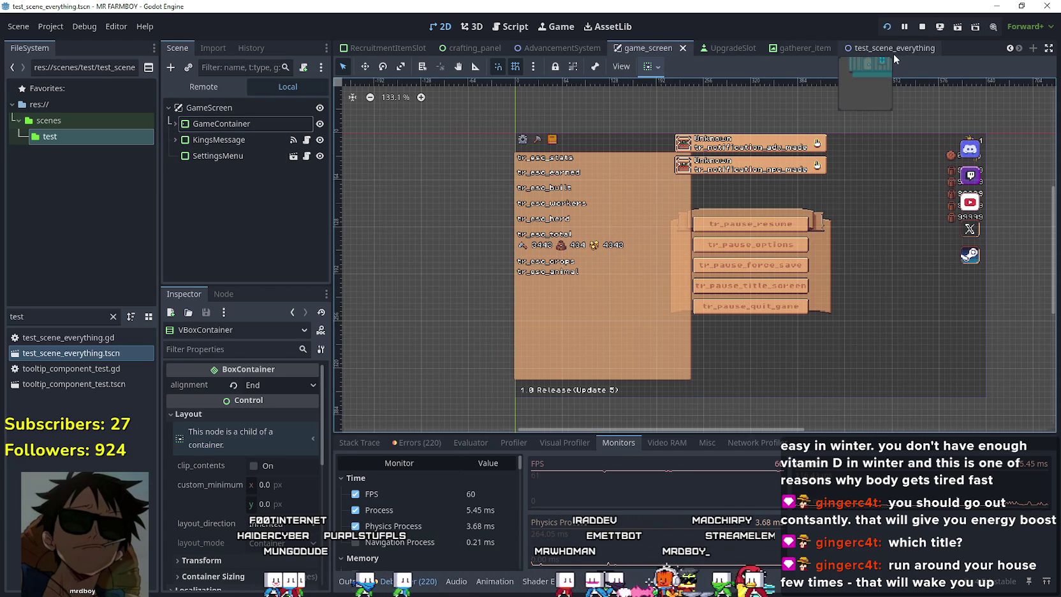
left_click(894, 54)
scroll(257, 242, "down", 5)
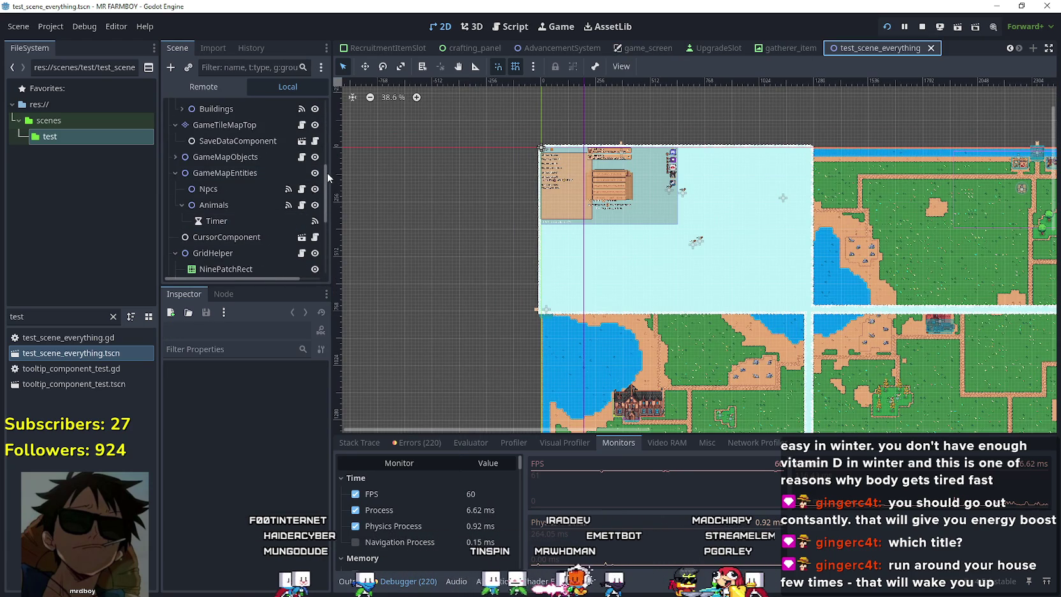
scroll(309, 249, "down", 5)
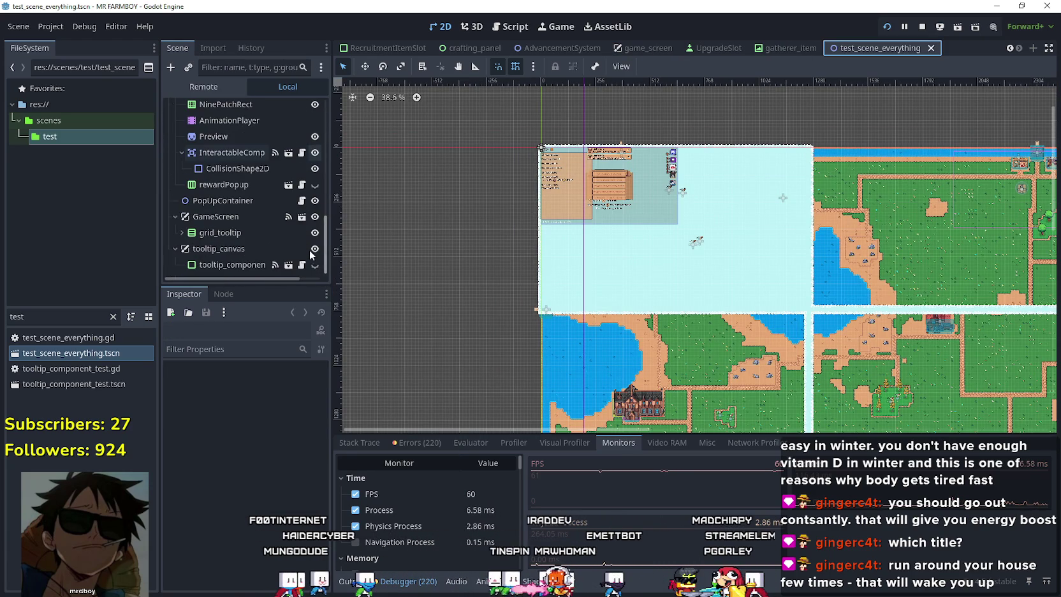
left_click(221, 233)
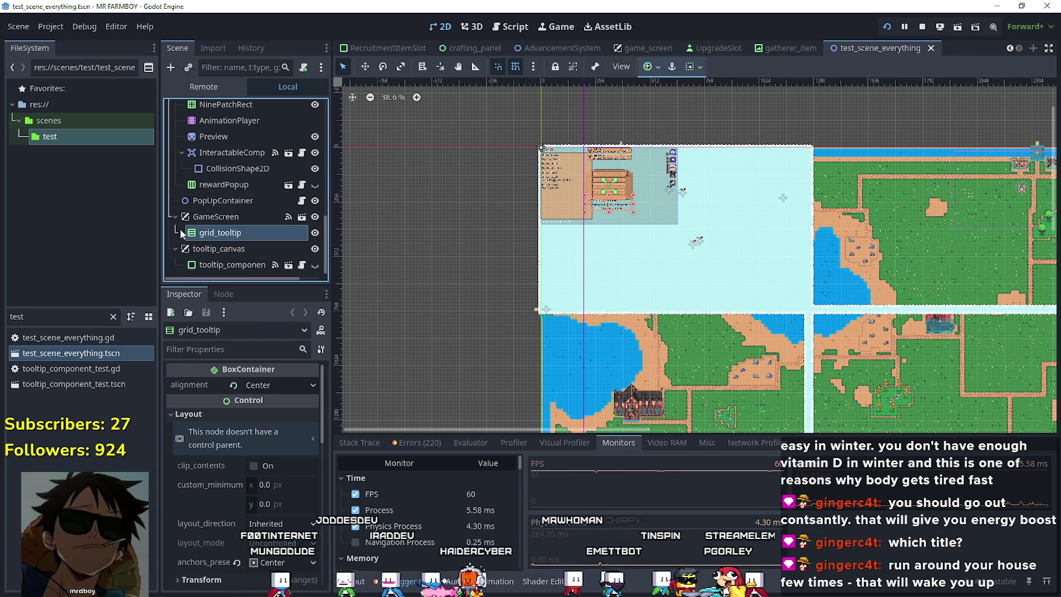
scroll(592, 188, "up", 4)
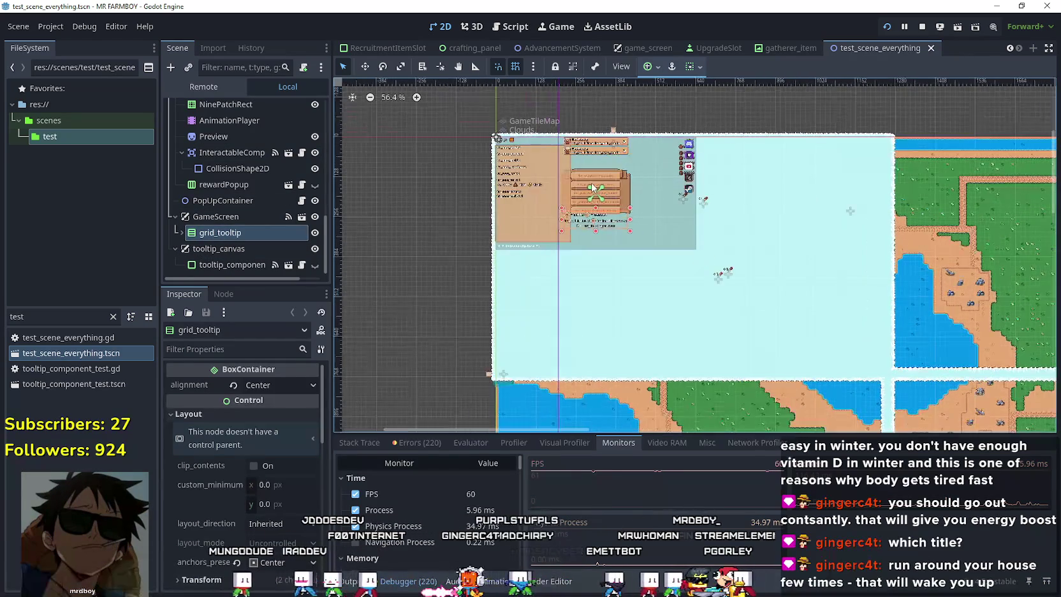
scroll(592, 189, "down", 3)
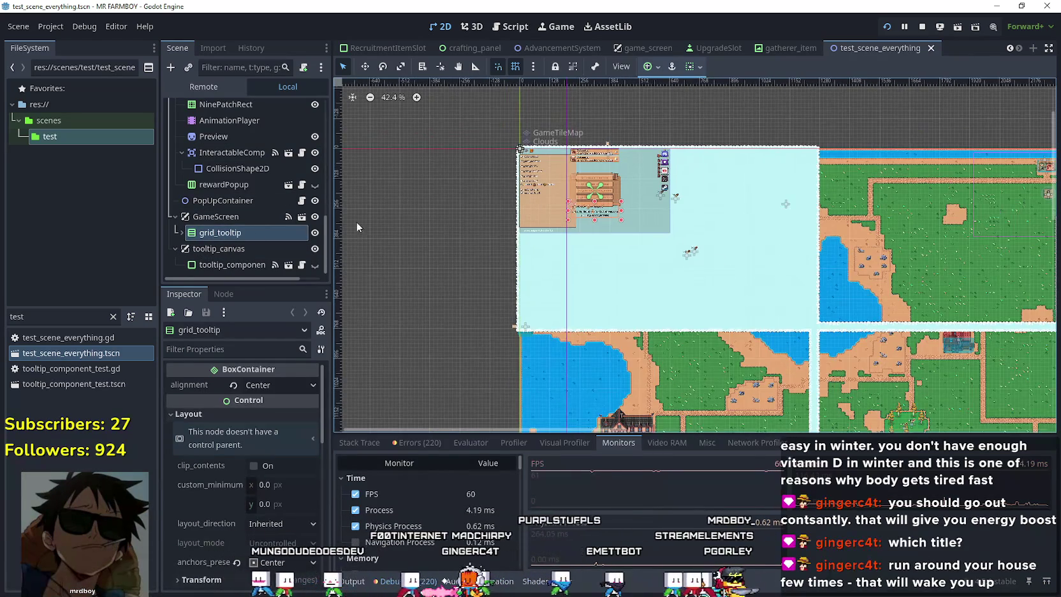
- After failed drag attempts, copy the grid_tooltip branch from test_scene_everything and bring up game_screen
right_click(213, 234)
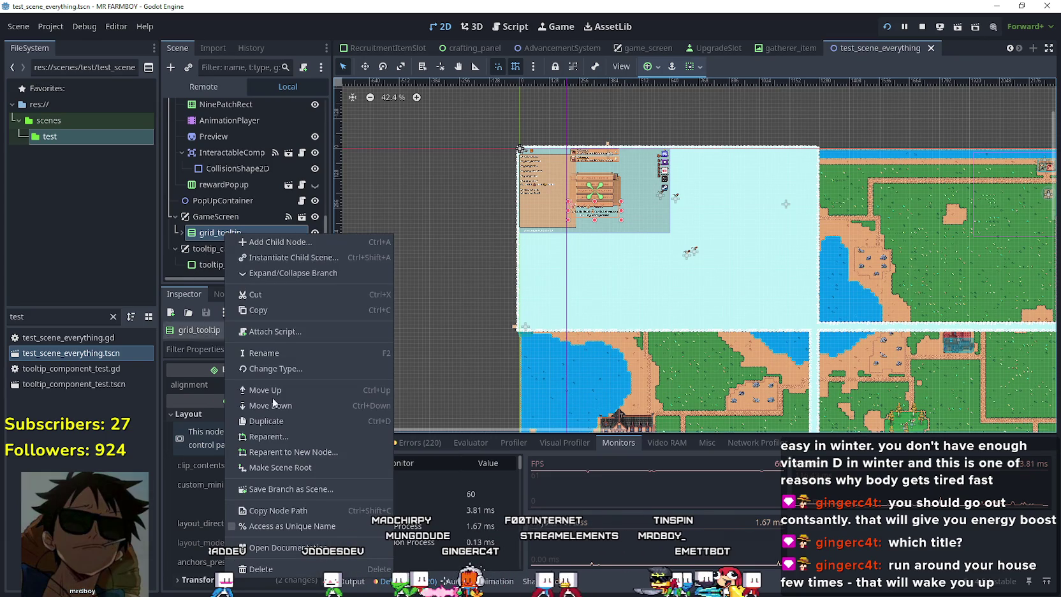
left_click(216, 233)
left_click_drag(215, 233, 233, 237)
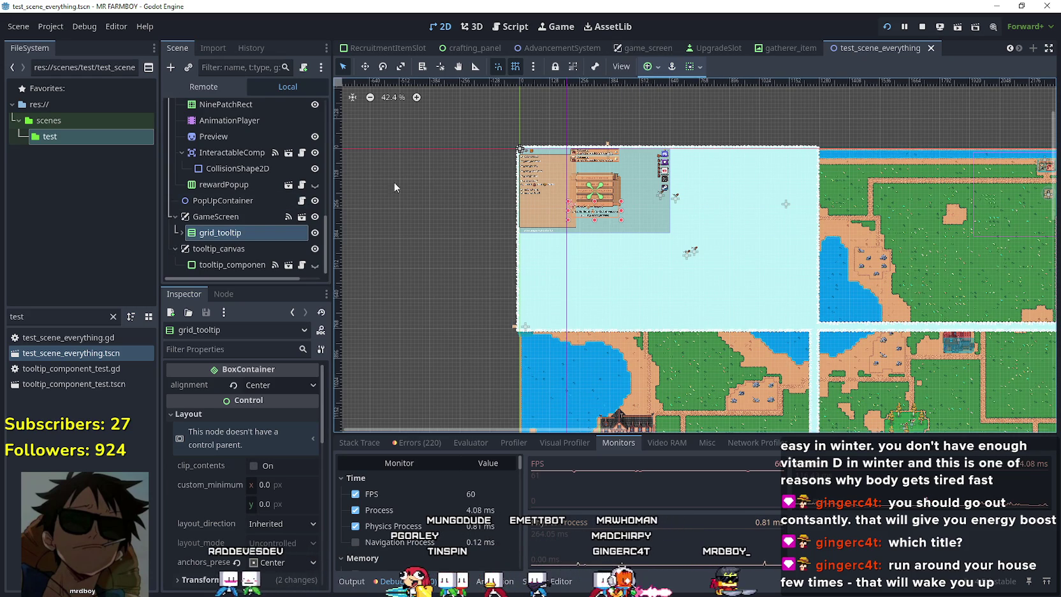
mouse_move(221, 234)
left_mouse_down()
mouse_move(621, 104)
mouse_move(656, 41)
mouse_move(230, 233)
mouse_move(64, 233)
mouse_move(215, 233)
left_mouse_up()
right_click(215, 233)
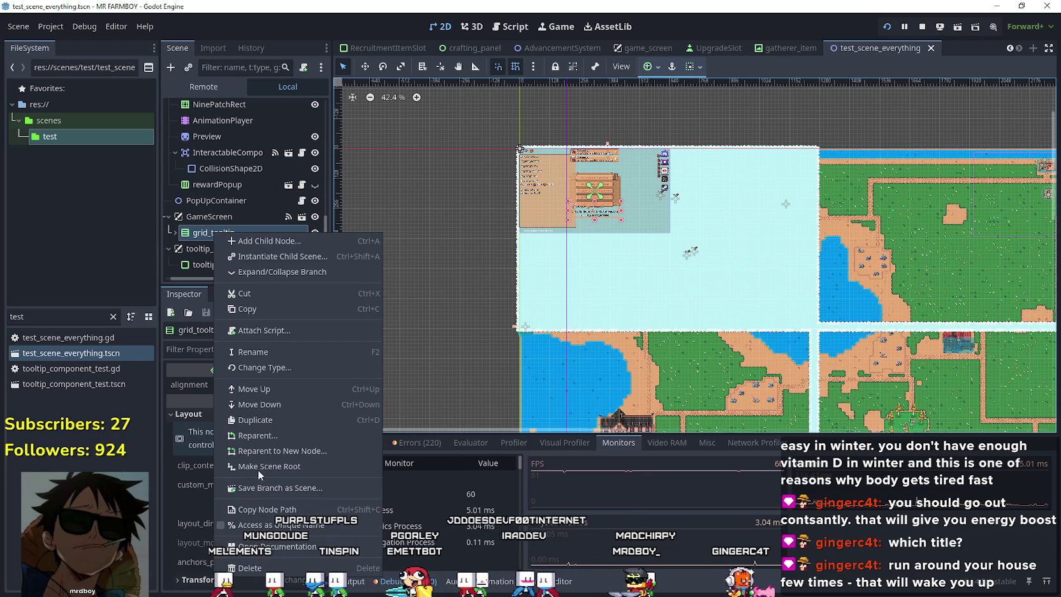
left_click(256, 309)
left_click(636, 44)
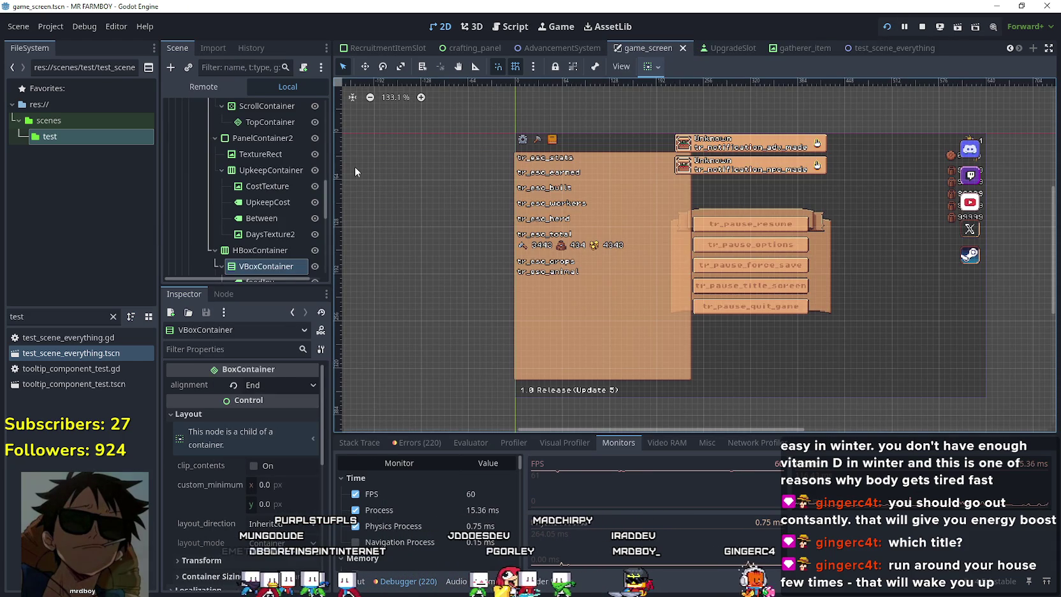
- Paste grid_tooltip under the GameScreen root and move it to the top, above GameContainer
scroll(317, 199, "up", 10)
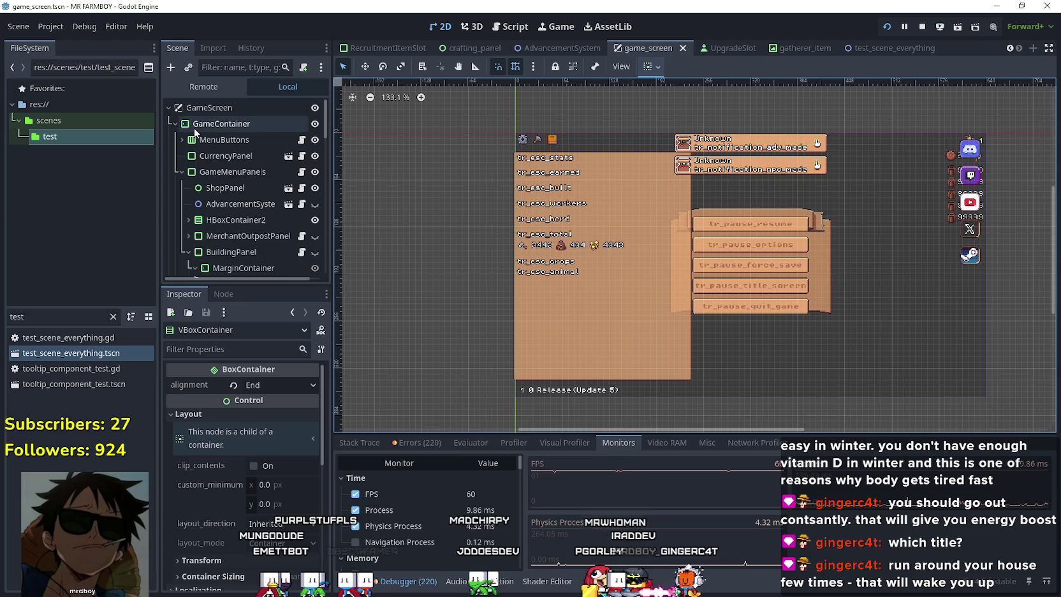
left_click(175, 124)
right_click(216, 113)
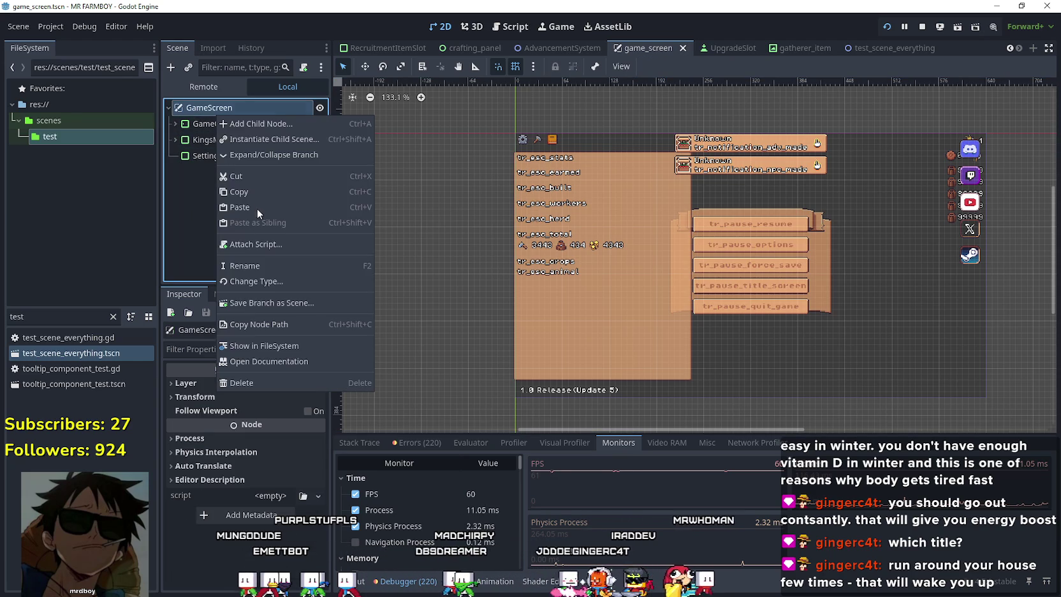
left_click(255, 207)
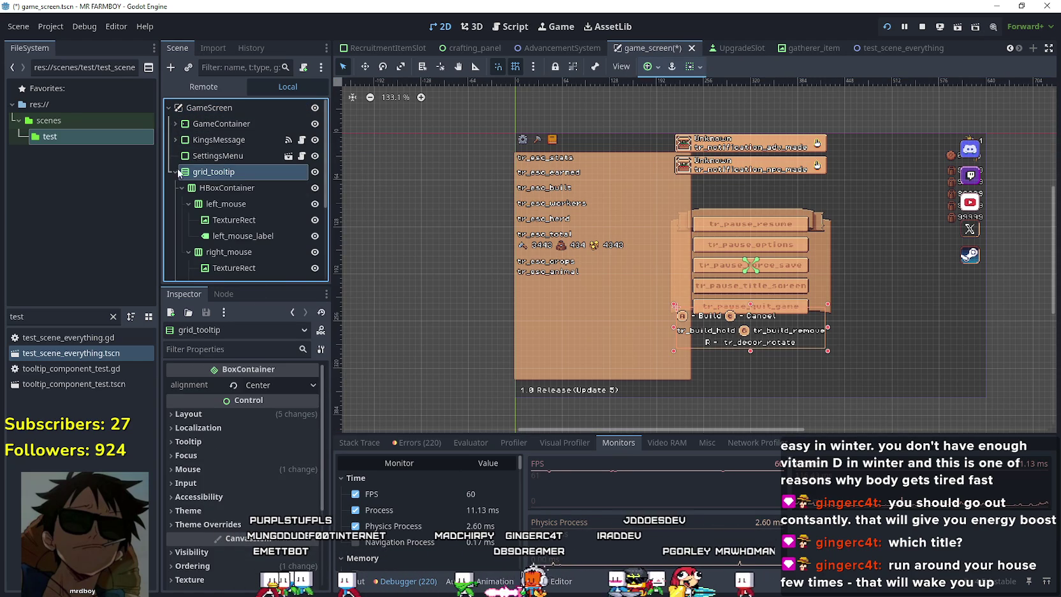
left_click(176, 172)
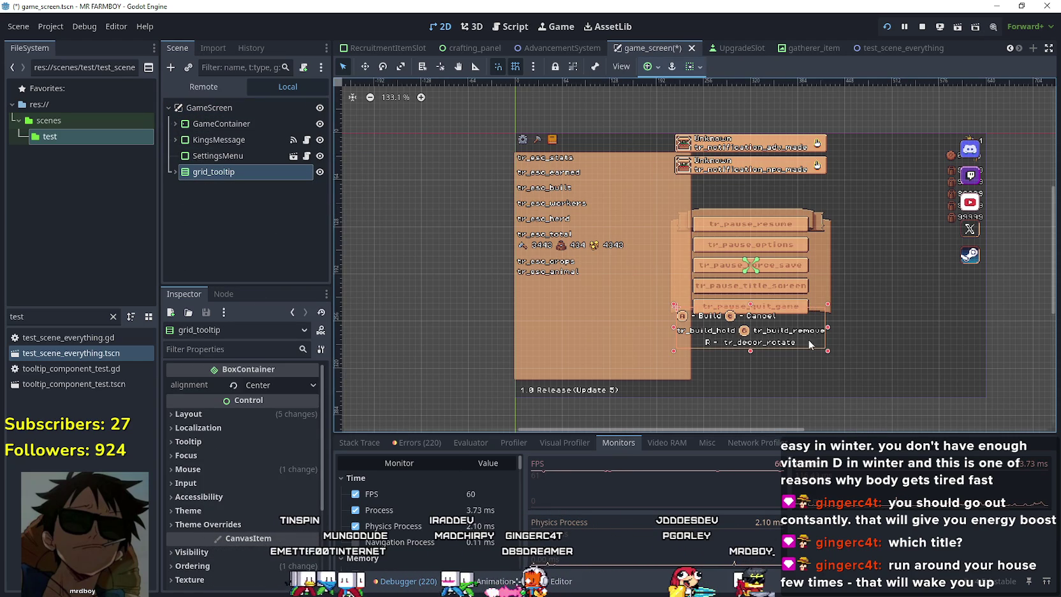
left_click_drag(210, 177, 210, 121)
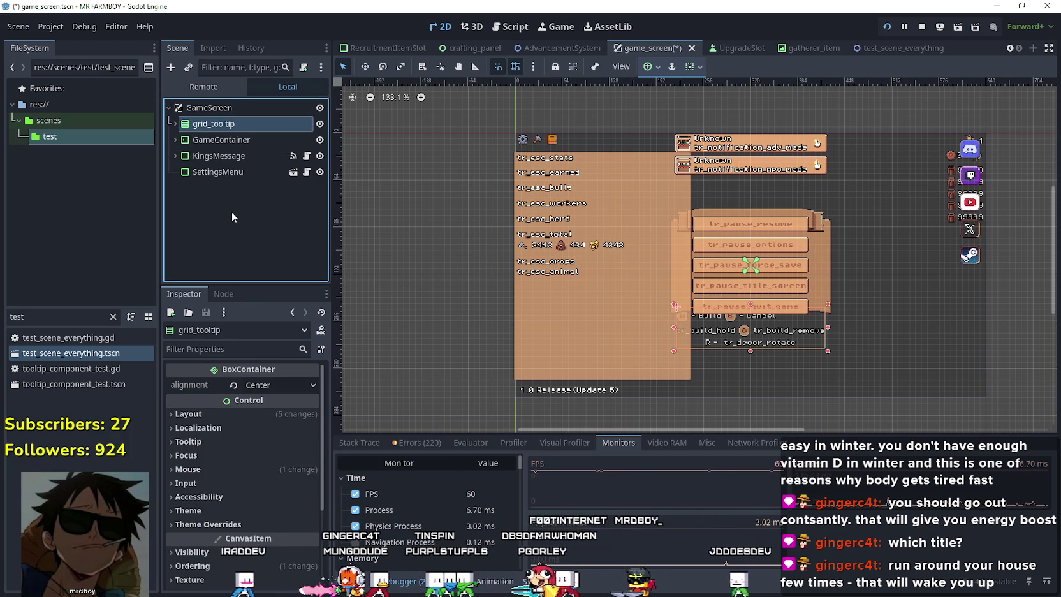
- Save the game_screen scene, stop the running game, and go to test_scene_everything
key("ctrl+s")
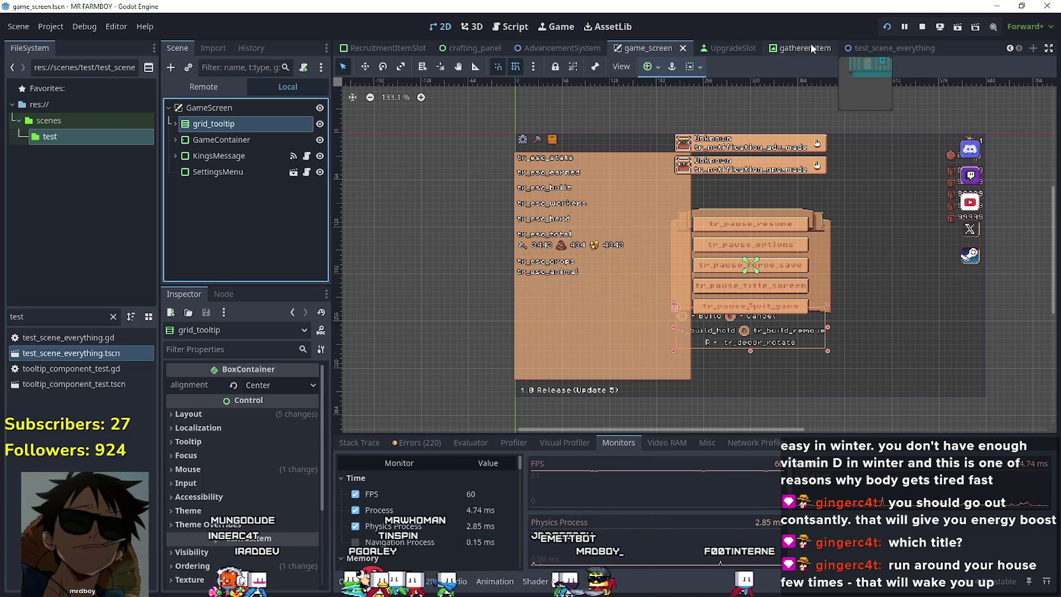
left_click(922, 27)
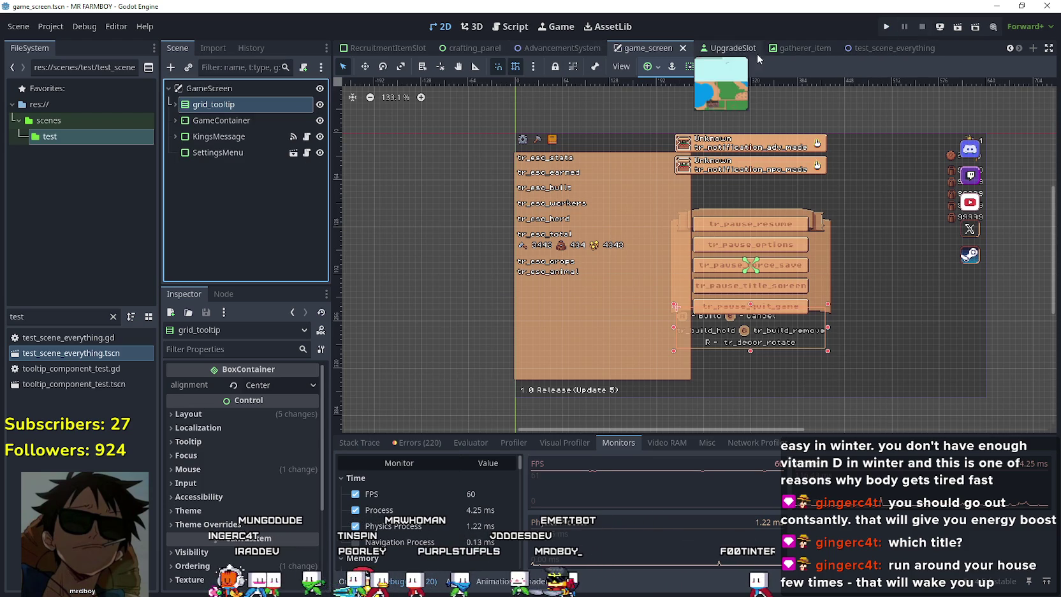
left_click(889, 48)
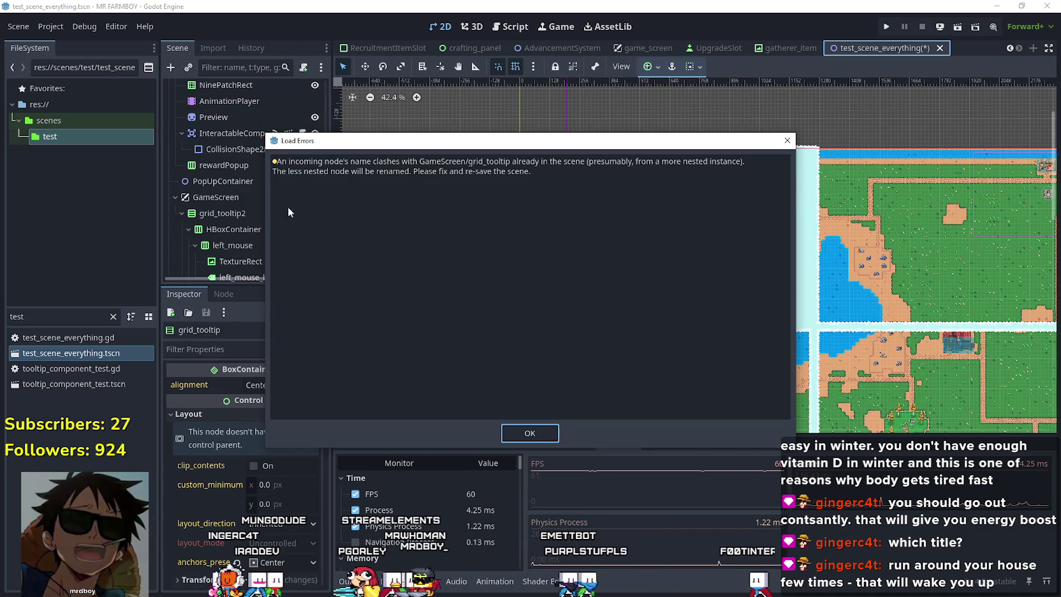
- Dismiss the load errors, delete the duplicate grid_tooltip2 node with its children, and save test_scene_everything
left_click(785, 141)
scroll(234, 214, "down", 2)
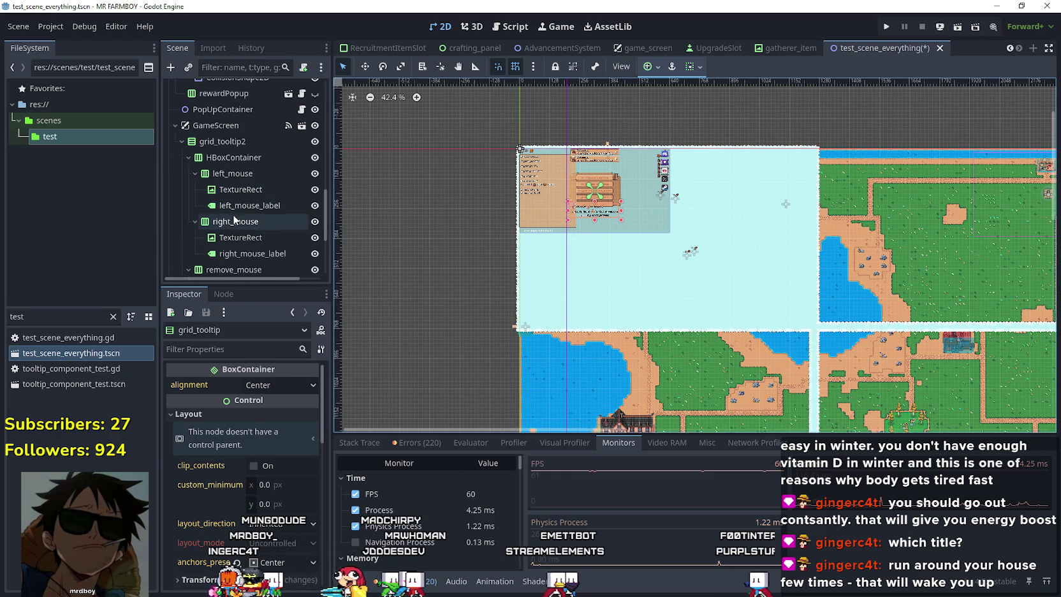
scroll(234, 220, "up", 3)
left_click(181, 233)
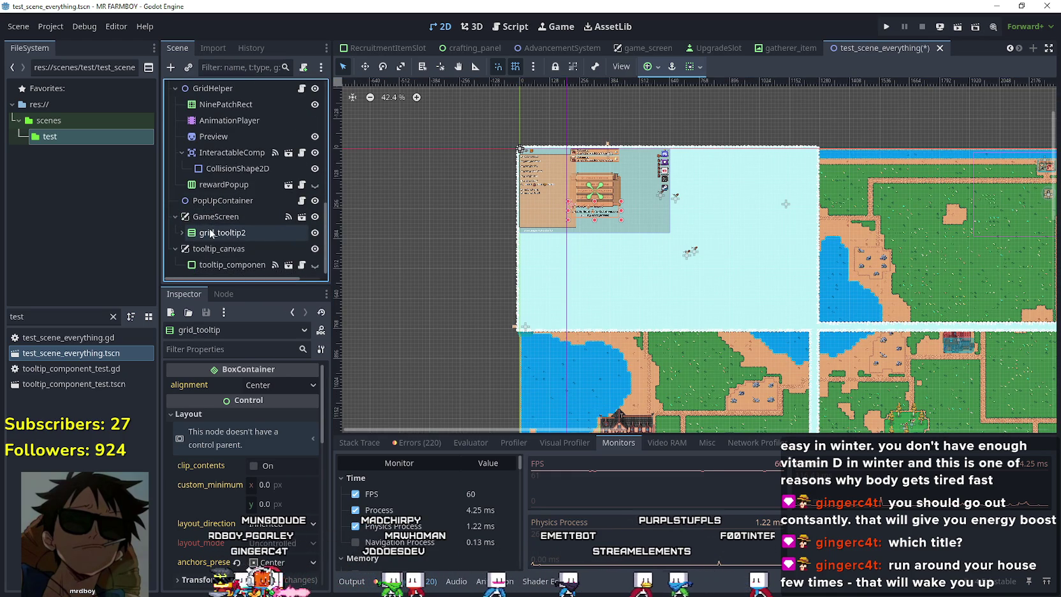
right_click(210, 232)
left_click(263, 419)
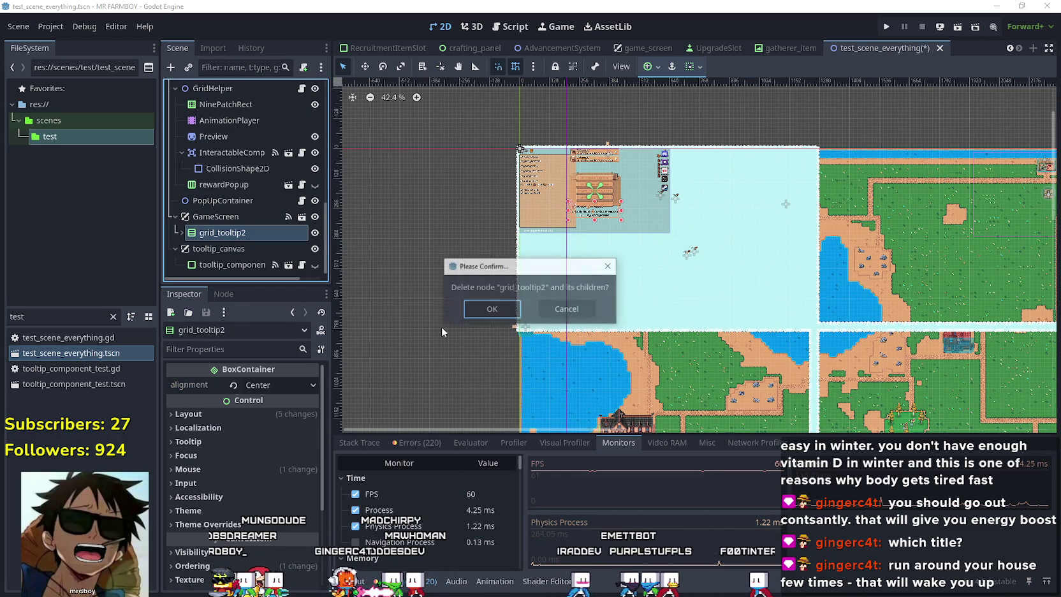
left_click(491, 308)
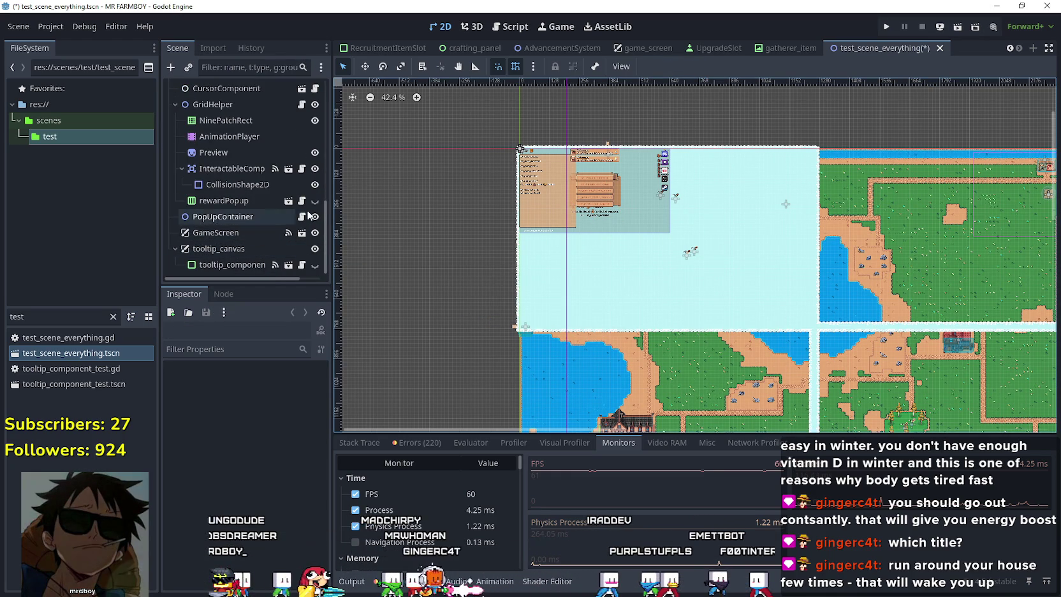
key("ctrl+s")
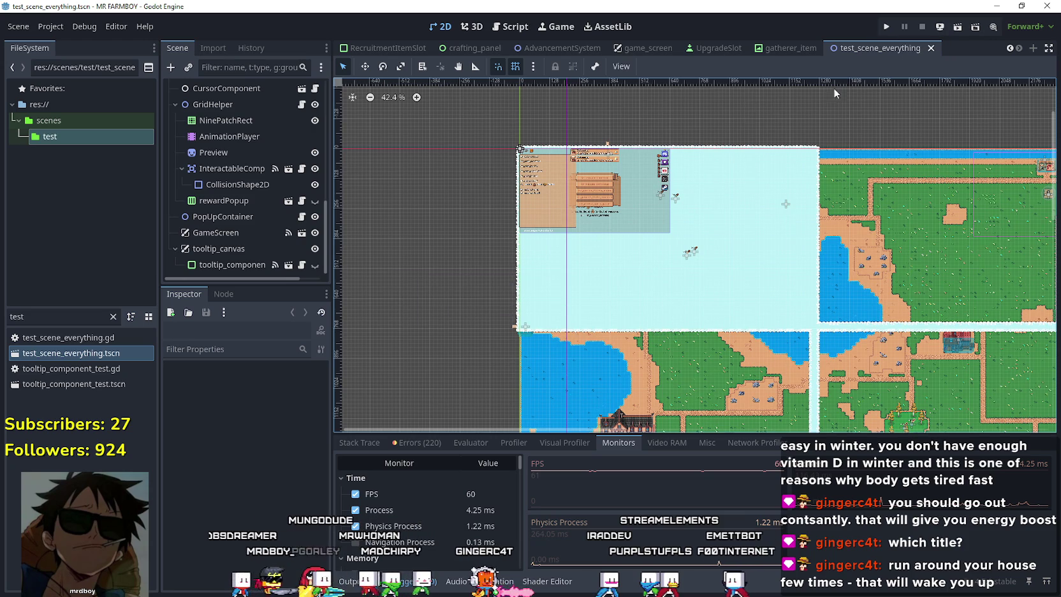
left_click(628, 48)
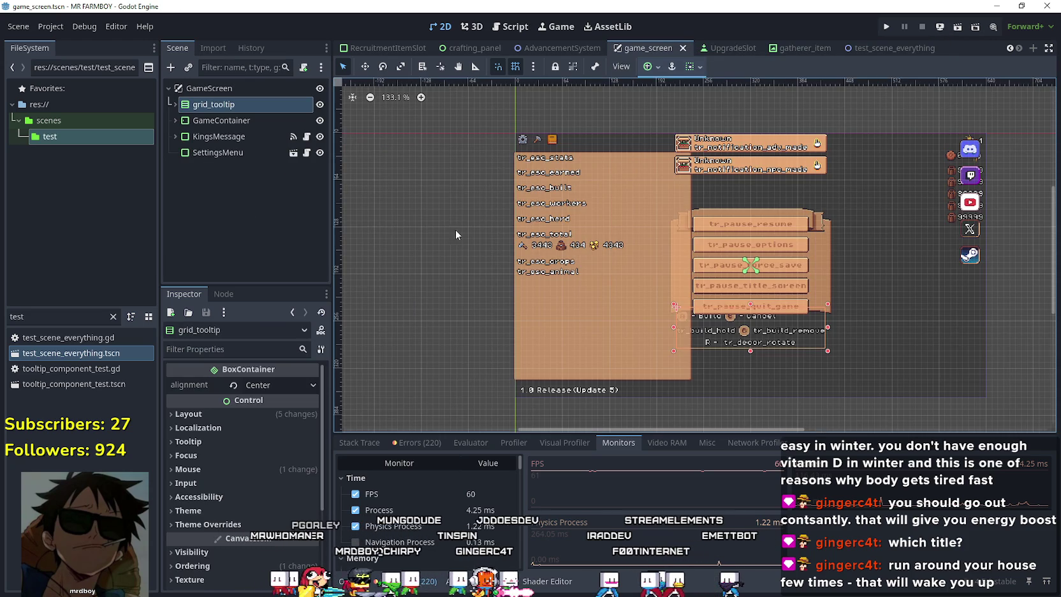
- Run the MR FARMBOY project in the debug window to test the tooltip
left_click(888, 26)
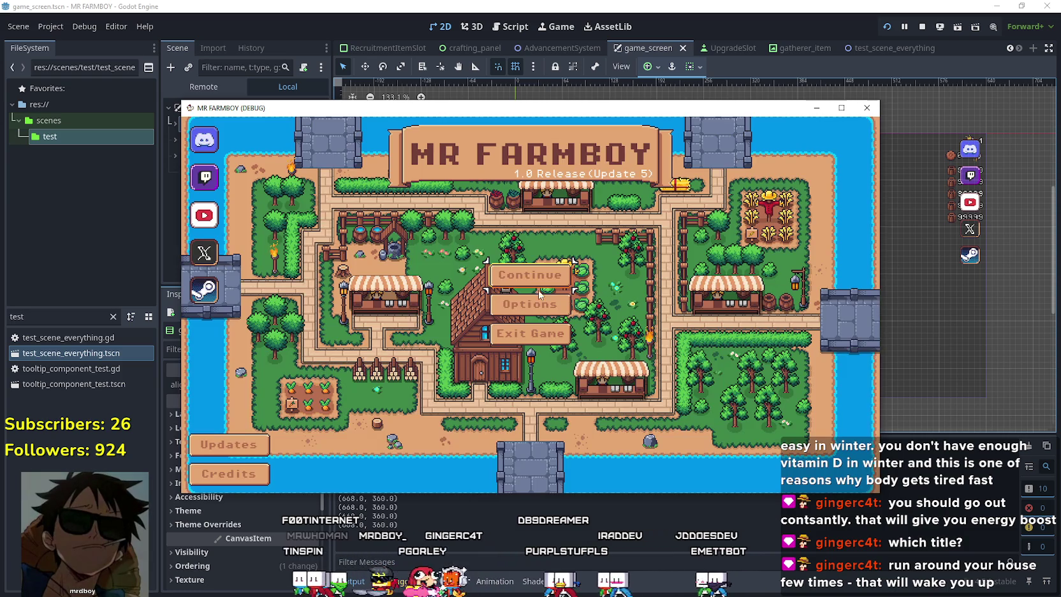
- Load the Save 6 slot from the save games list
left_click(599, 337)
scroll(599, 337, "down", 3)
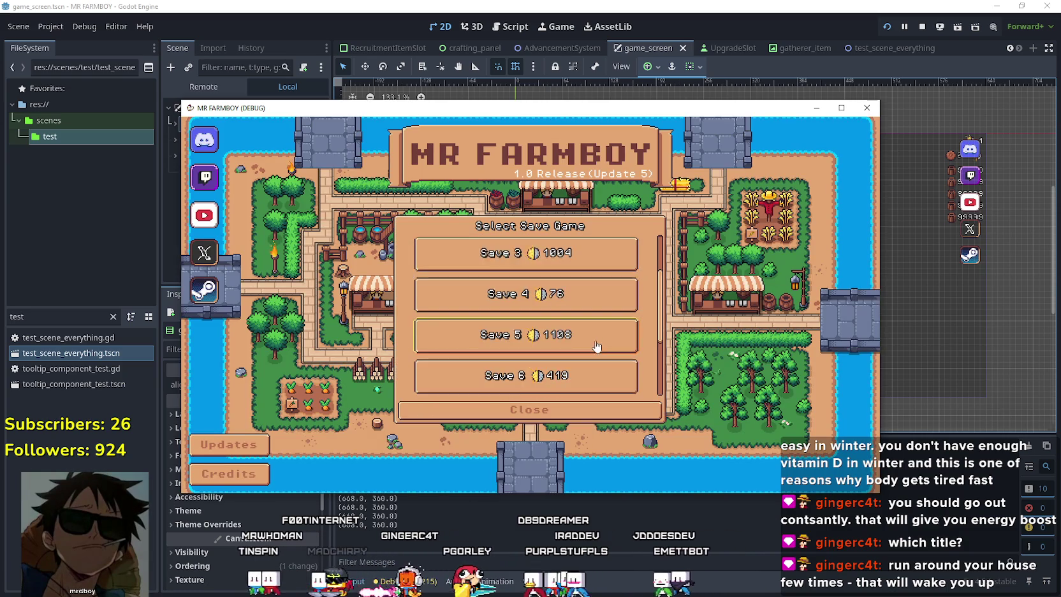
scroll(553, 300, "down", 3)
scroll(549, 312, "up", 3)
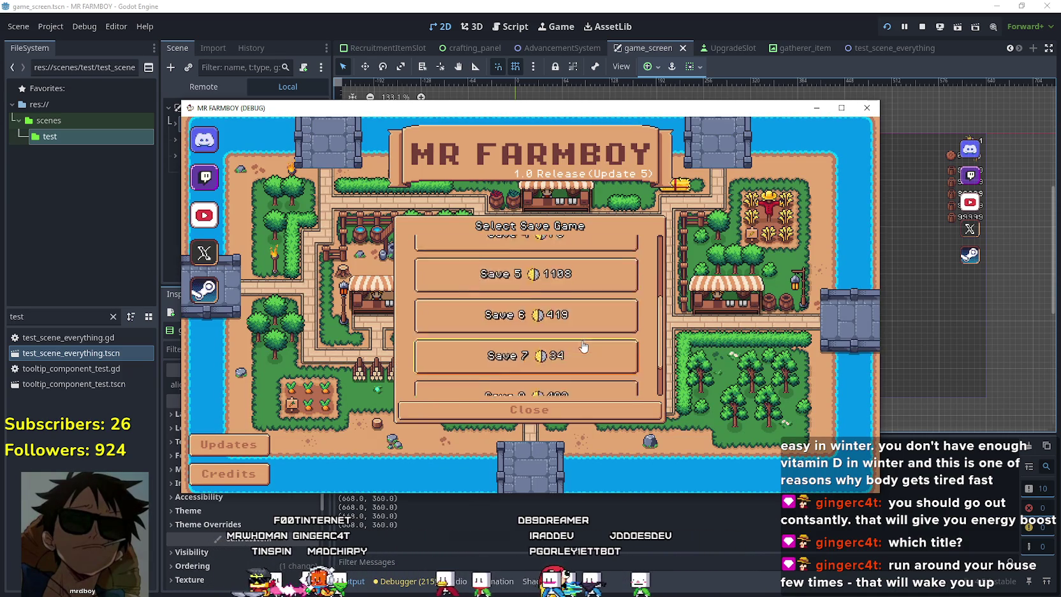
left_click(547, 316)
left_click(485, 315)
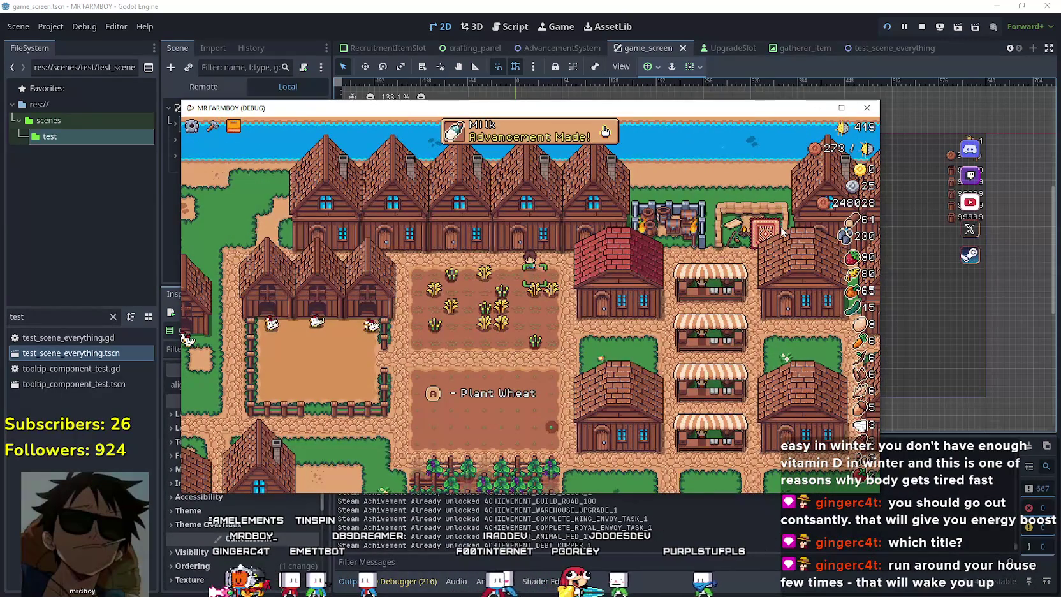
- Maximize the game window and walk the farmer past the wheat, opening and closing the warehouse inventory
key("d")
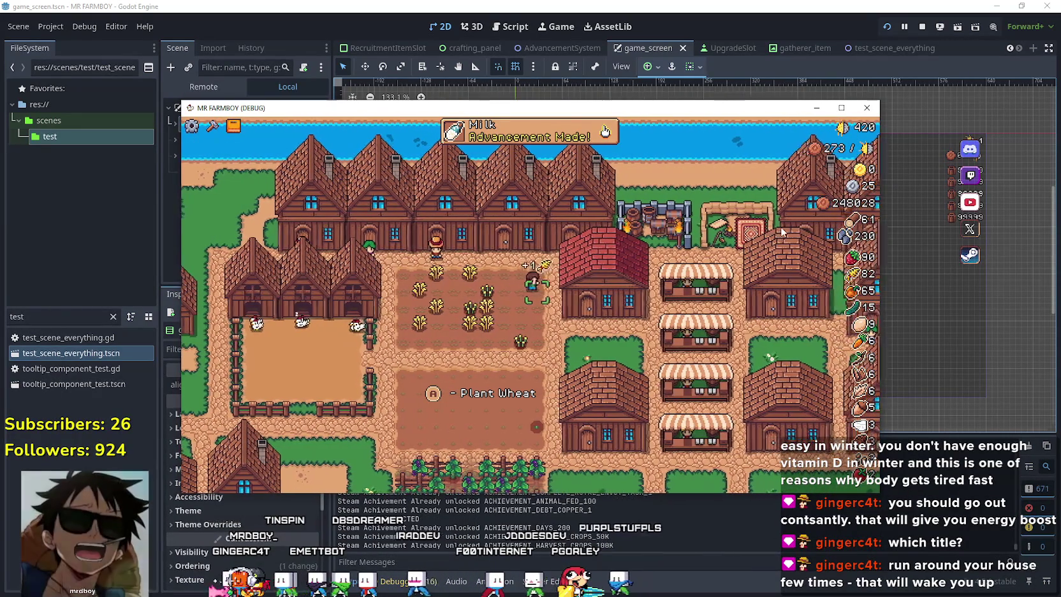
left_click(841, 108)
key("a")
key("d")
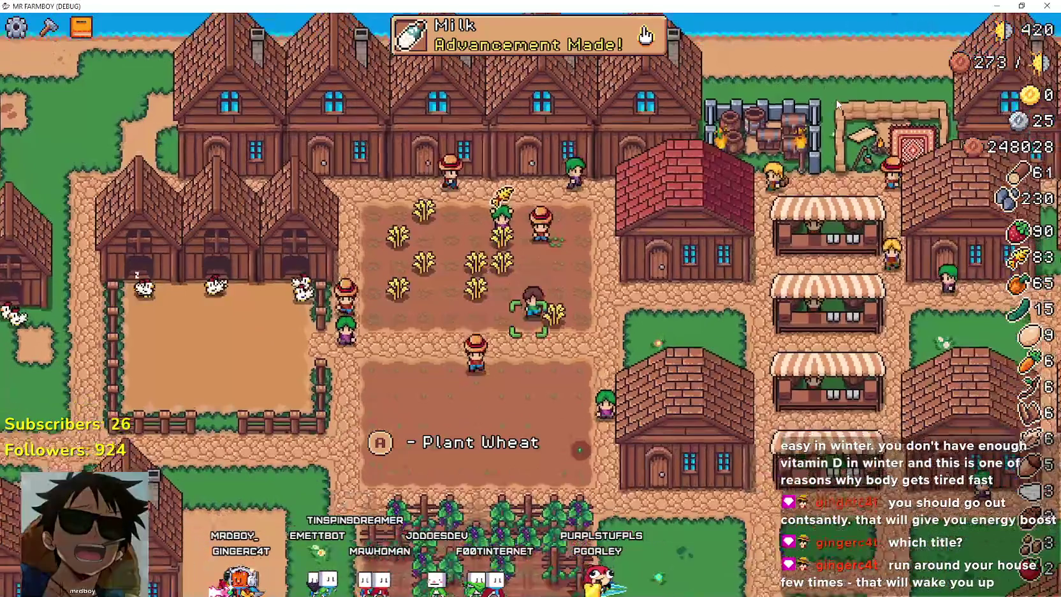
key("s")
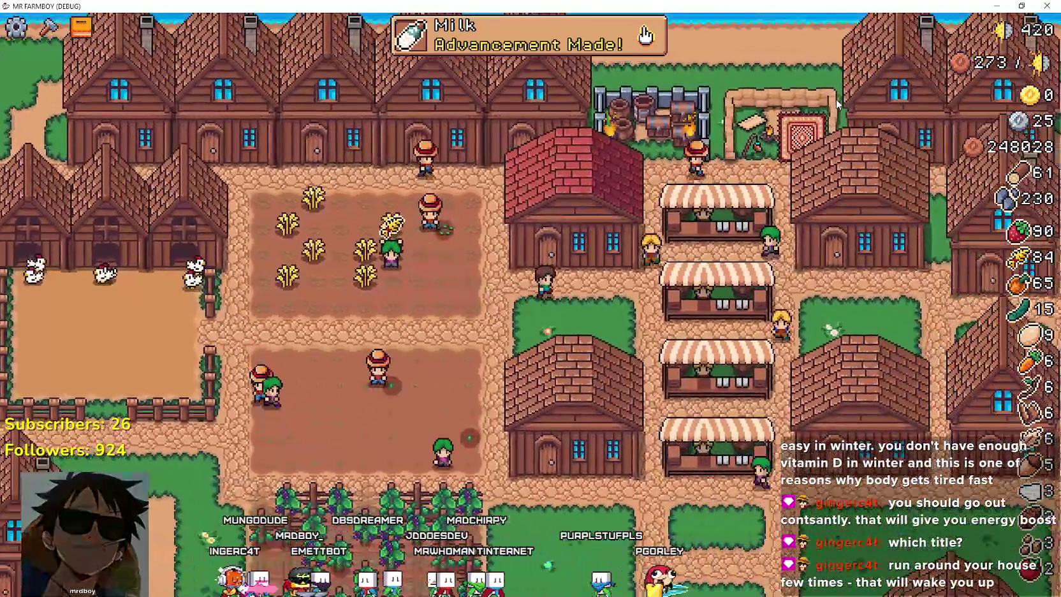
key("d")
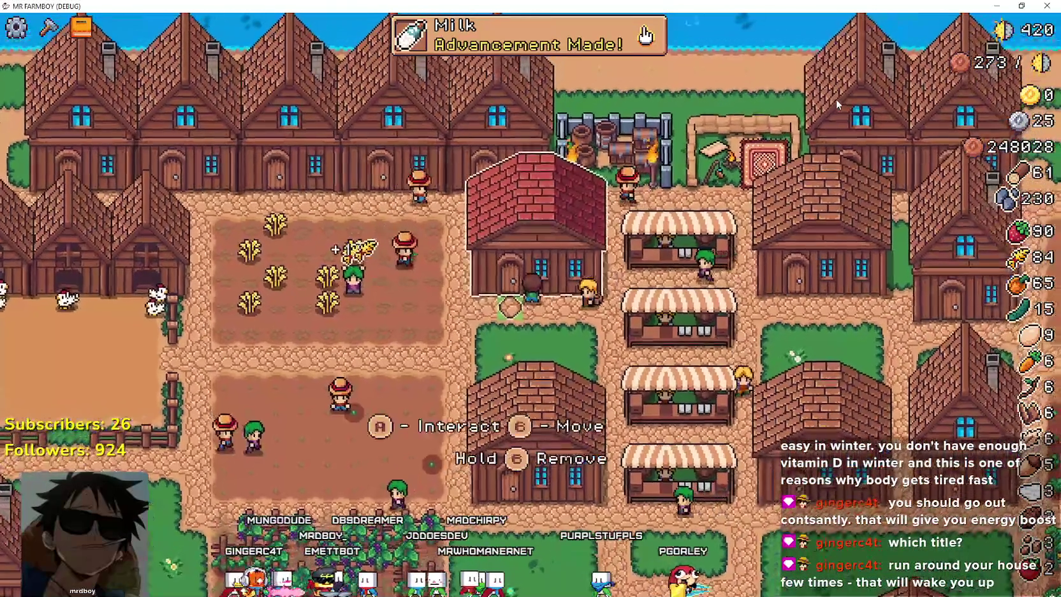
key("e")
key("Escape")
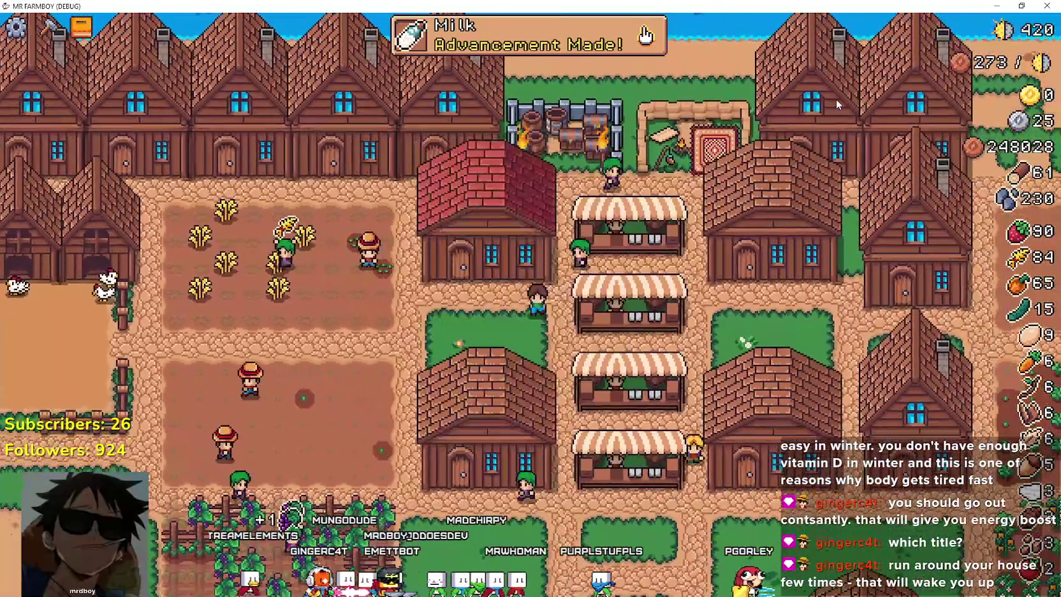
key("d")
key("s")
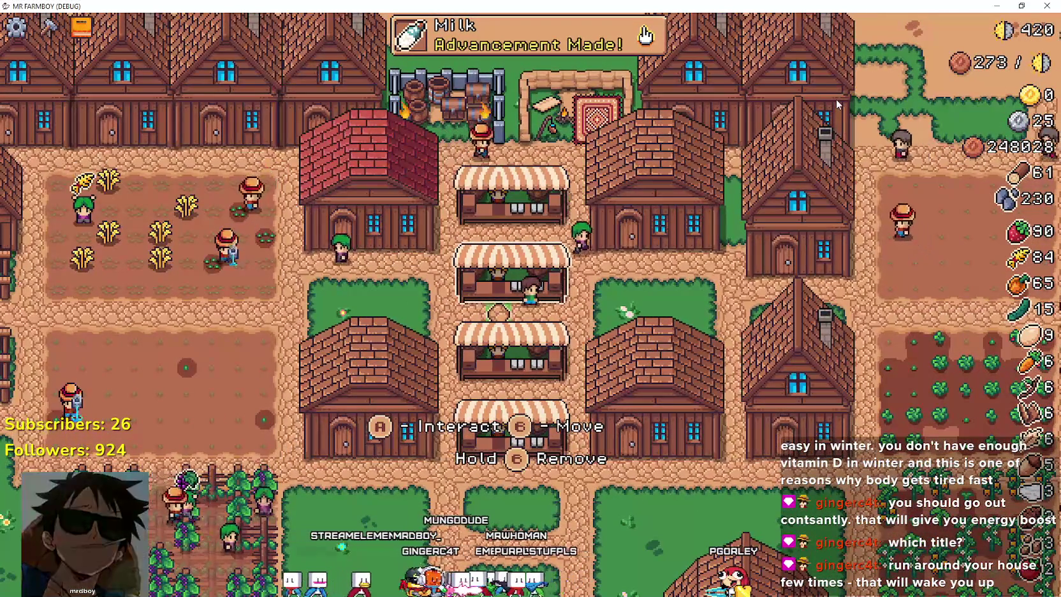
- Walk to the house by the stalls, open and close its hireable workers panel, then close the game
key("a")
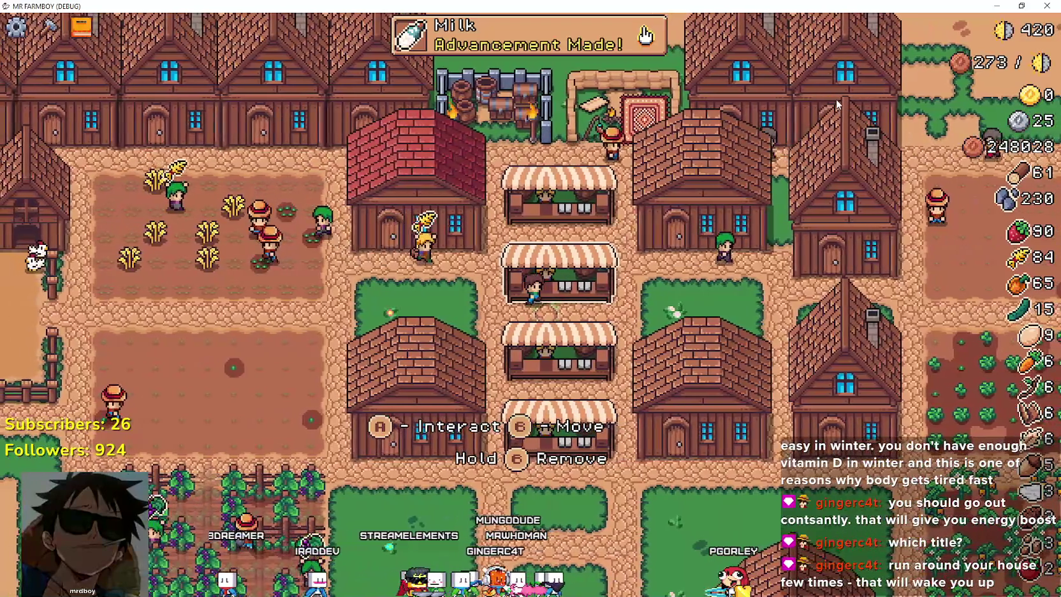
key("d")
key("w")
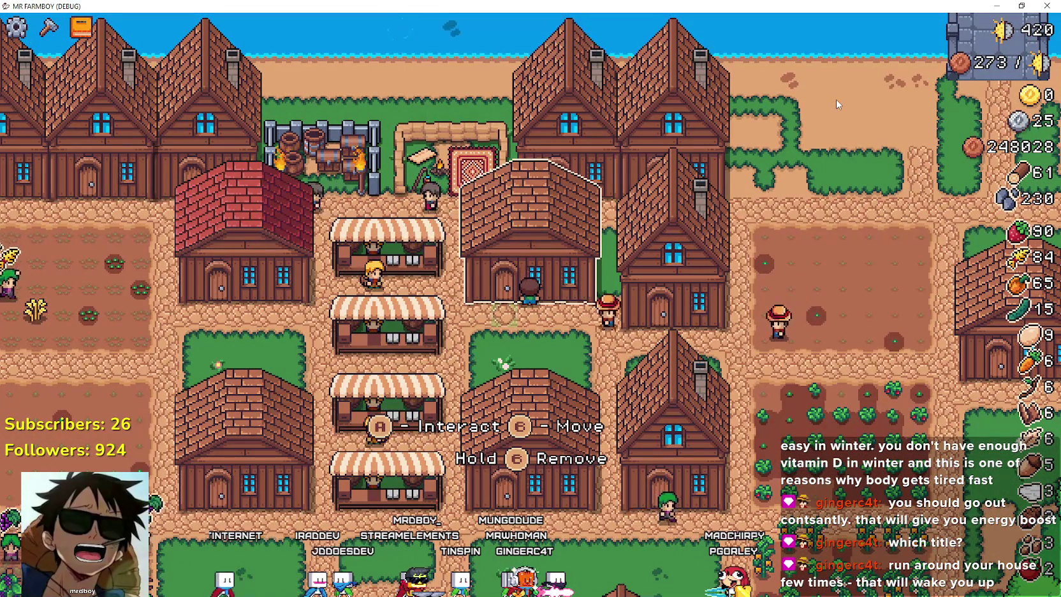
key("e")
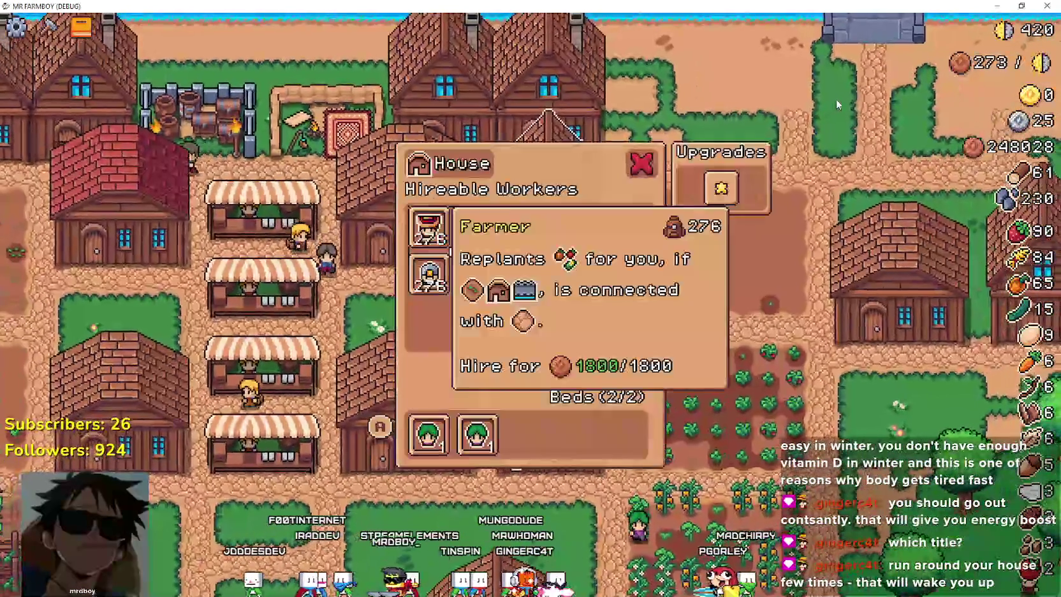
key("Escape")
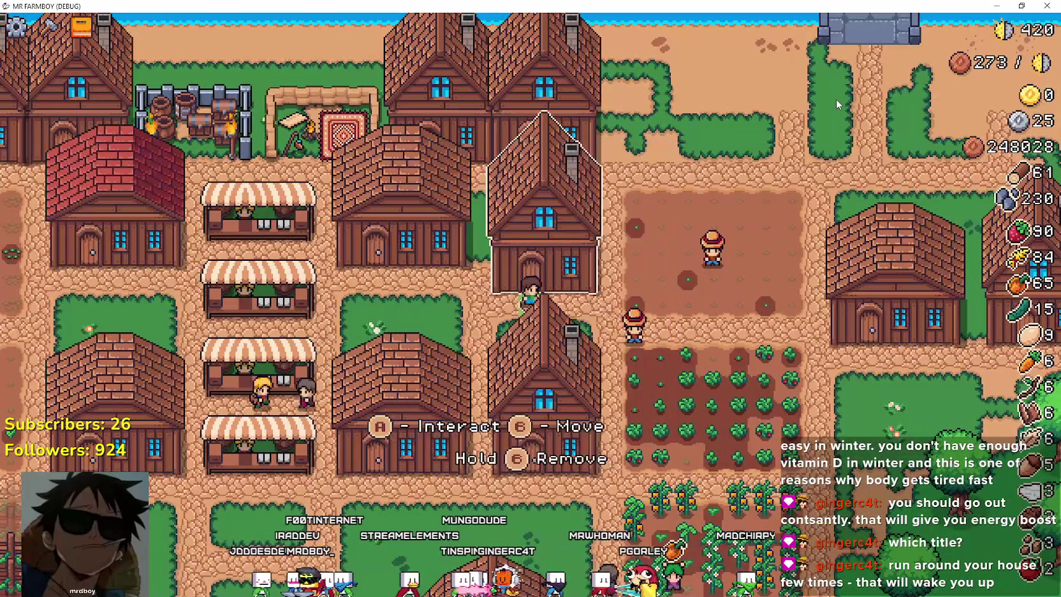
key("d")
key("d")
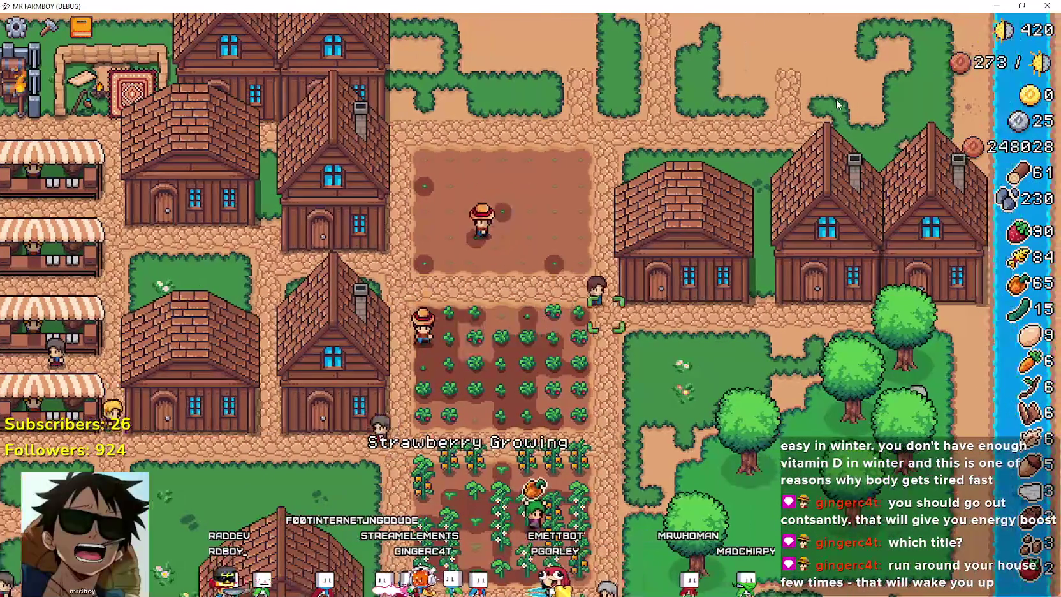
key("d")
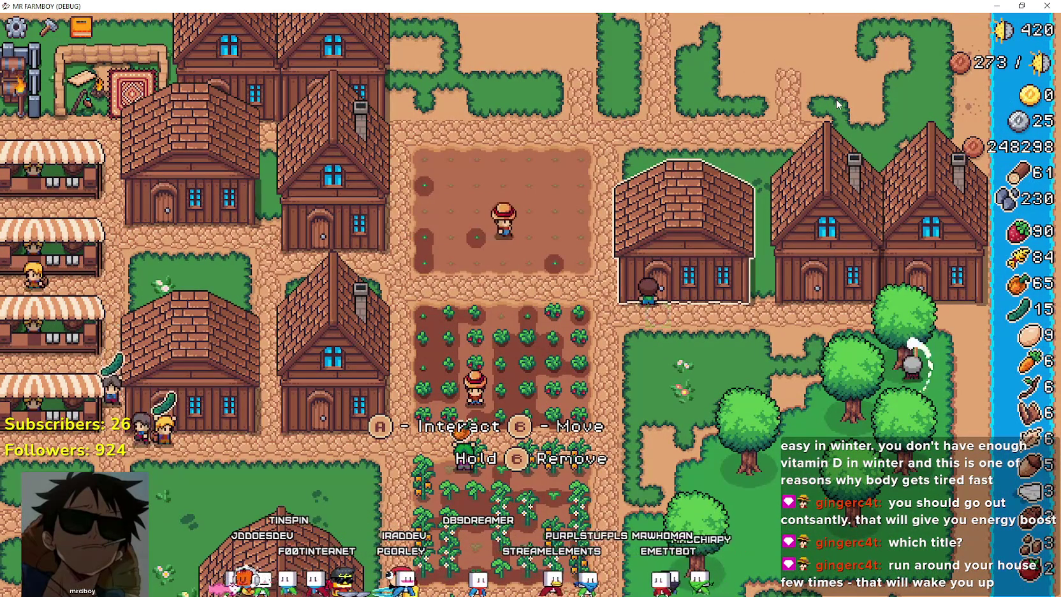
key("alt+F4")
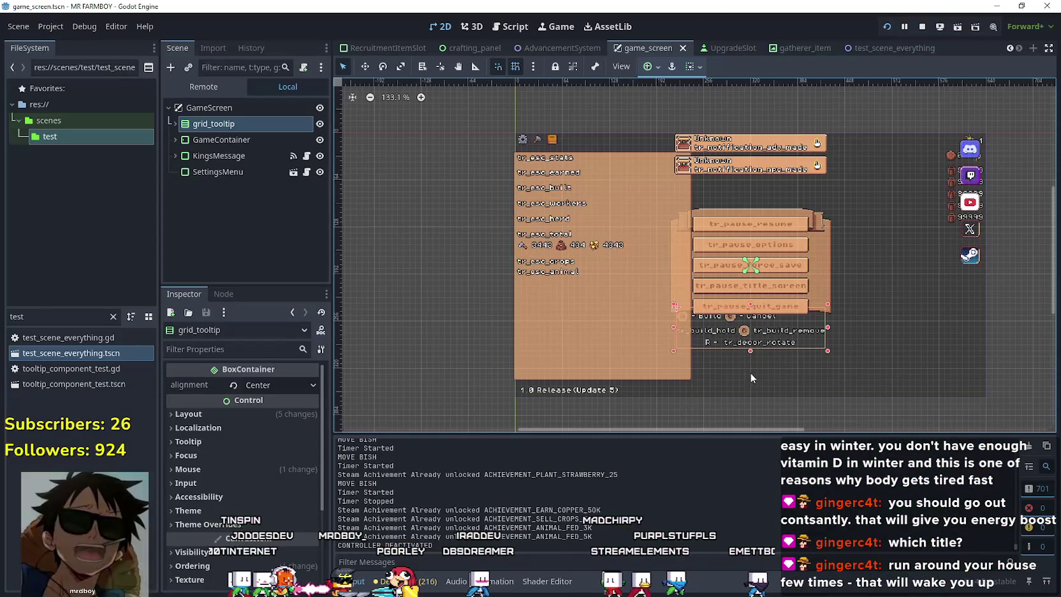
- Centre-align grid_tooltip horizontally and briefly run the game to check it
left_click(693, 66)
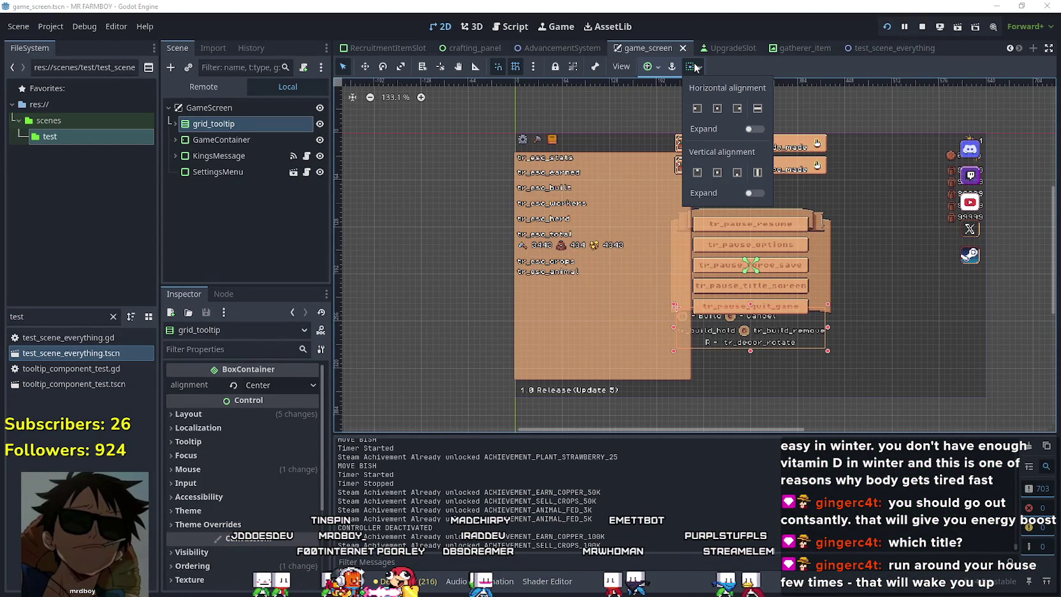
left_click(718, 111)
key("F5")
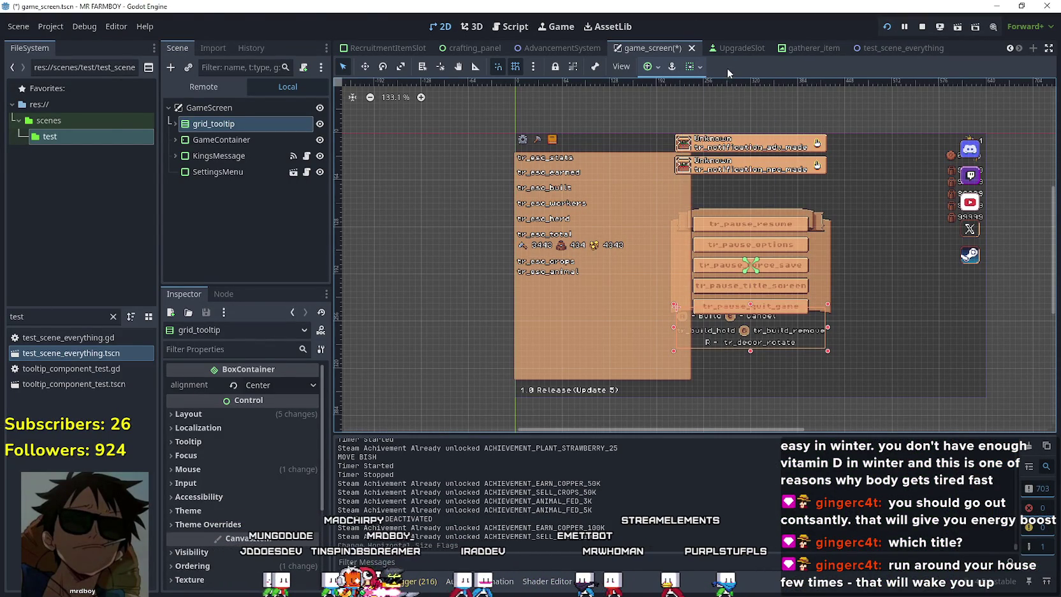
key("alt+F4")
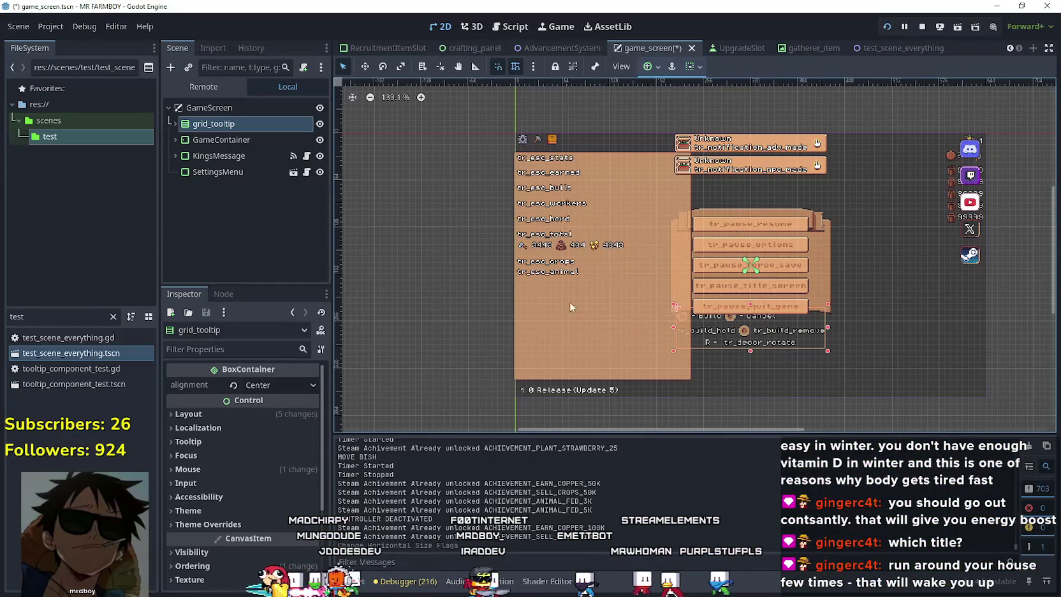
- Select the remove_mouse group inside grid_tooltip and centre its items horizontally, checking in the game
left_click(176, 124)
left_click(191, 140)
left_click(223, 156)
left_click(227, 173)
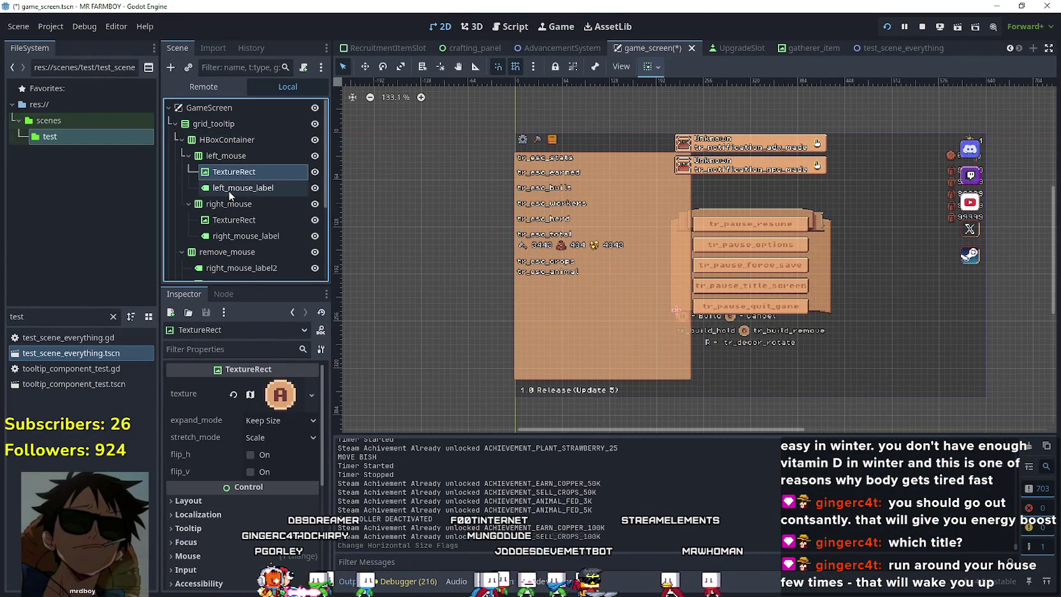
scroll(237, 221, "down", 4)
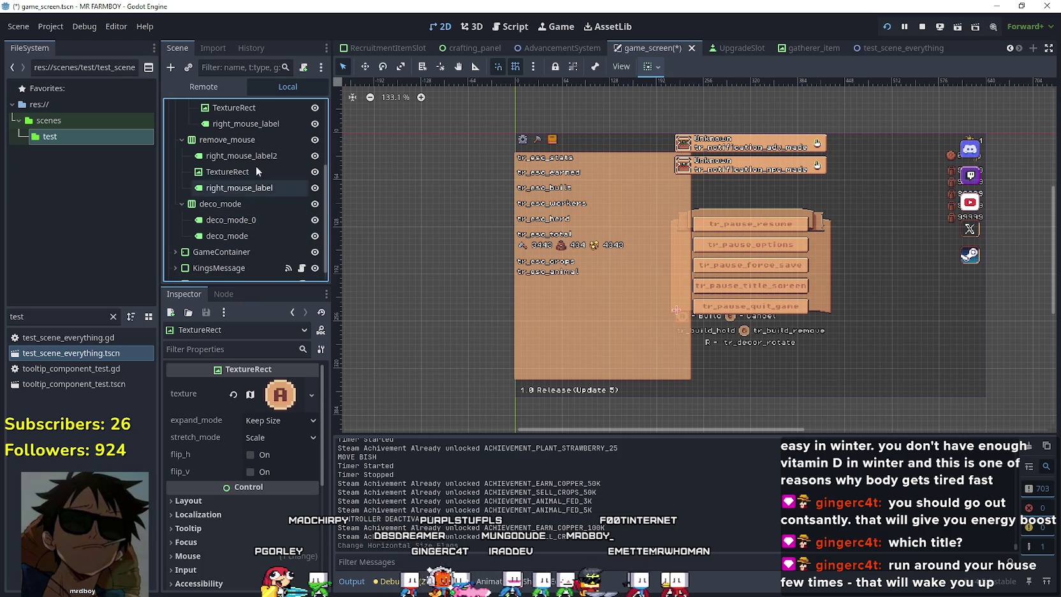
left_click(251, 140)
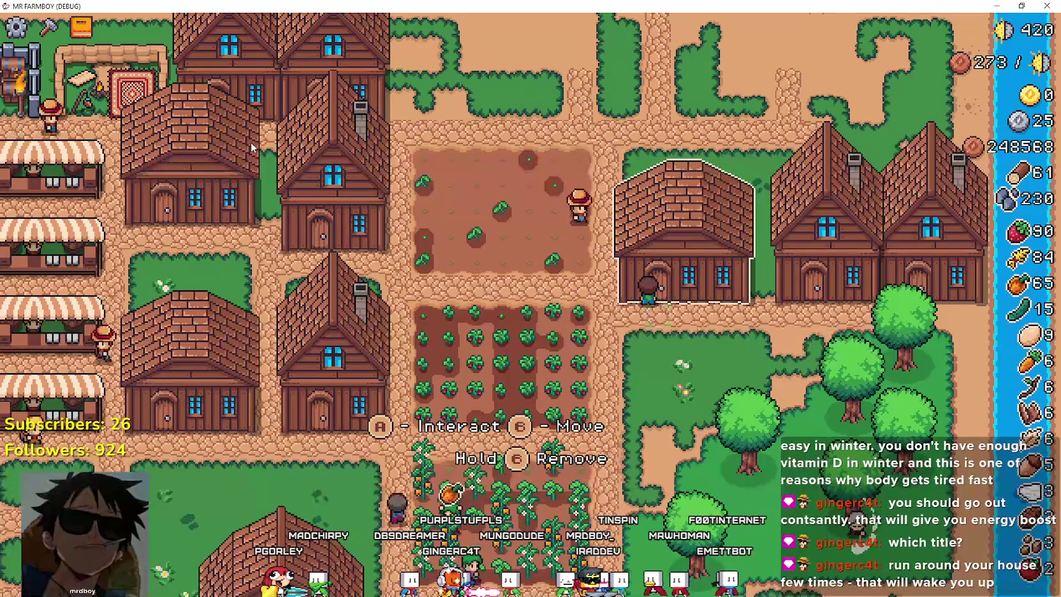
key("alt+Tab")
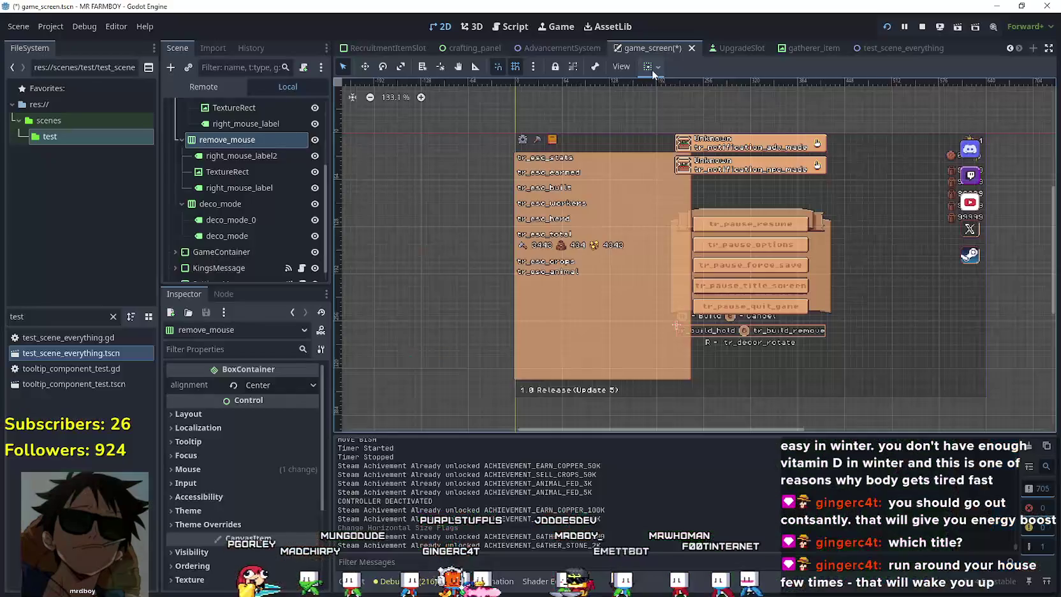
left_click(644, 68)
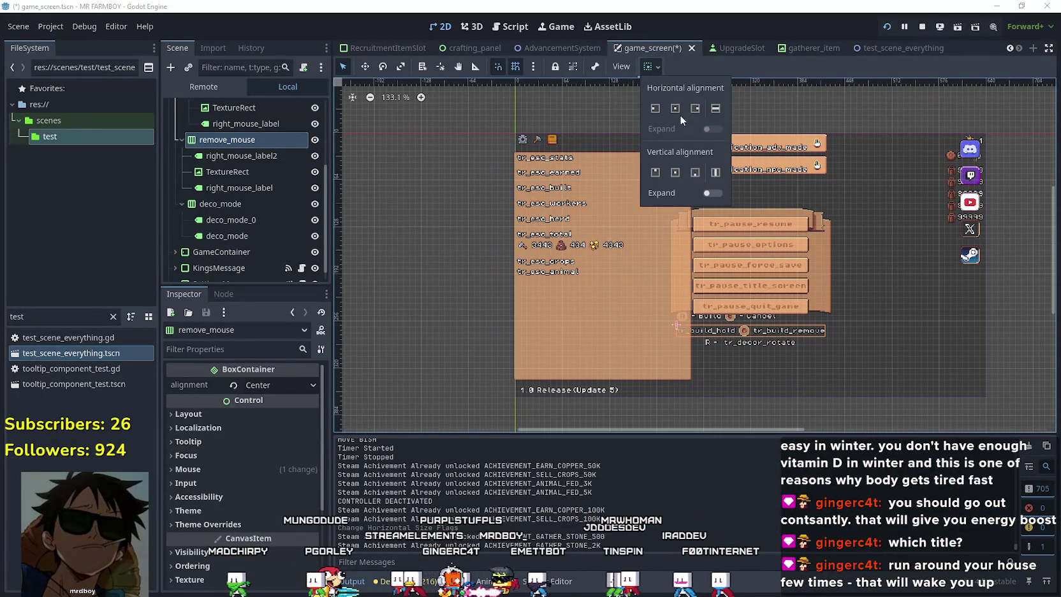
left_click(680, 108)
key("alt+Tab")
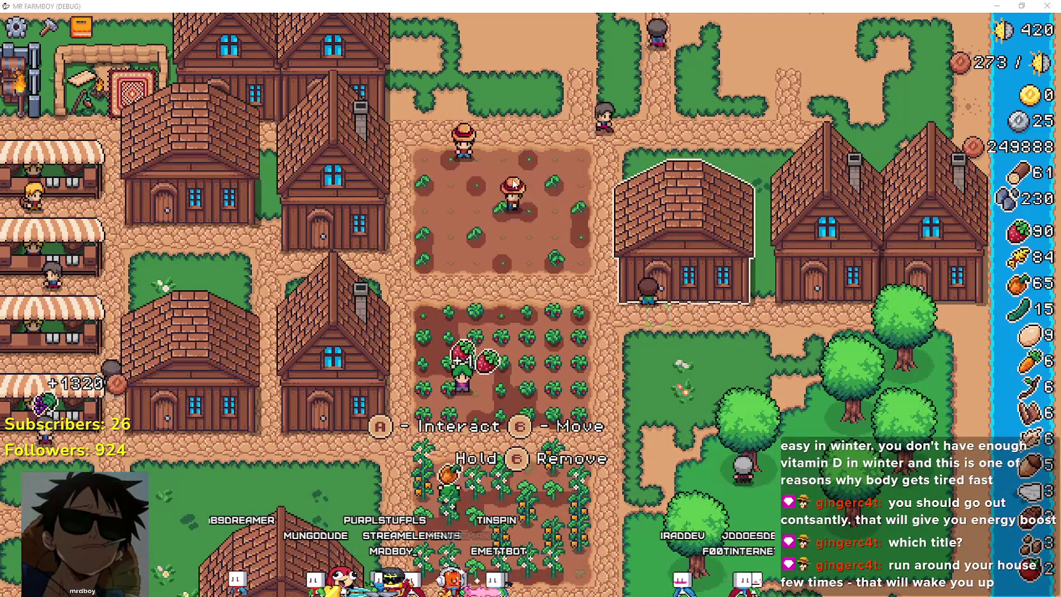
key("alt+Tab")
- Set the HBoxContainer under grid_tooltip to Center alignment and compare it in the running game
left_click(237, 140)
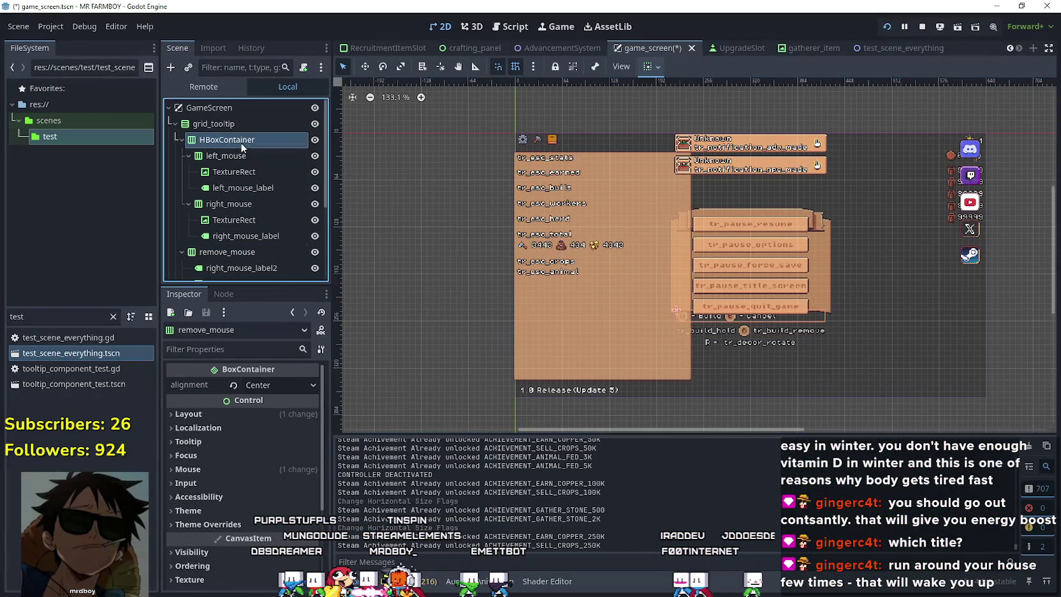
left_click(275, 381)
left_click(280, 412)
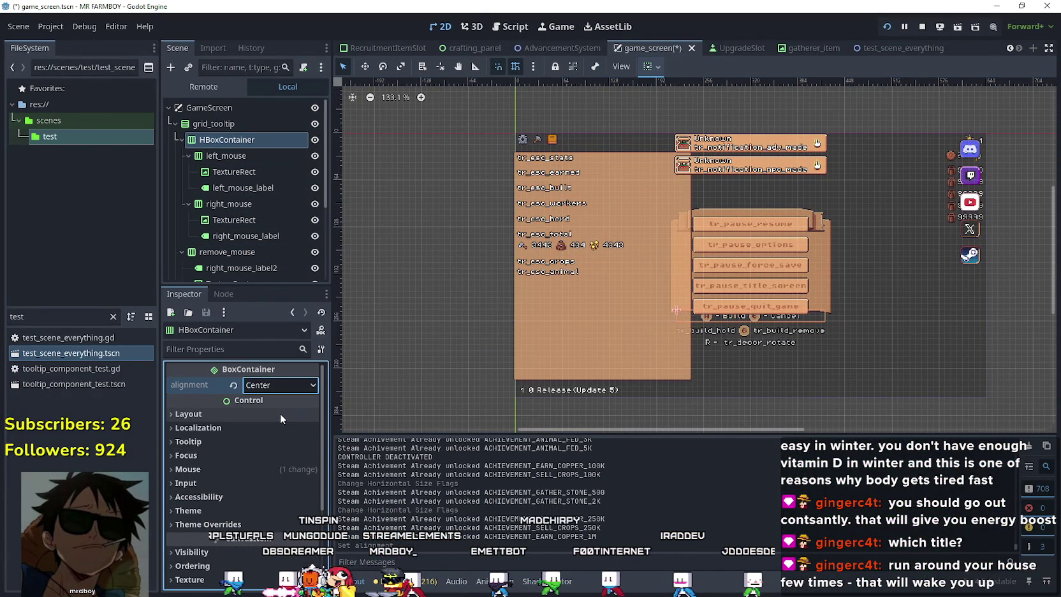
key("alt+Tab")
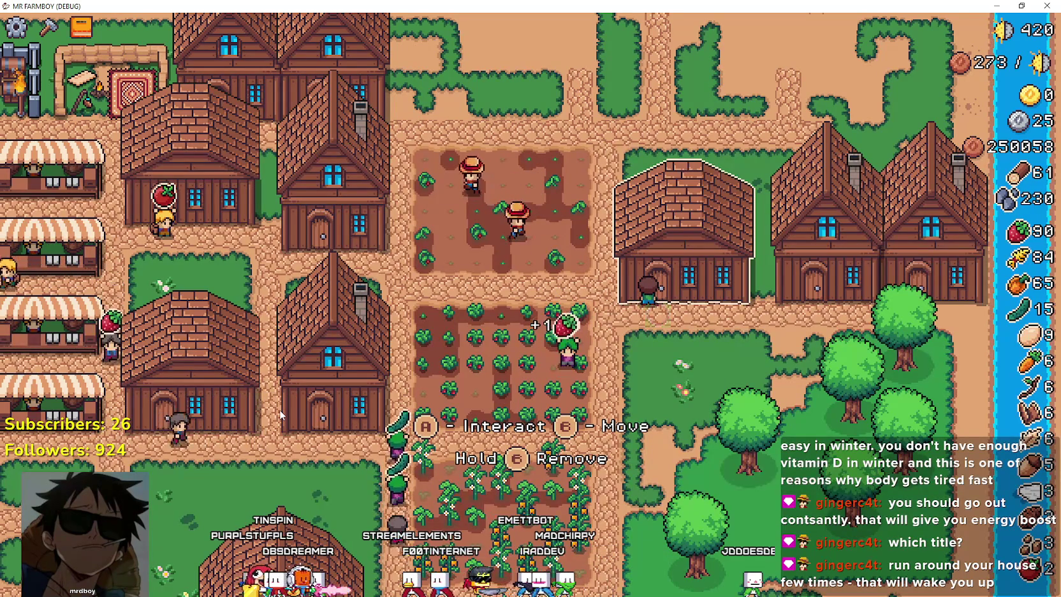
key("alt+Tab")
key("alt+Tab")
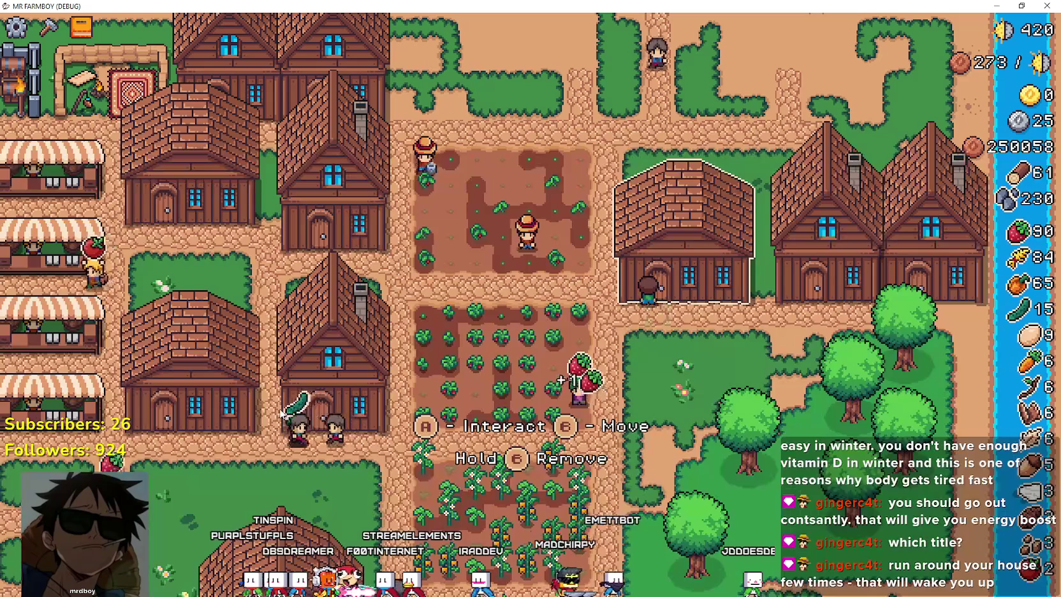
key("alt+Tab")
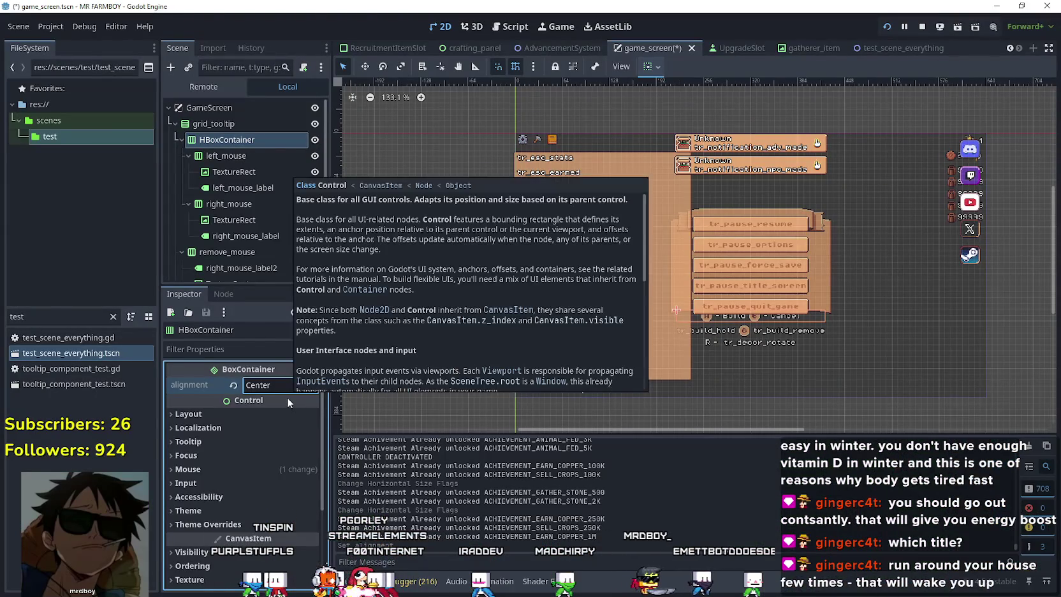
key("alt+Tab")
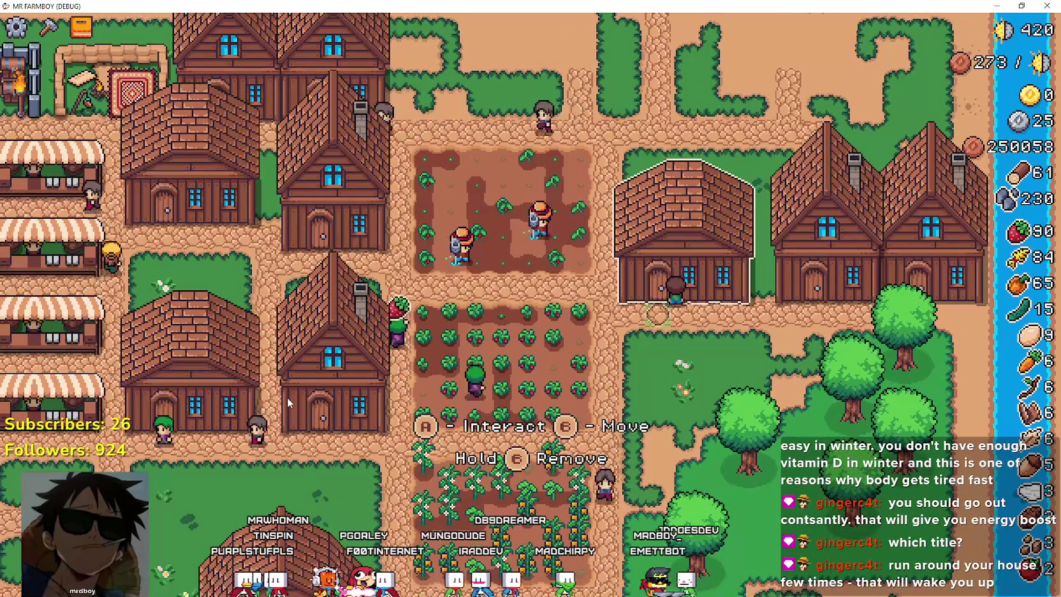
- Open the Crafting panel and browse the land and seed items such as Strawberry, Tomato and Orange Pepper
key("c")
key("Return")
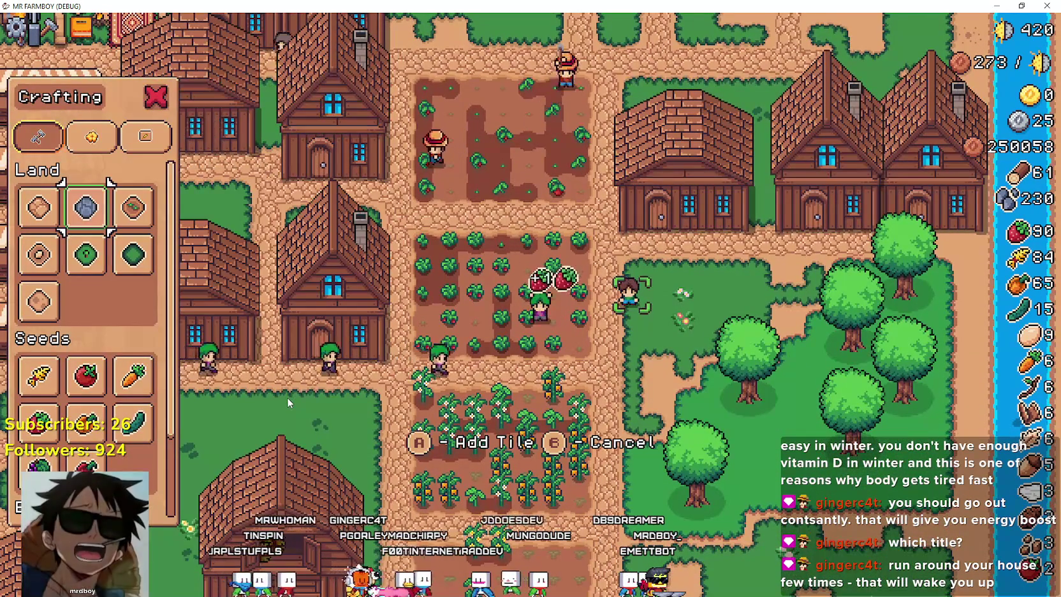
key("Down")
key("Down")
key("Down")
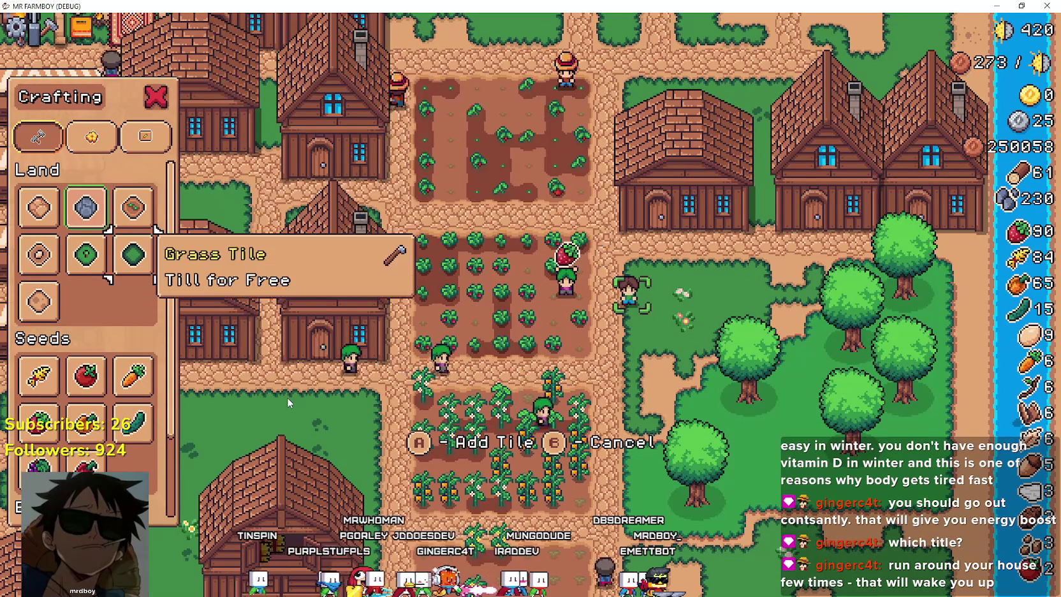
key("Right")
key("Return")
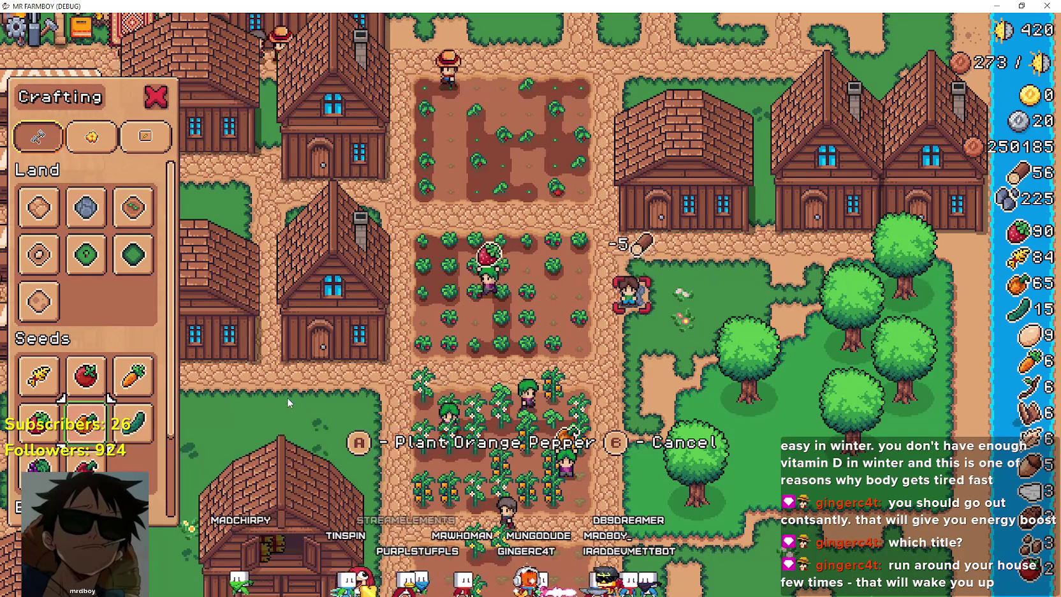
key("Up")
key("Return")
key("Down")
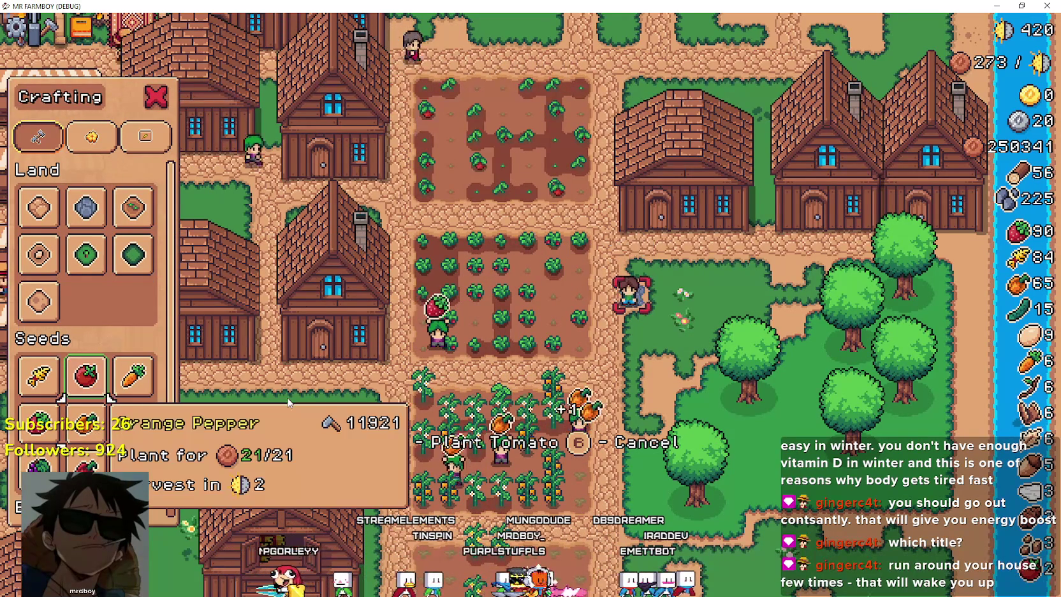
- Move past Red Pepper through the Buildings items to the Grass Hedge in Decorations
key("Down")
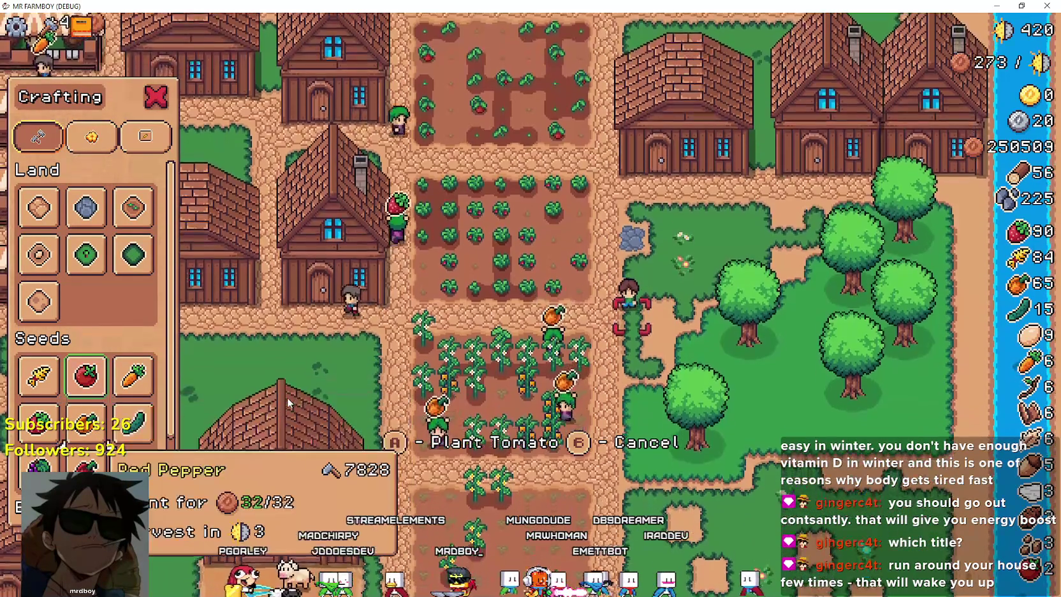
key("Down")
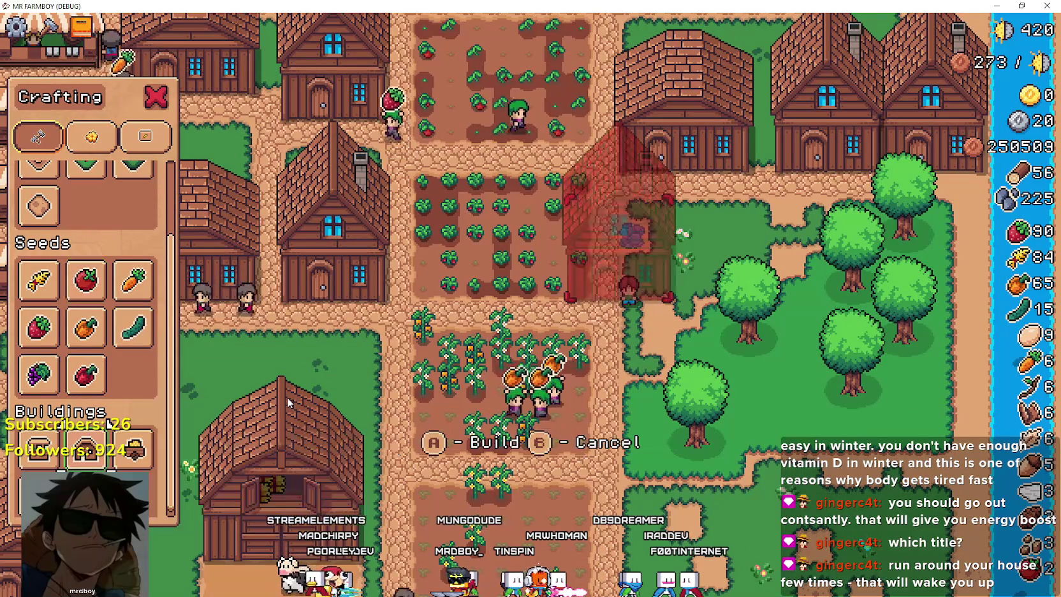
key("Up")
key("Up")
key("Up")
key("Up")
key("Up")
key("Right")
key("Down")
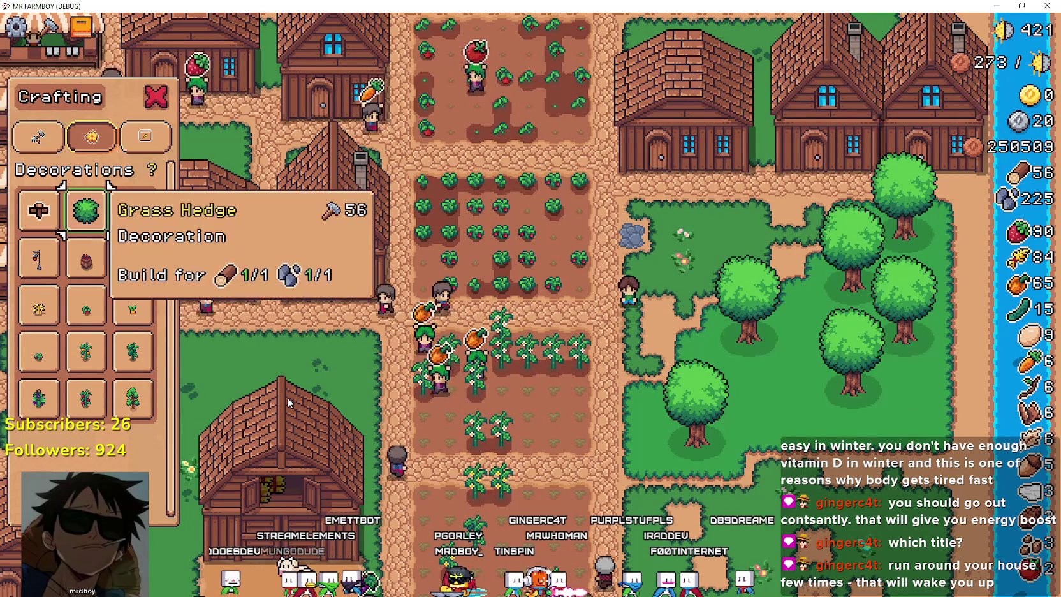
- Start Grass Hedge build mode and move the placement spot onto the meadow beside the house
key("Return")
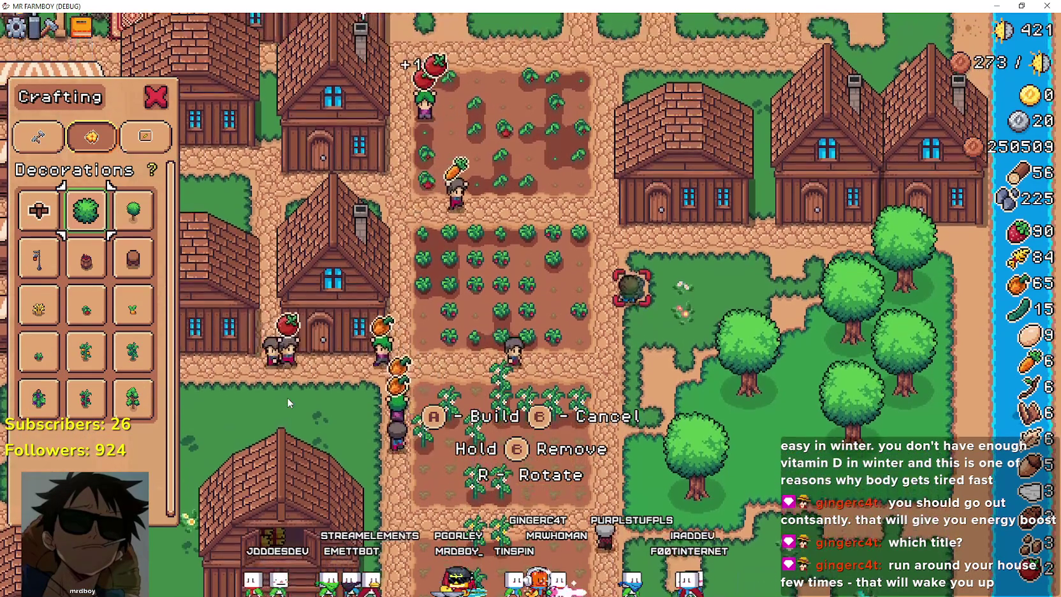
key("Right")
key("Right")
key("Right")
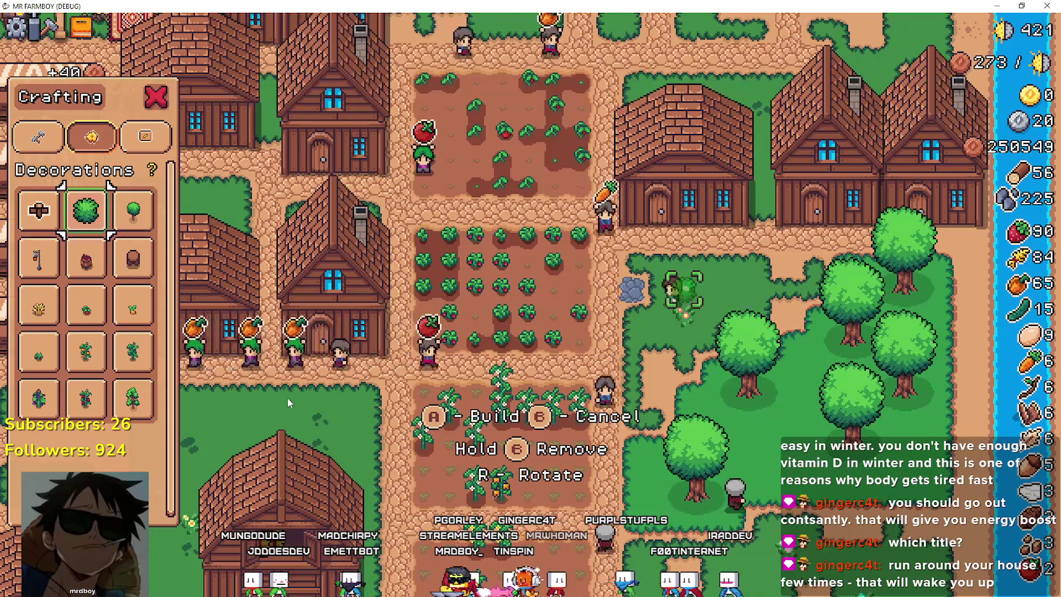
key("Up")
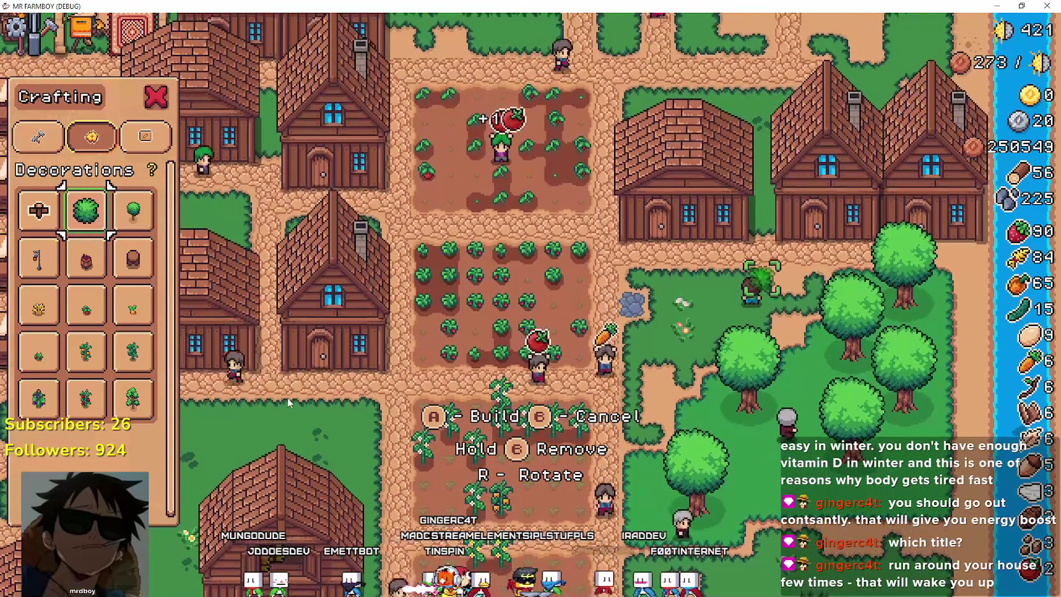
key("Down")
key("Left")
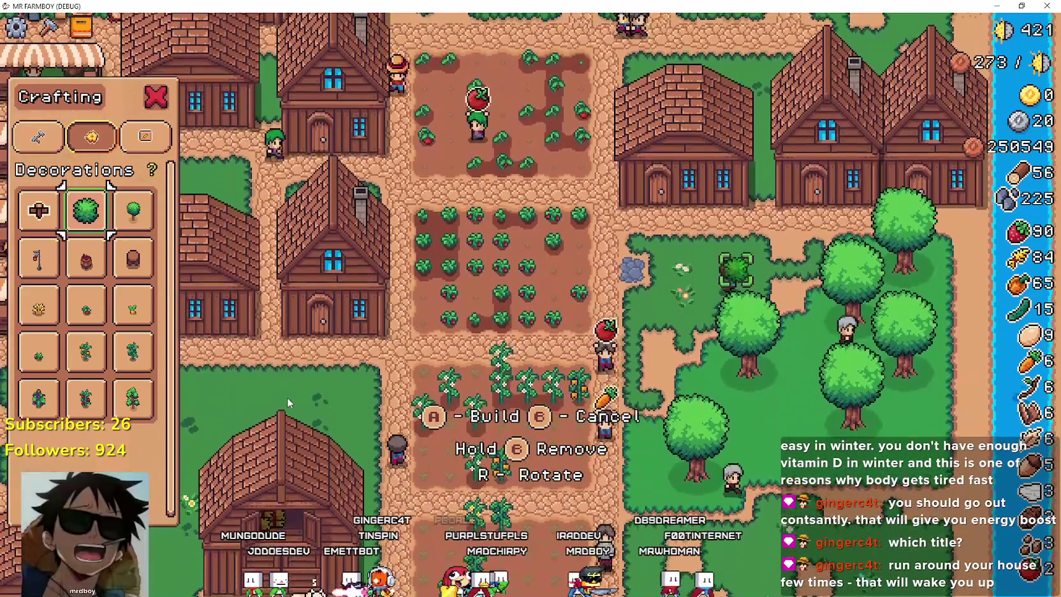
key("Left")
key("Left")
- Place a short row of hedge tiles, leaving wood at 49 and stone at 218, then exit build mode
key("Up")
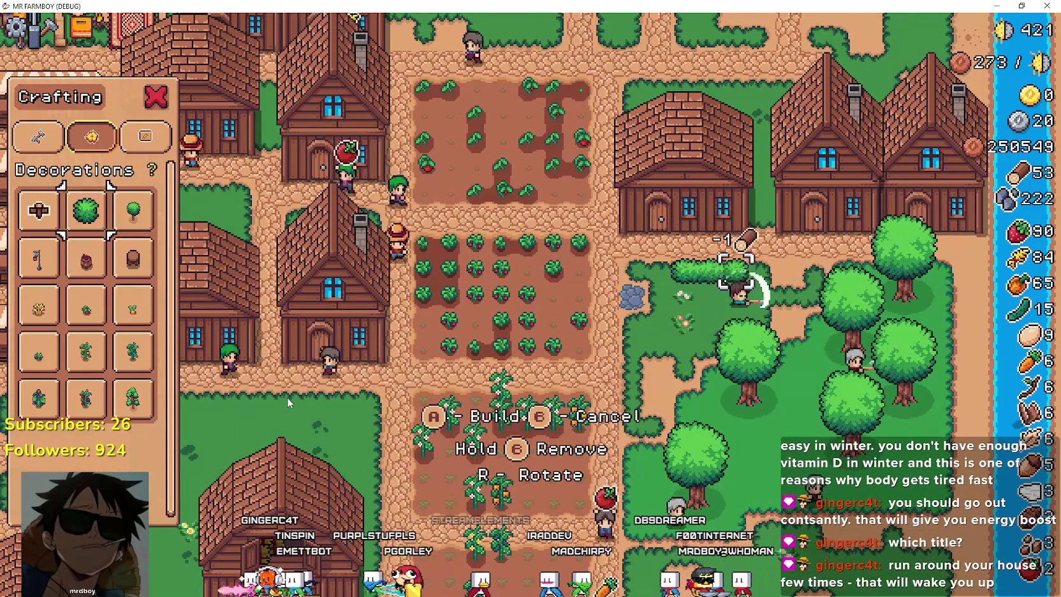
key("Down")
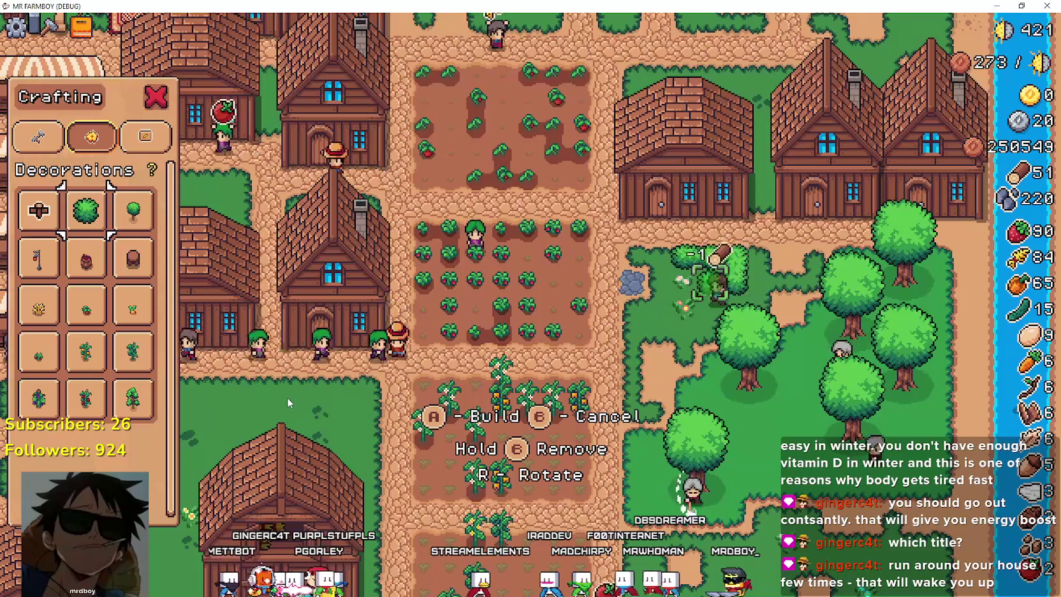
key("Left")
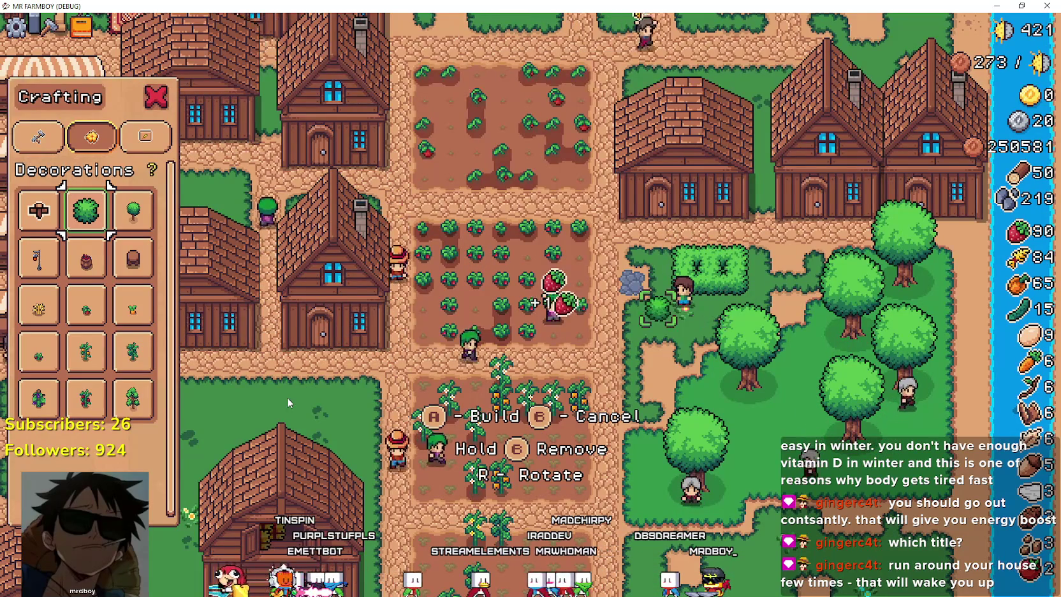
key("Up")
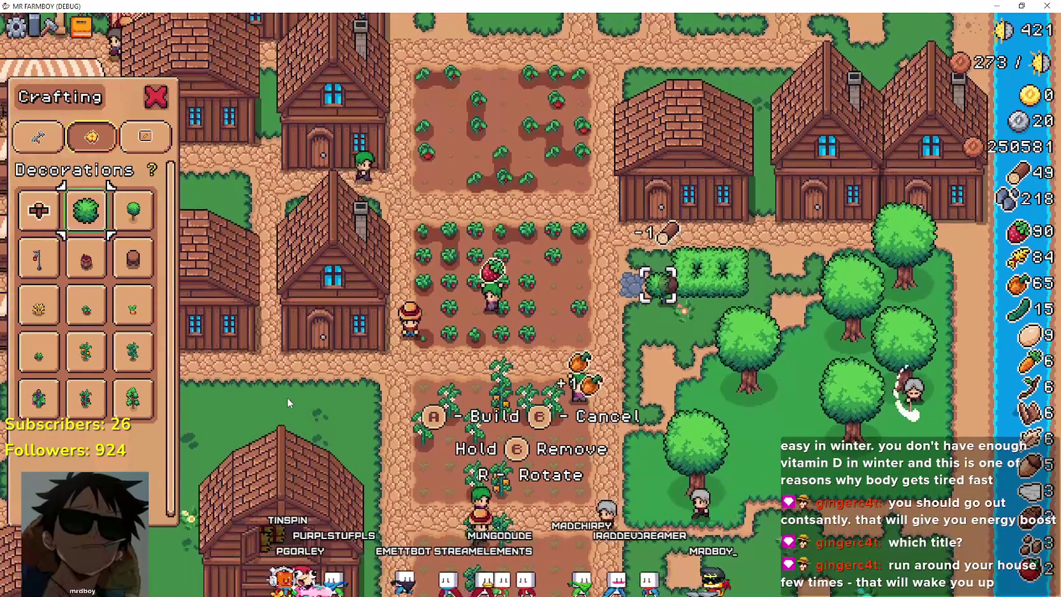
key("Down")
key("Right")
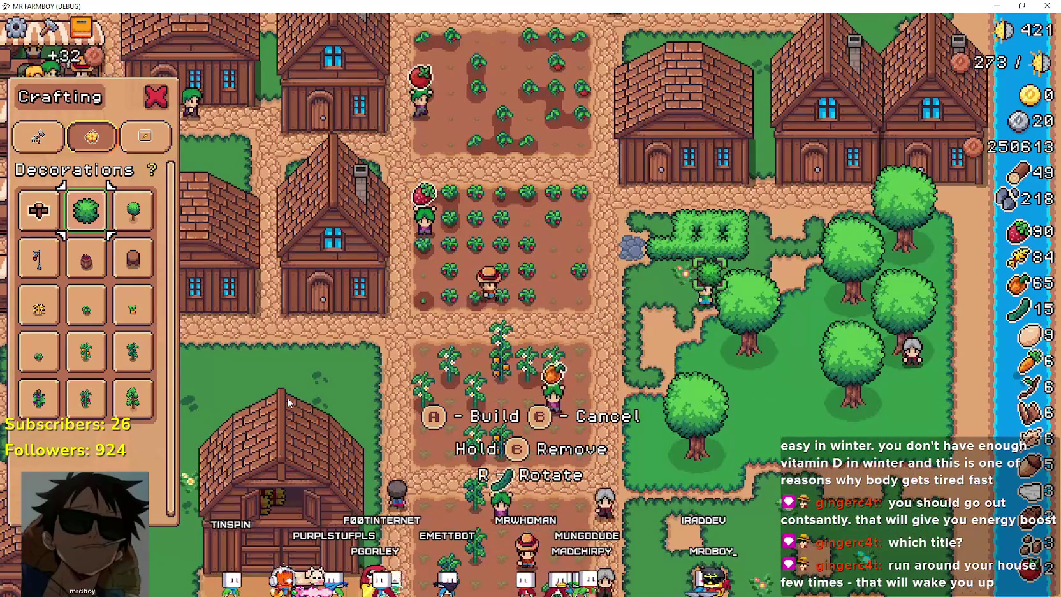
key("Right")
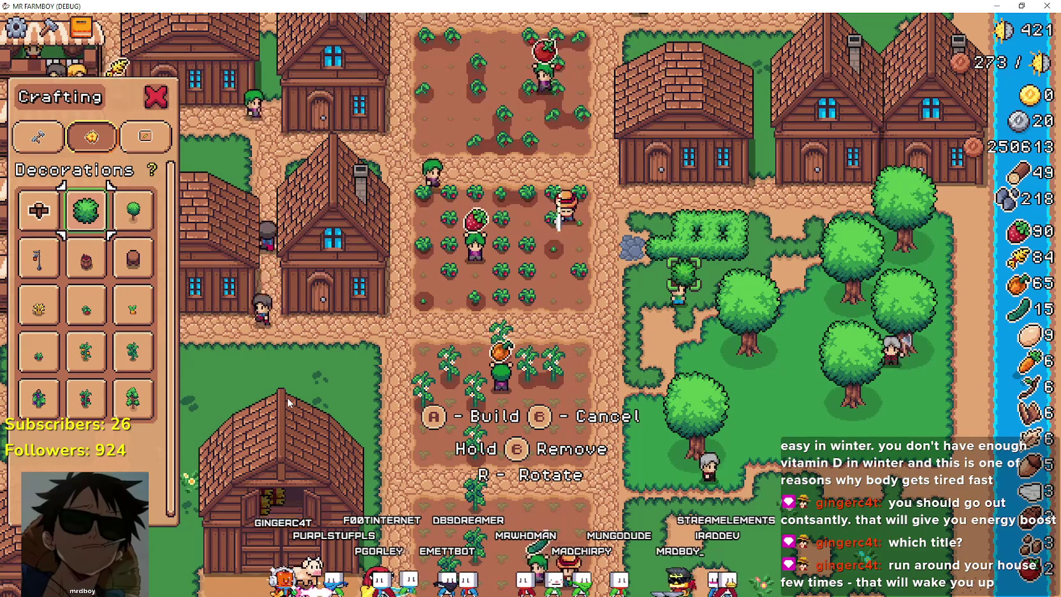
scroll(287, 397, "up", 2)
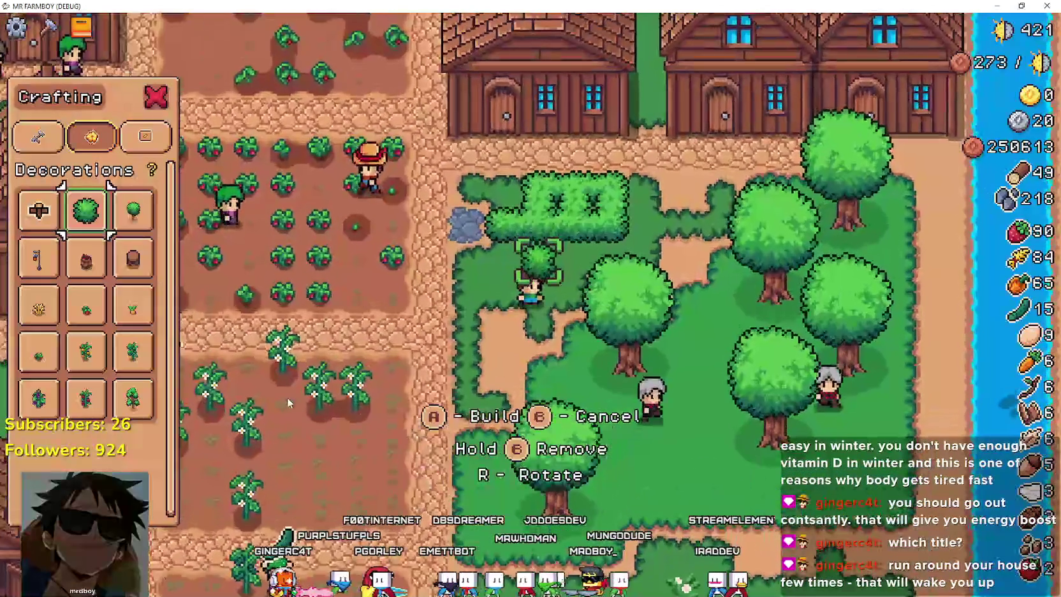
scroll(287, 397, "down", 2)
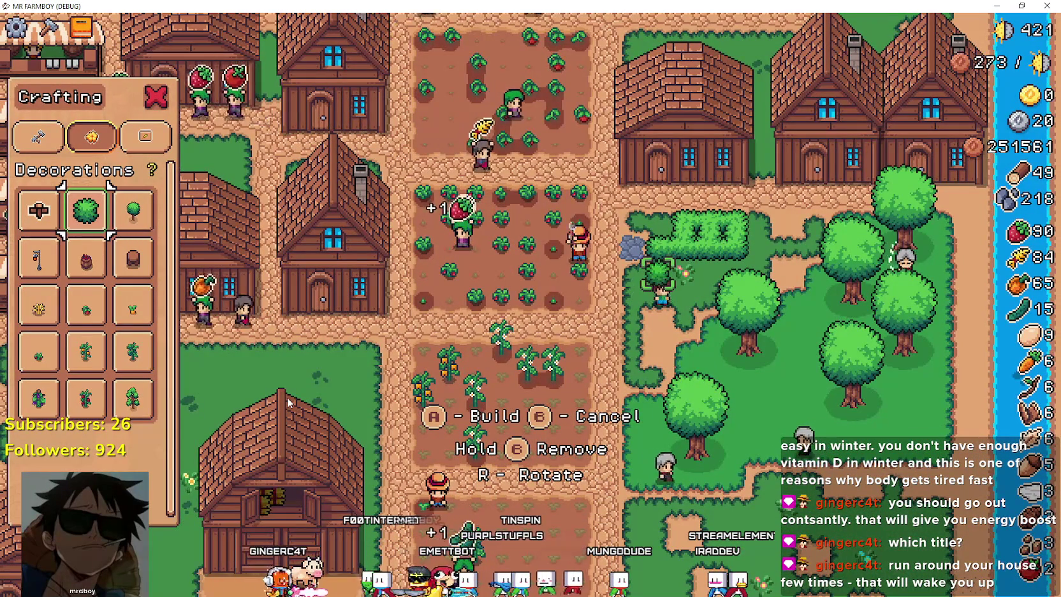
key("Escape")
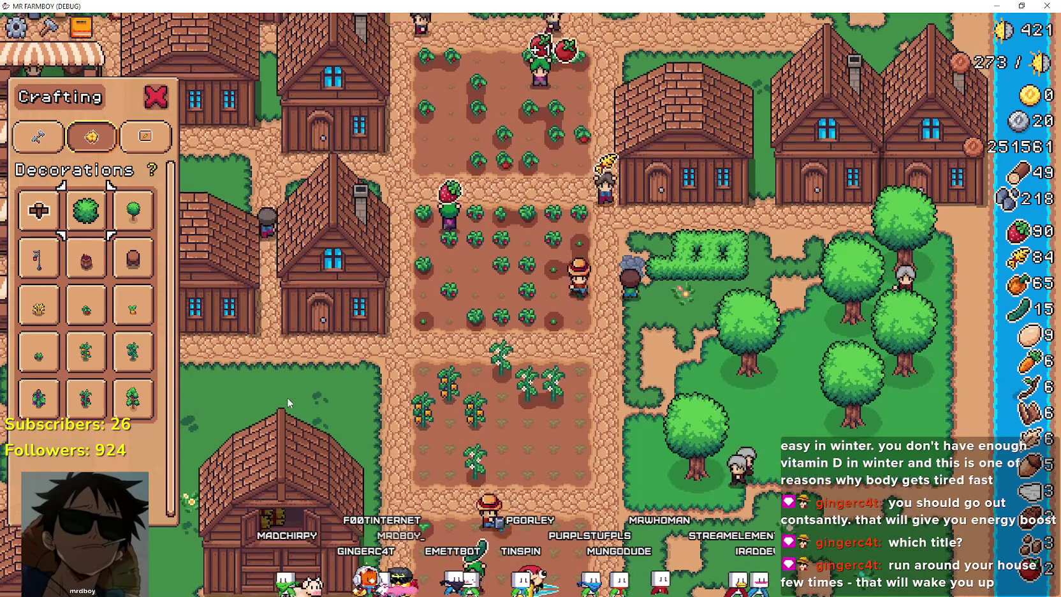
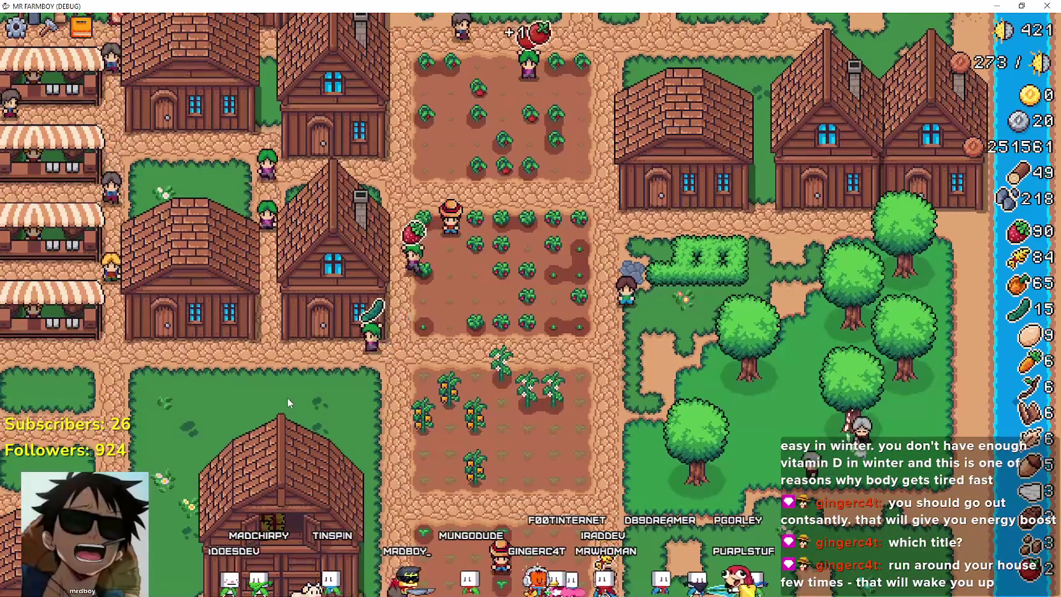
- Stop the game and open game_menu_panels.gd from GameMenuPanels under GameContainer
key("F8")
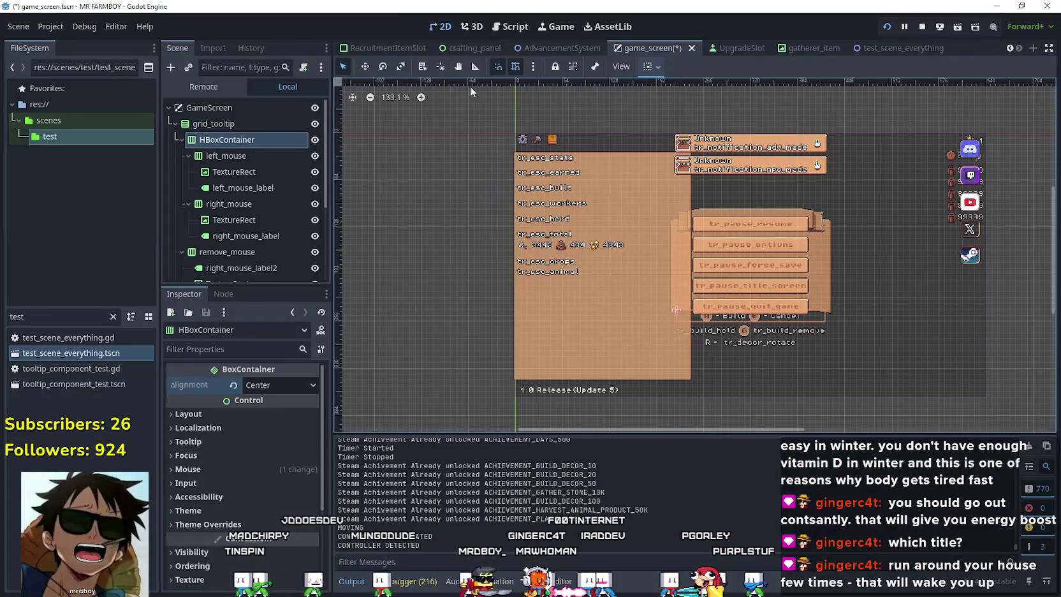
left_click(180, 139)
left_click(179, 155)
left_click(181, 172)
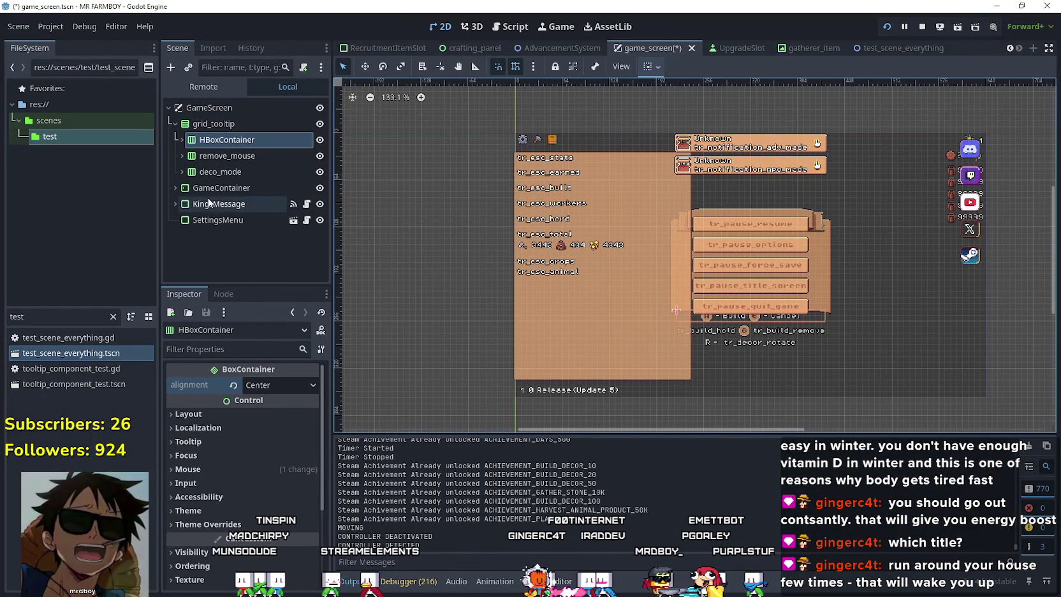
left_click(175, 188)
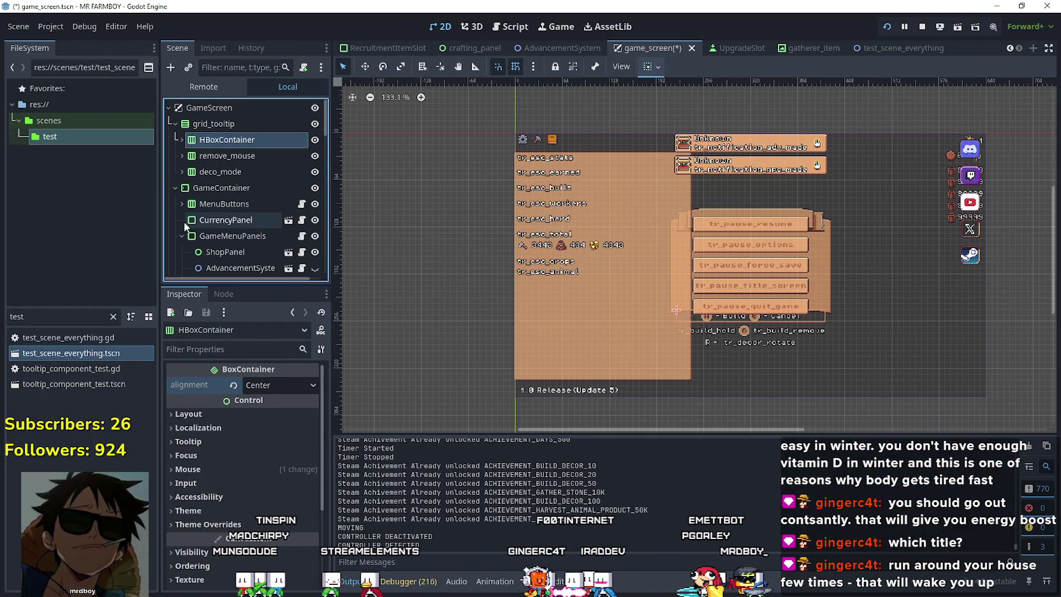
left_click(303, 238)
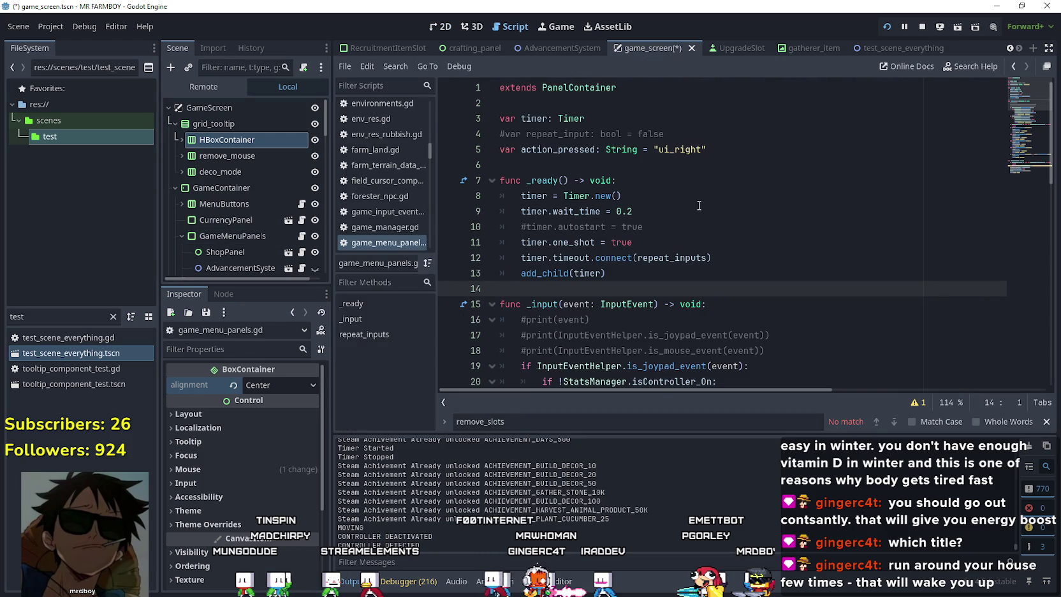
- Review the script, including the change_input_glyps calls on lines 22 and 27
scroll(699, 205, "down", 12)
scroll(702, 204, "down", 1)
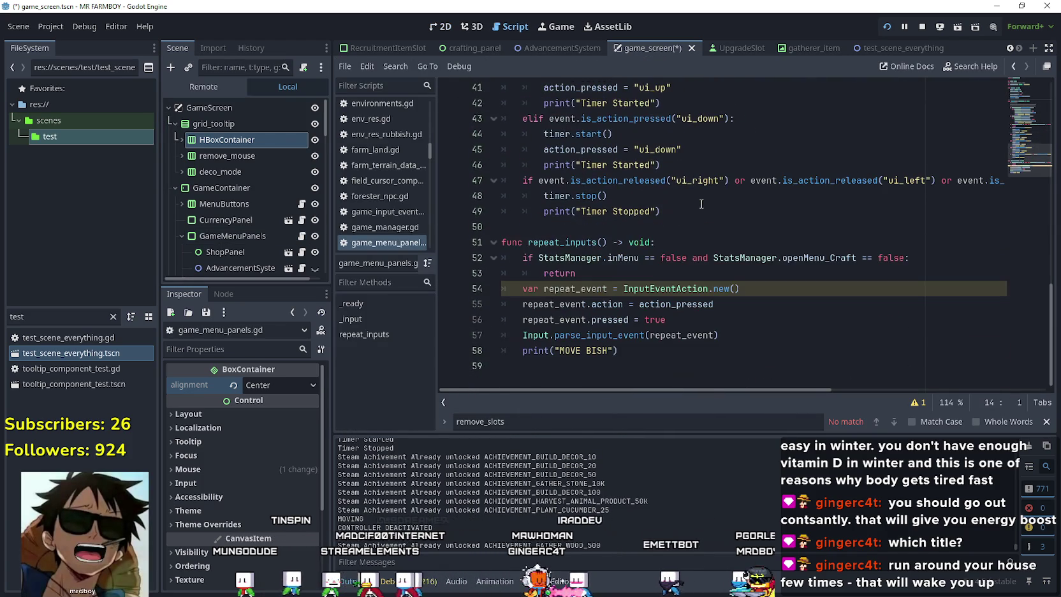
left_click(719, 228)
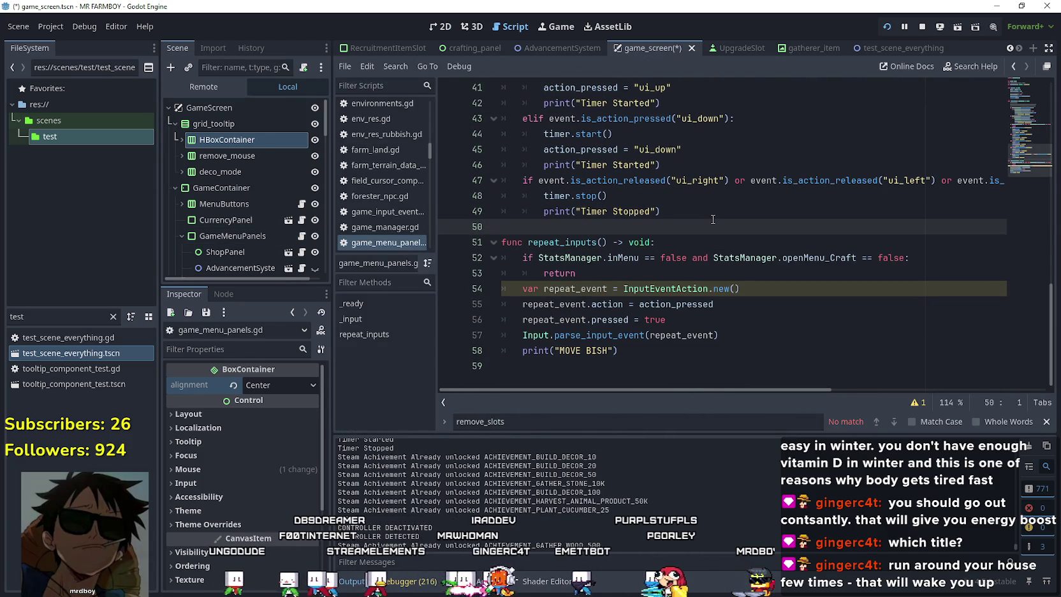
left_click(762, 367)
scroll(744, 339, "up", 4)
scroll(744, 340, "up", 4)
scroll(745, 339, "up", 1)
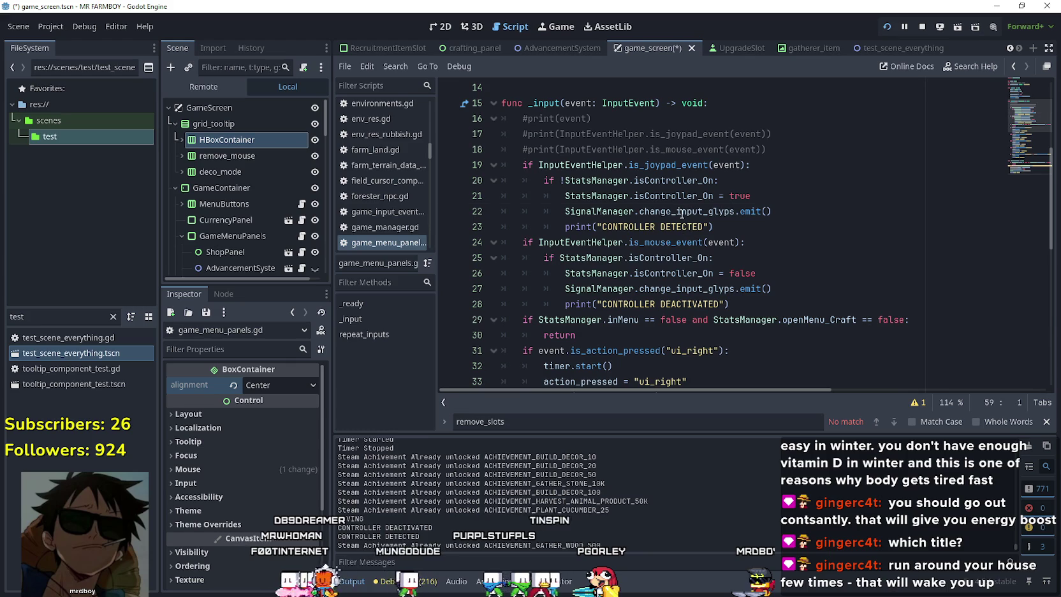
double_click(682, 213)
double_click(712, 291)
scroll(787, 291, "up", 5)
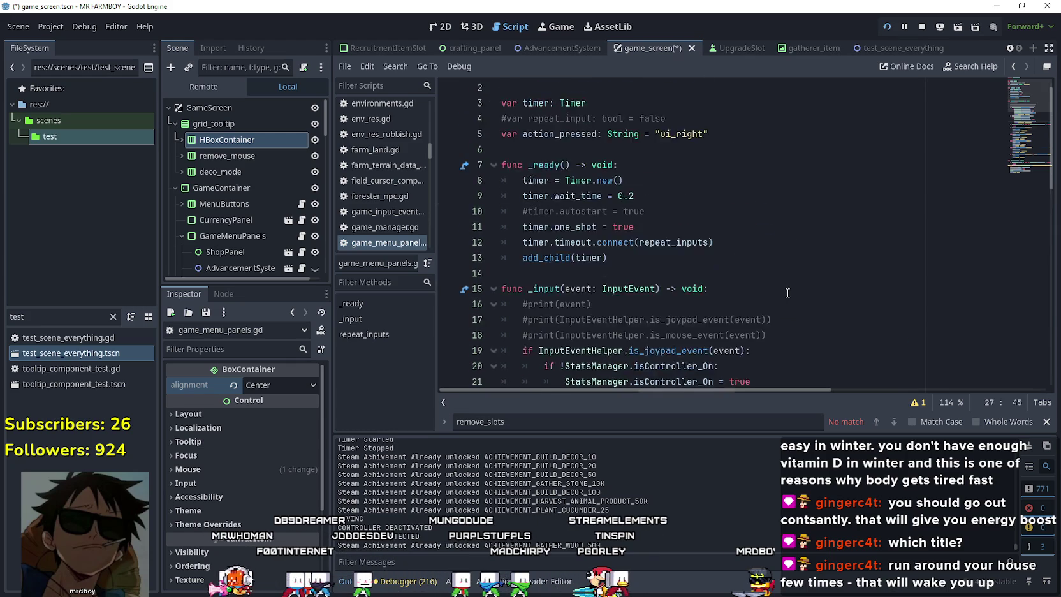
left_click(567, 164)
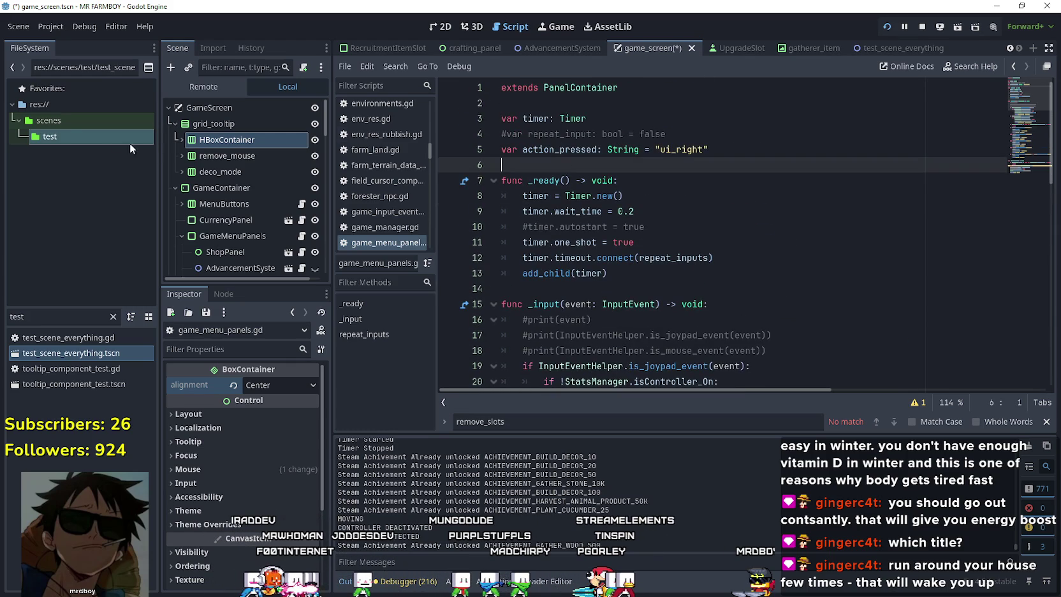
left_click(212, 125)
left_click(182, 140)
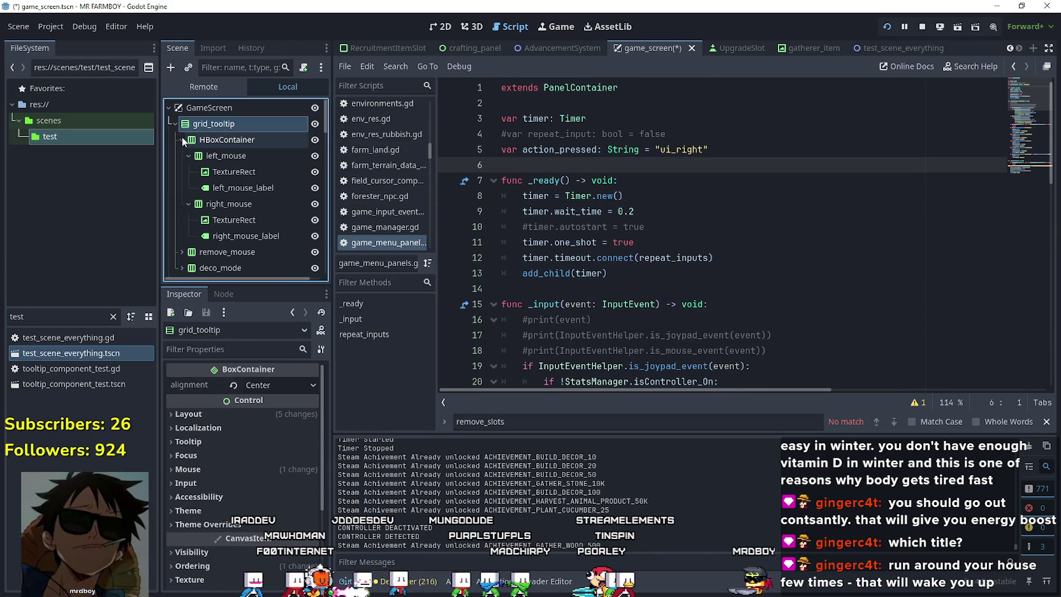
left_click(184, 155)
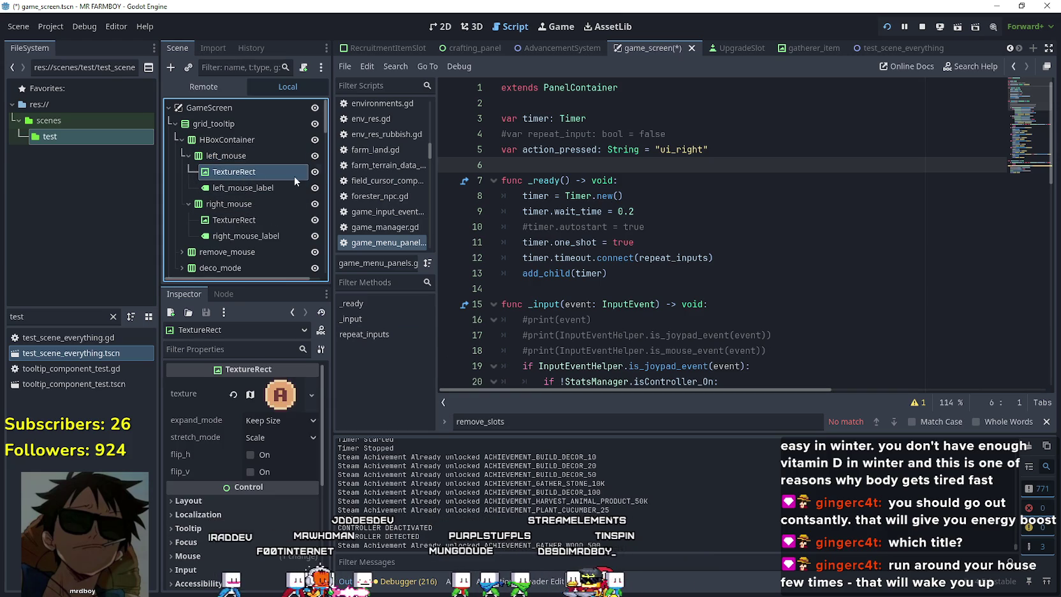
left_click_drag(238, 164, 602, 169)
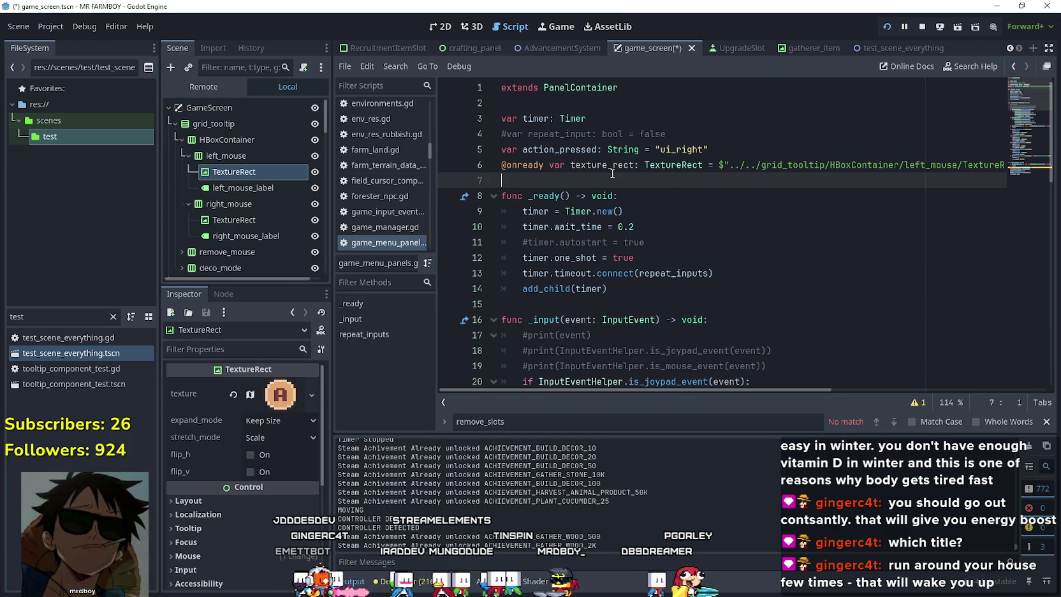
- Rename the variable to left_mouse_texture and add right_mouse_texture for right_mouse's TextureRect
left_click(605, 164)
type("left_mou")
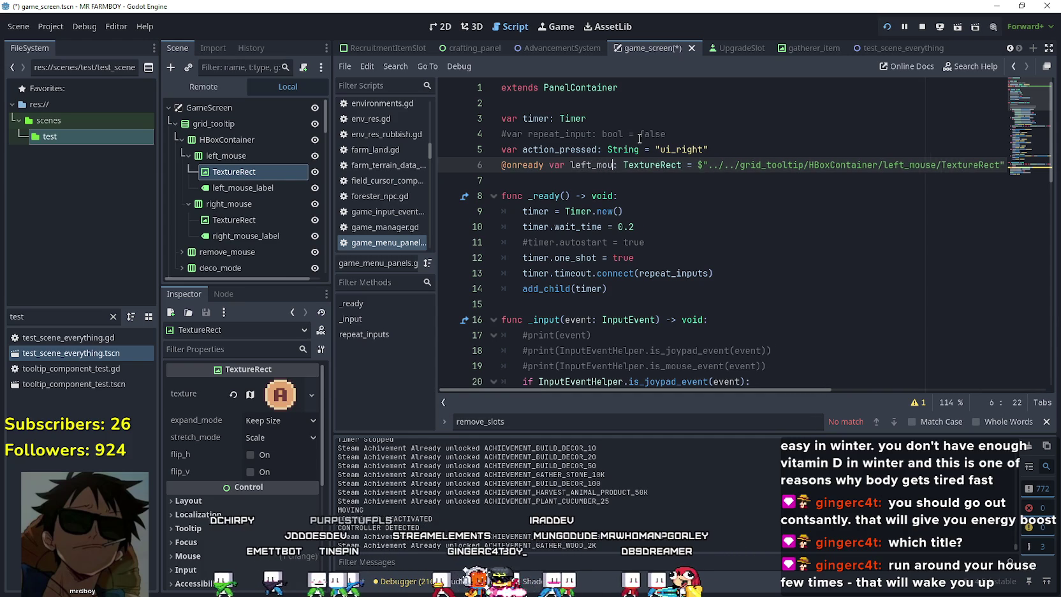
type("se_texture")
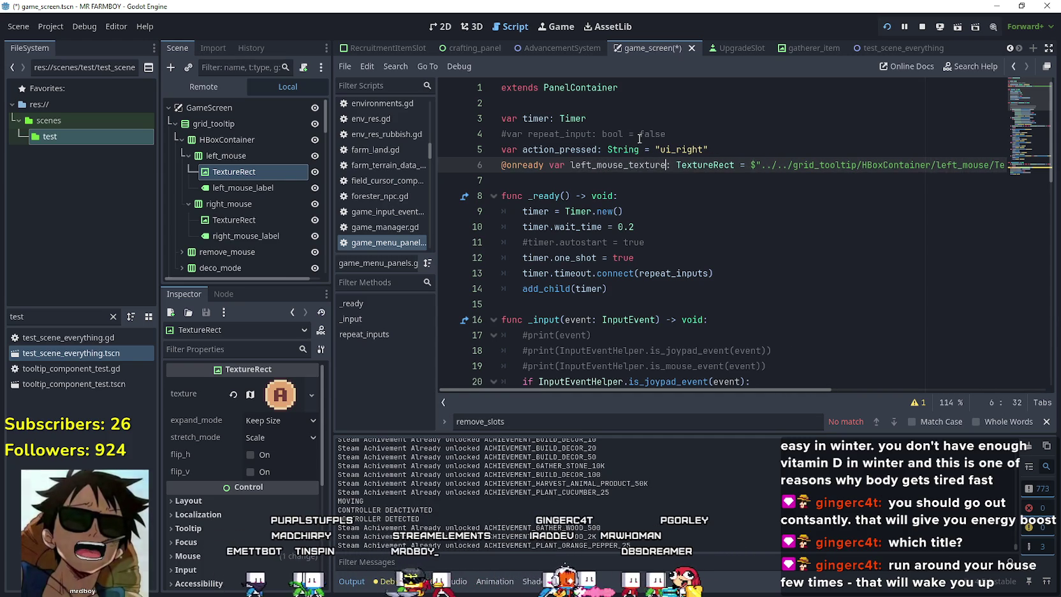
key("Down")
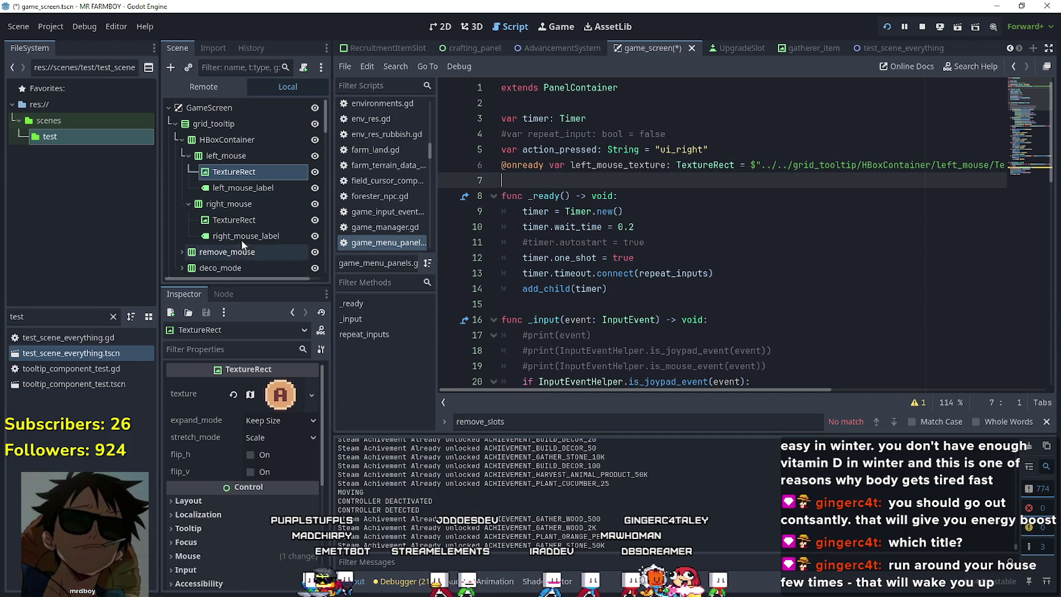
left_click(229, 220)
left_click_drag(322, 235, 580, 179)
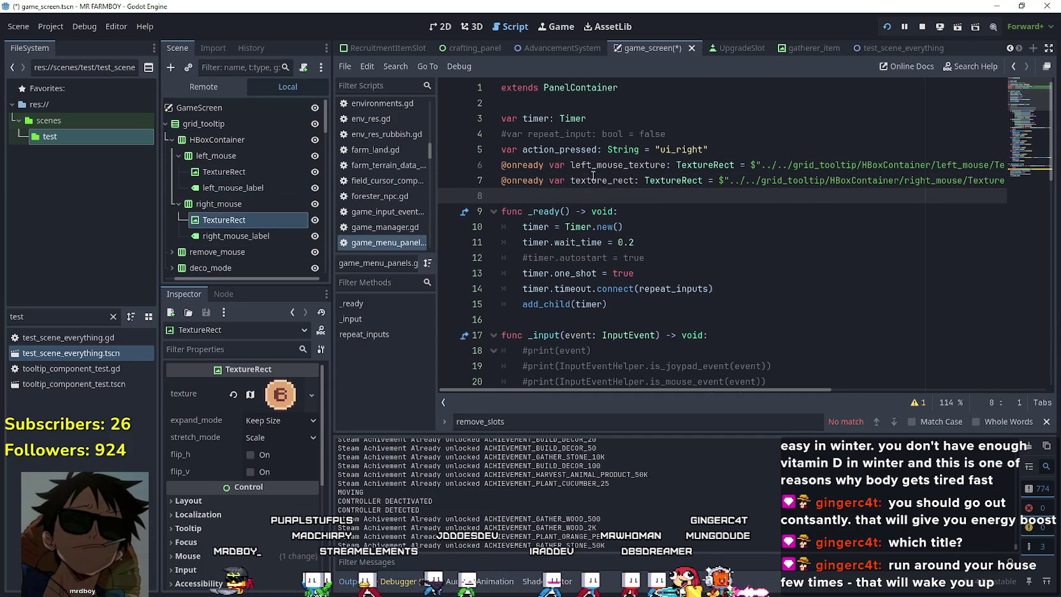
type("right_mouse_")
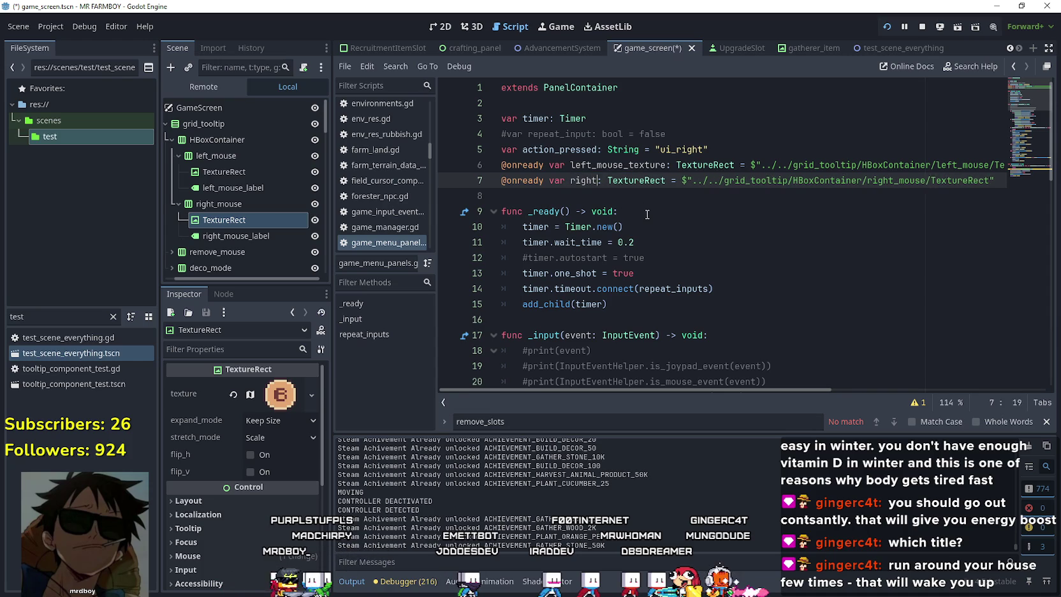
type("texture")
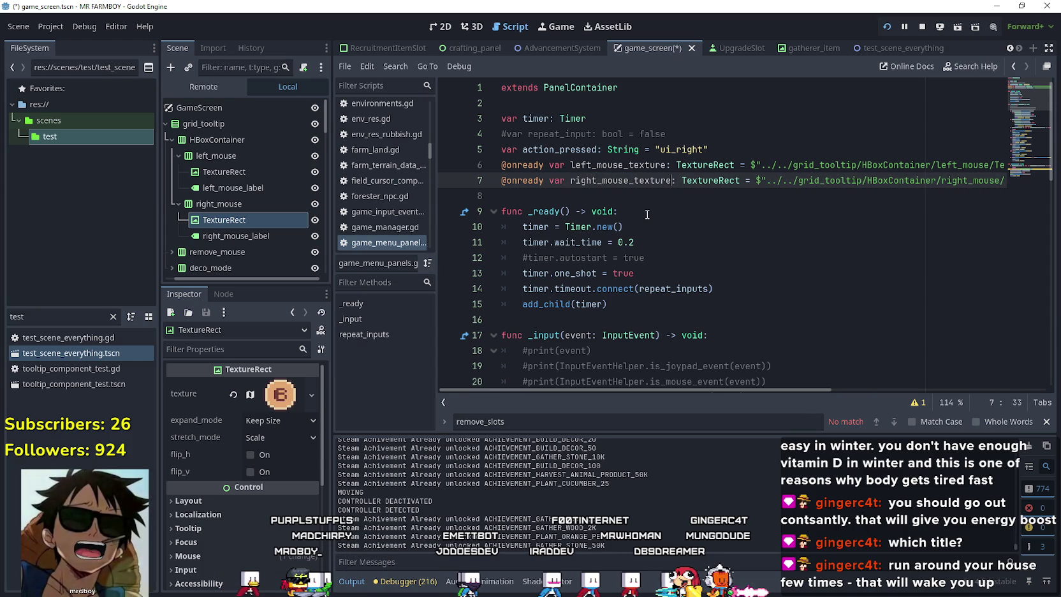
key("Down")
scroll(242, 242, "down", 2)
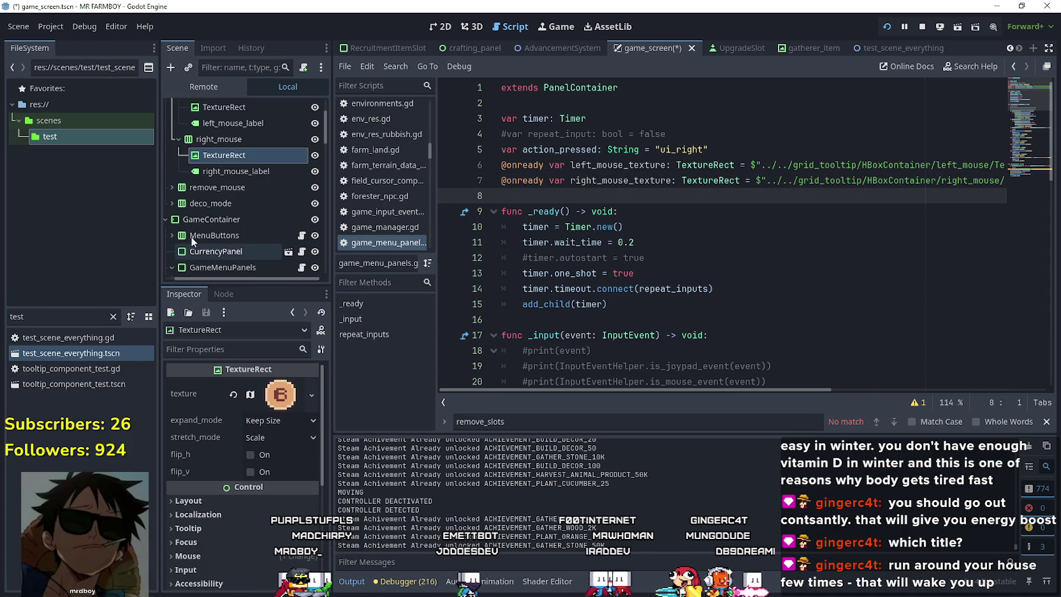
left_click(193, 186)
scroll(227, 208, "down", 1)
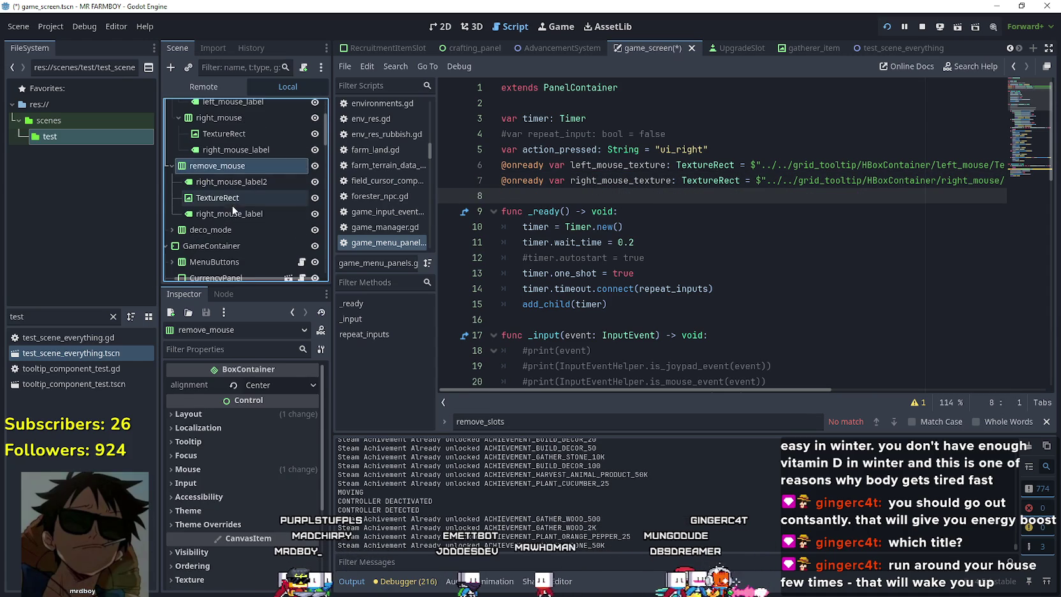
left_click(229, 199)
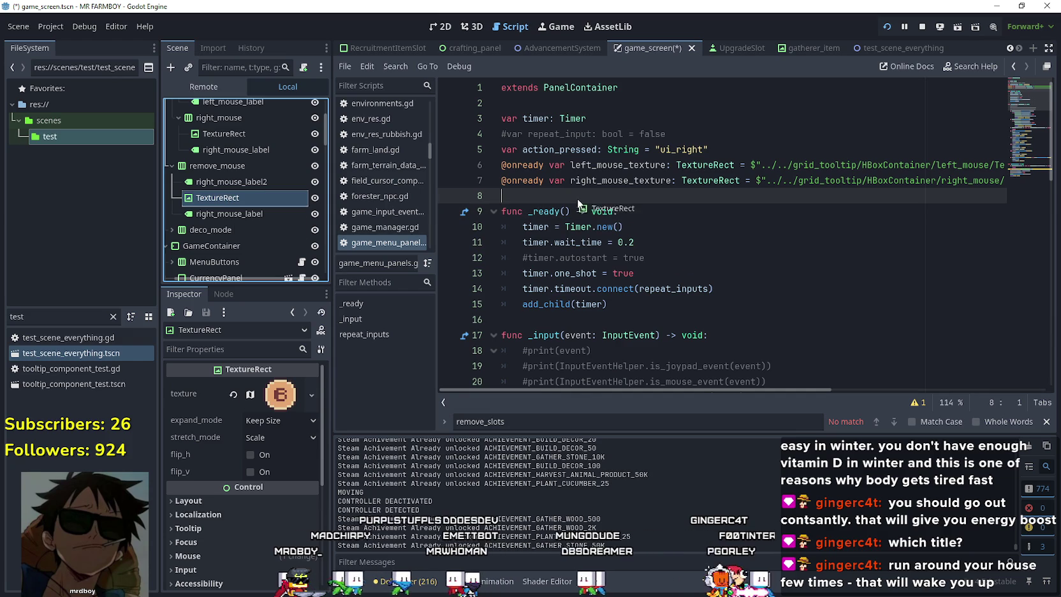
left_click_drag(228, 199, 595, 196)
double_click(595, 196)
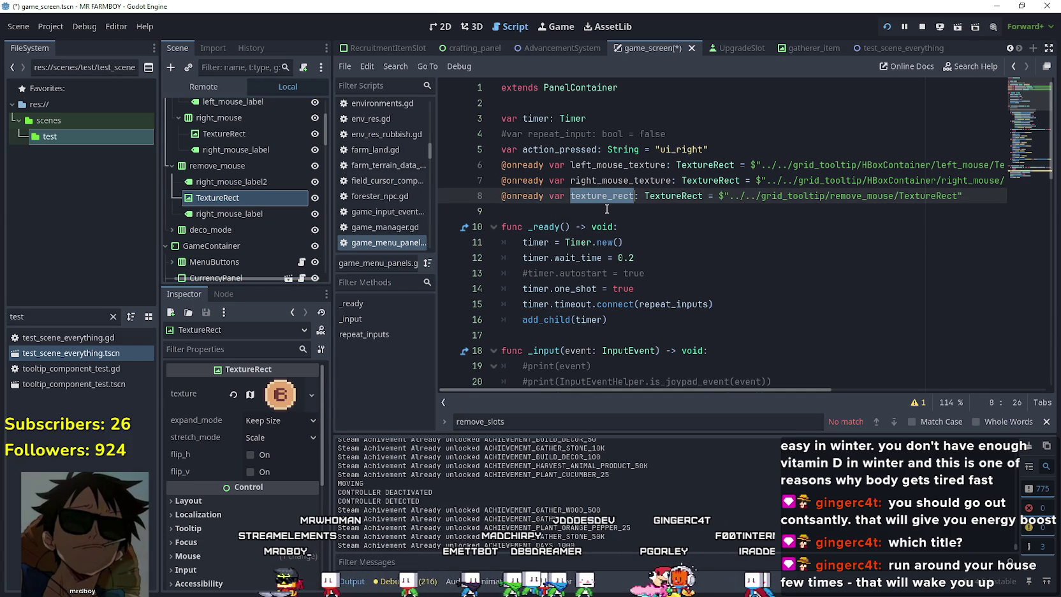
type("re")
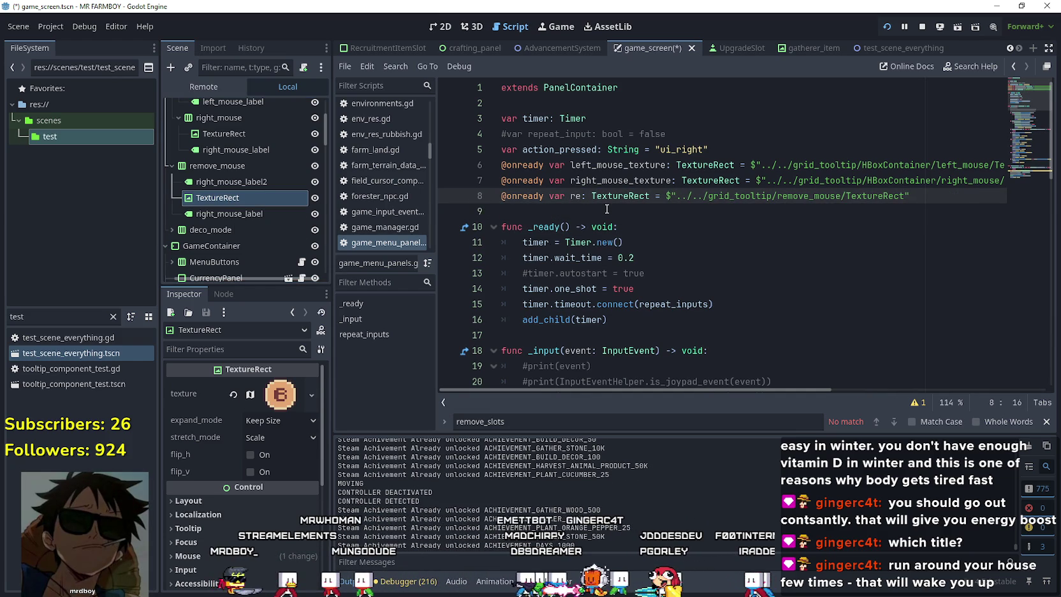
type("move")
type("_mouse_t")
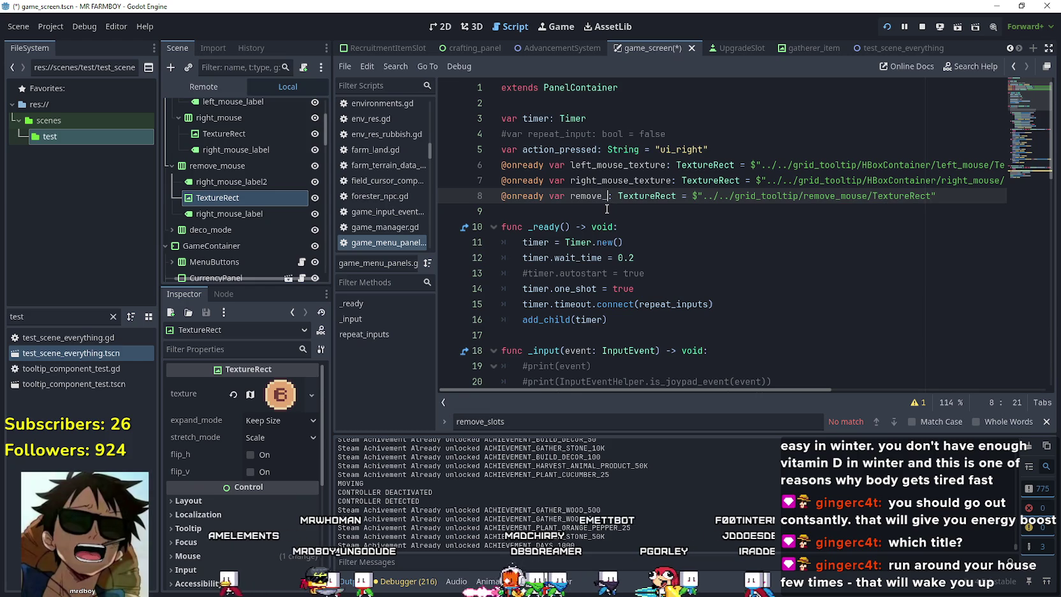
type("exture")
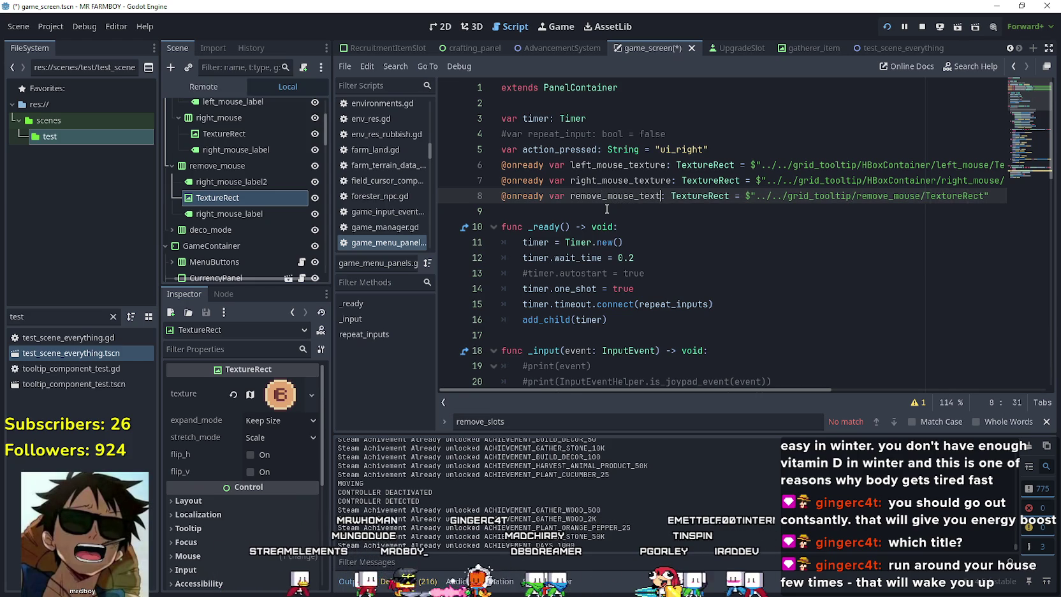
left_click(602, 165)
left_click(576, 210)
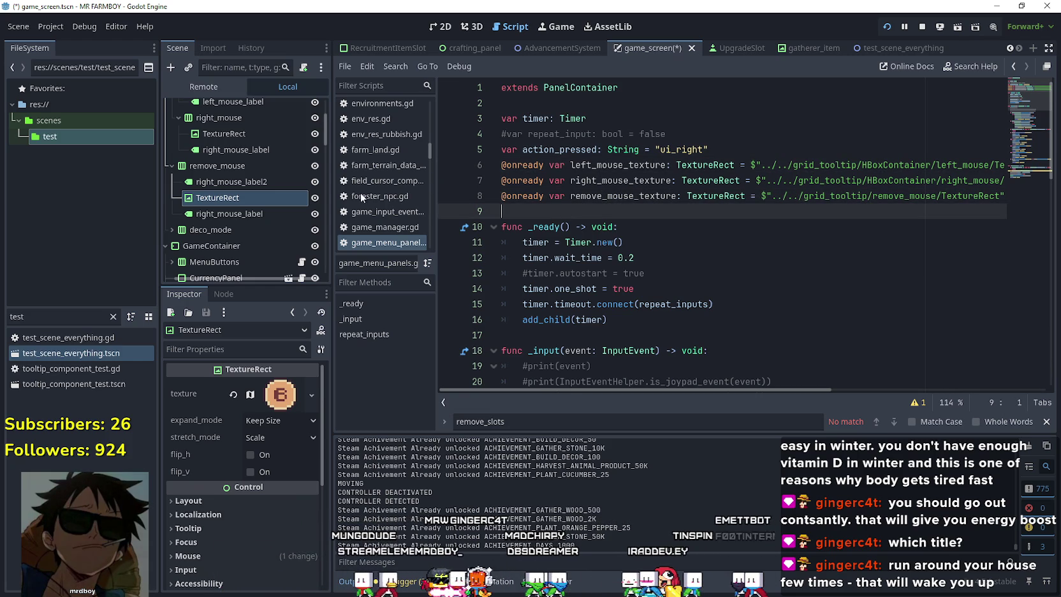
left_click(211, 229)
- Duplicate remove_mouse's TextureRect and move the copy, TextureRect2, into deco_mode after deco_mode_0
left_click(171, 229)
scroll(192, 233, "down", 3)
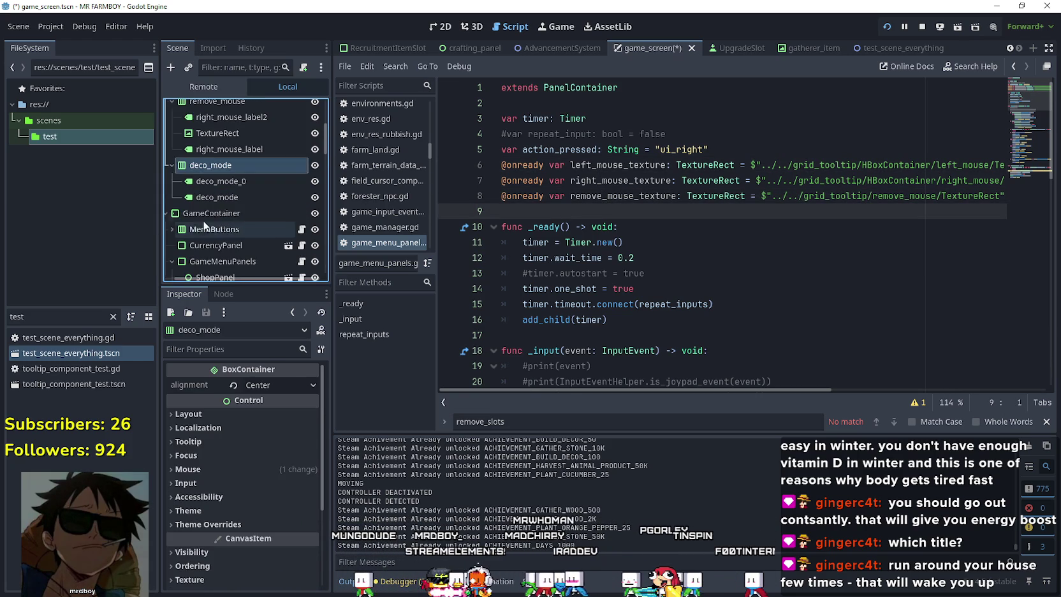
left_click(216, 197)
left_click(217, 187)
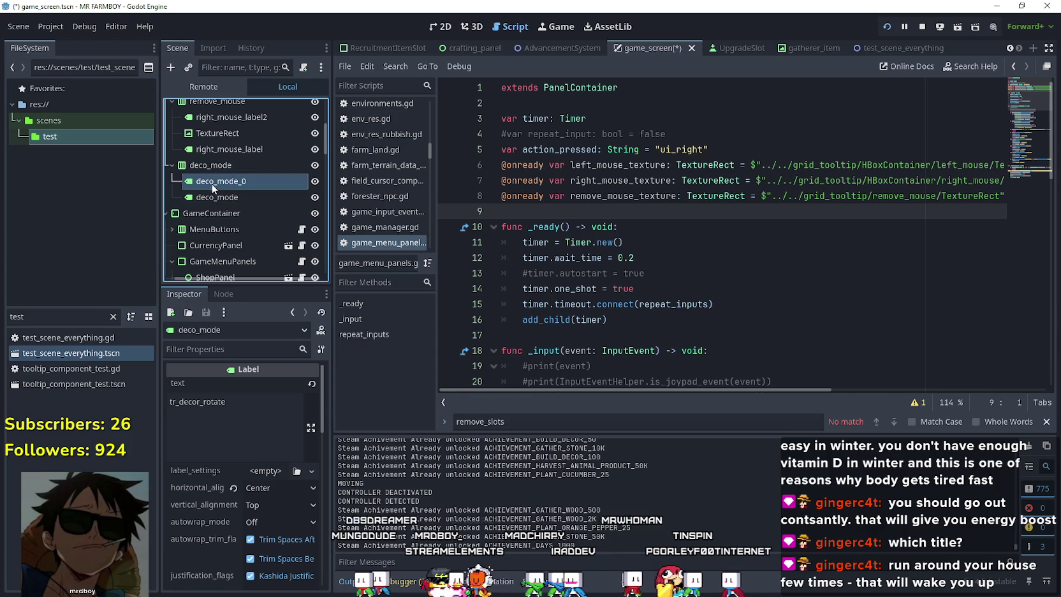
key("Up")
key("Down")
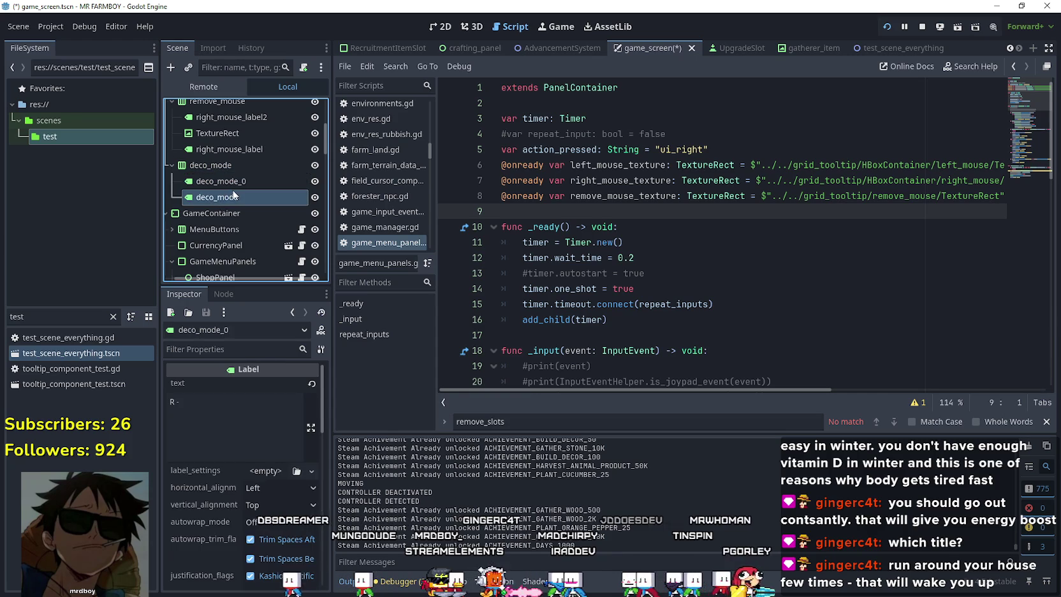
left_click(236, 195)
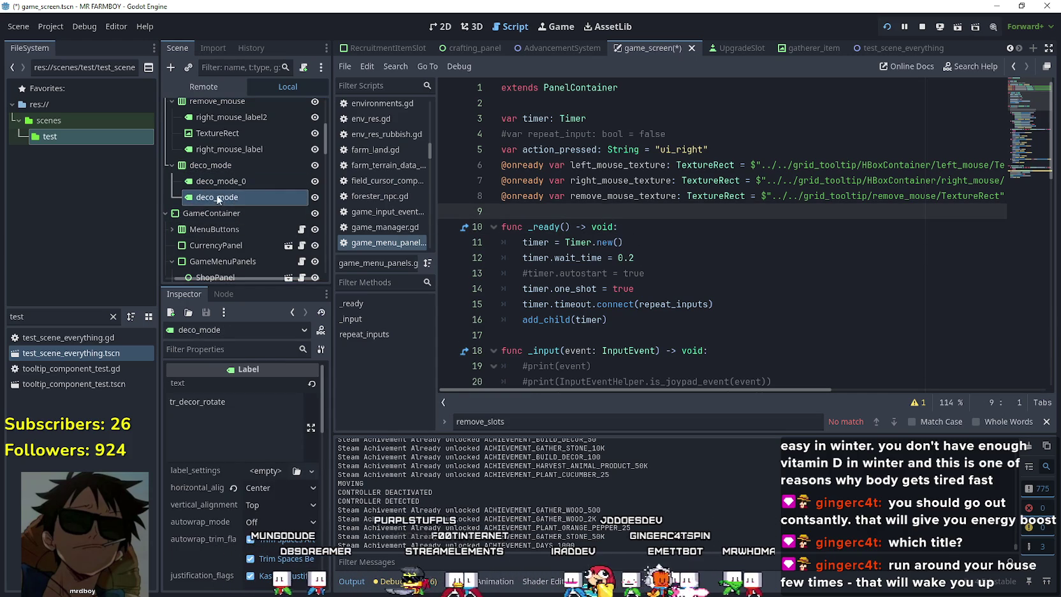
key("Up")
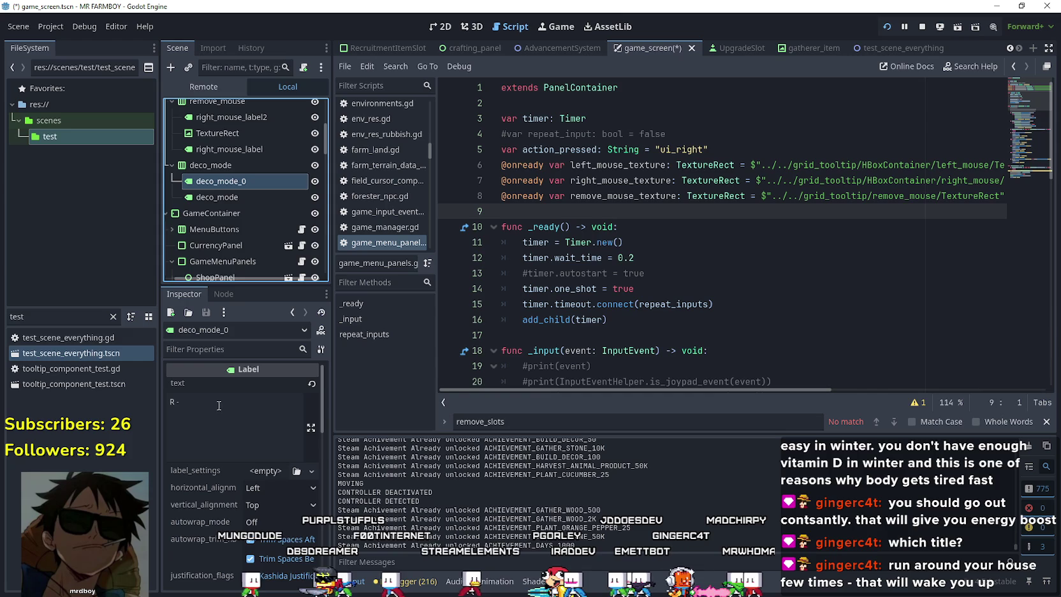
scroll(271, 209, "up", 1)
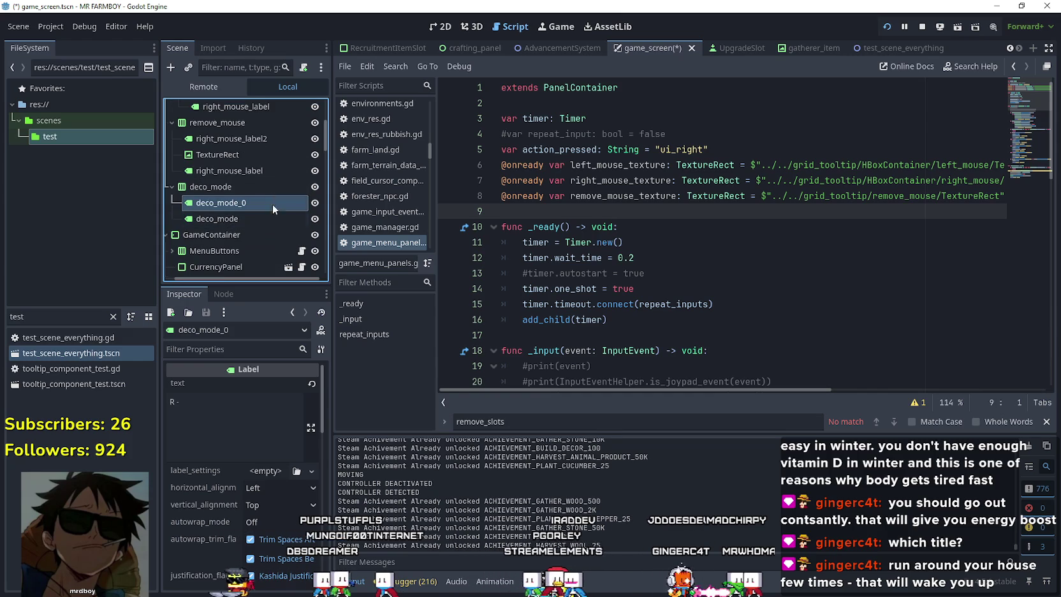
left_click(231, 156)
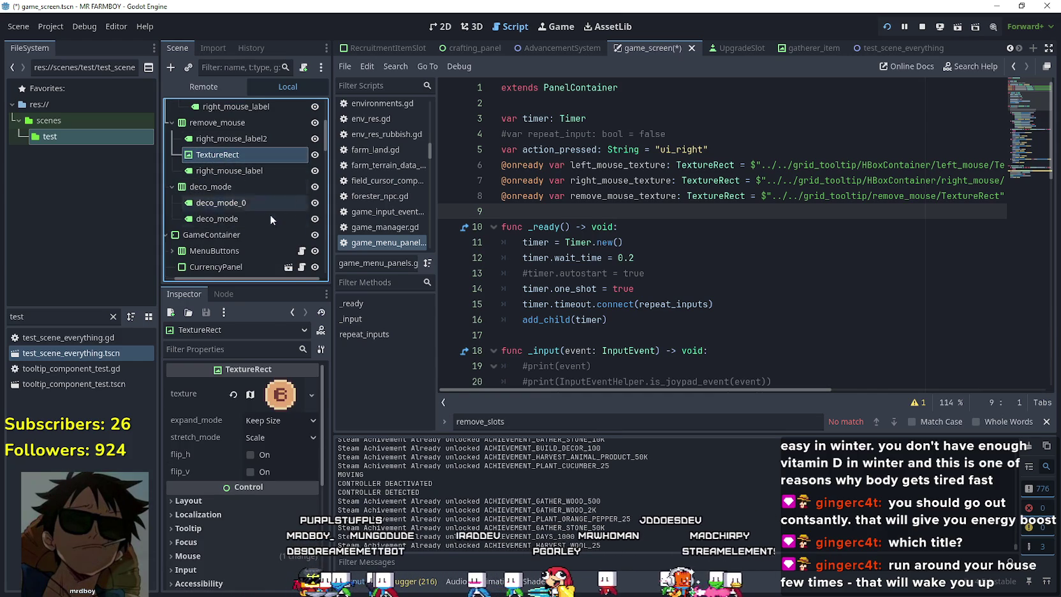
key("ctrl+d")
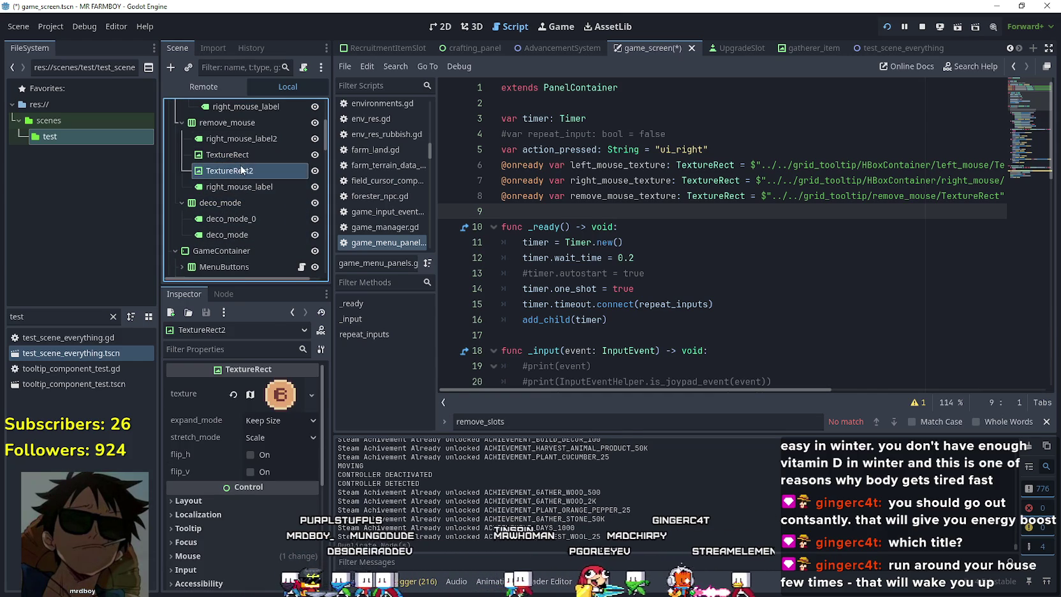
left_click_drag(230, 231, 237, 229)
- Check the label texts, then view the MR FARMBOY Localization spreadsheet in the browser
left_click(247, 204)
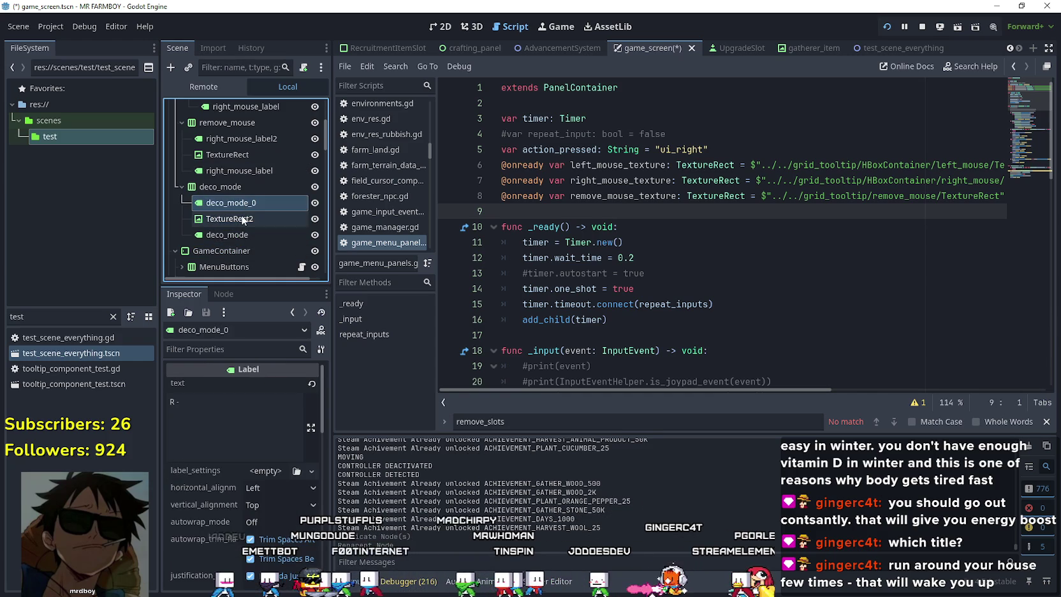
left_click(243, 220)
left_click(246, 236)
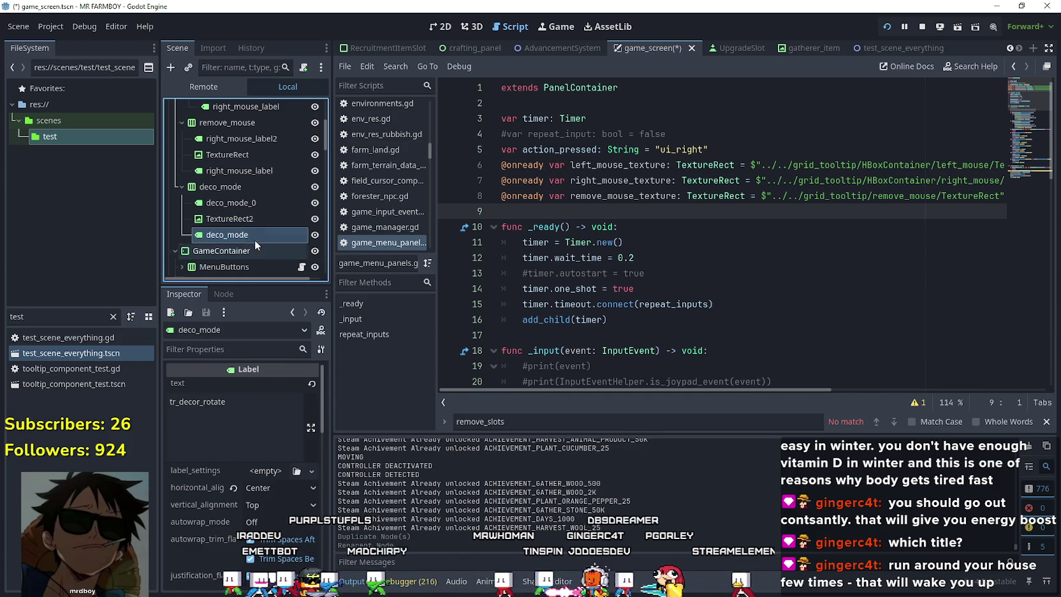
left_click(247, 202)
left_click(245, 143)
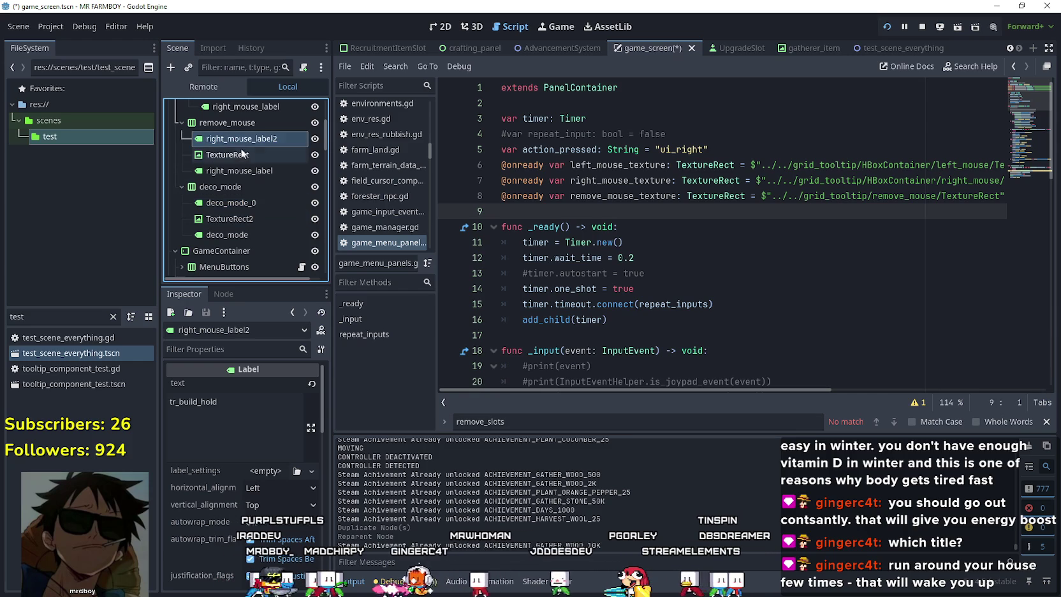
left_click(237, 154)
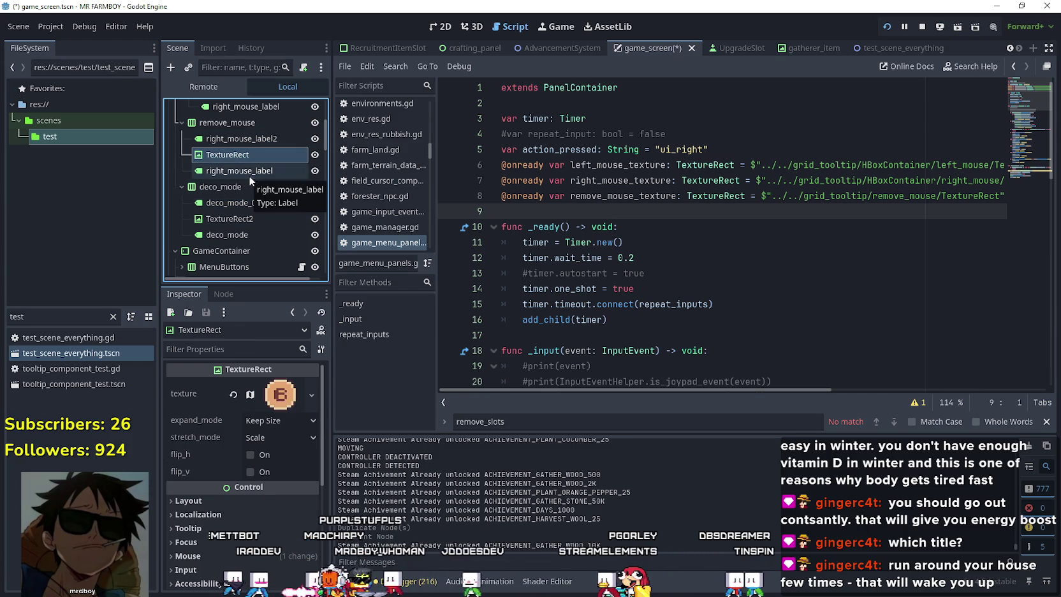
left_click(249, 176)
scroll(248, 211, "up", 2)
left_click(250, 173)
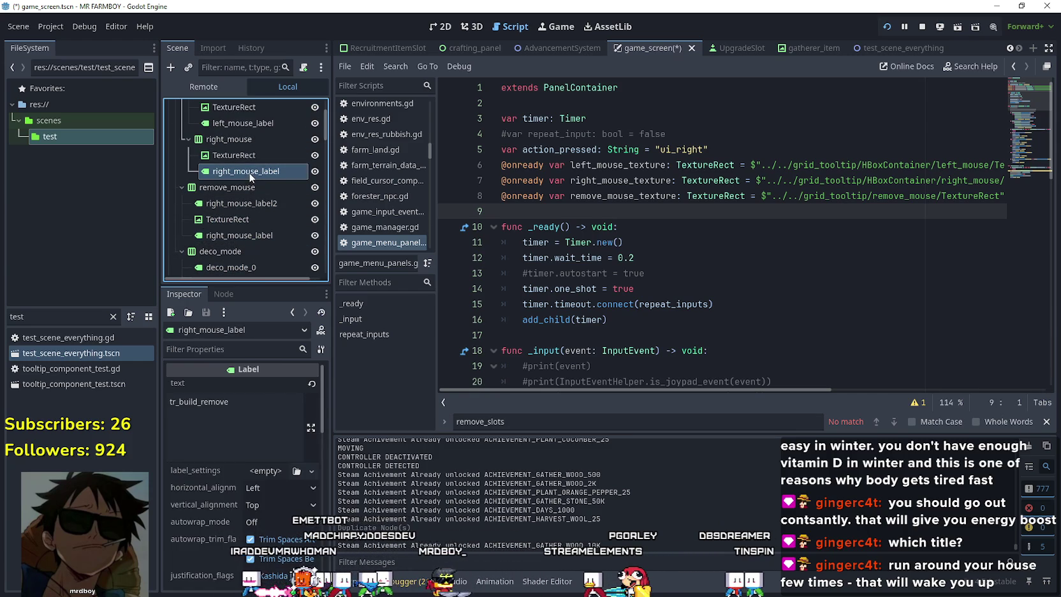
scroll(249, 178, "down", 3)
left_click(257, 210)
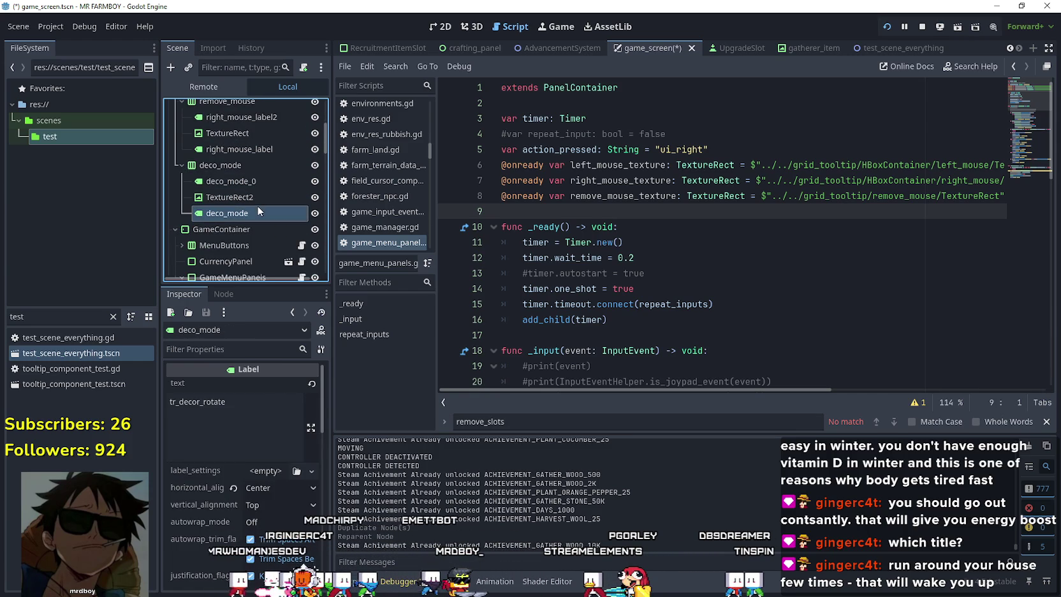
left_click(207, 403)
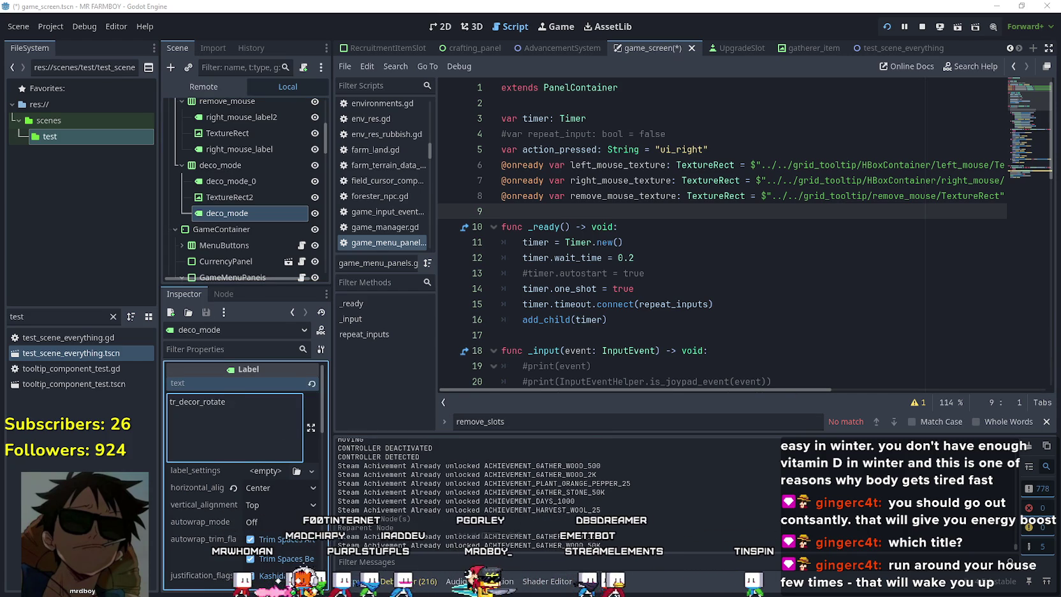
key("alt+Tab")
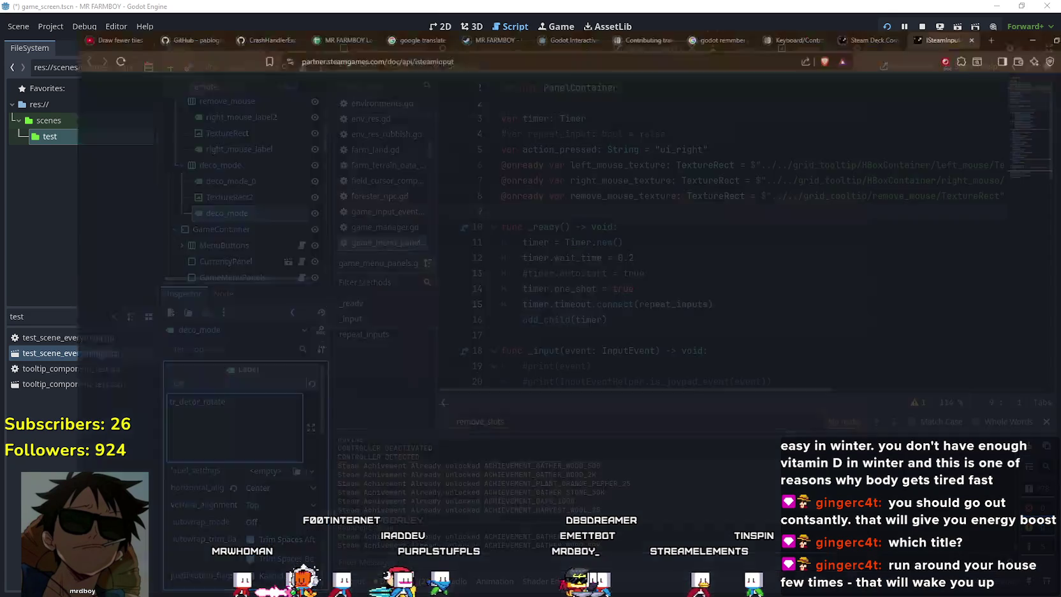
left_click(277, 10)
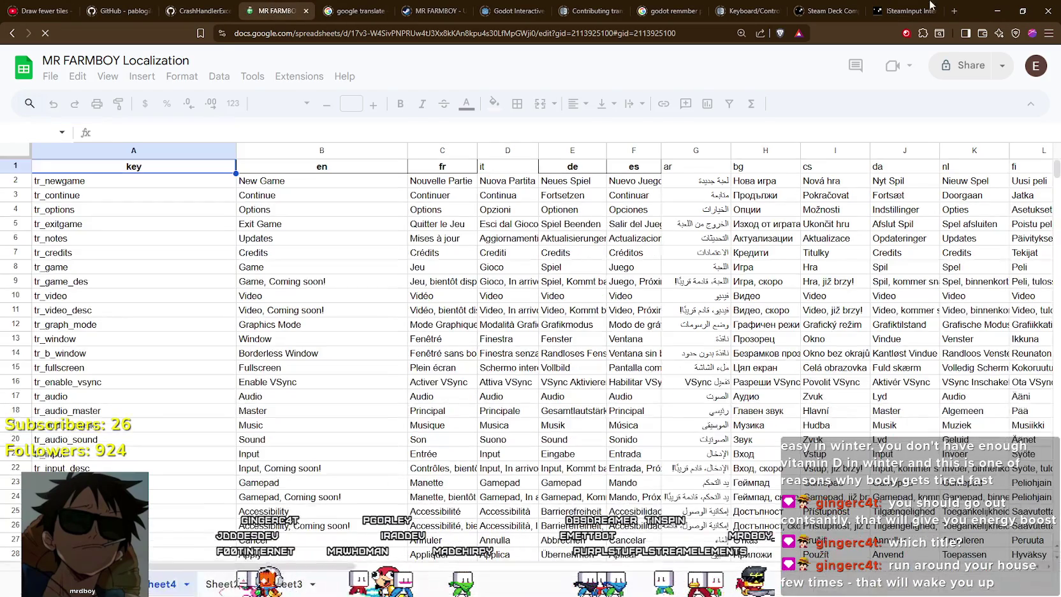
- Replace the deco_mode label's tr_decor_rotate text with '- Rotate'
key("alt+Tab")
double_click(175, 405)
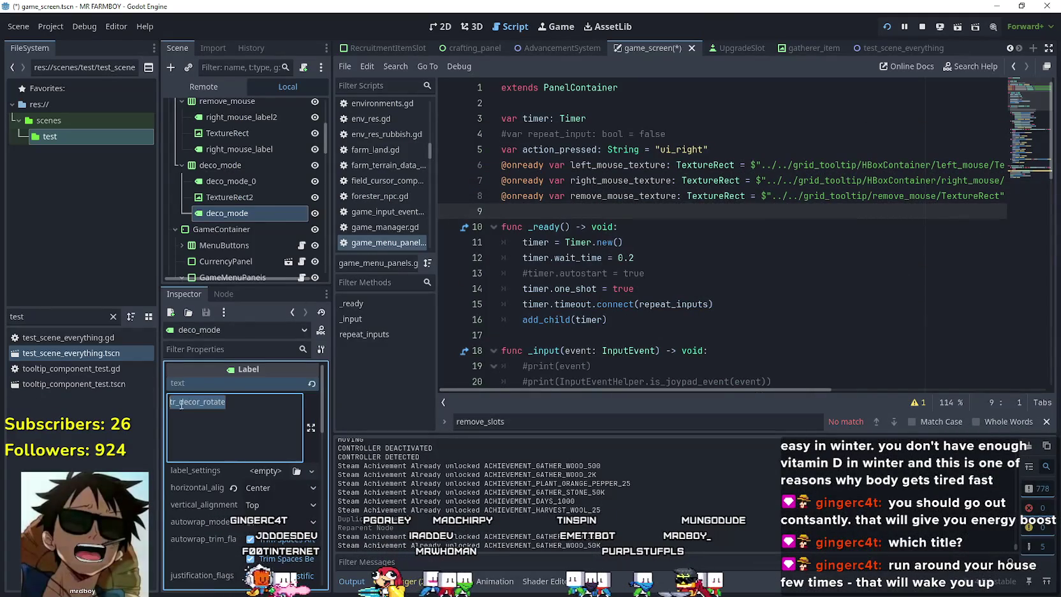
type("- Ro")
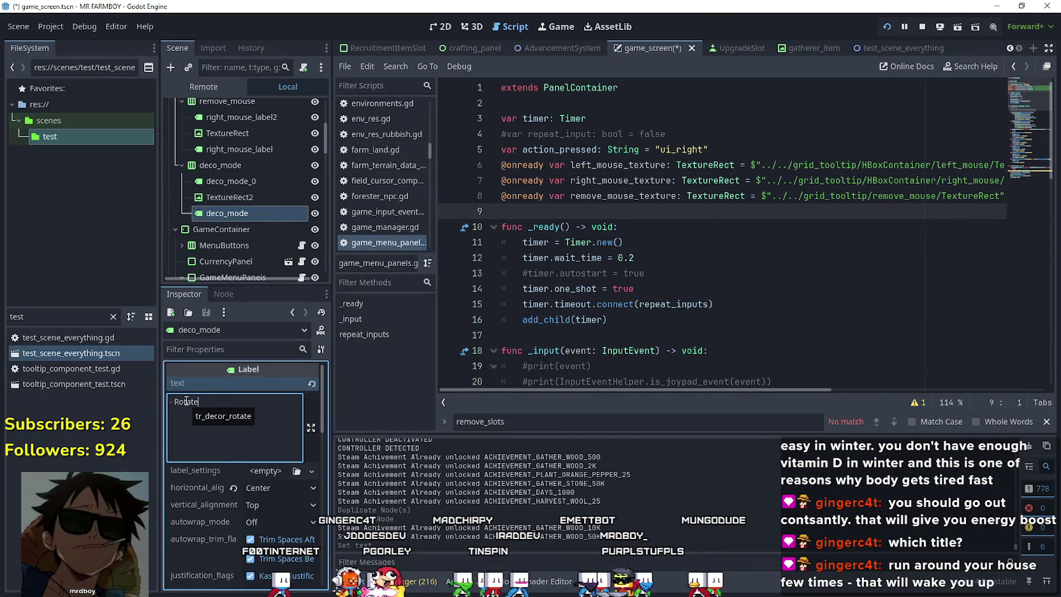
left_click(252, 180)
left_click(199, 415)
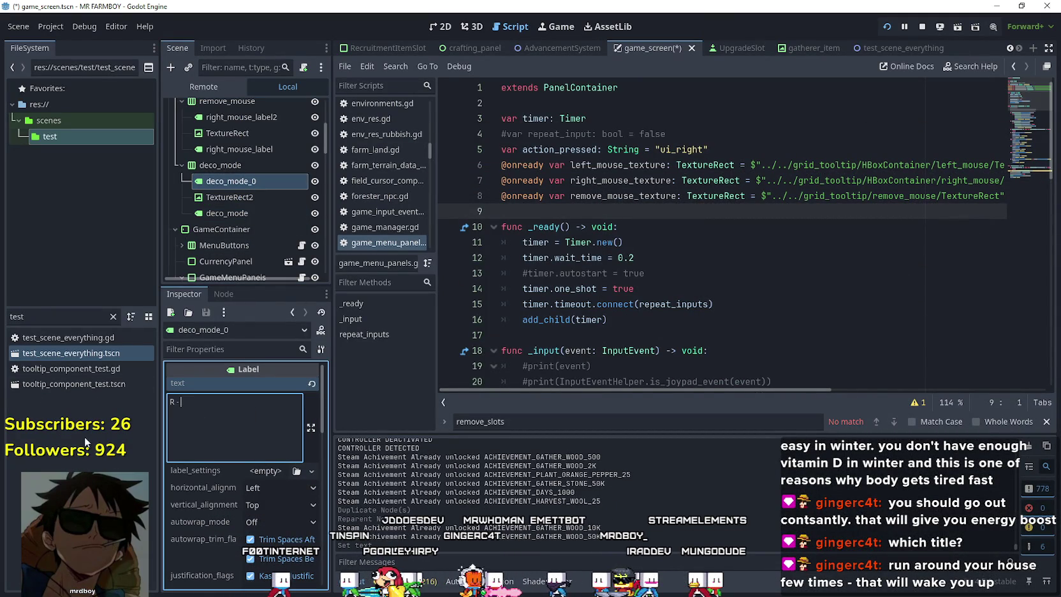
left_click(238, 211)
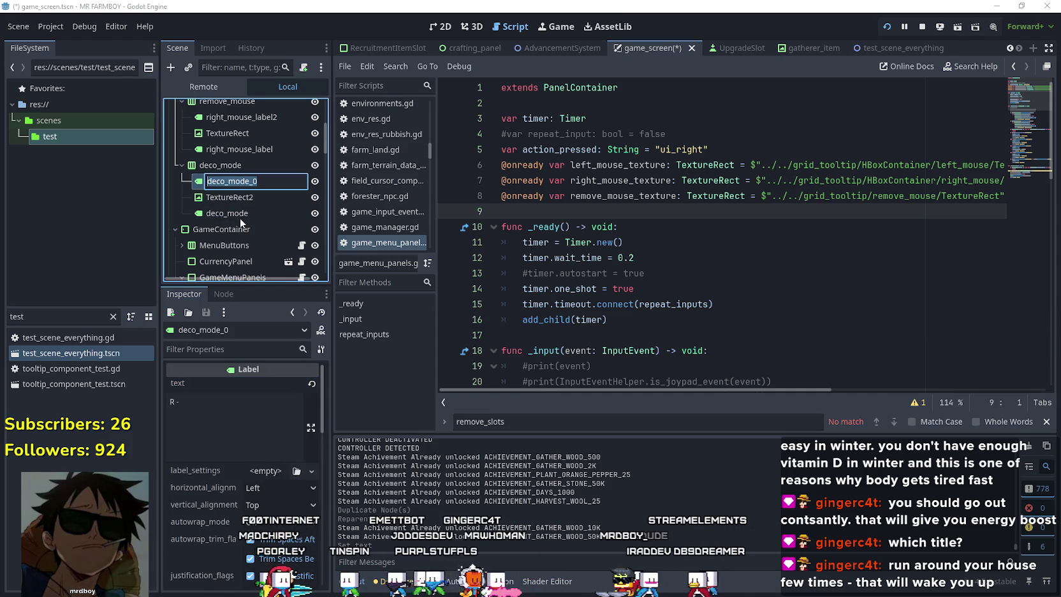
key("Return")
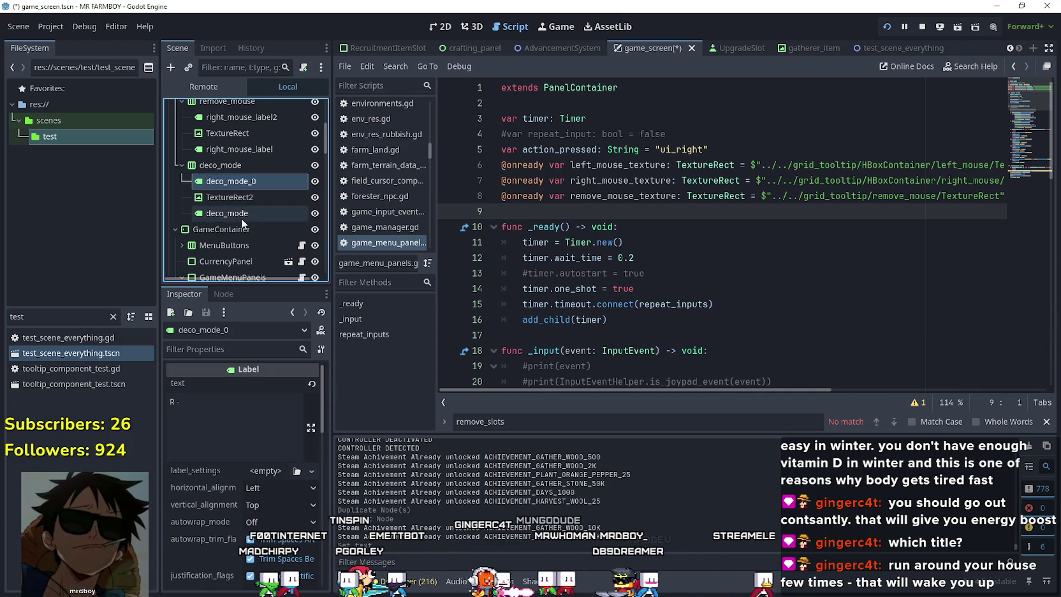
left_click(240, 218)
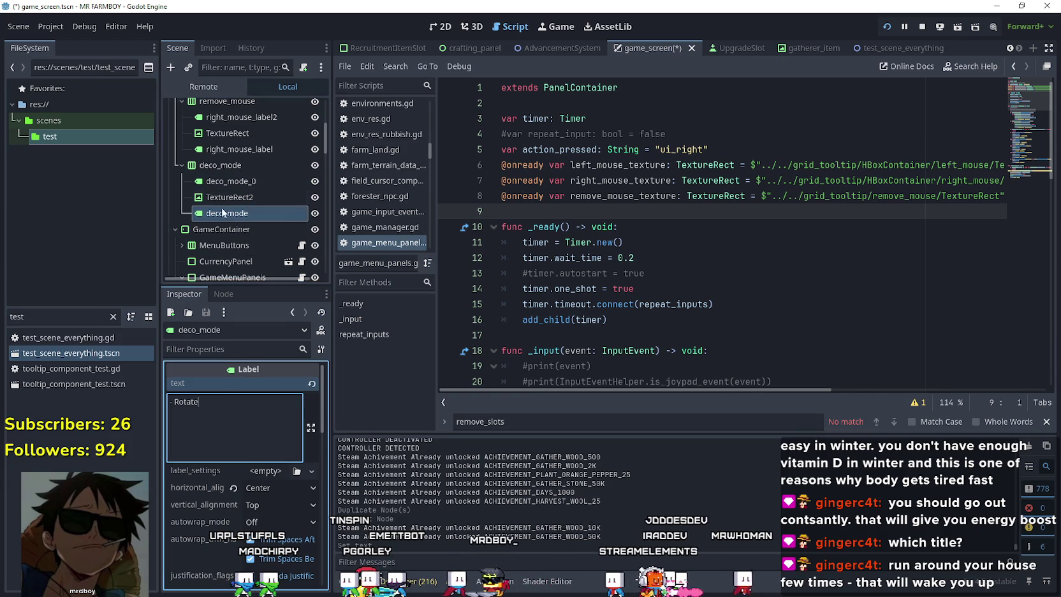
left_click(229, 181)
left_click(231, 426)
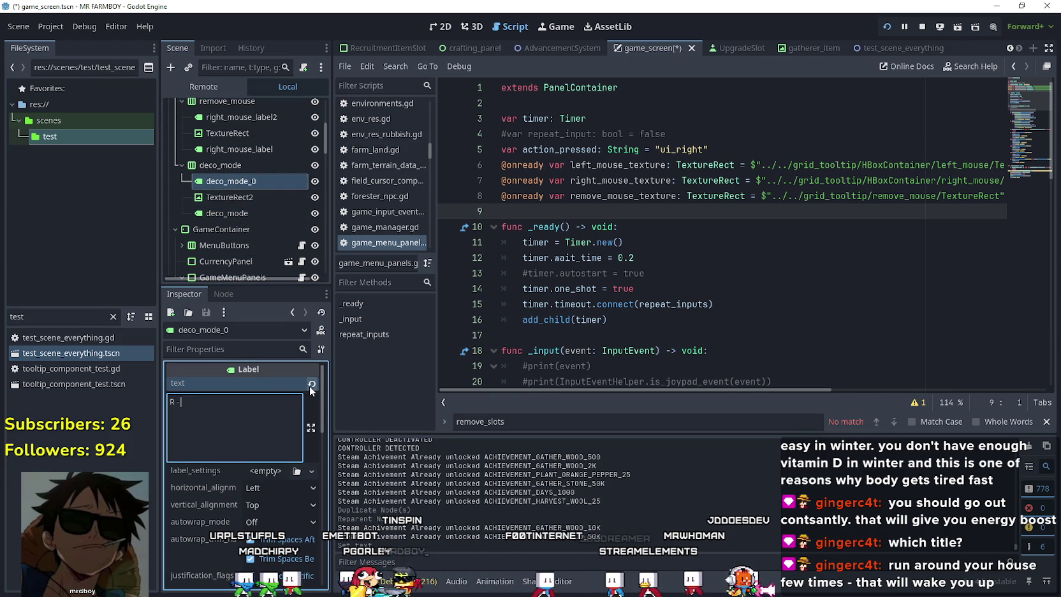
left_click_drag(220, 229, 228, 213)
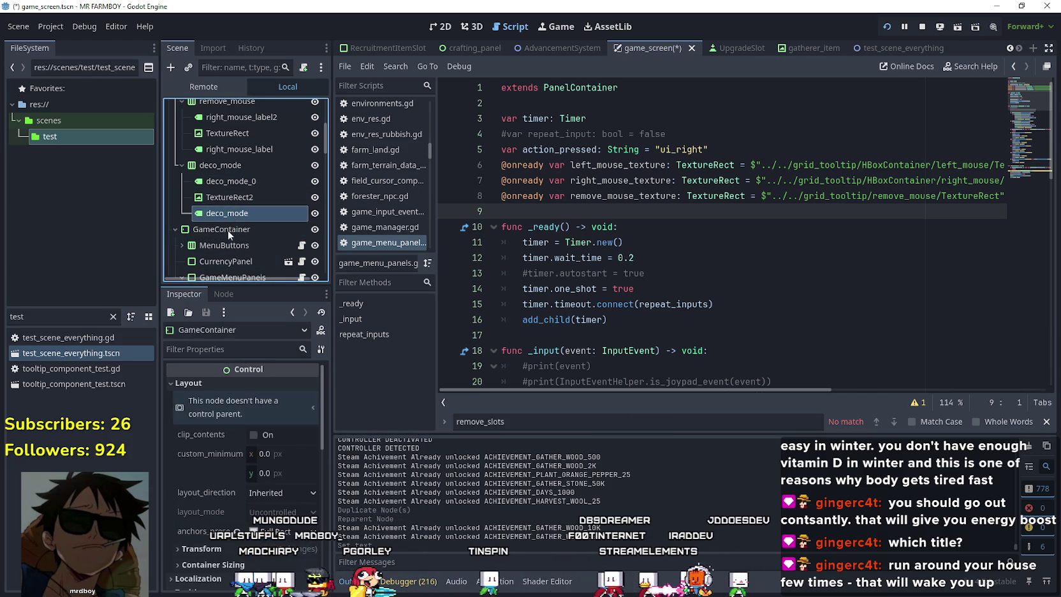
left_click(171, 413)
left_click(169, 404)
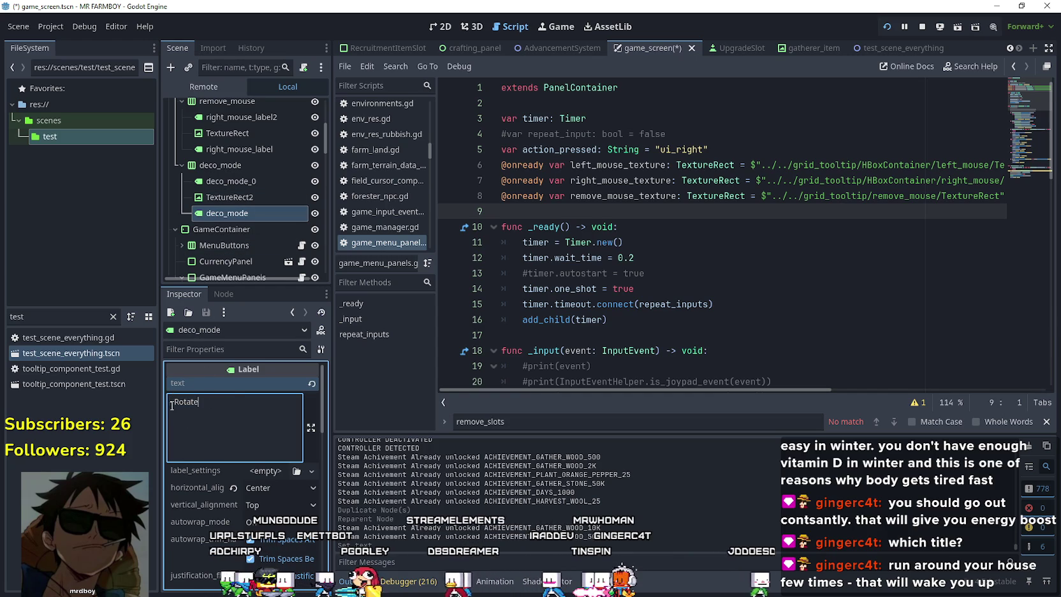
- Trim deco_mode_0's text to 'R' and remove the stray space in deco_mode's caption
left_click(256, 189)
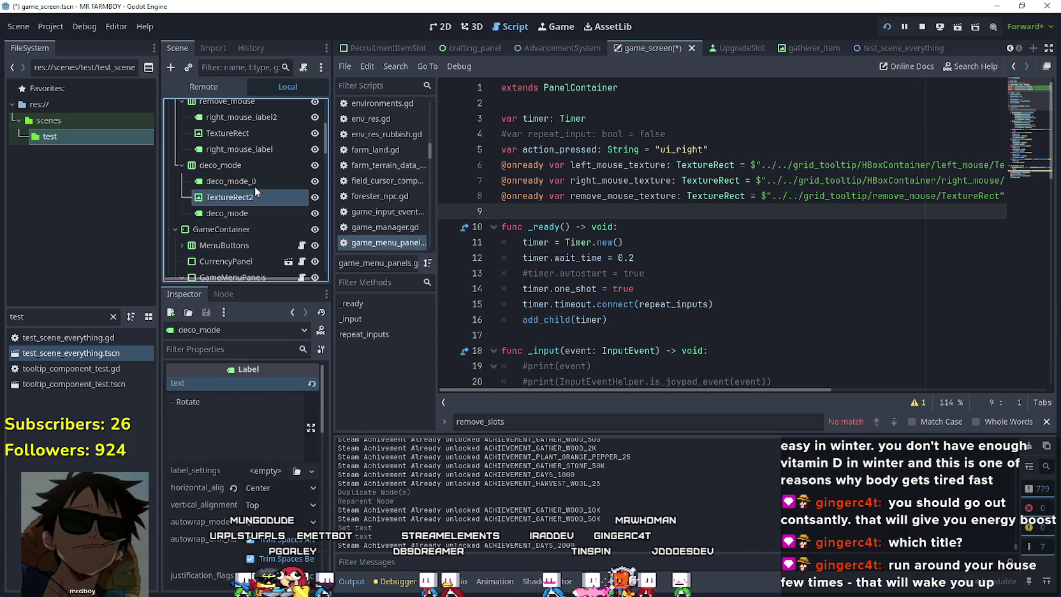
left_click(252, 181)
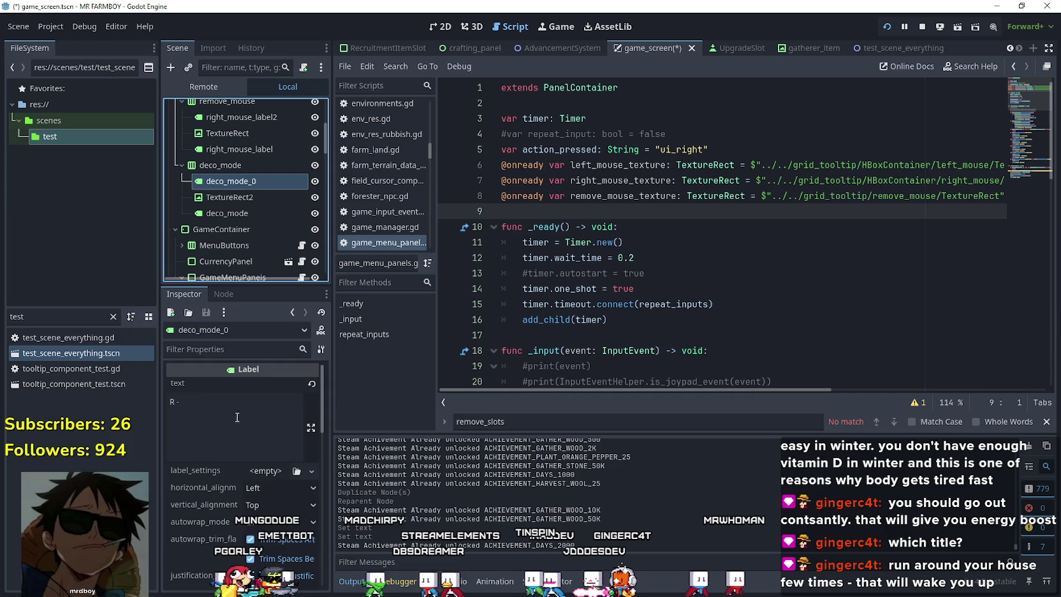
left_click(275, 441)
key("BackSpace")
key("BackSpace")
key("BackSpace")
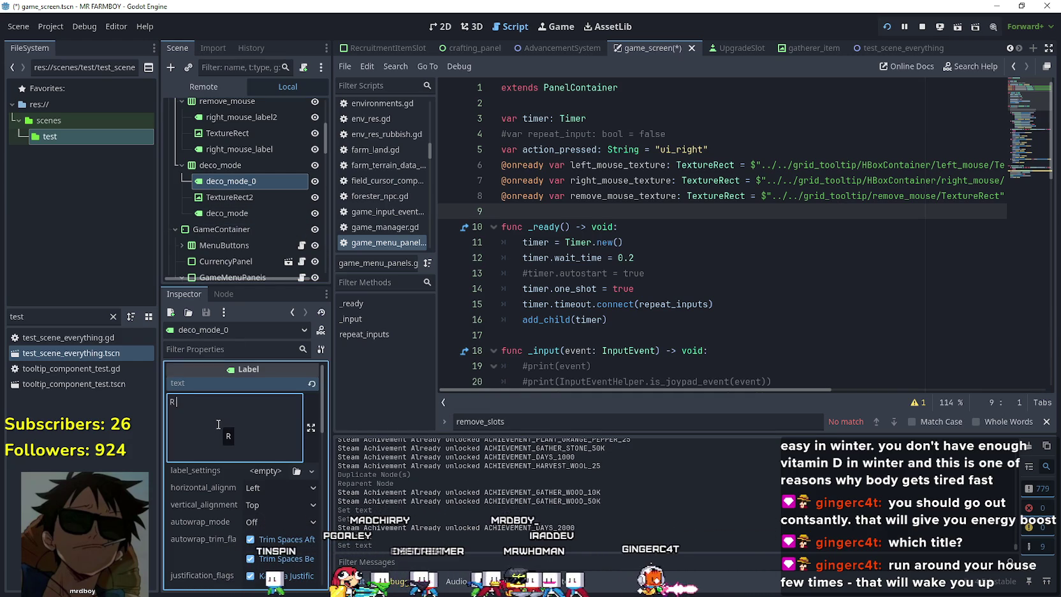
left_click(237, 214)
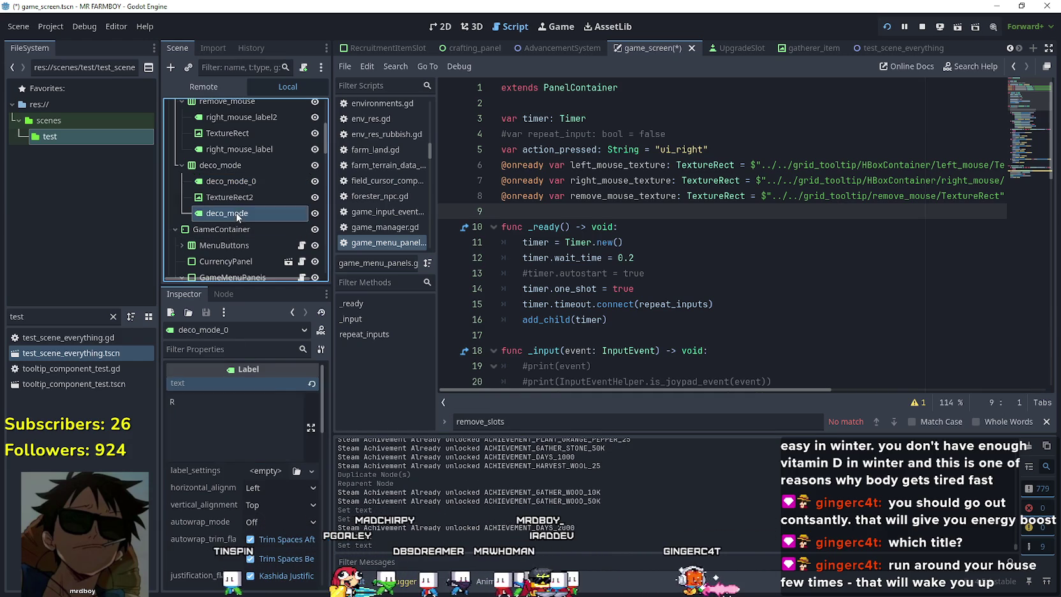
left_click(191, 398)
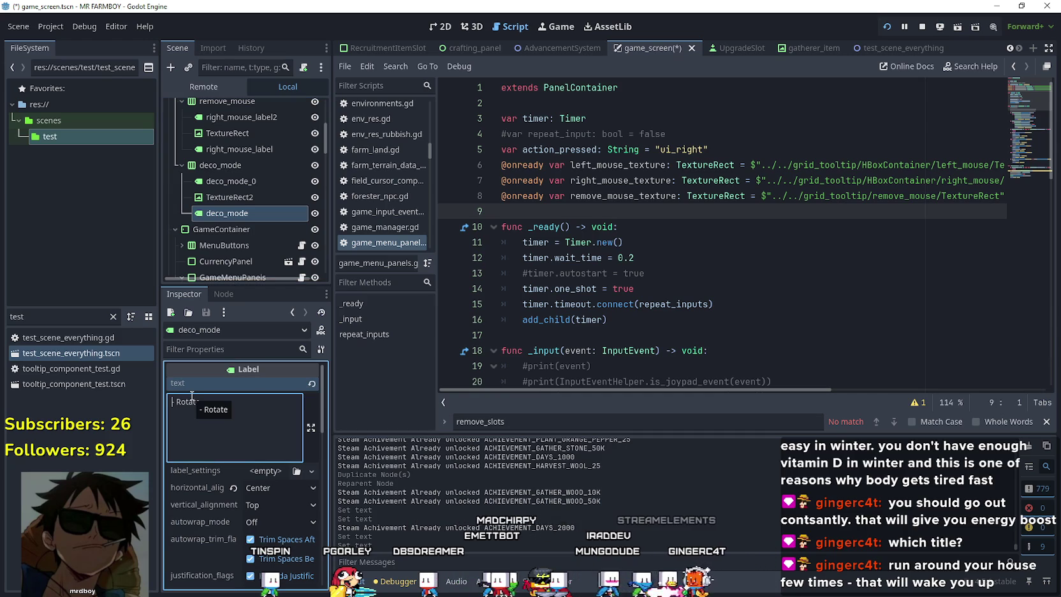
key("Delete")
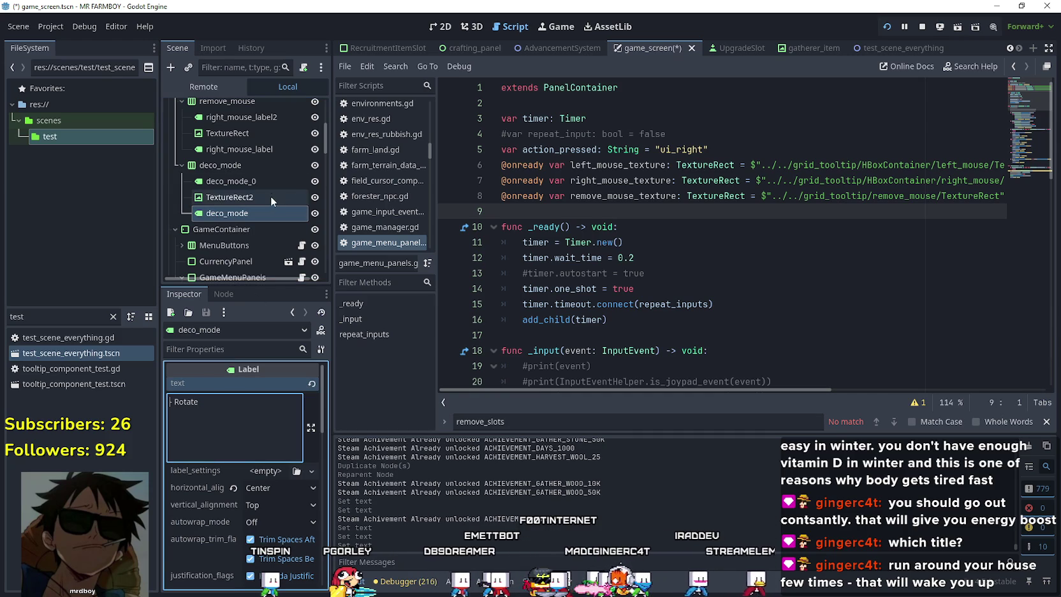
left_click(211, 183)
left_click(265, 203)
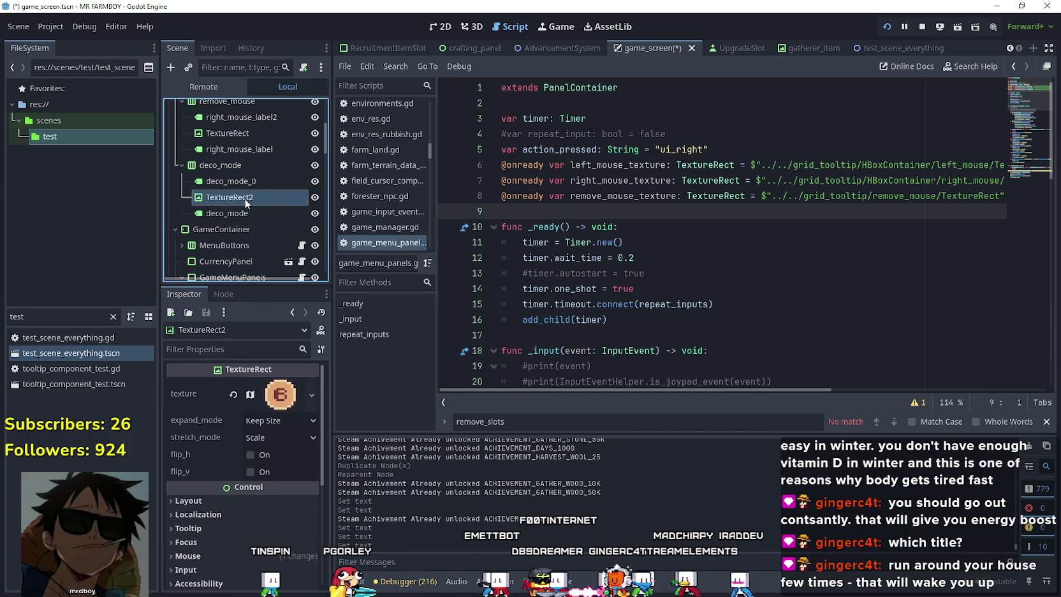
left_click_drag(243, 197, 623, 215)
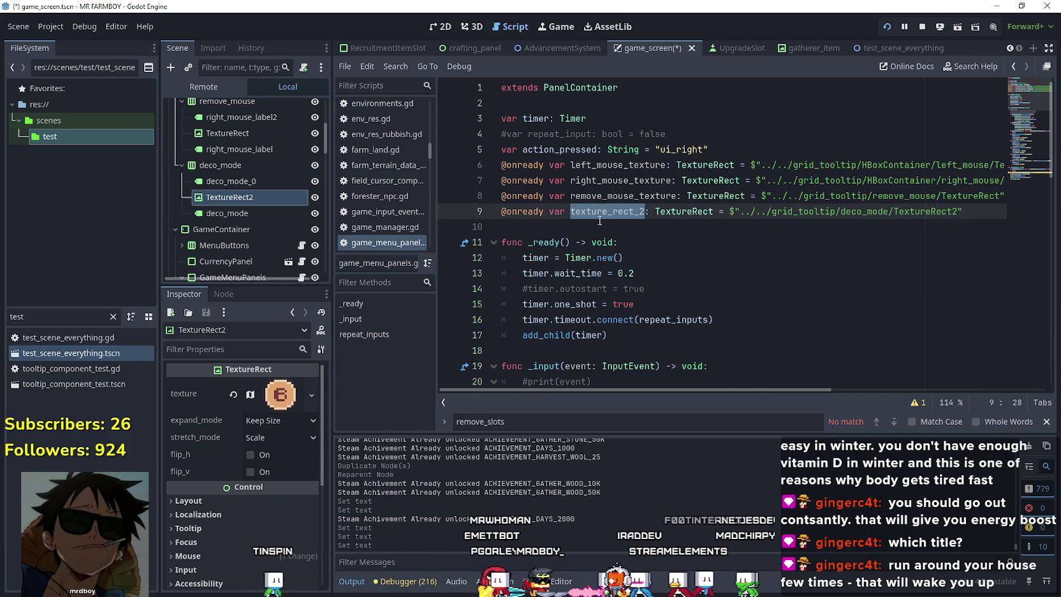
type("decor_mouse")
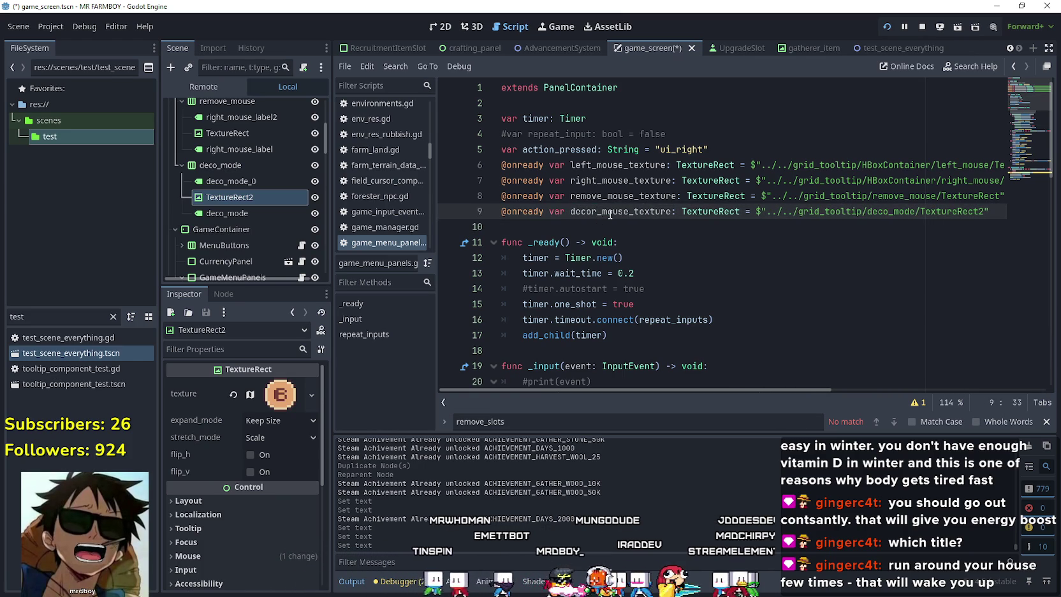
type("_texture")
left_click(554, 222)
- Add a keybord_mouse_label reference to the deco_mode_0 label and save the scene
left_click(218, 181)
left_click(227, 204)
left_click(219, 183)
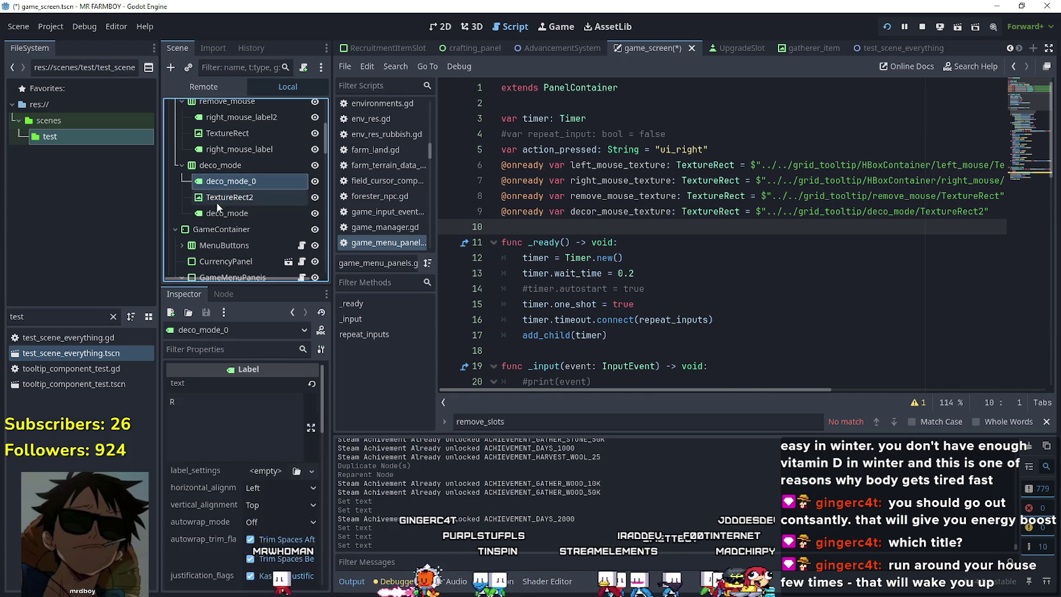
mouse_move(219, 185)
left_mouse_down()
mouse_move(609, 241)
mouse_move(587, 230)
left_mouse_up()
double_click(599, 227)
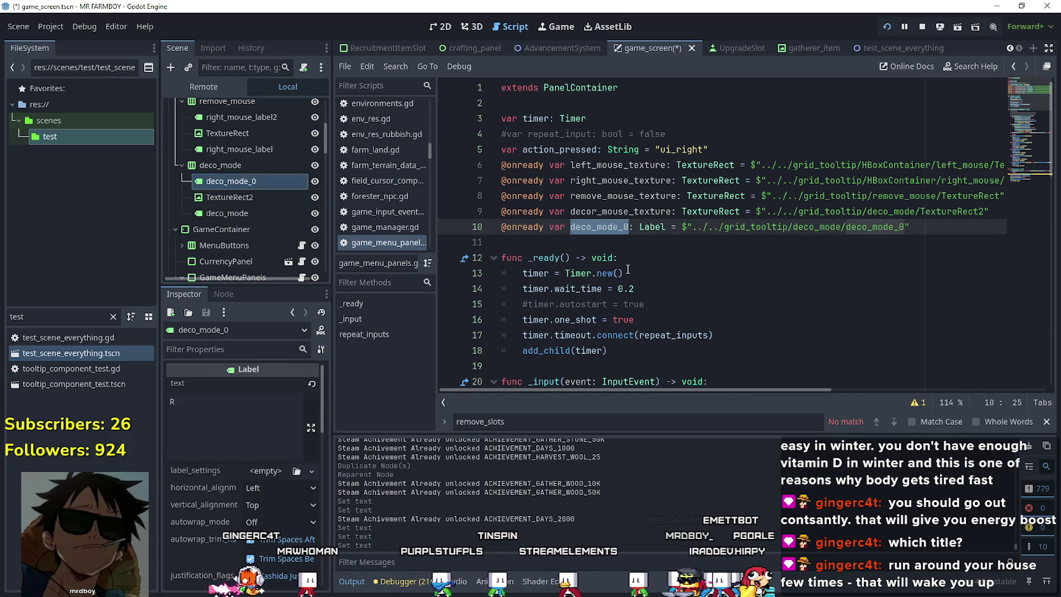
type("keybord_mouse_")
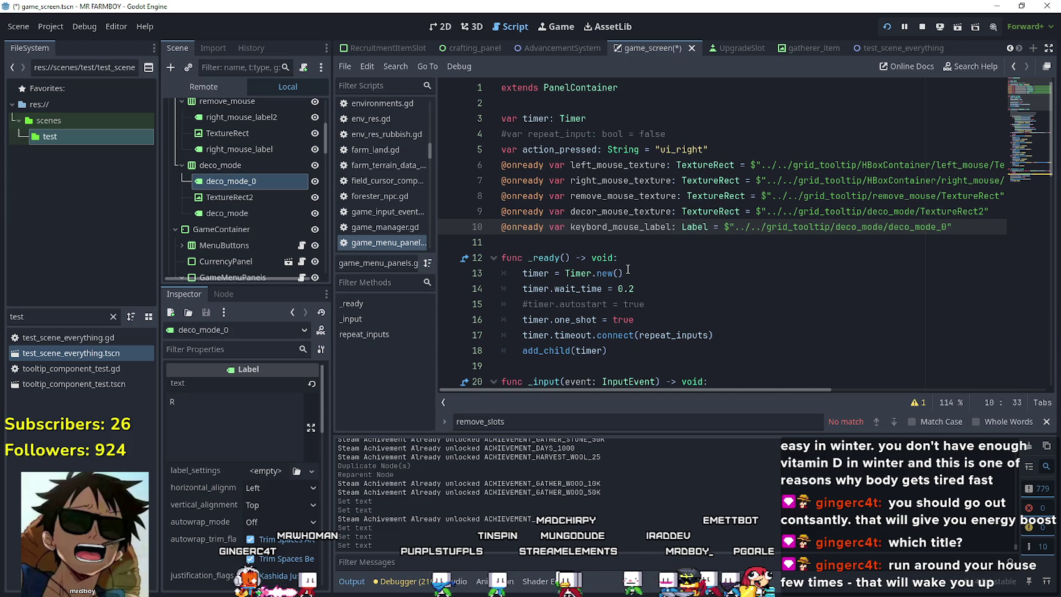
left_click(611, 237)
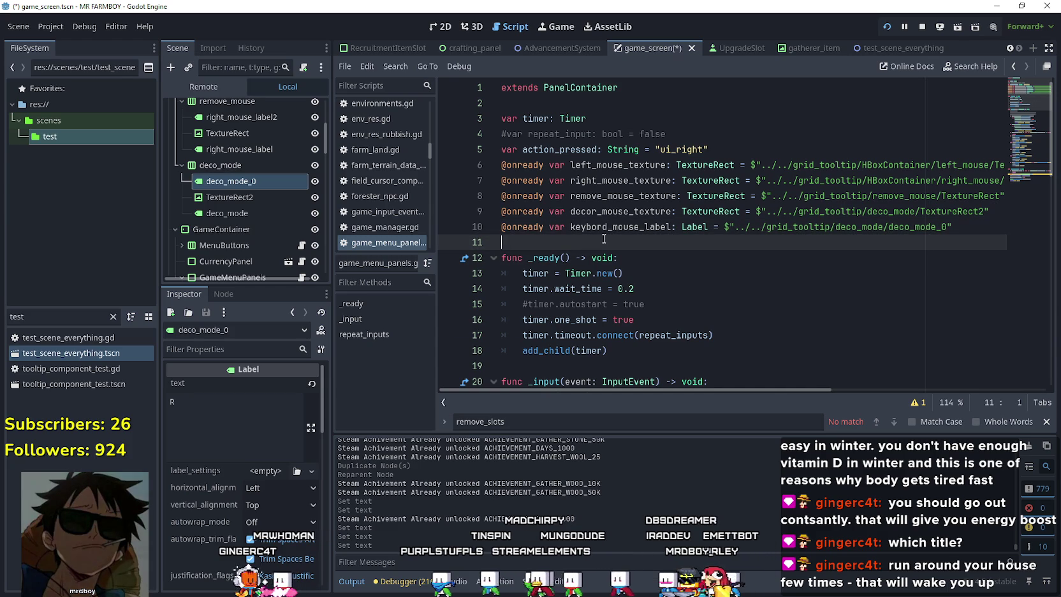
key("ctrl+s")
left_click(269, 194)
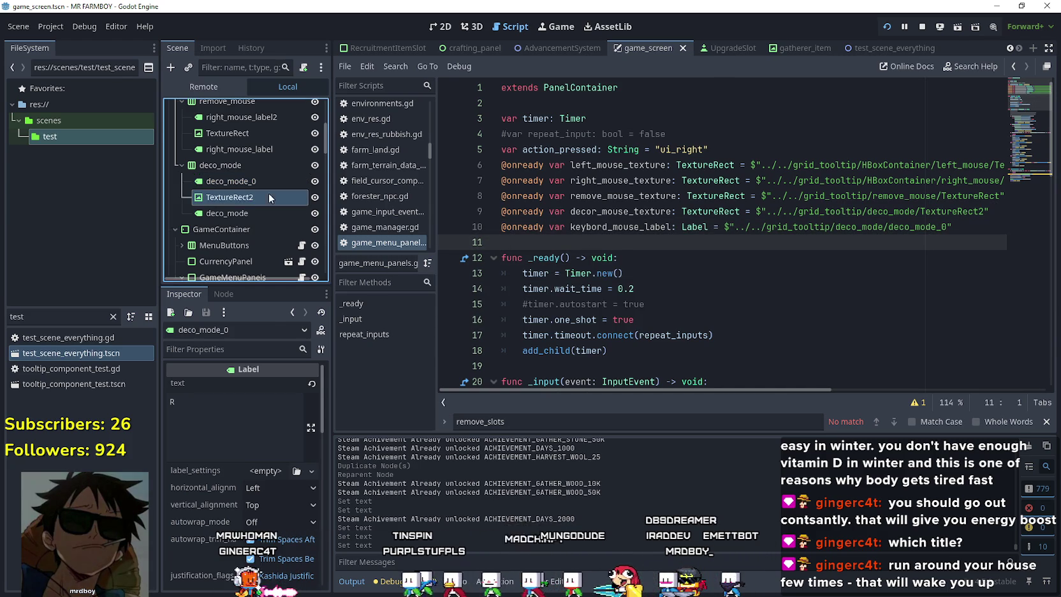
- Preview TextureRect2's atlas texture and filter FileSystem by 'player' to locate Player.png
left_click(271, 395)
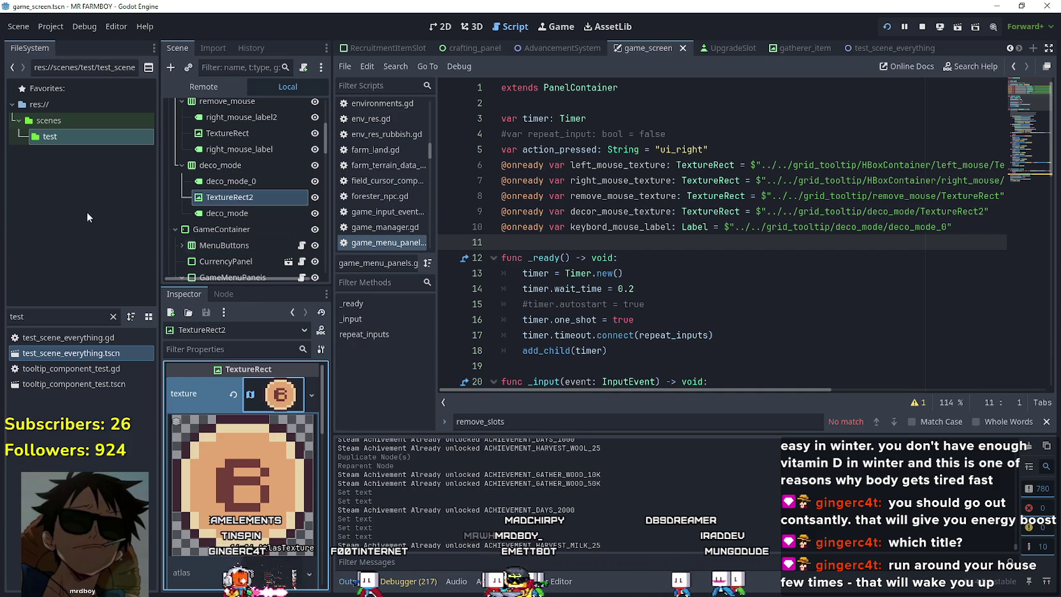
double_click(47, 316)
type("player")
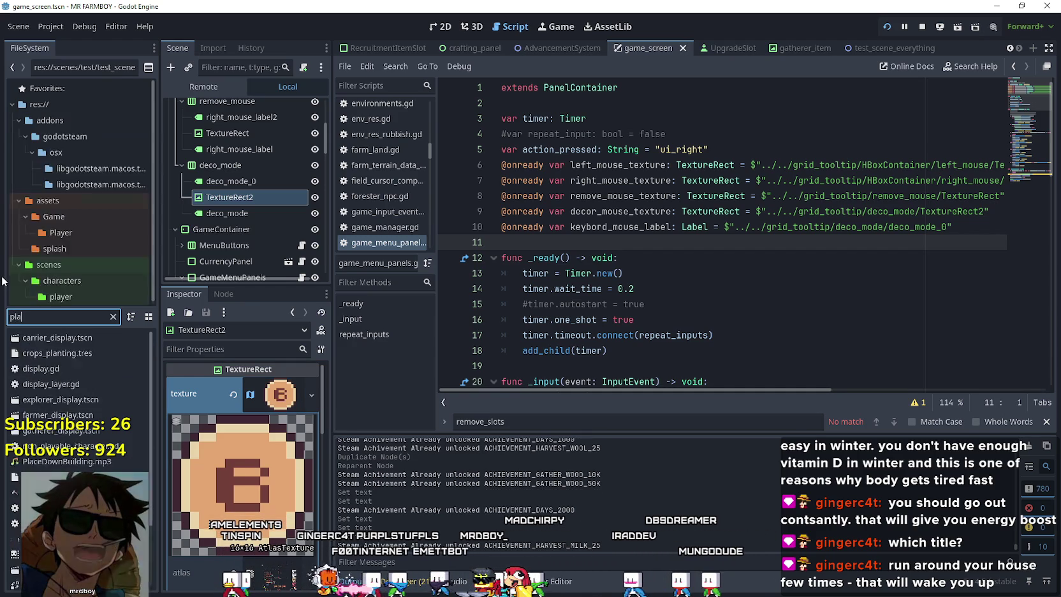
right_click(52, 353)
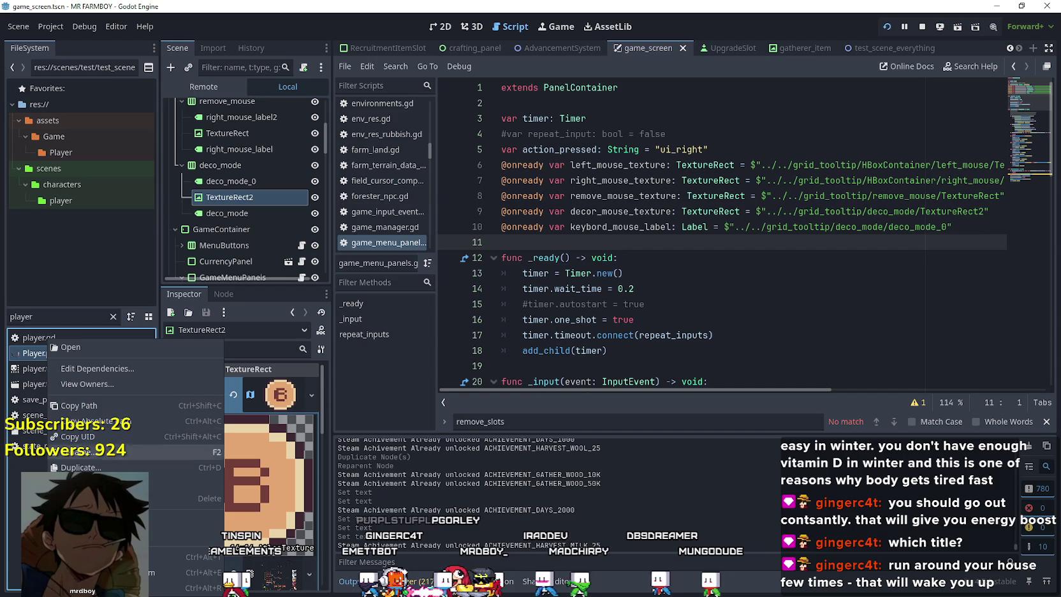
key("Escape")
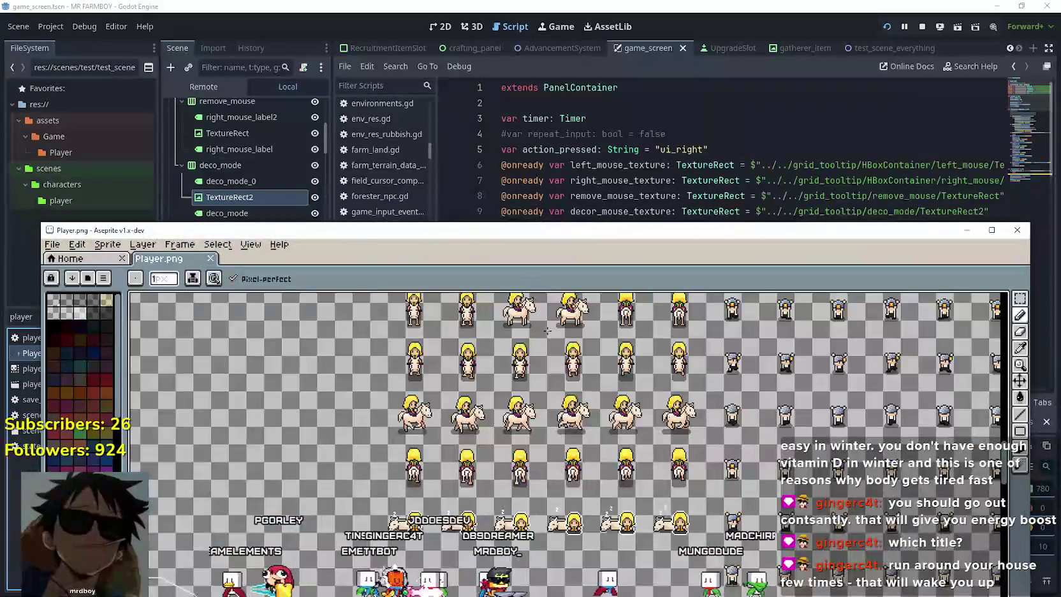
- Zoom and pan the Player.png sheet onto the A, B, X, Y, R1, L1, R2, L2 button icons
scroll(634, 476, "up", 3)
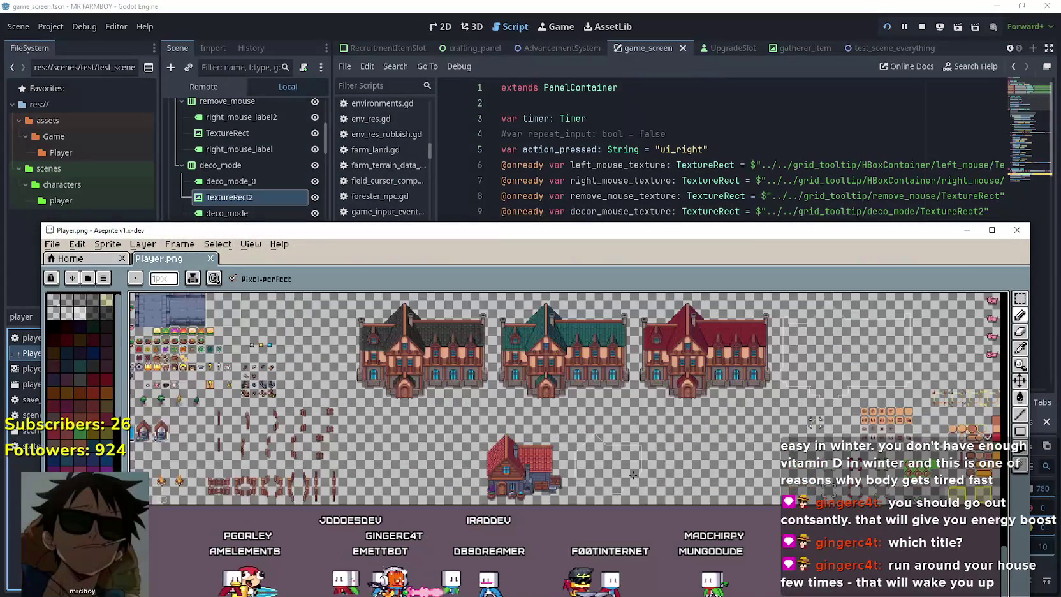
scroll(627, 461, "up", 2)
scroll(627, 462, "down", 2)
scroll(625, 454, "up", 1)
scroll(624, 449, "down", 1)
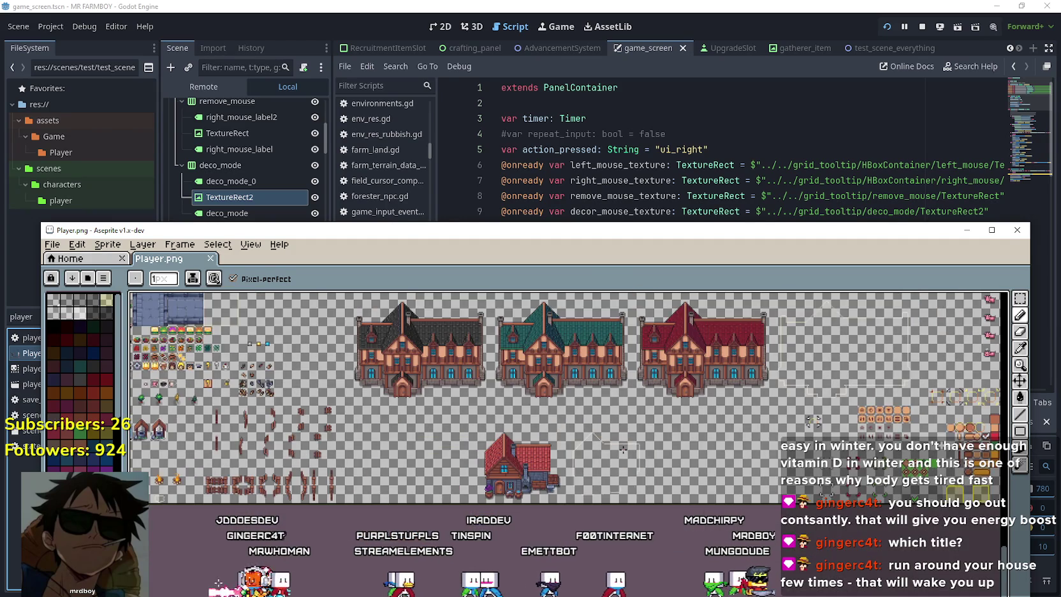
left_click_drag(623, 450, 497, 447)
scroll(463, 381, "up", 4)
left_click_drag(464, 380, 574, 376)
scroll(574, 377, "up", 1)
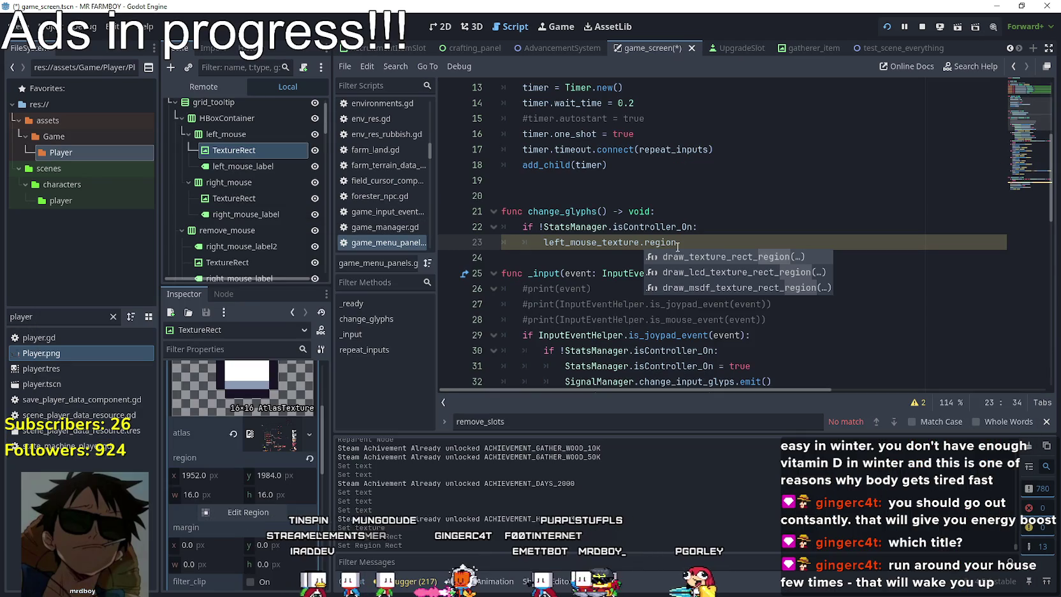
- Set left_mouse_texture.texture.region to Rect2(1952, 1984, 16, 16) in change_glyphs
key("BackSpace")
key("BackSpace")
key("BackSpace")
type("texture")
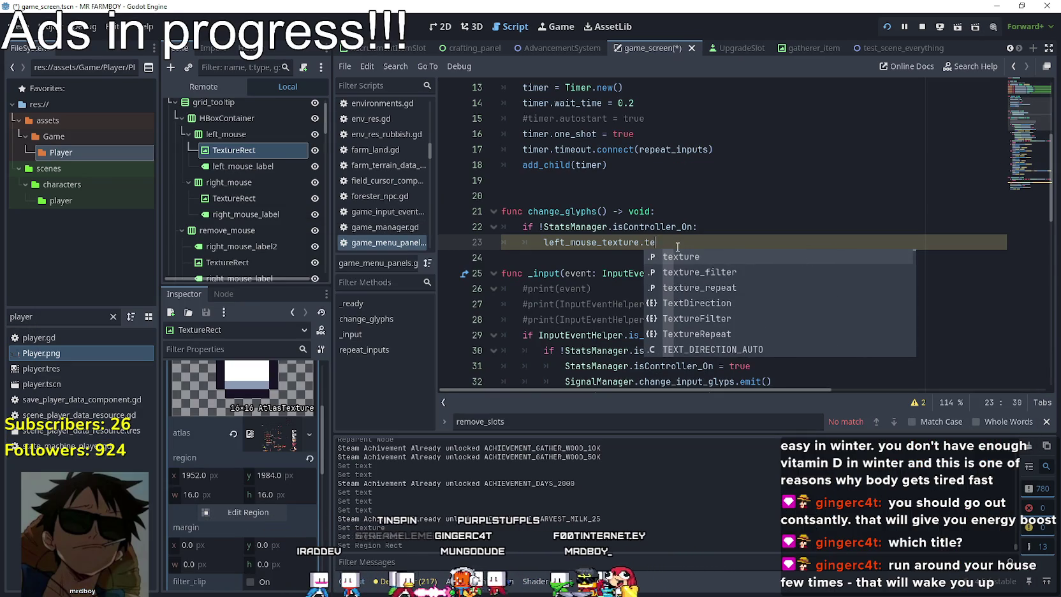
type(".region")
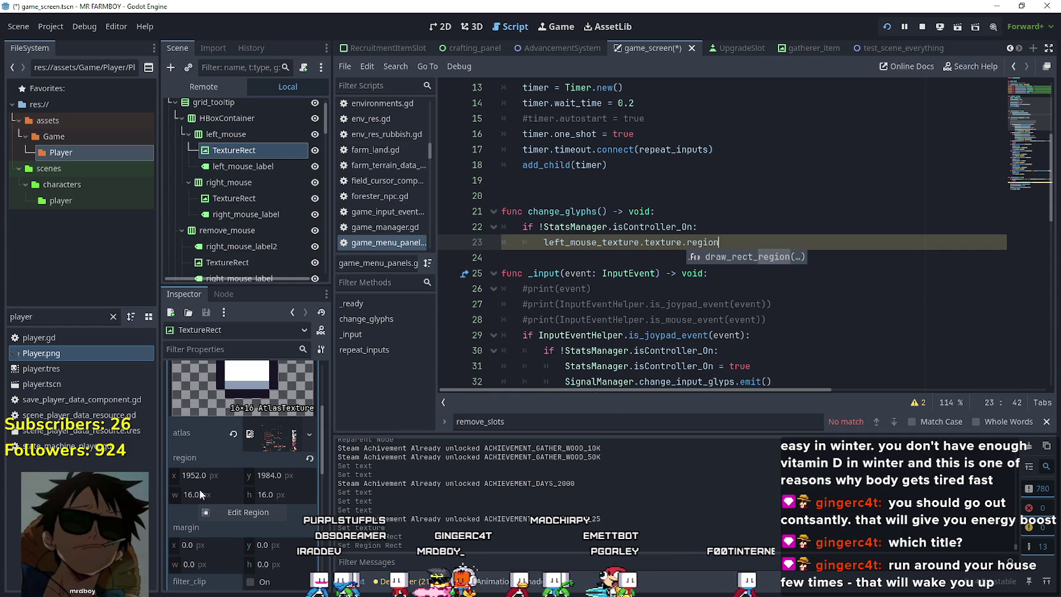
scroll(201, 494, "up", 3)
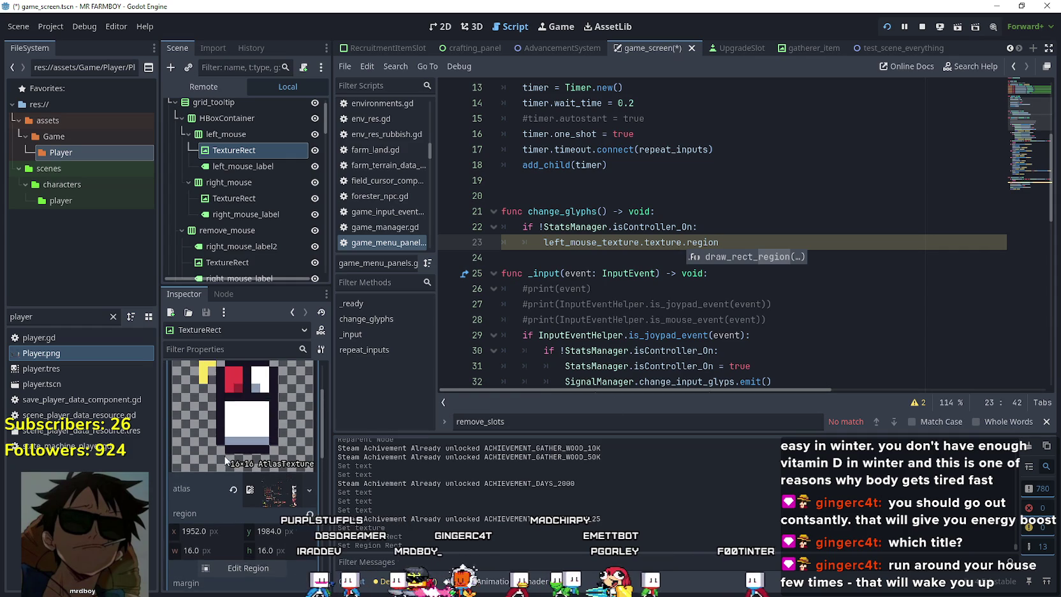
left_click(253, 399)
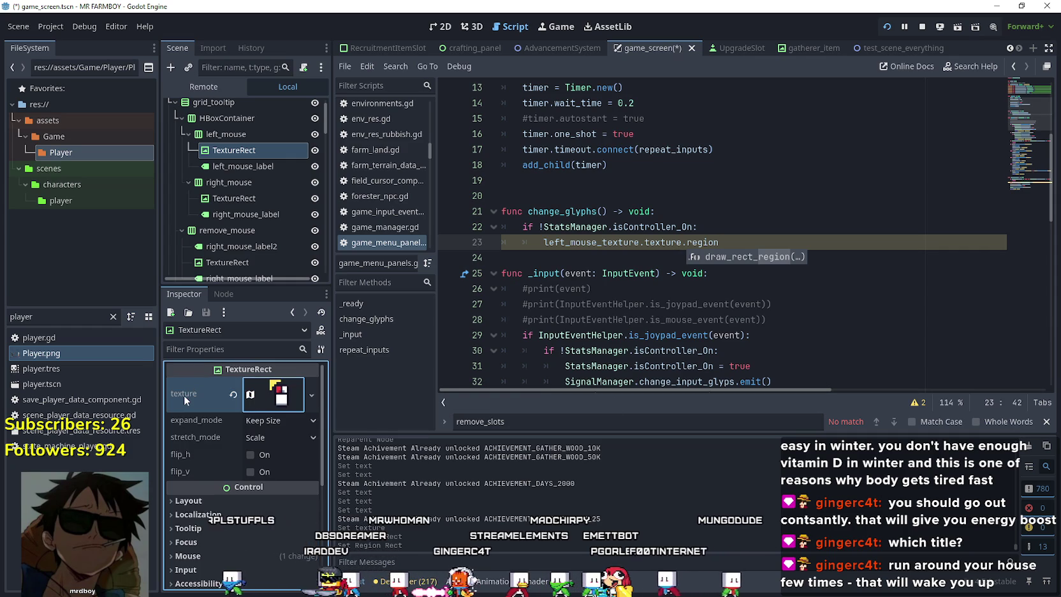
left_click(267, 395)
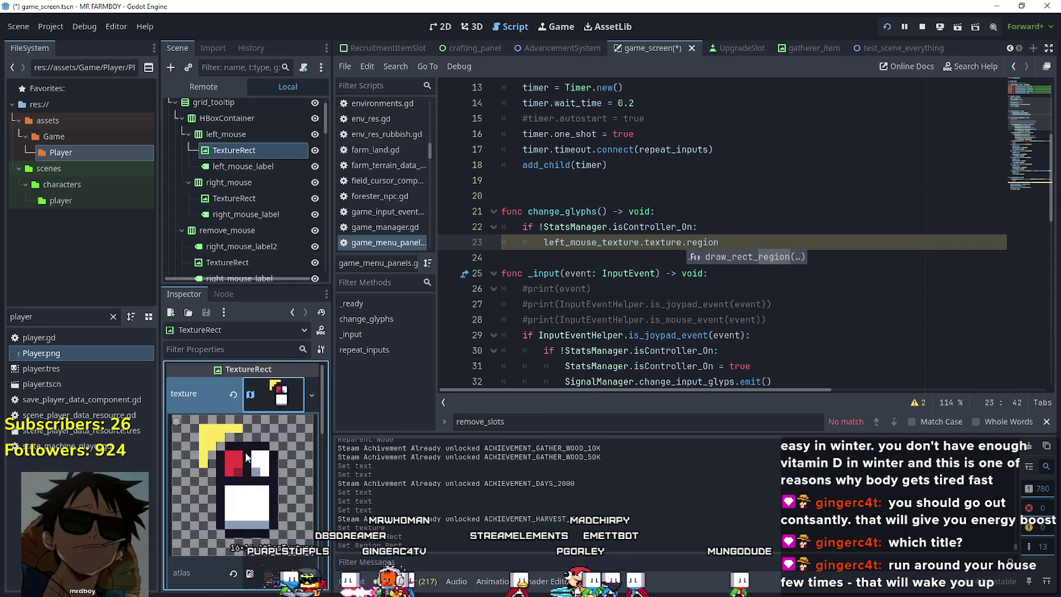
scroll(191, 506, "down", 2)
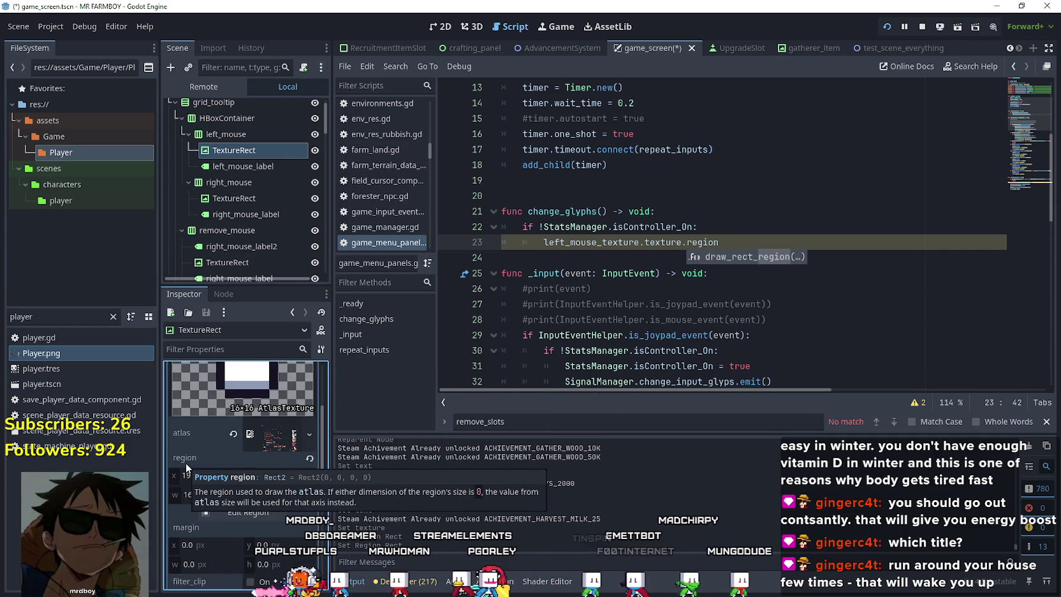
left_click(809, 242)
type("=")
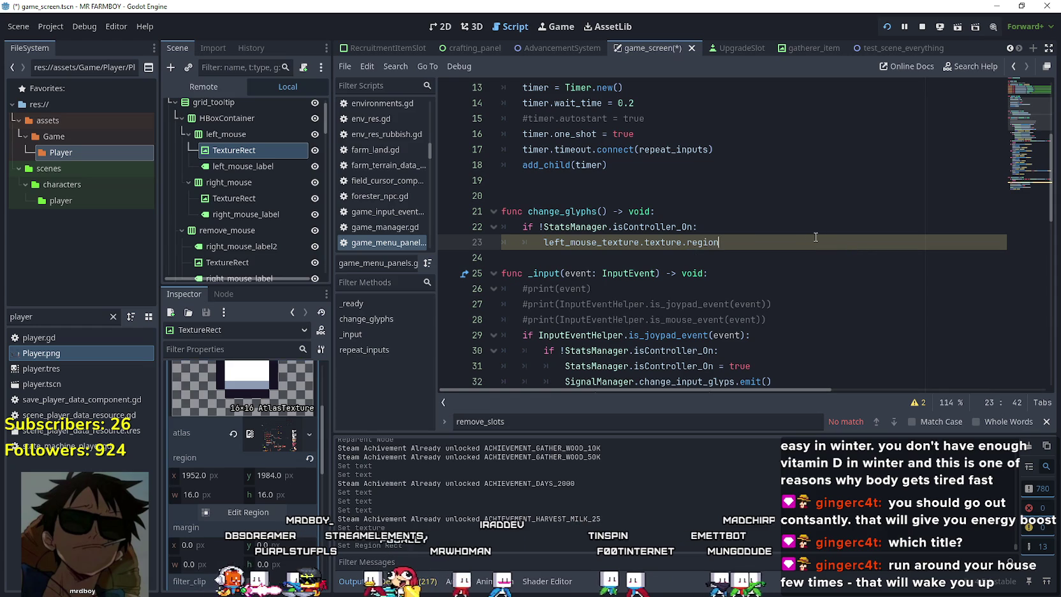
type("Rect2")
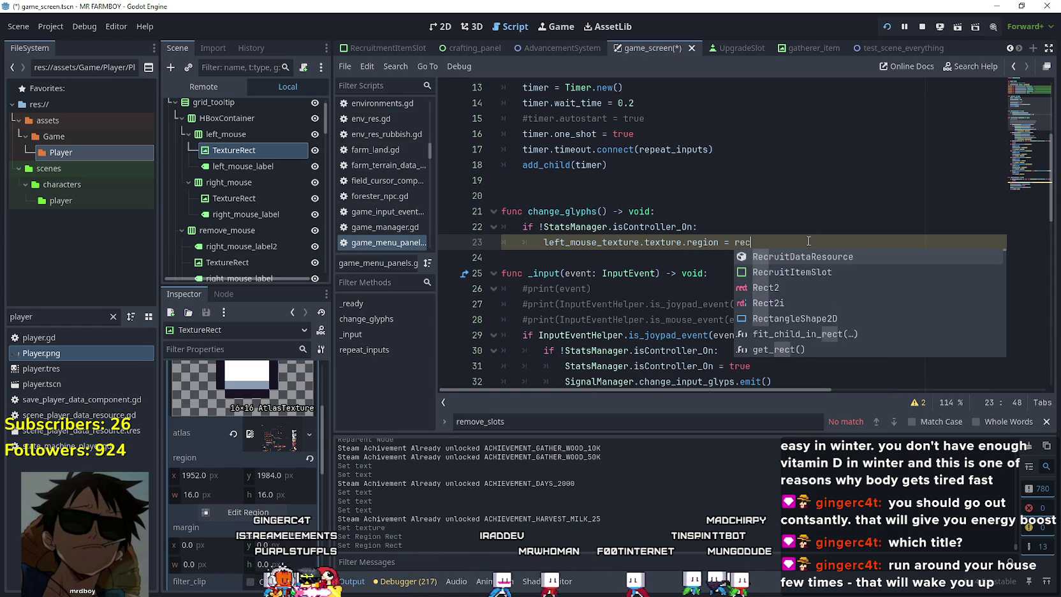
type("(19")
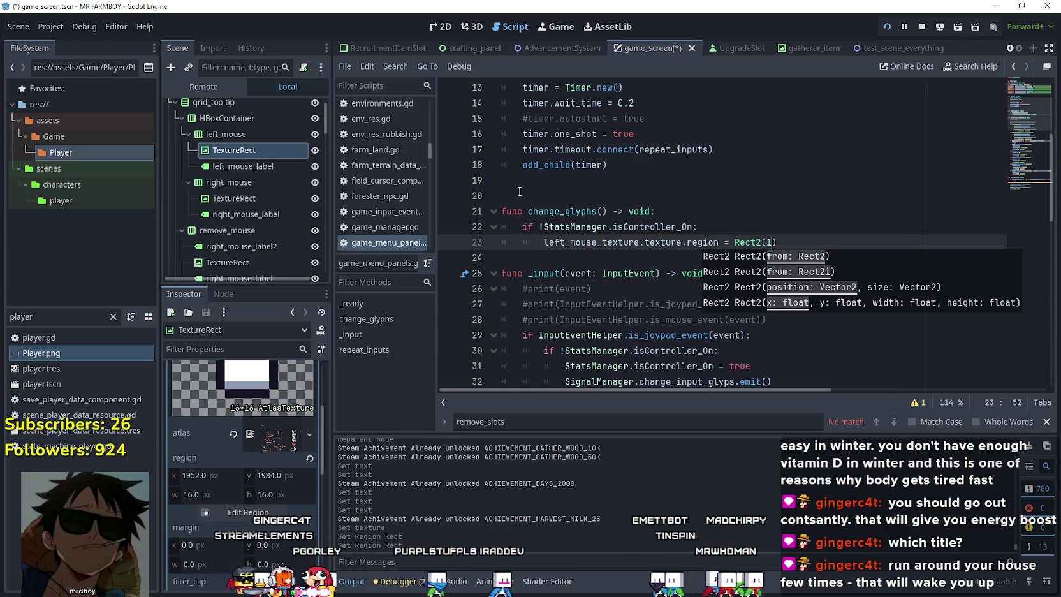
type("56")
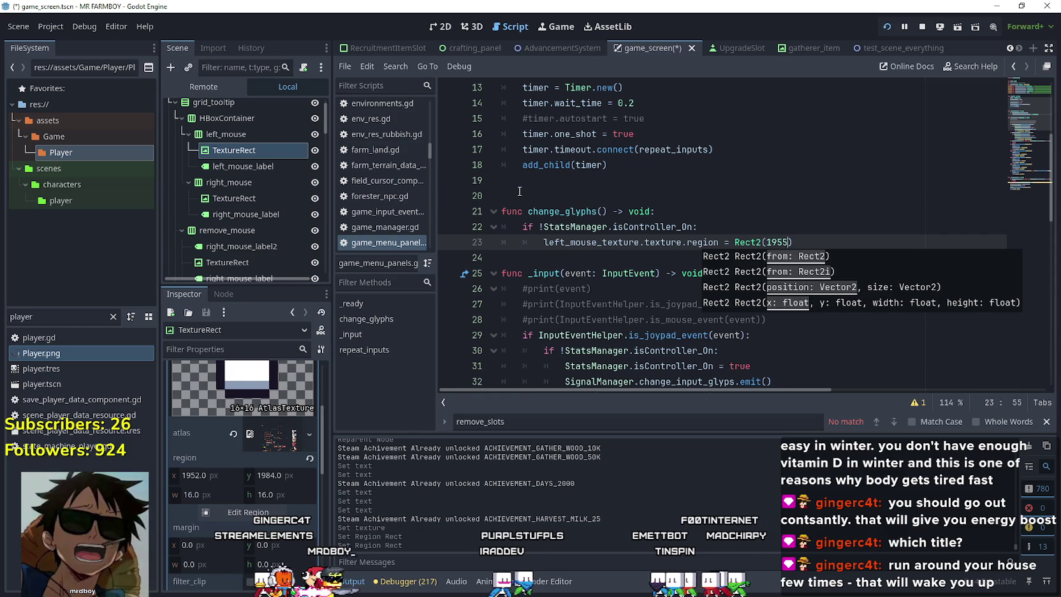
key("BackSpace")
type("2,")
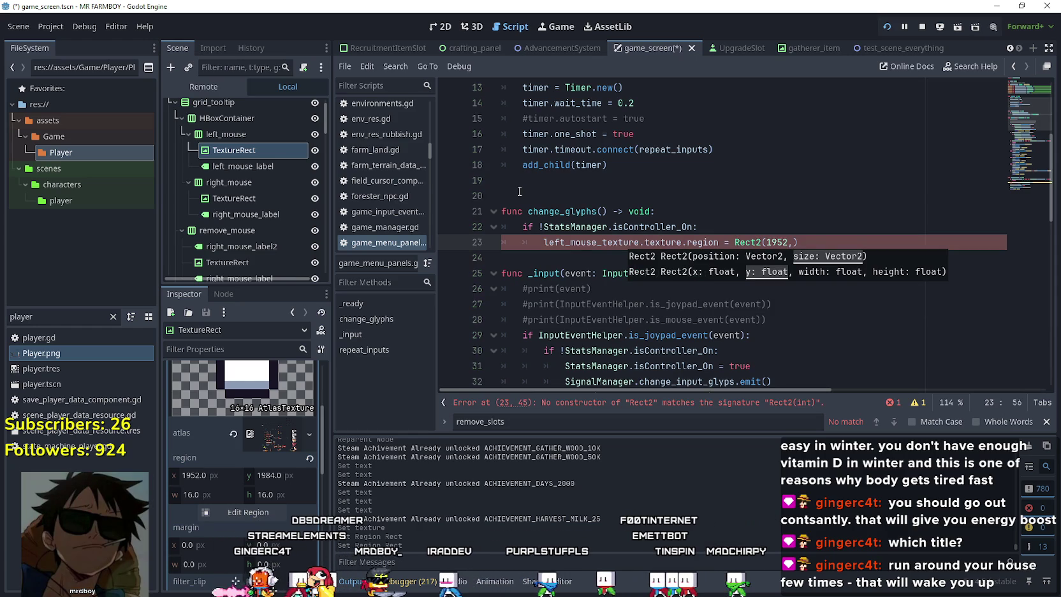
type("84")
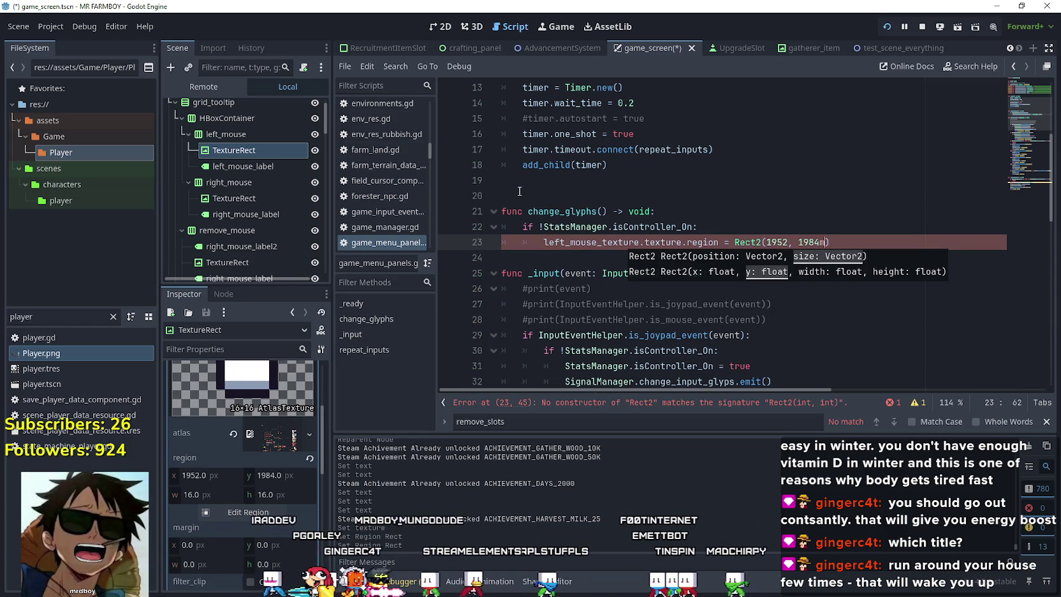
type("m")
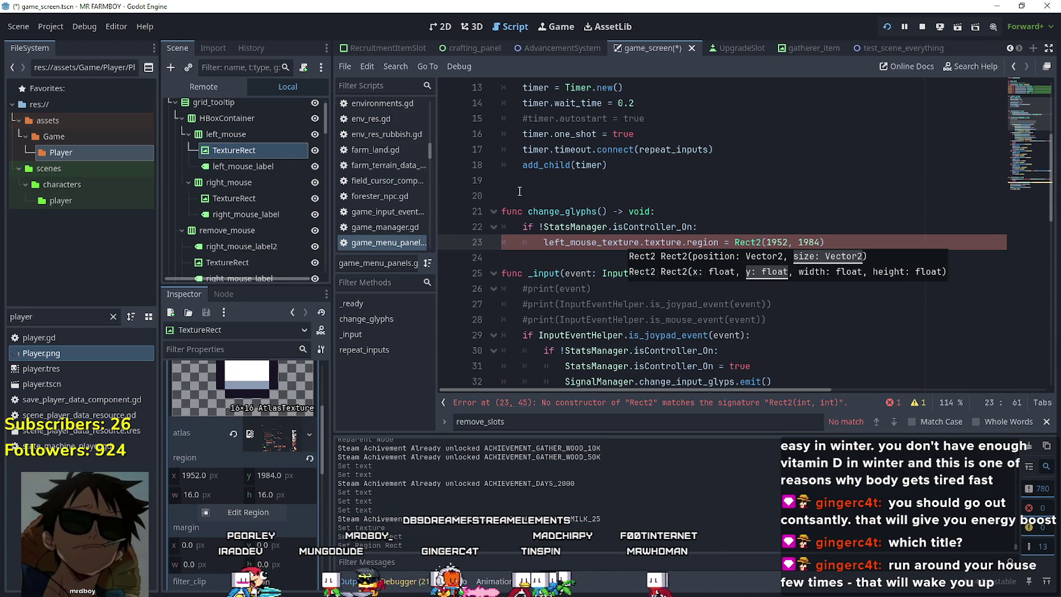
type(",")
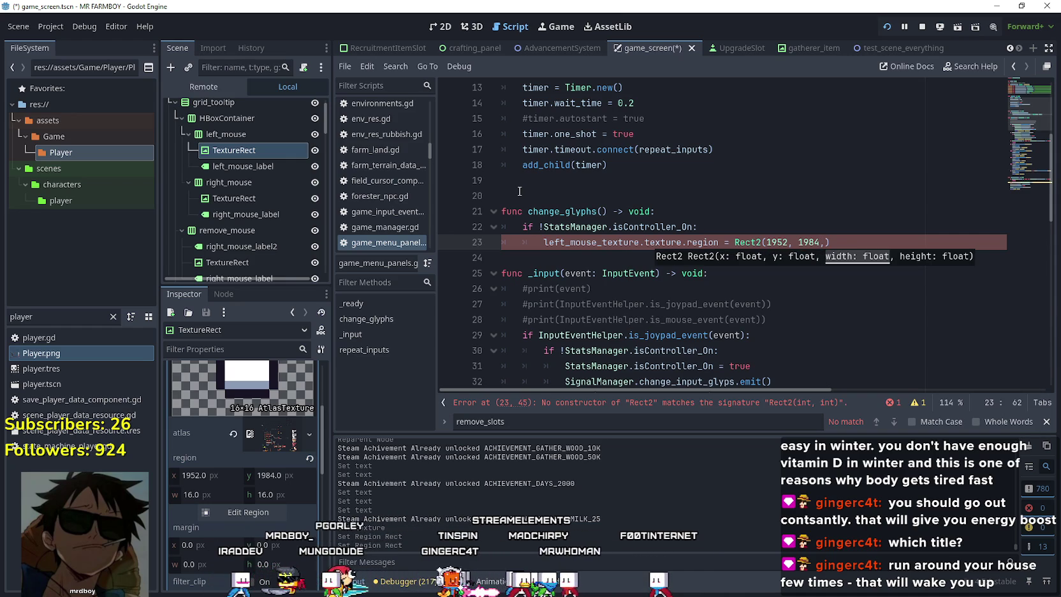
type("6, 16")
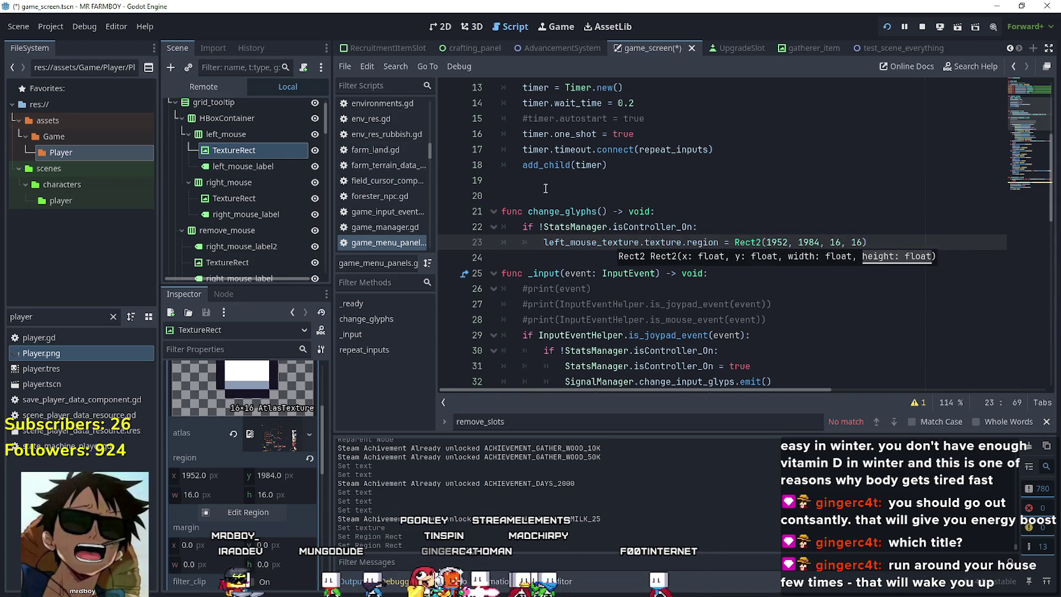
- Copy that line to line 24 and change its variable to right_mouse_texture
left_click(553, 244)
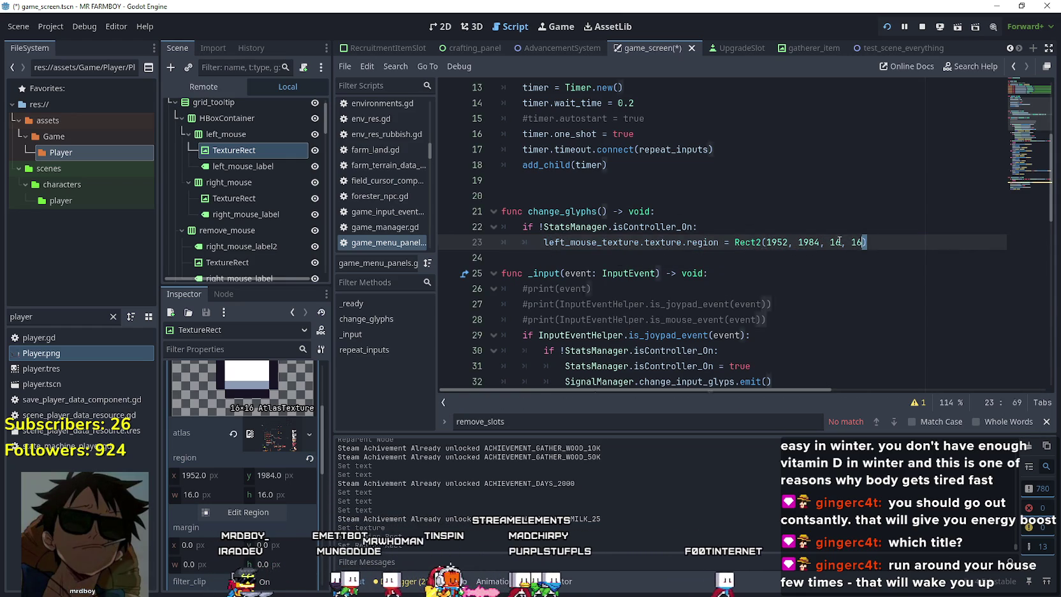
left_click_drag(867, 244, 560, 243)
scroll(828, 237, "up", 2)
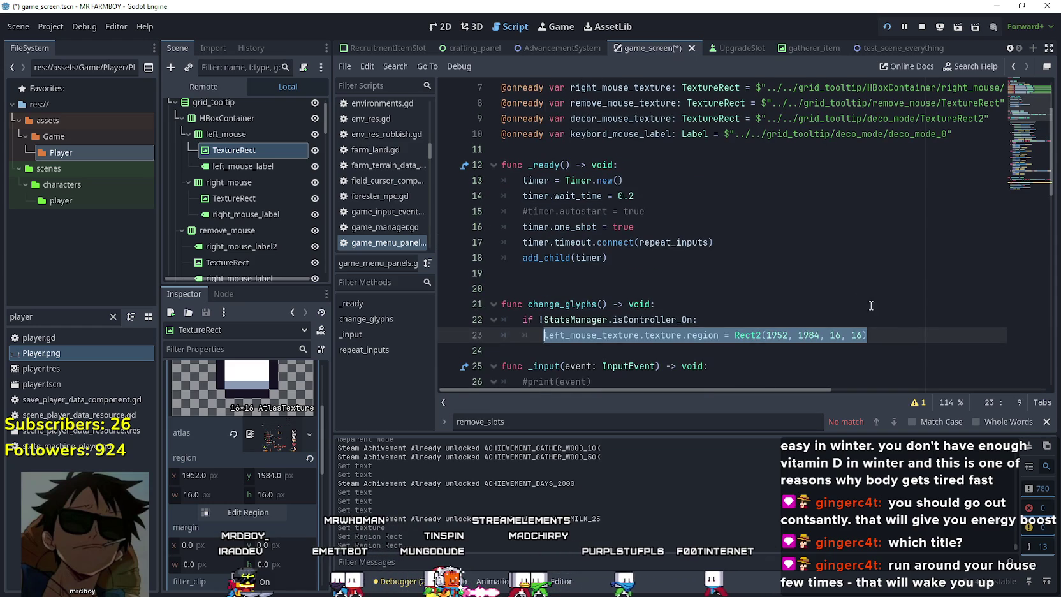
left_click(880, 337)
key("Return")
type("left_mouse_texture.texture.region = Rect2(1952, 1984, 16, 16)")
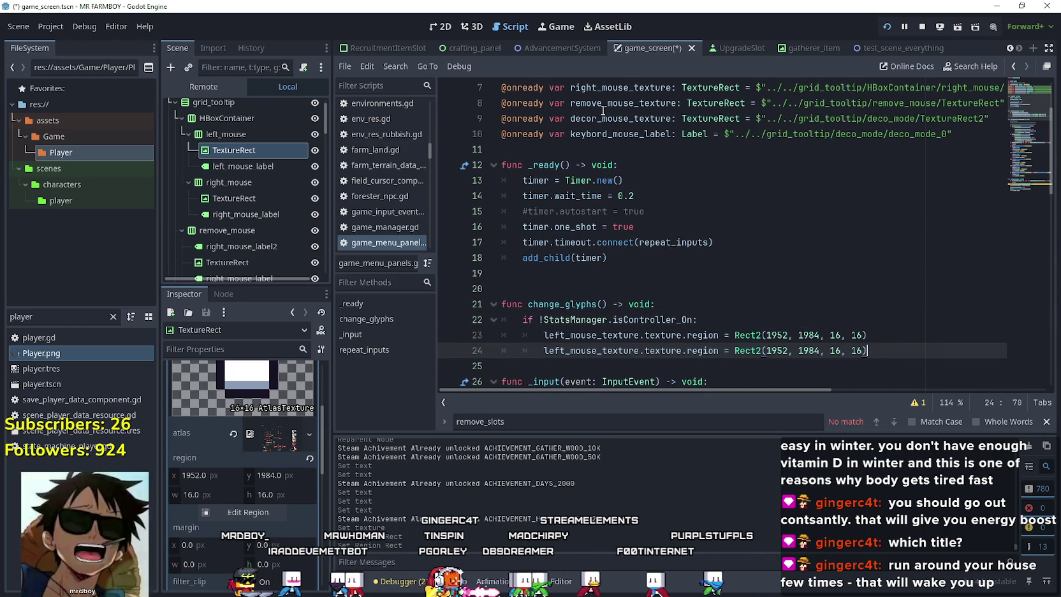
scroll(701, 255, "up", 1)
double_click(621, 109)
key("ctrl+c")
scroll(677, 315, "down", 4)
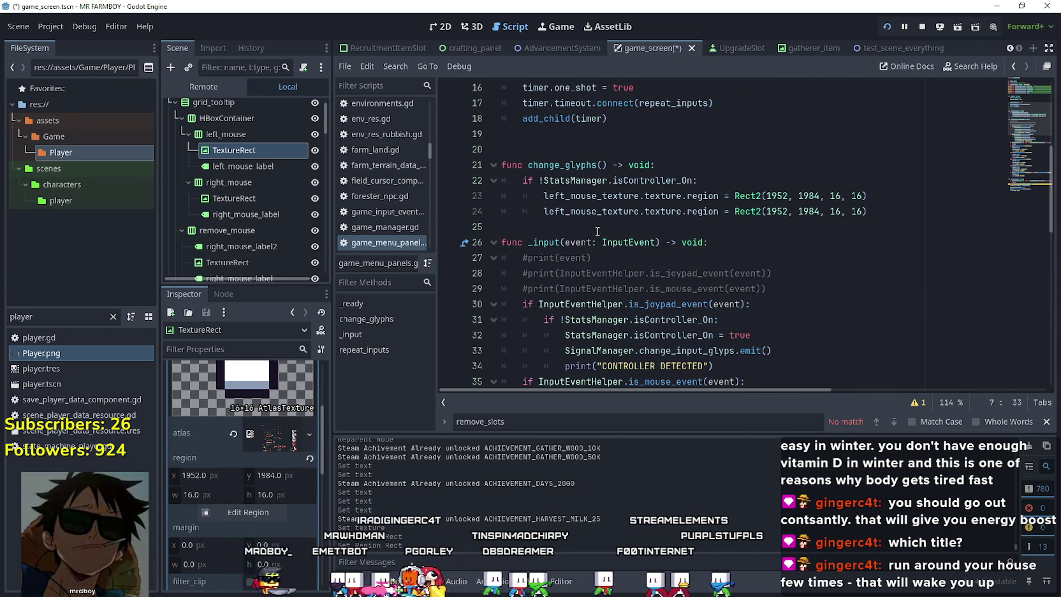
double_click(591, 211)
key("ctrl+v")
left_click(259, 199)
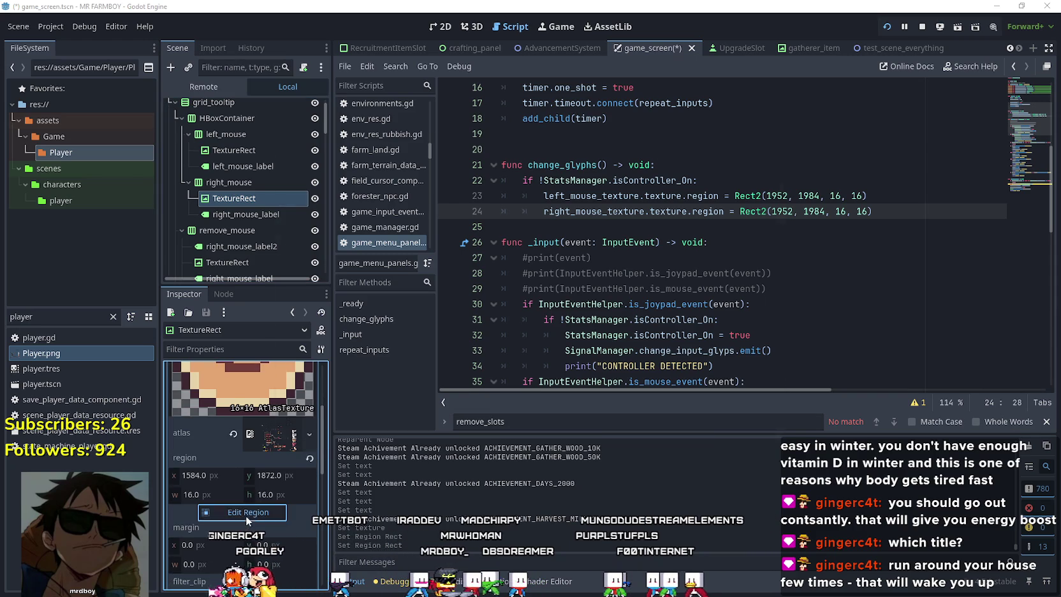
- Set the right_mouse icon's atlas region to the cursor cell at 1968, 1984
left_click(246, 512)
scroll(526, 255, "down", 3)
scroll(528, 257, "down", 5)
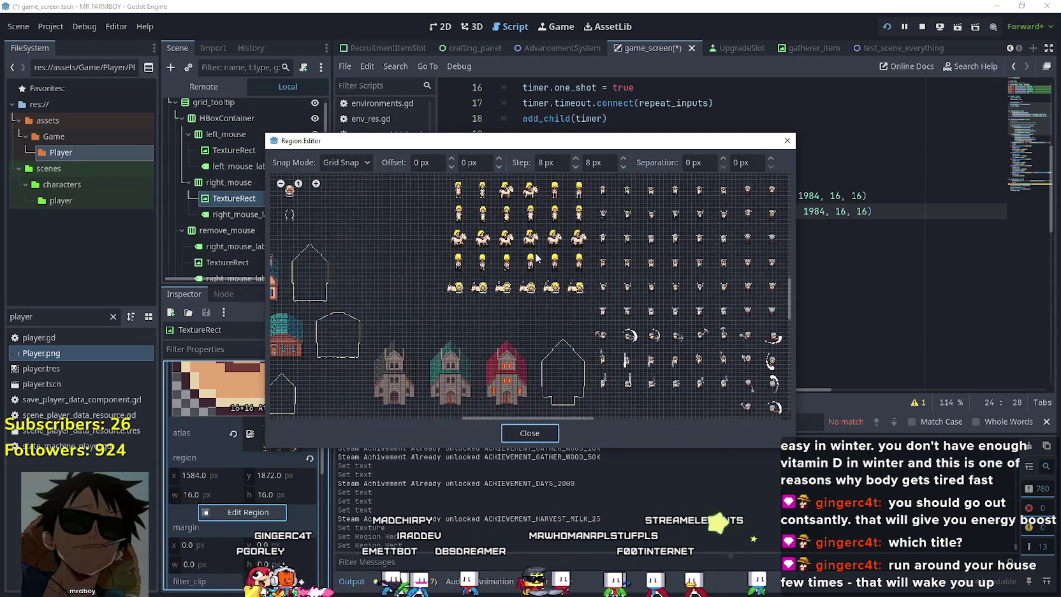
scroll(623, 311, "up", 8)
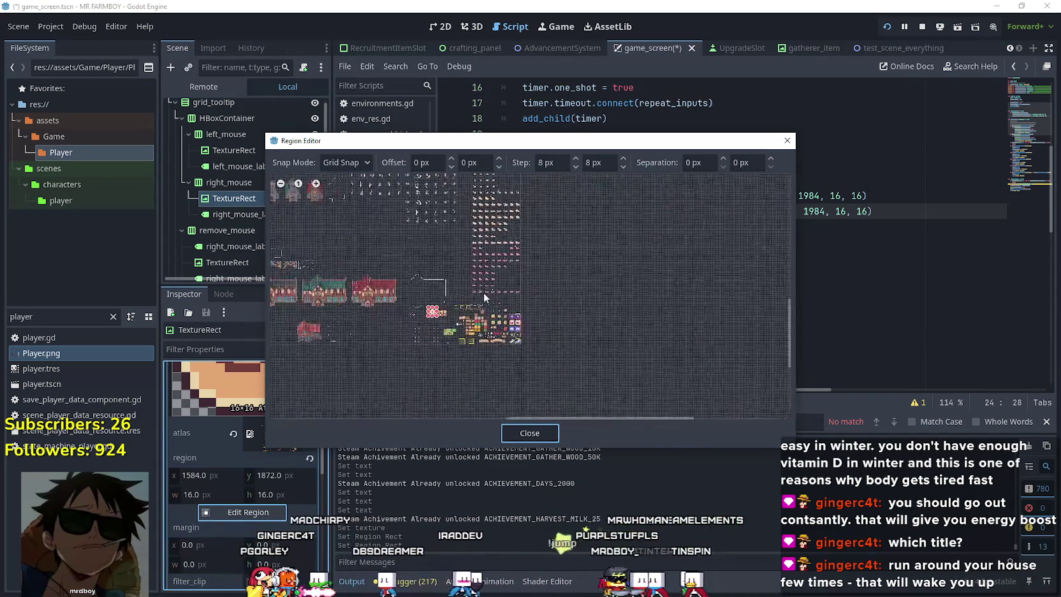
scroll(496, 365, "up", 2)
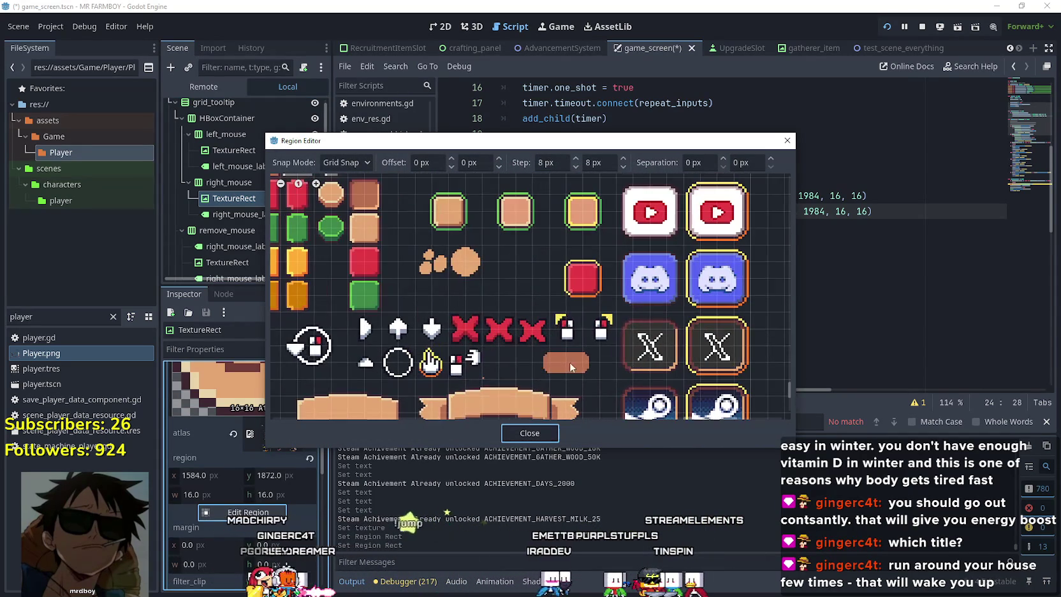
left_click_drag(581, 311, 617, 329)
left_click(529, 434)
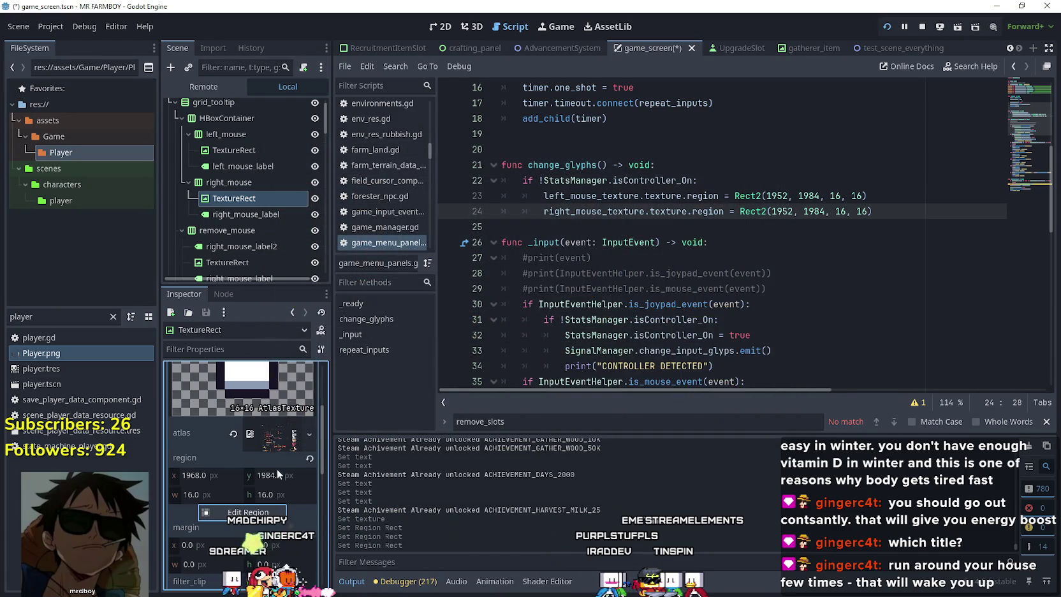
- Change line 24's x value from 1952 to 1968, giving Rect2(1968, 1984, 16, 16)
double_click(780, 211)
type("19")
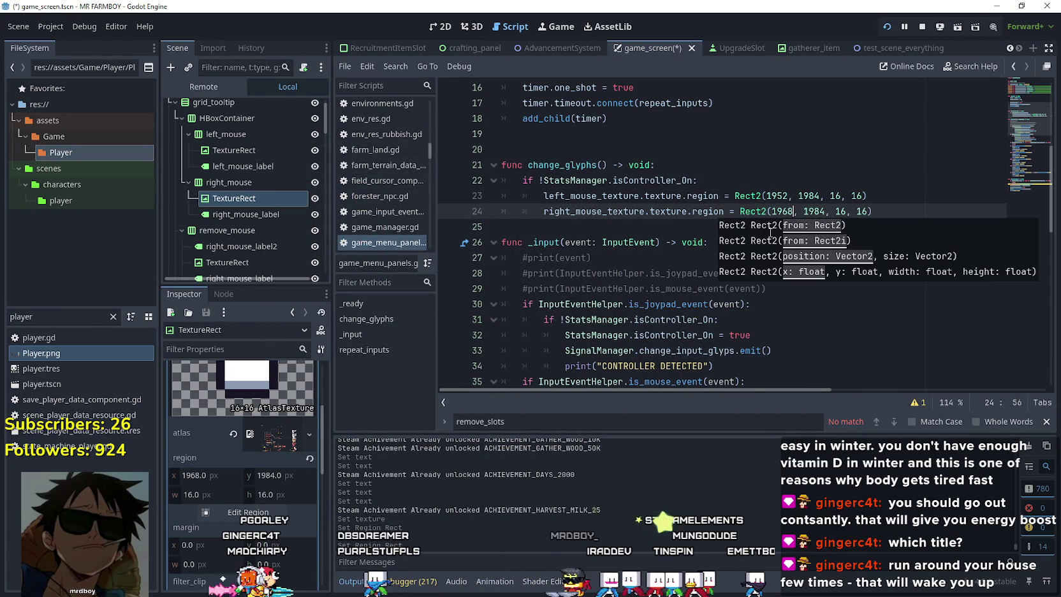
left_click(723, 195)
left_click(761, 222)
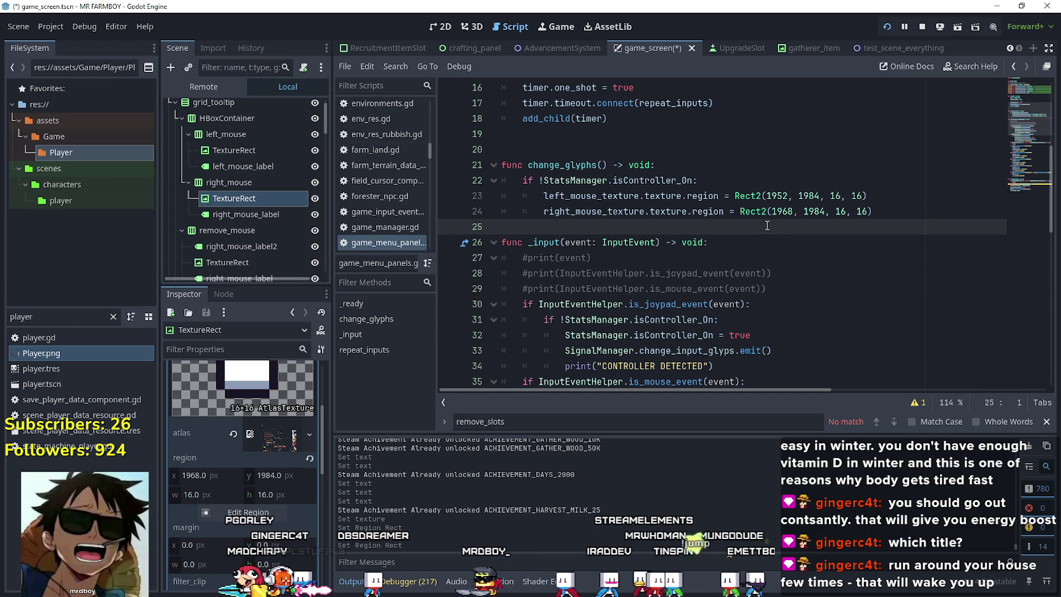
scroll(878, 212, "up", 5)
scroll(878, 213, "up", 1)
double_click(630, 193)
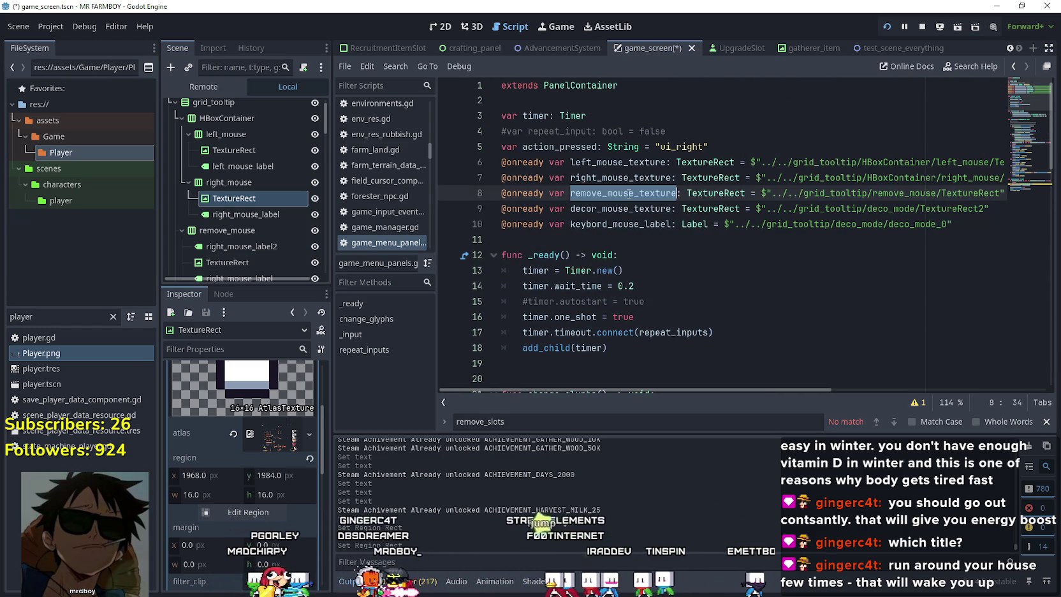
- Inspect the remove_mouse icon's TextureRect and expand its atlas texture region
scroll(240, 203, "down", 3)
scroll(296, 430, "up", 4)
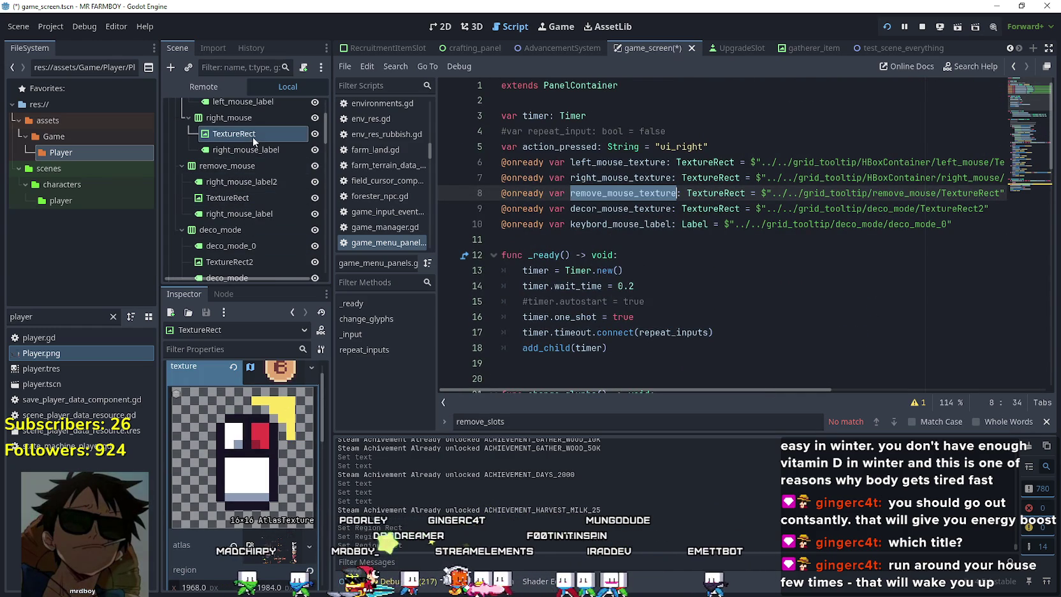
left_click(246, 180)
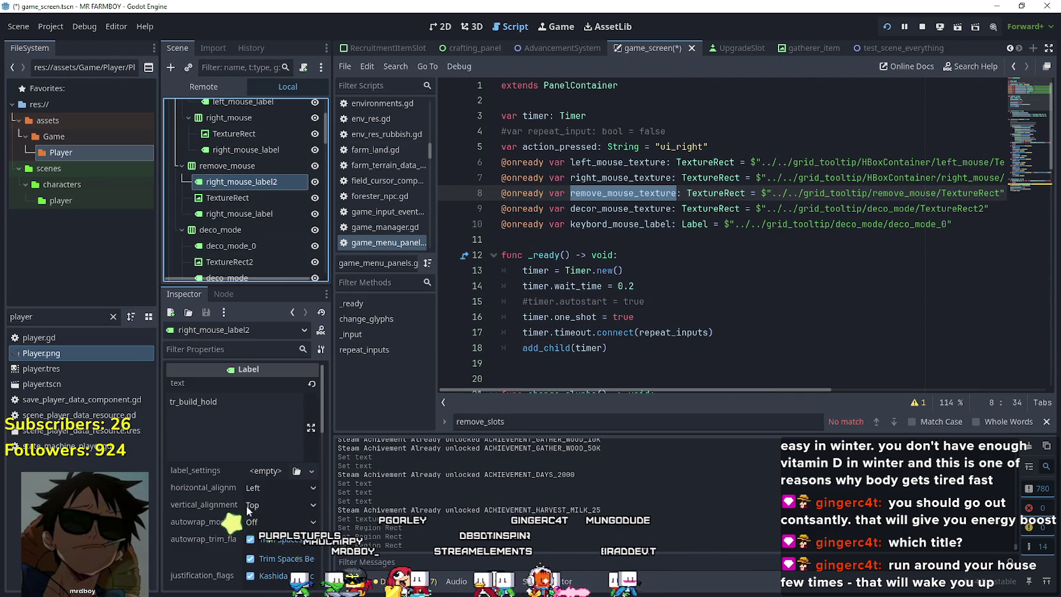
scroll(245, 504, "down", 2)
left_click(248, 198)
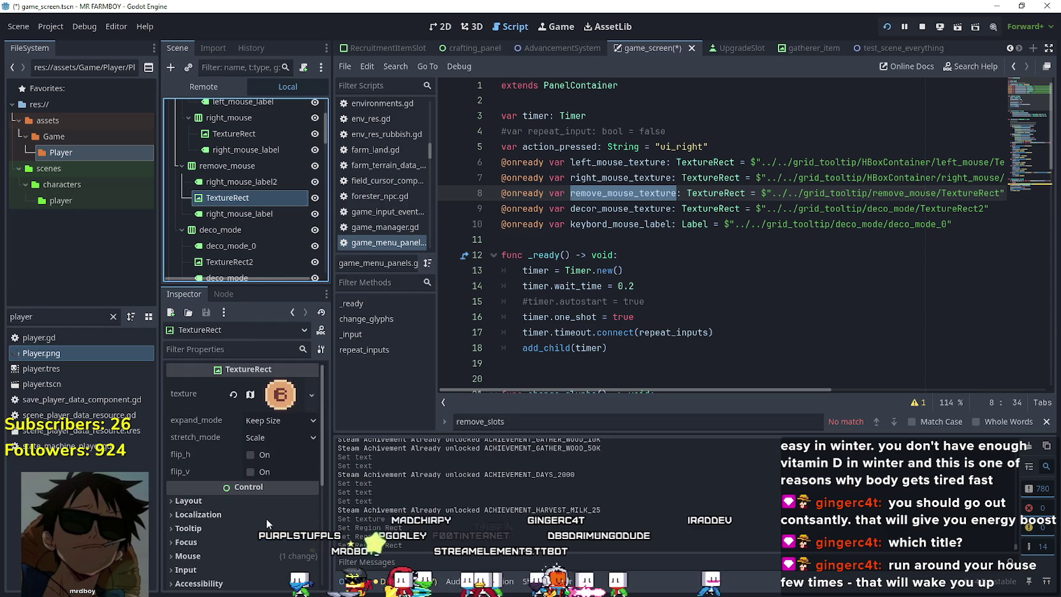
left_click(280, 397)
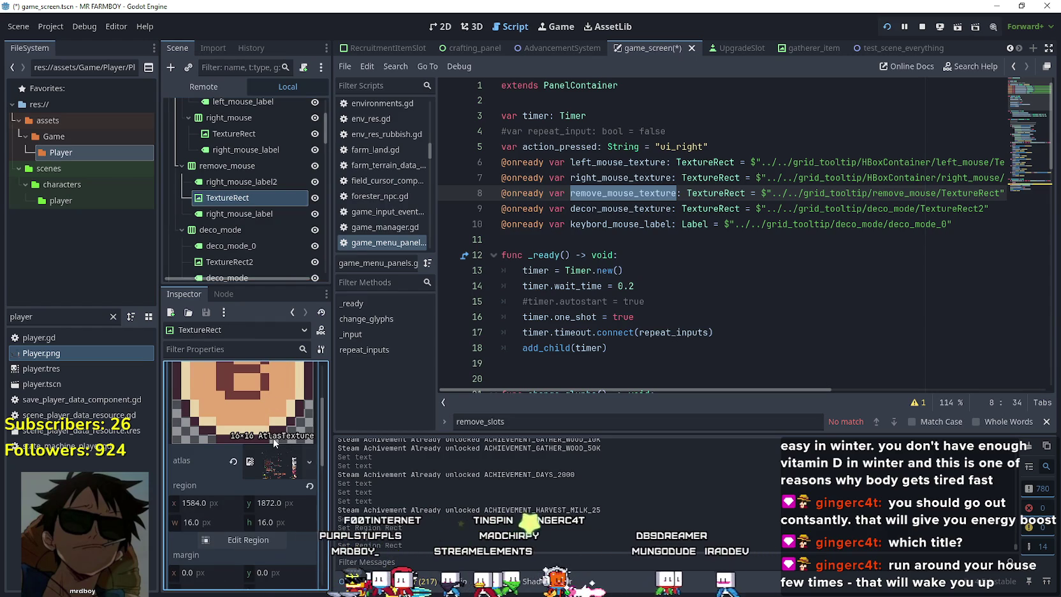
scroll(273, 438, "down", 1)
scroll(718, 315, "down", 5)
- Duplicate line 24 as line 25, renaming right_mouse_texture to remove_mouse_texture
mouse_move(885, 217)
left_mouse_down()
mouse_move(600, 193)
mouse_move(544, 210)
left_mouse_up()
key("ctrl+c")
key("Down")
scroll(841, 198, "up", 4)
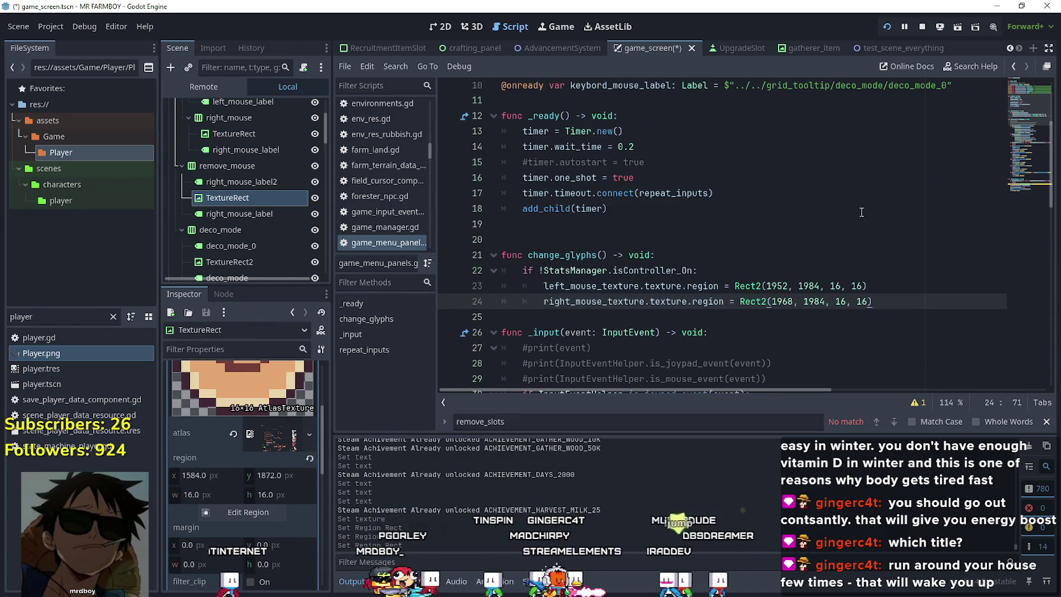
key("ctrl+v")
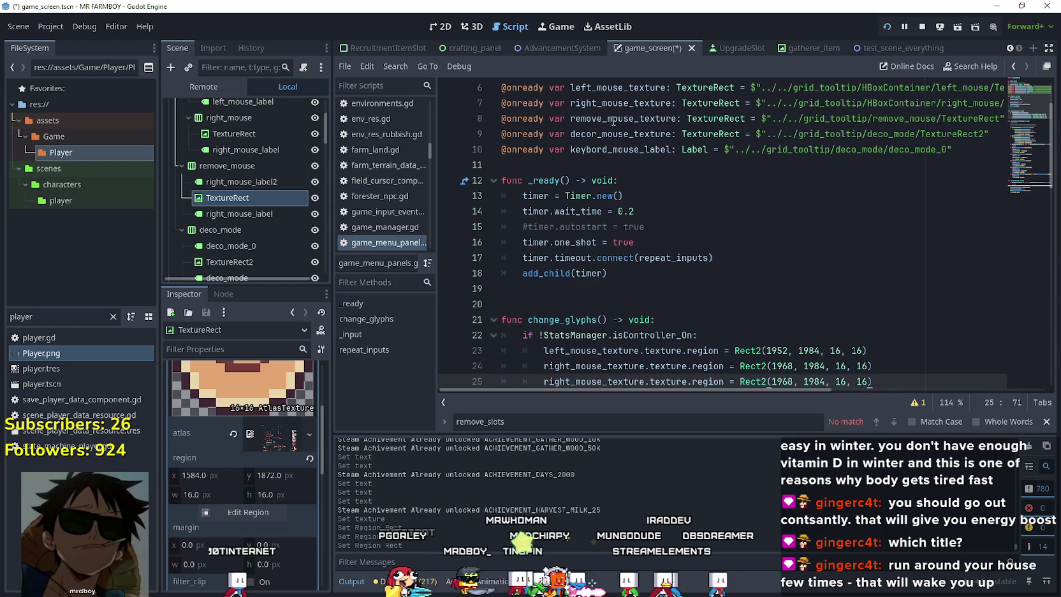
double_click(615, 119)
key("ctrl+c")
scroll(624, 308, "down", 2)
double_click(597, 288)
key("ctrl+v")
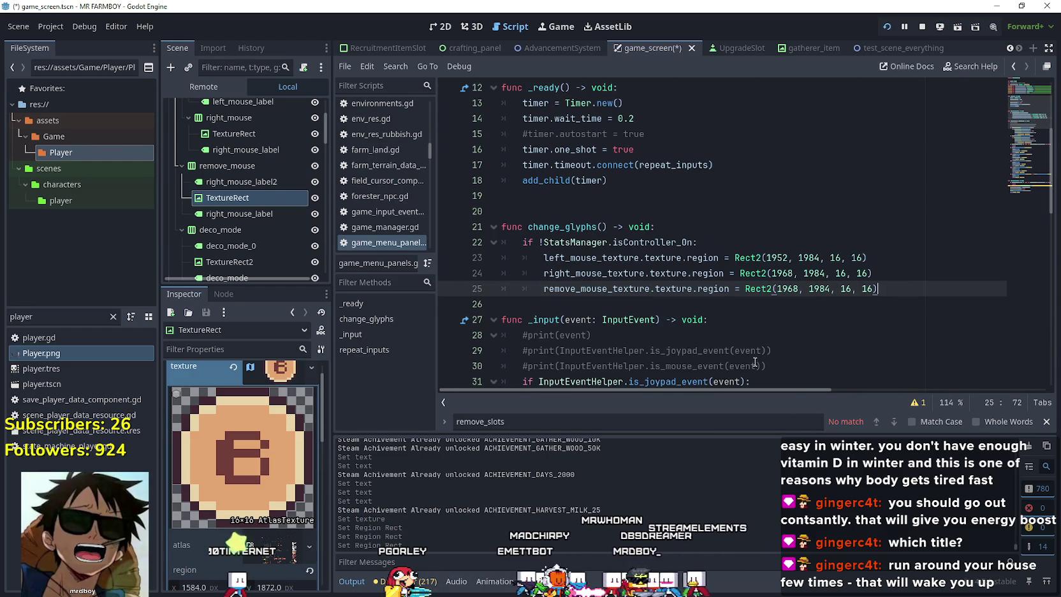
left_click(548, 309)
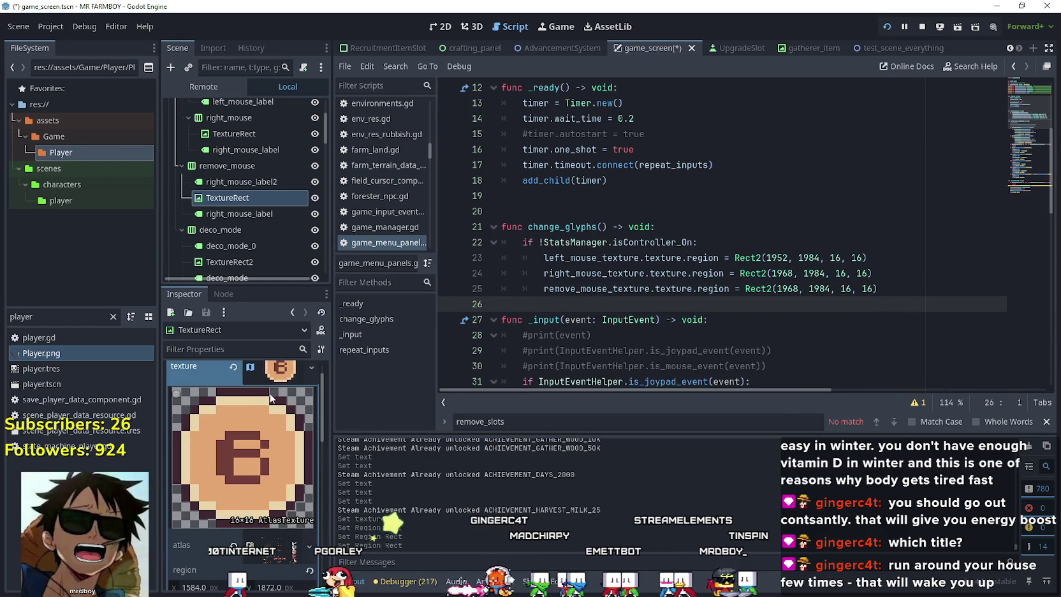
- Set the remove_mouse icon's atlas region to the 1968, 1984 cell
scroll(265, 494, "down", 2)
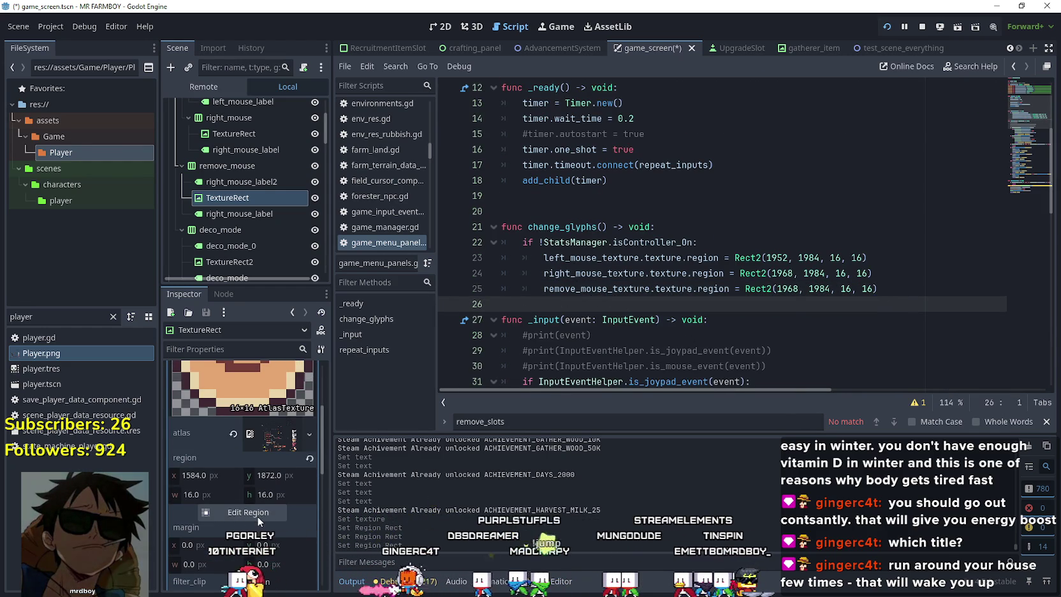
left_click(258, 516)
scroll(611, 370, "down", 5)
scroll(638, 317, "down", 6)
scroll(522, 340, "up", 10)
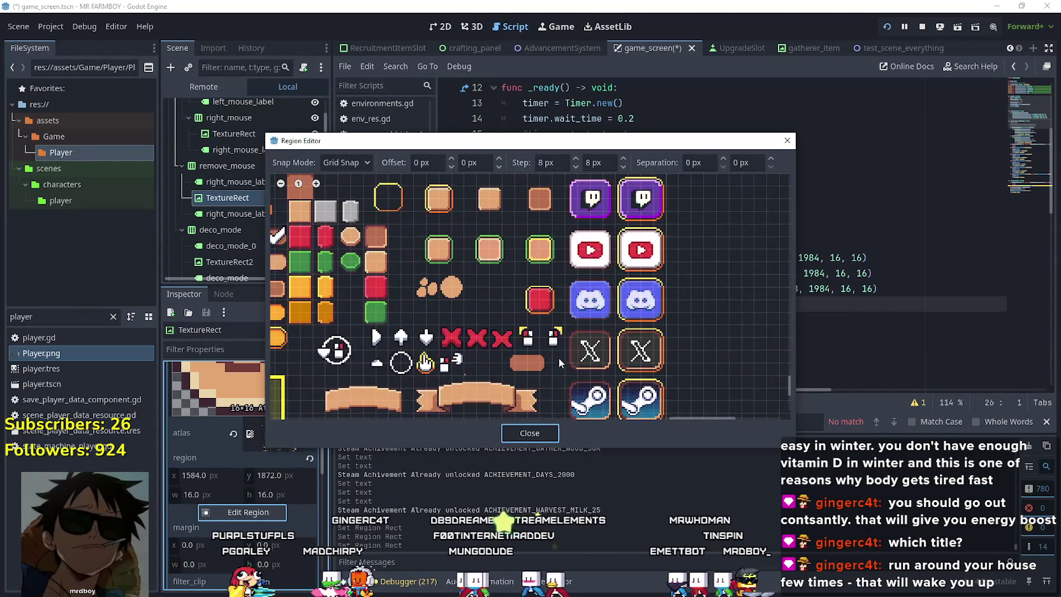
left_click(553, 337)
left_click(536, 438)
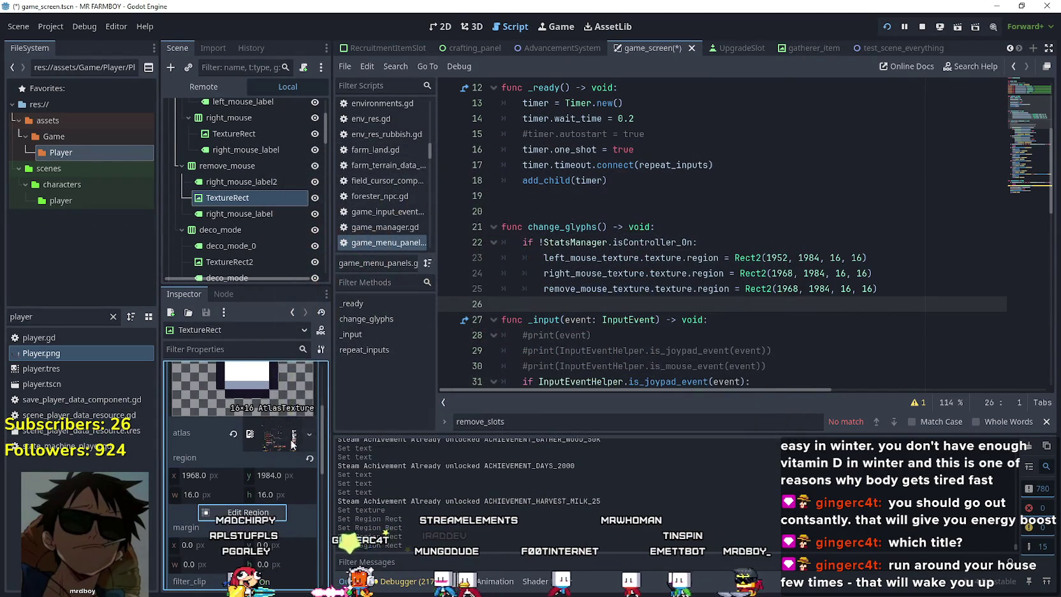
- Collapse the atlas details and preview the deco_mode TextureRect2 icon's texture
left_click(290, 404)
scroll(270, 217, "down", 1)
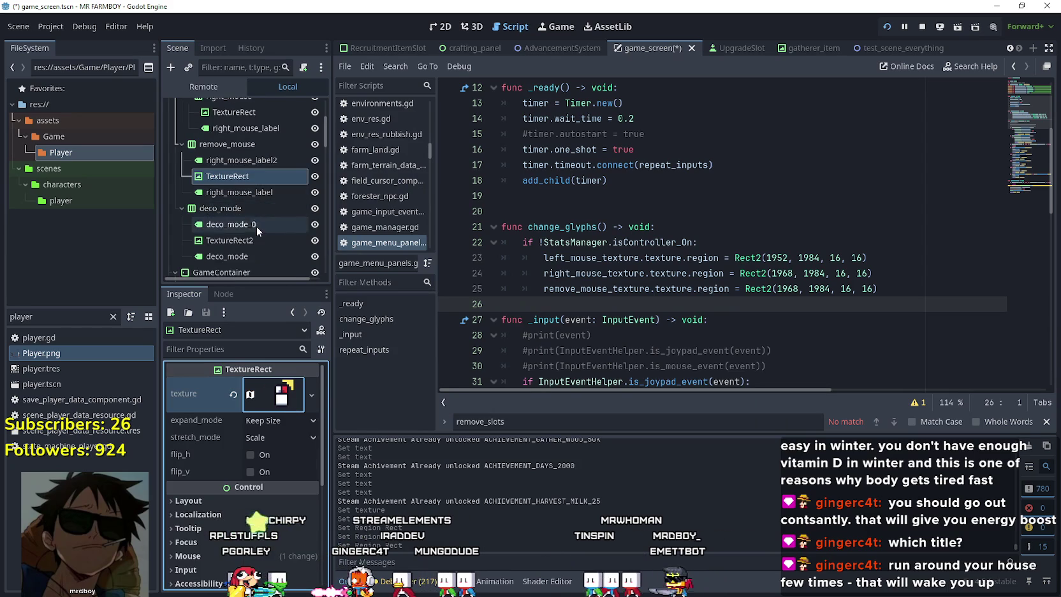
scroll(255, 211, "down", 3)
left_click(243, 174)
left_click(285, 399)
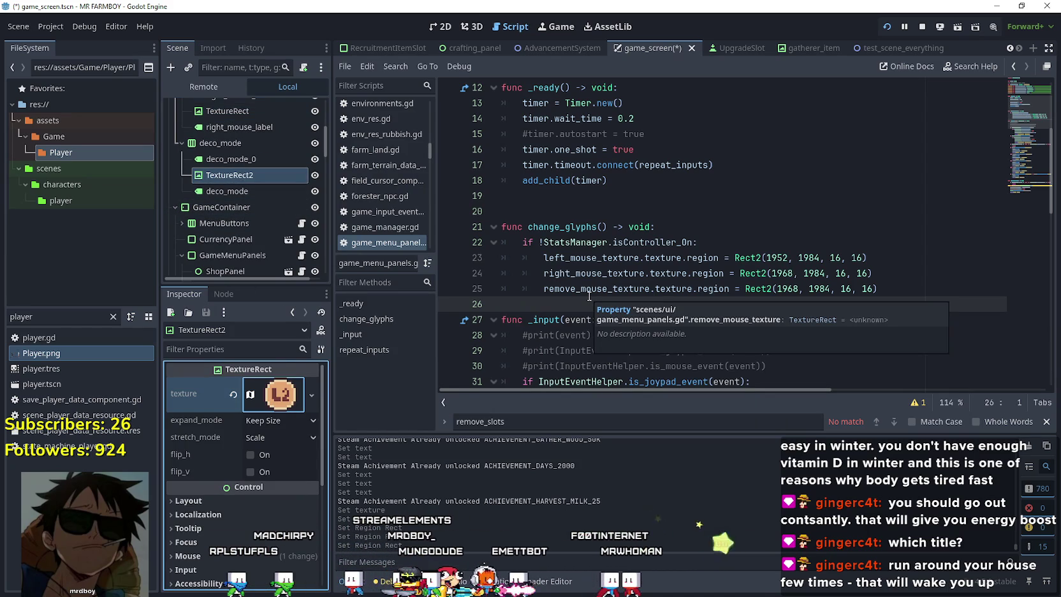
- Add a new line 26 reading decor_mouse_texture.hide() in change_glyphs
left_click(911, 291)
key("Return")
scroll(865, 245, "up", 4)
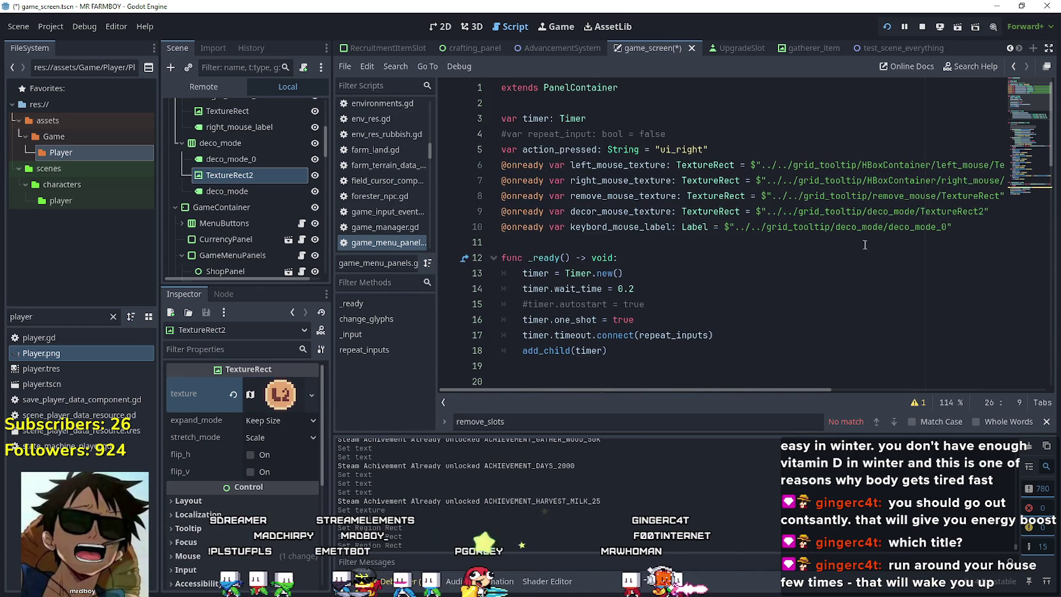
double_click(623, 227)
double_click(622, 212)
key("ctrl+c")
scroll(617, 300, "down", 4)
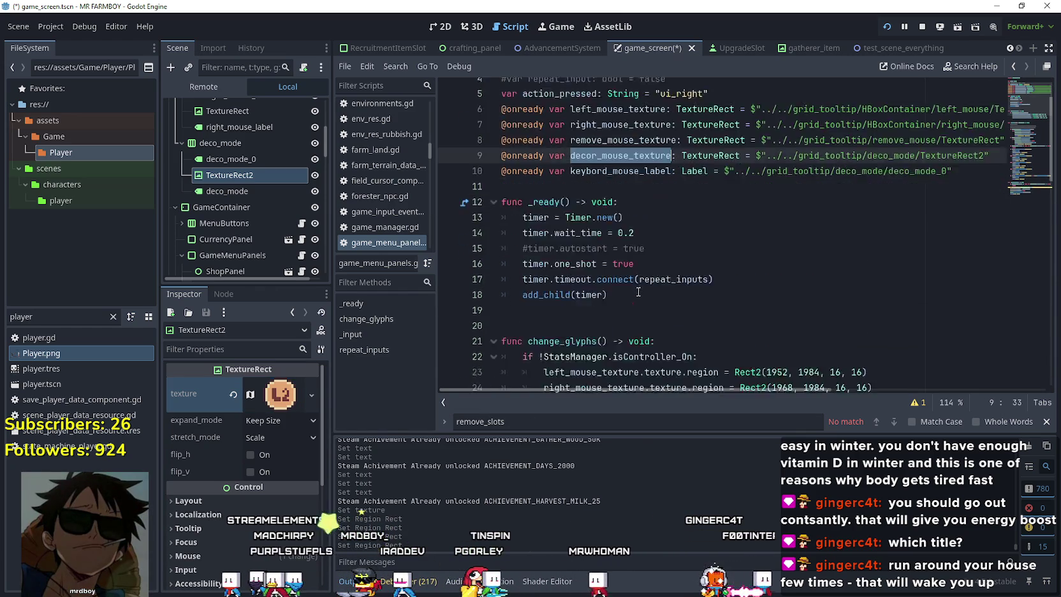
left_click(646, 288)
key("ctrl+v")
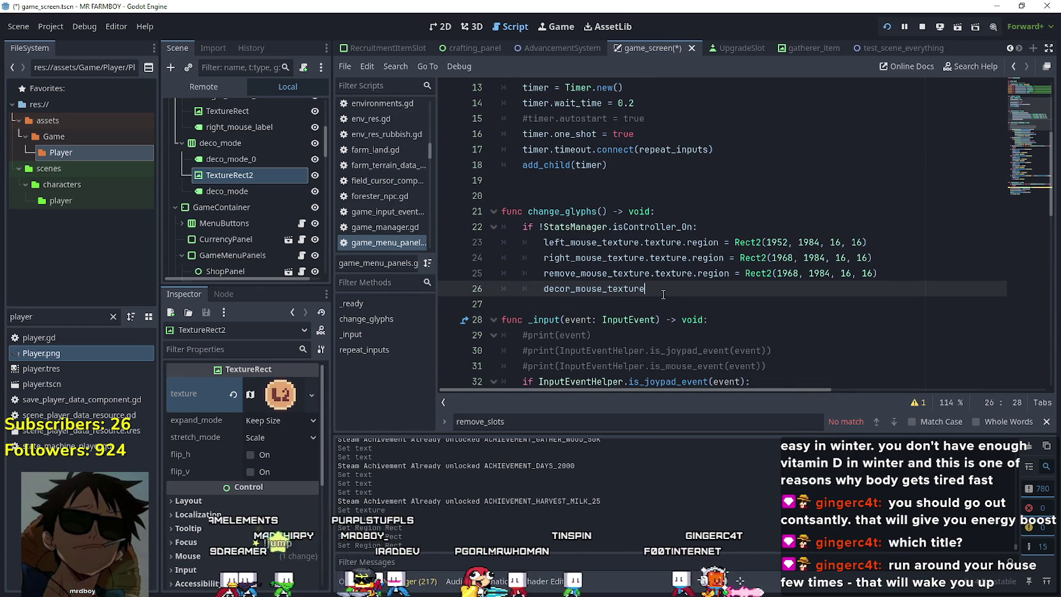
type(".hide(")
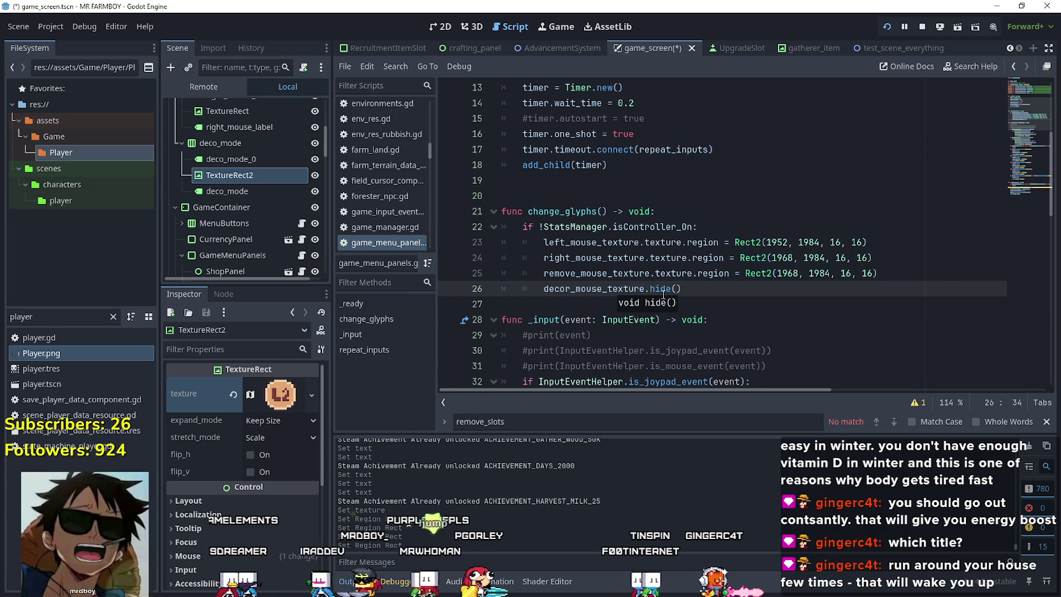
type(")")
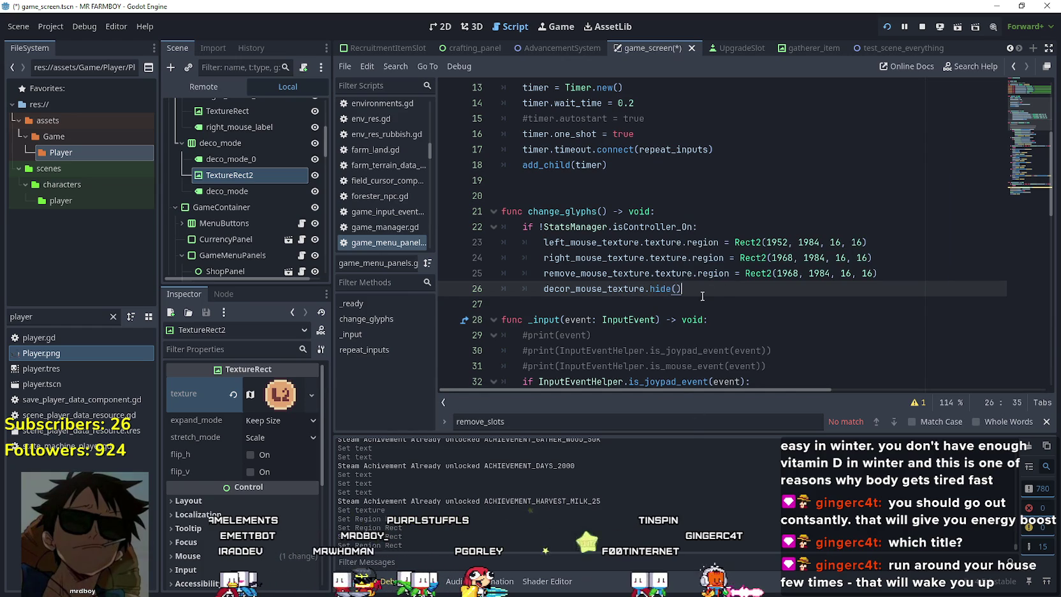
- Add keybord_mouse_label.show() below it and open a new indented line
scroll(716, 282, "up", 4)
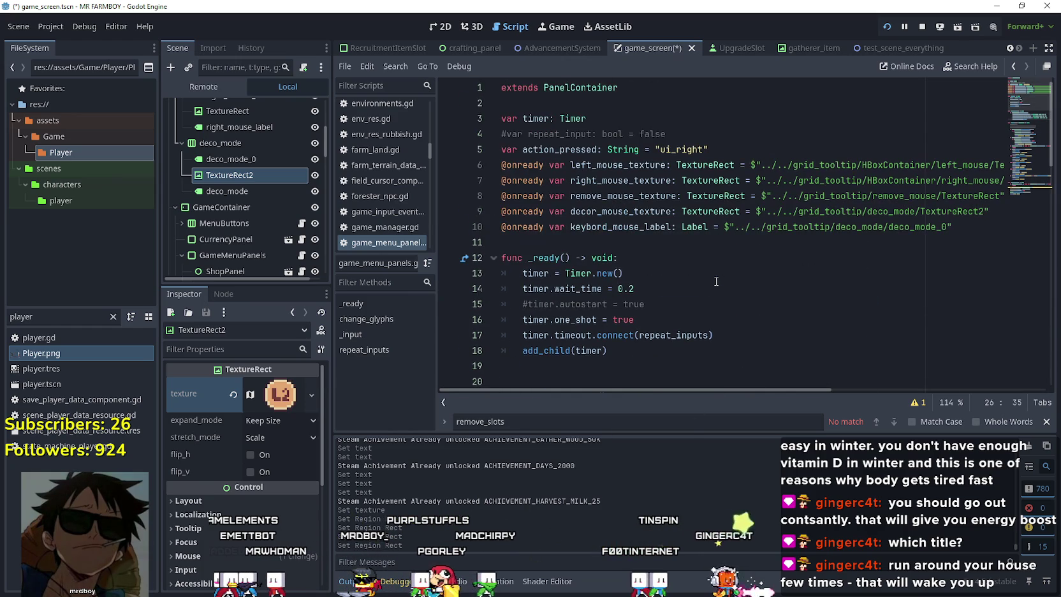
scroll(616, 225, "down", 4)
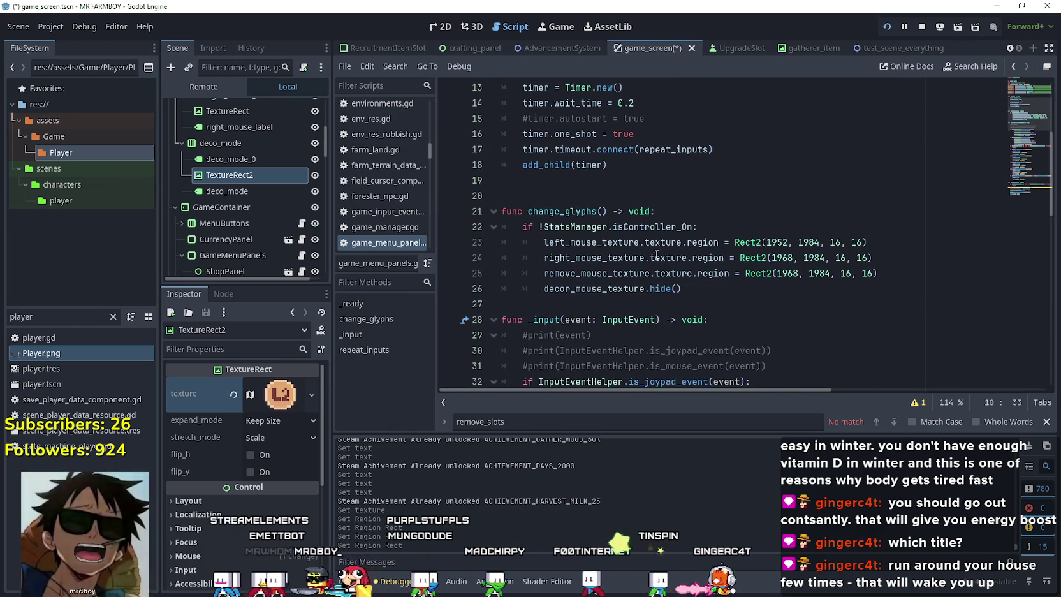
key("Return")
type("keybord_mouse_label.show(")
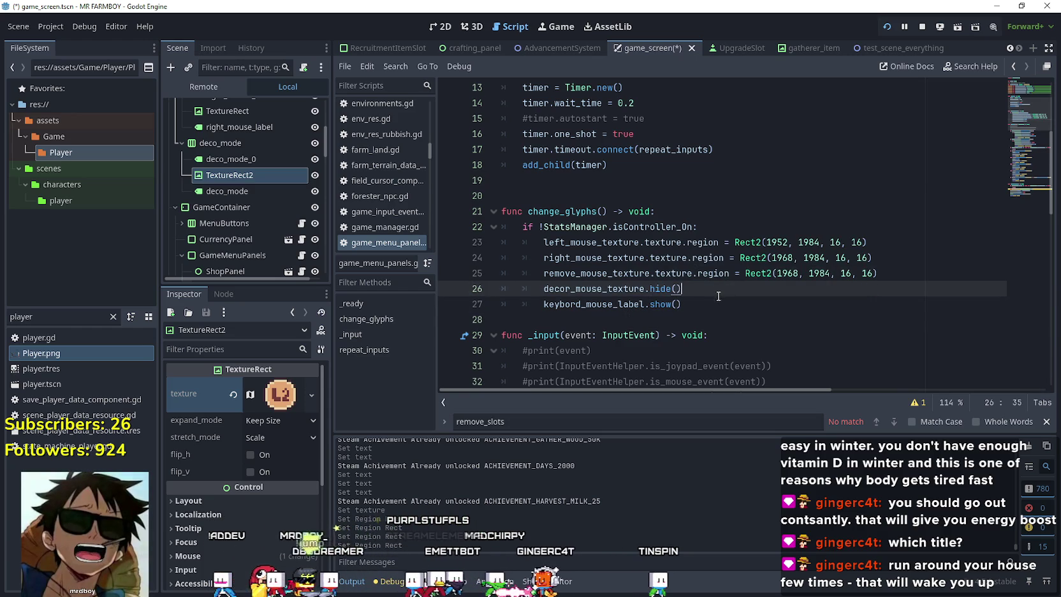
left_click(700, 313)
left_click(707, 306)
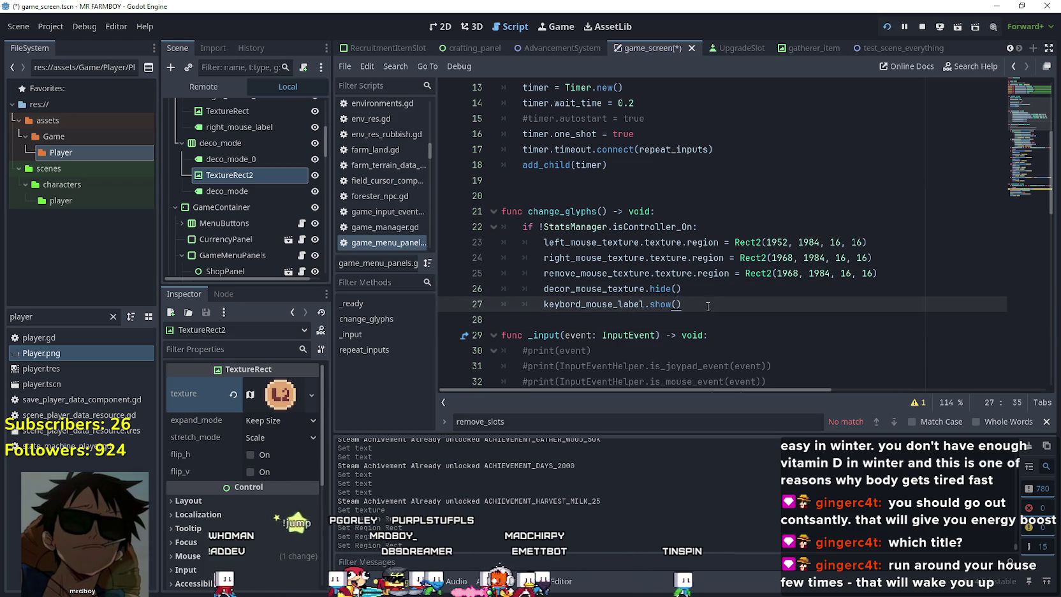
key("Return")
type("else")
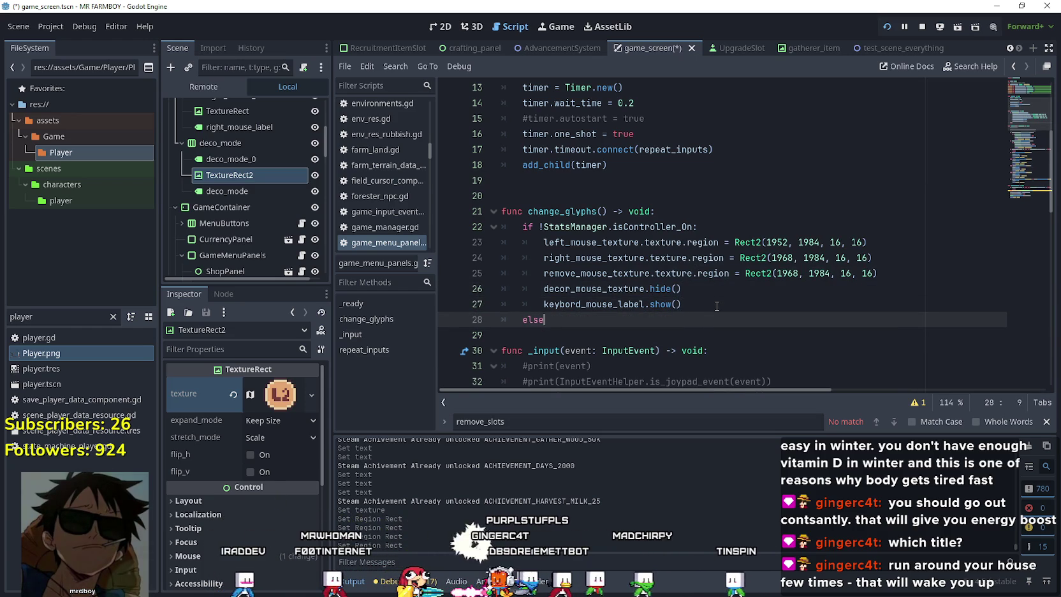
- Type else: and paste a copy of the no-controller branch lines beneath it
type(":")
key("Return")
mouse_move(507, 335)
left_mouse_down()
mouse_move(490, 247)
mouse_move(498, 242)
left_mouse_up()
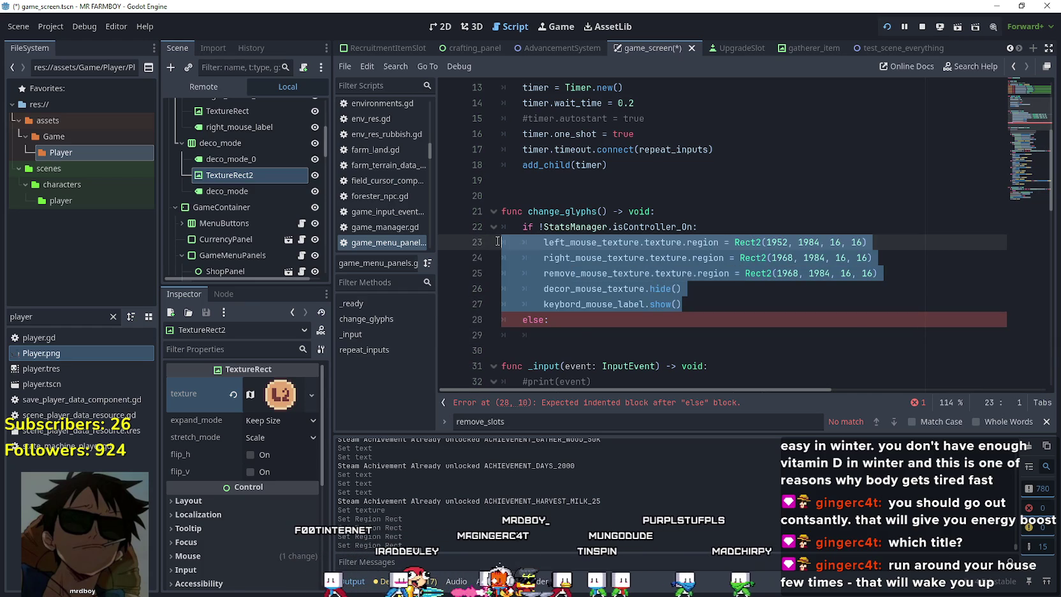
key("ctrl+c")
left_click(580, 339)
key("ctrl+v")
- In the else copy, make decor_mouse_texture show() and keybord_mouse_label hide()
scroll(673, 276, "down", 2)
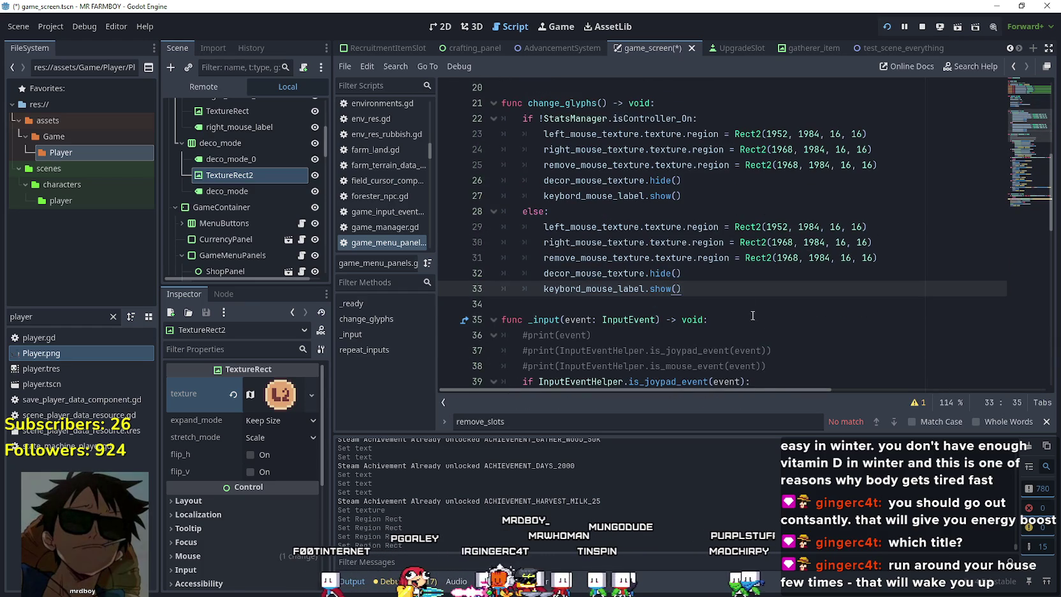
double_click(673, 274)
type("show")
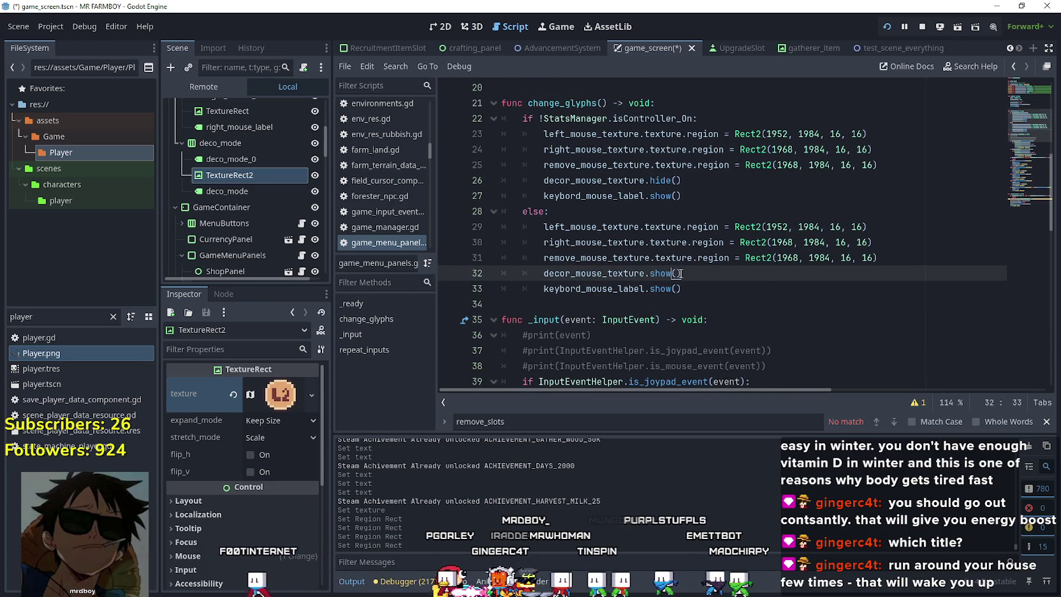
double_click(664, 288)
type("h")
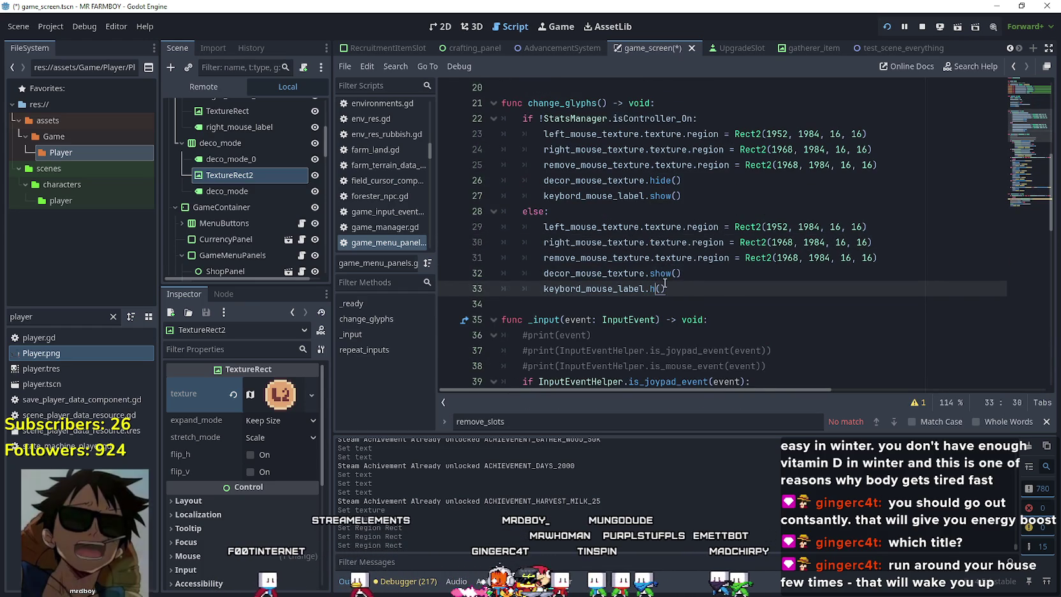
key("Return")
left_click(811, 242)
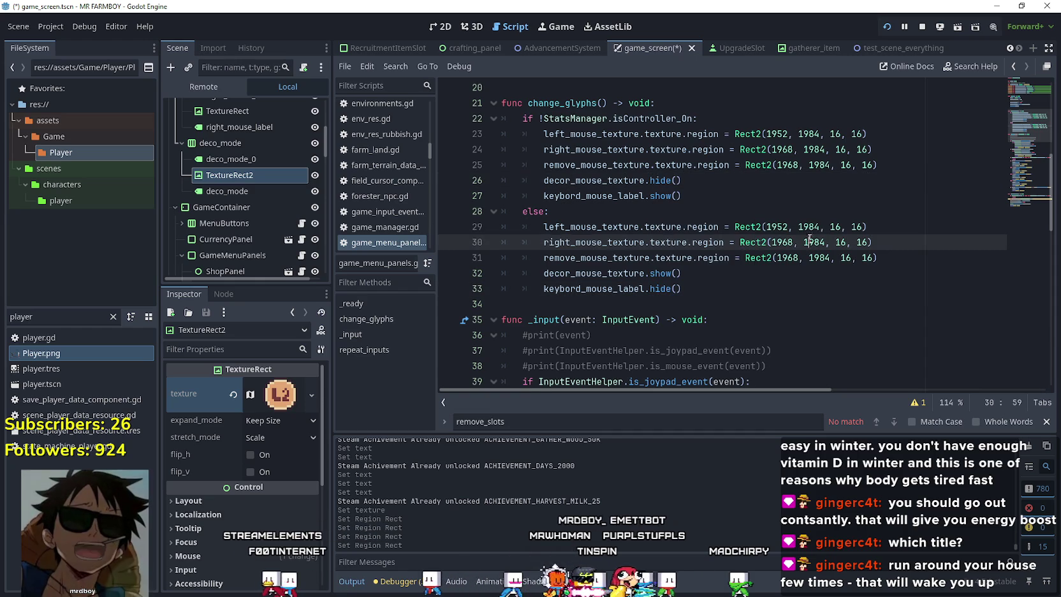
left_click(786, 228)
scroll(271, 429, "down", 1)
scroll(267, 163, "up", 3)
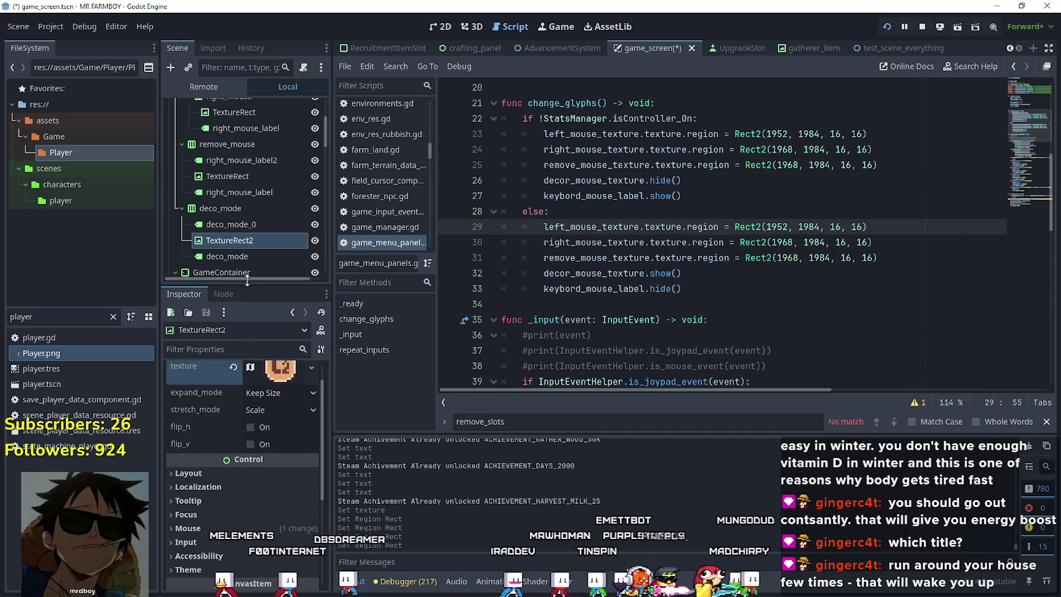
- Set the left_mouse TextureRect's atlas region to the A button glyph
scroll(276, 188, "up", 3)
left_click(255, 151)
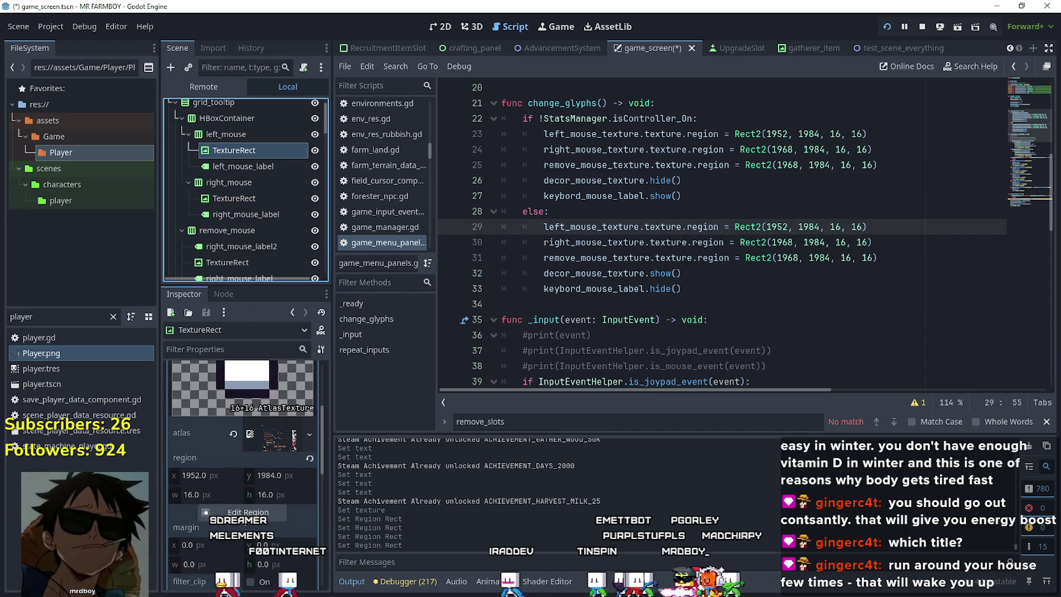
left_click(242, 515)
scroll(562, 278, "down", 6)
scroll(559, 278, "down", 3)
scroll(539, 273, "up", 6)
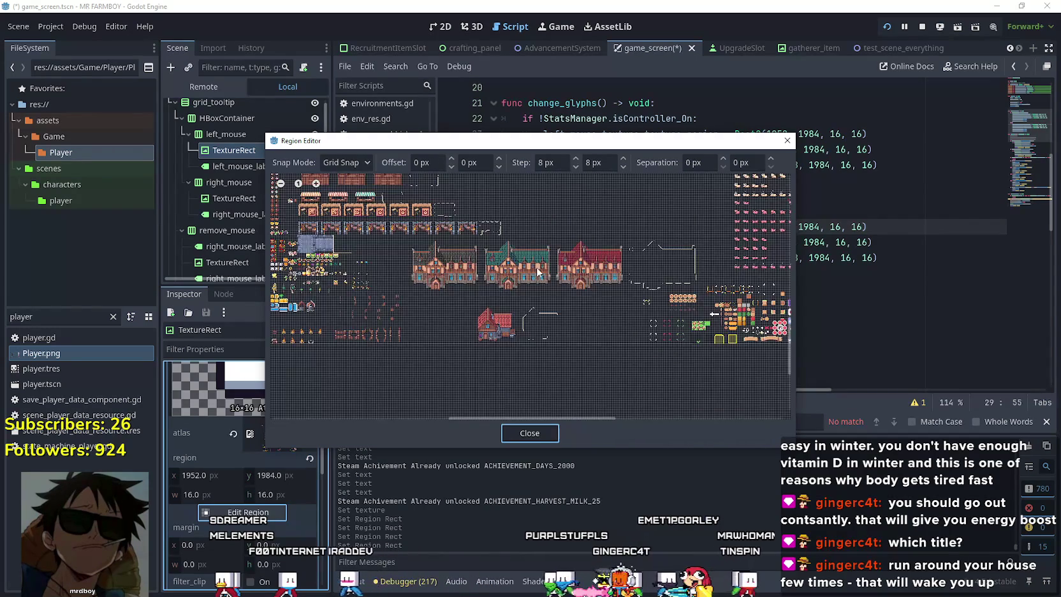
scroll(567, 285, "up", 5)
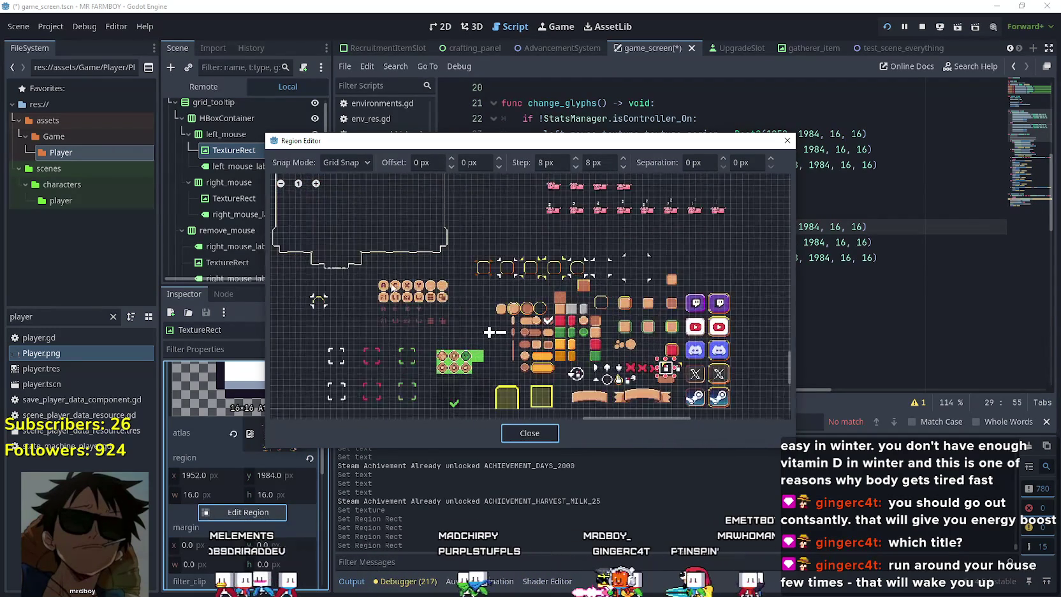
scroll(387, 287, "up", 4)
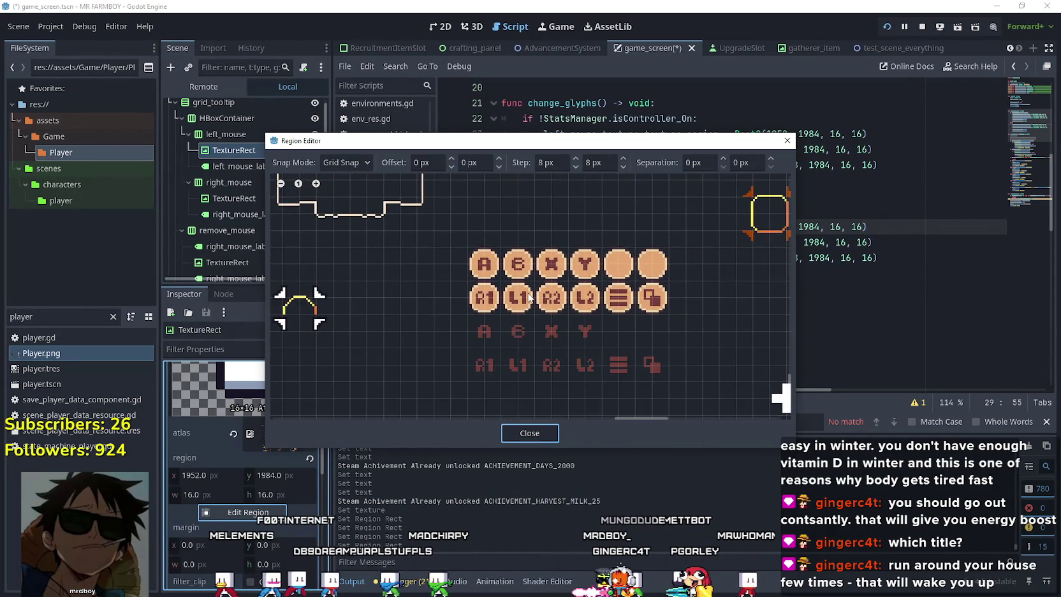
scroll(549, 303, "up", 1)
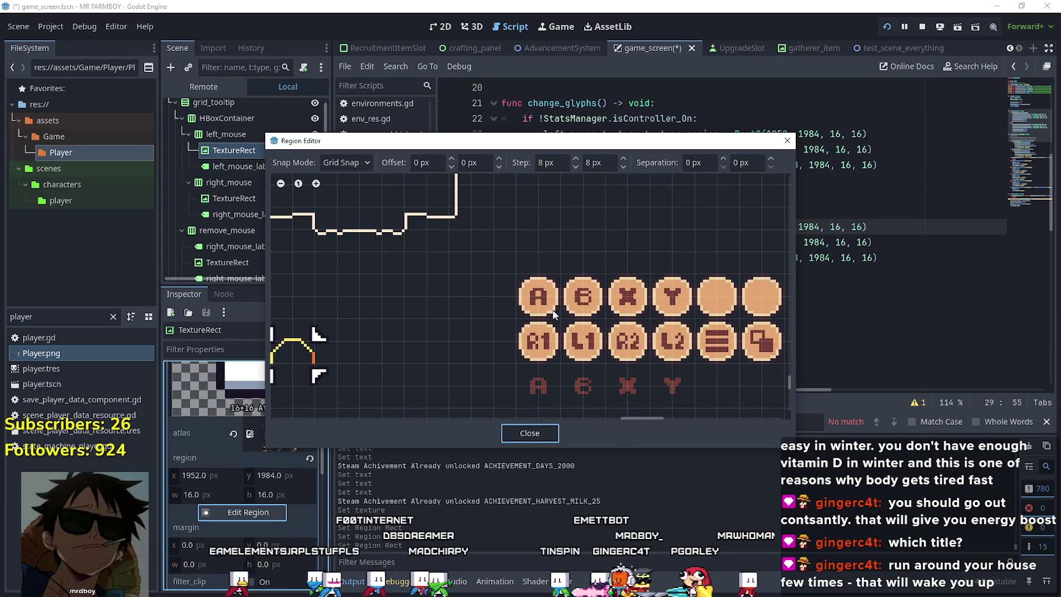
left_click_drag(560, 317, 513, 290)
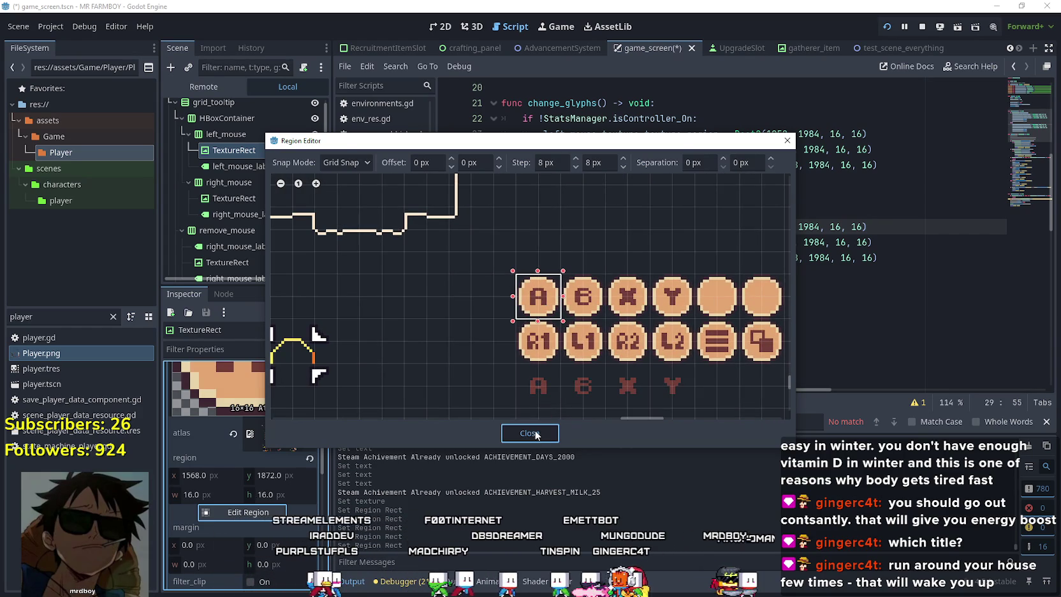
left_click(529, 433)
- Edit line 29 to Rect2(1568, 1872, 16, 16) in the else branch
scroll(209, 448, "down", 1)
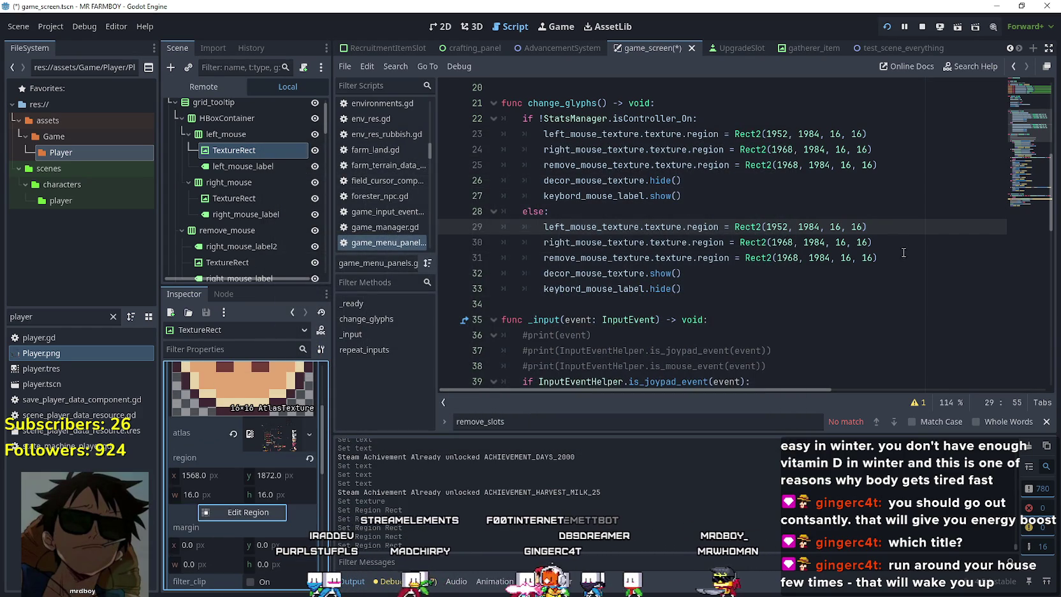
double_click(775, 226)
type("15")
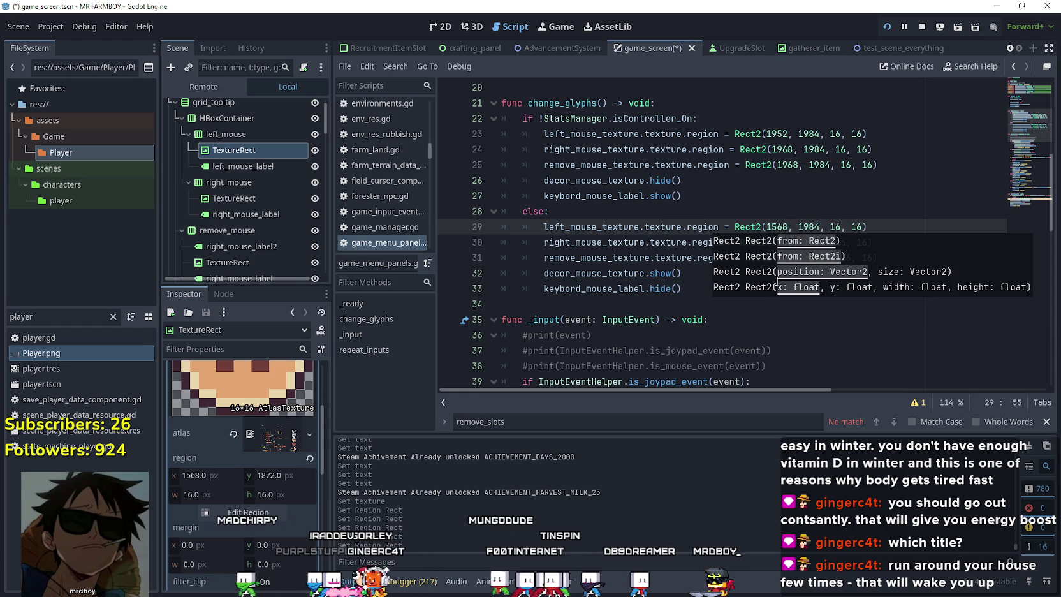
double_click(807, 226)
type("18")
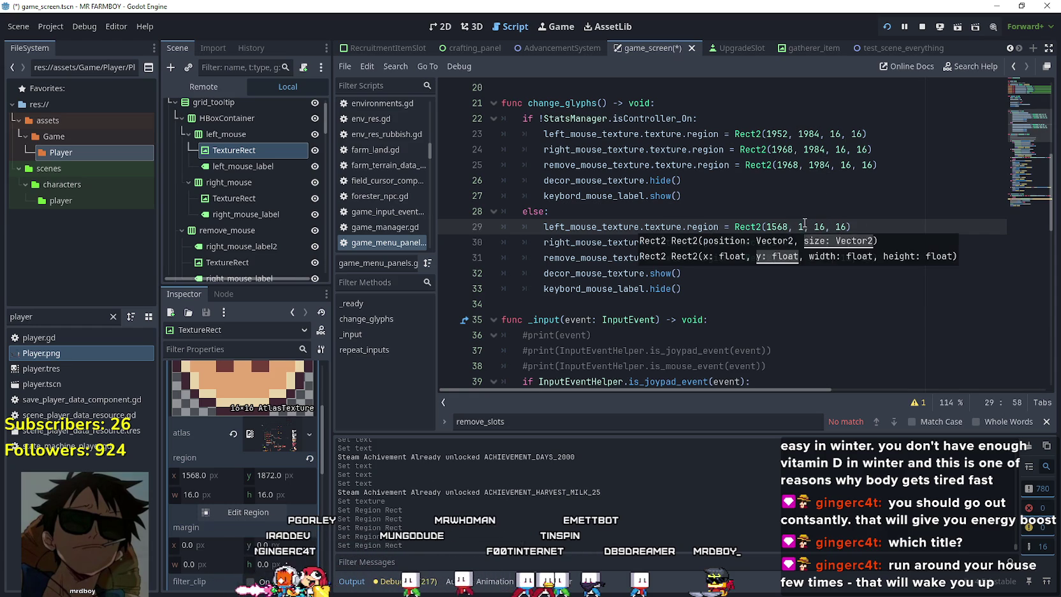
type("72")
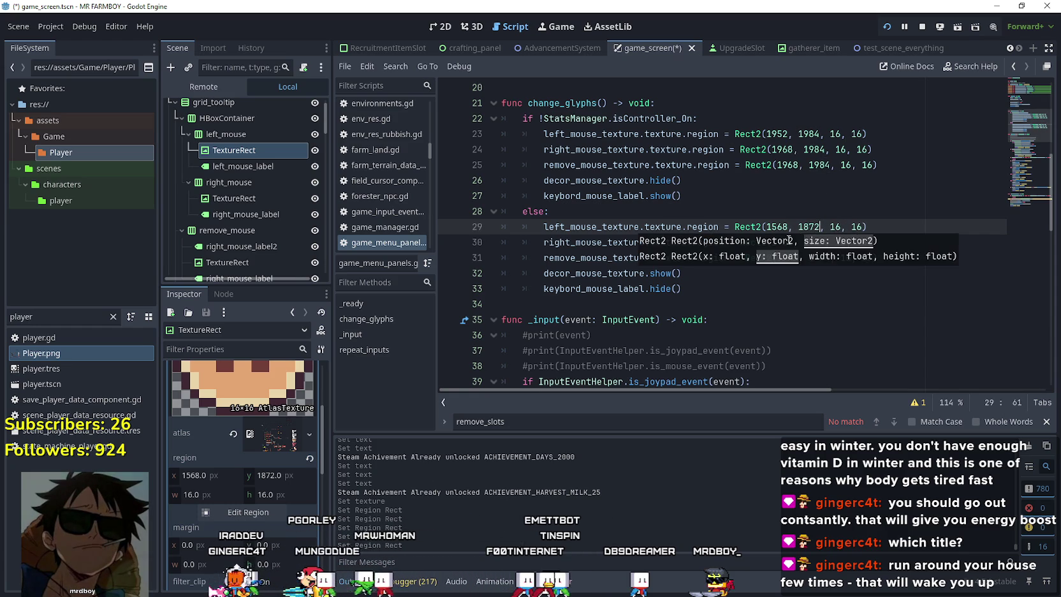
left_click(710, 214)
left_click(790, 243)
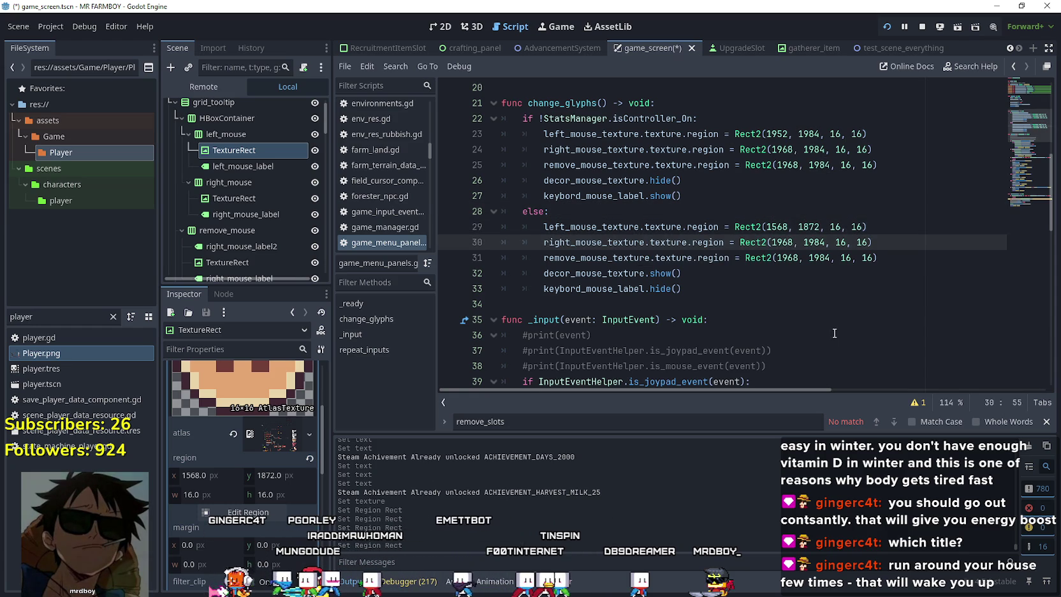
left_click(242, 199)
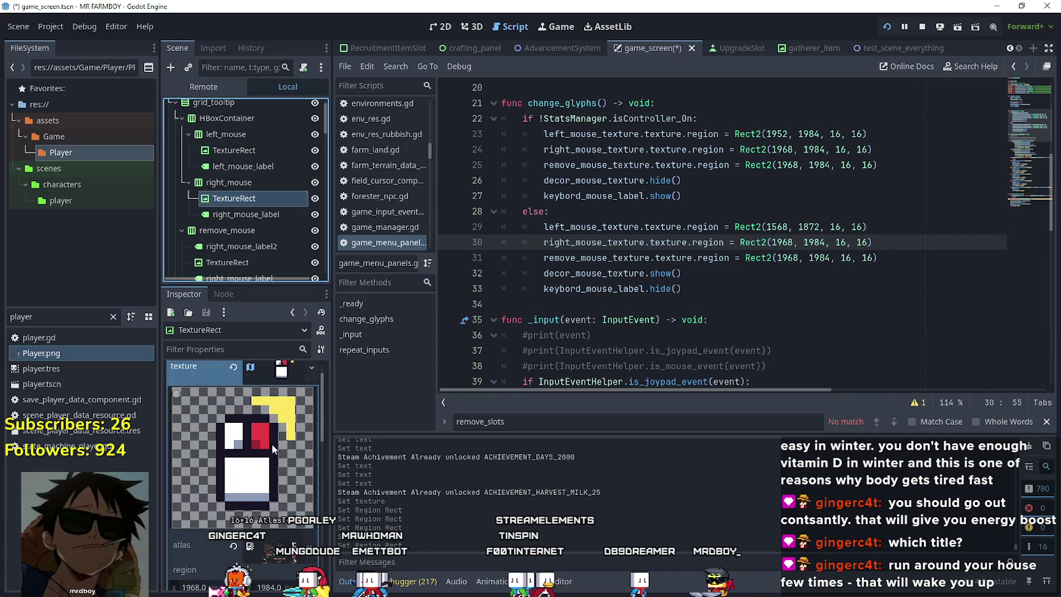
- Set right_mouse's region to the glyph beside A and change line 30's y to 1872
left_click(258, 484)
scroll(557, 247, "down", 10)
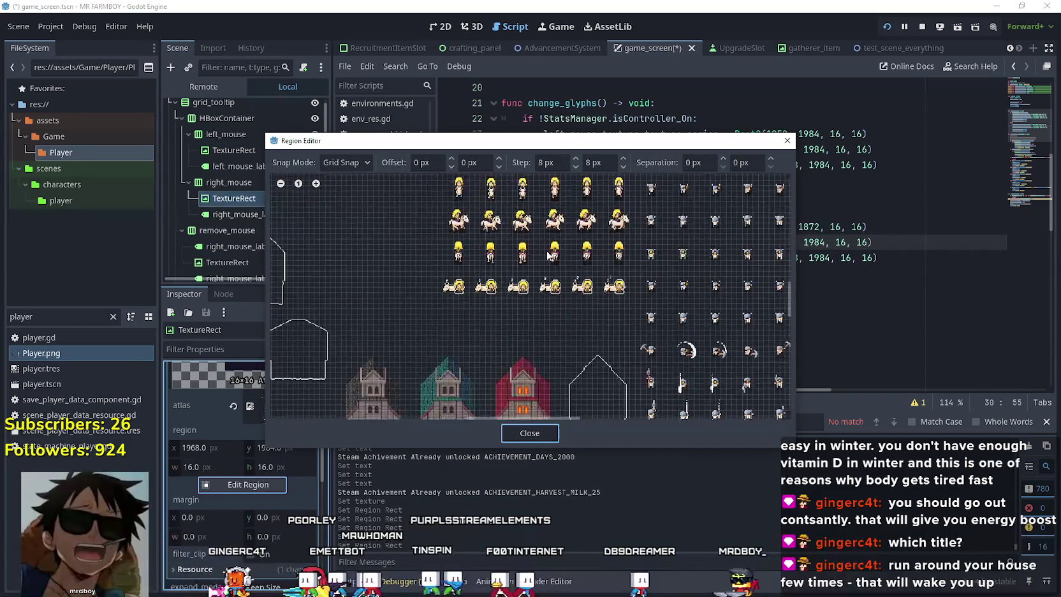
left_click(574, 276)
key("Escape")
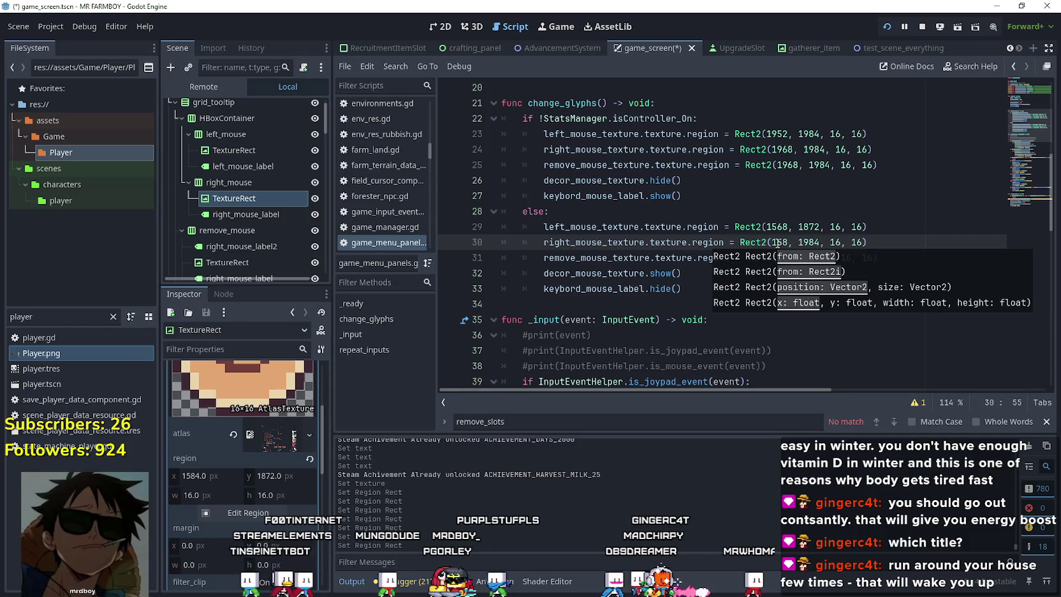
double_click(814, 243)
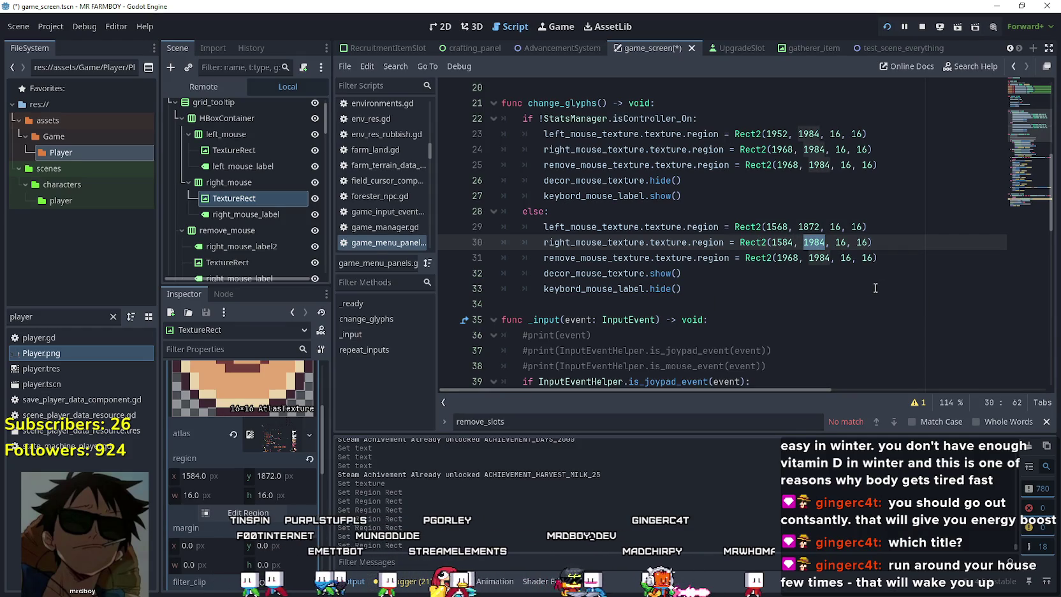
type("18")
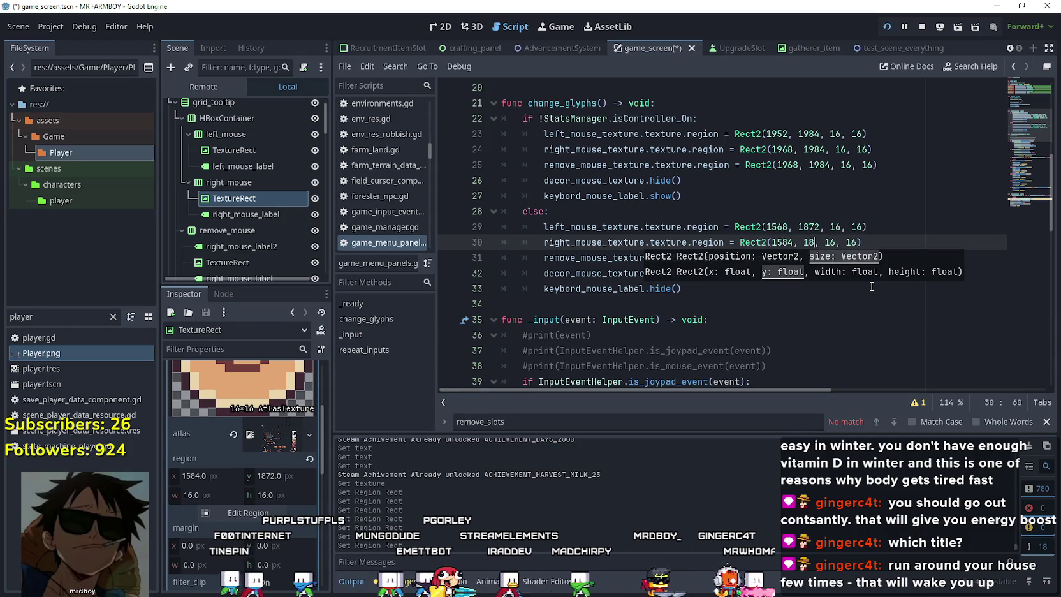
type("72")
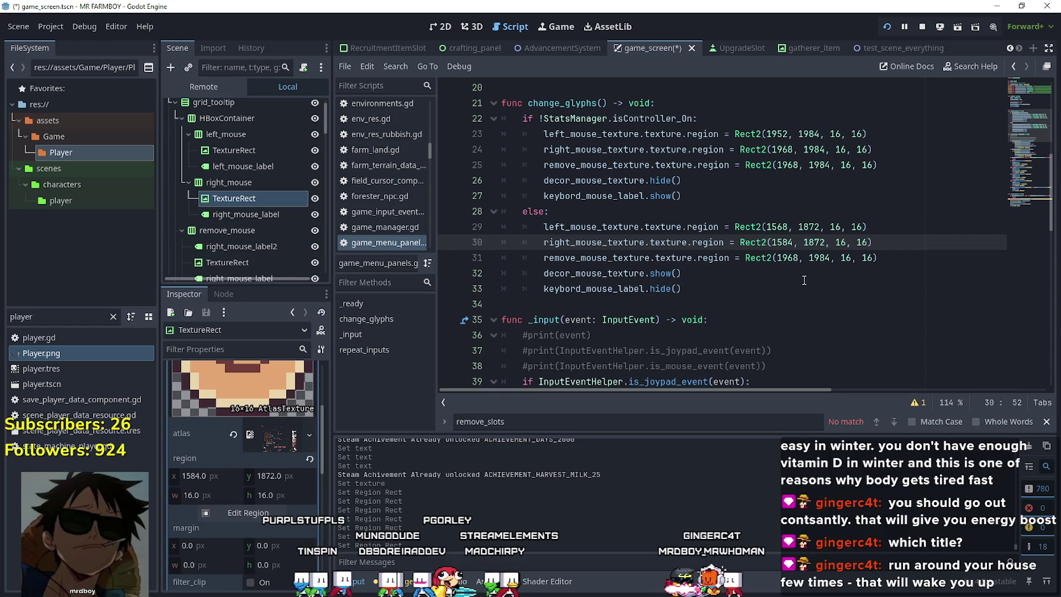
- Copy 1584 and 1872 into line 31's Rect2 and save the scene
left_click(804, 279)
double_click(779, 242)
key("ctrl+c")
double_click(786, 258)
key("ctrl+v")
left_click(816, 247)
key("ctrl+c")
double_click(817, 258)
key("ctrl+v")
left_click(797, 274)
key("ctrl+s")
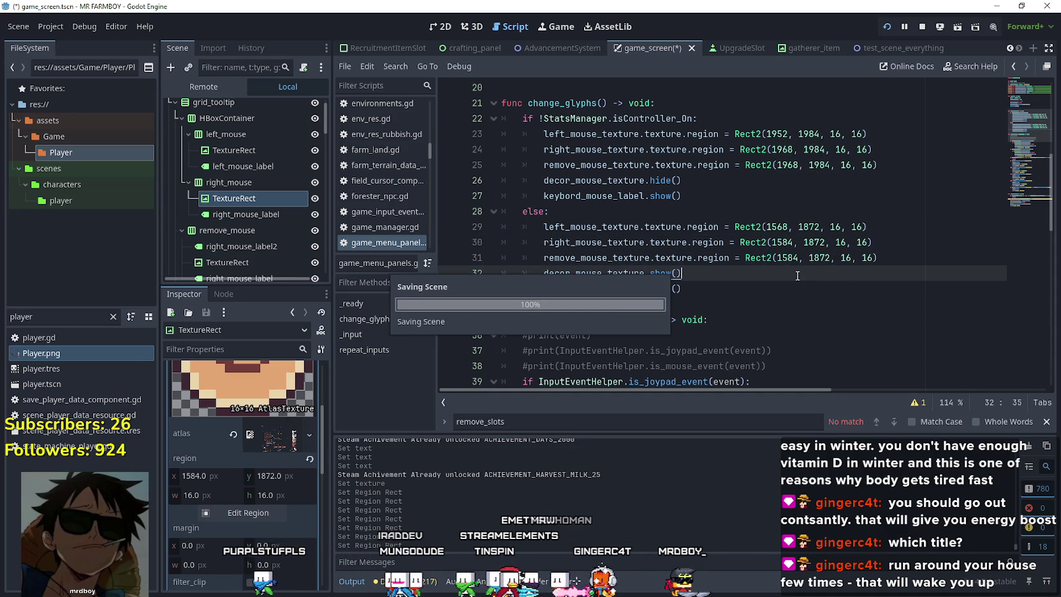
scroll(797, 275, "up", 1)
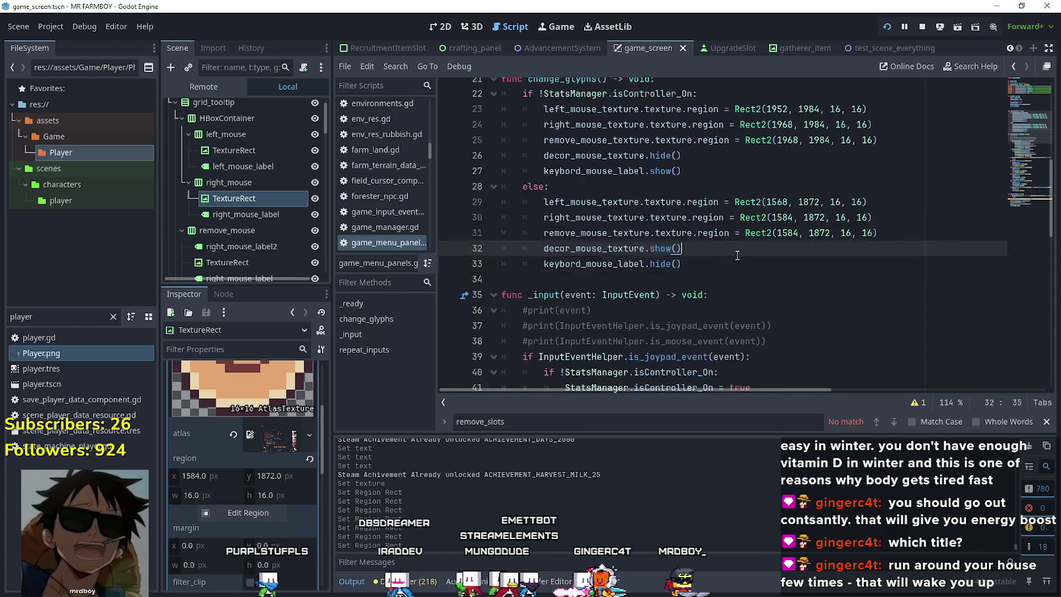
- Copy the change_glyphs name and comment out the SignalManager.change_input_glyps.emit() lines in _input
double_click(578, 124)
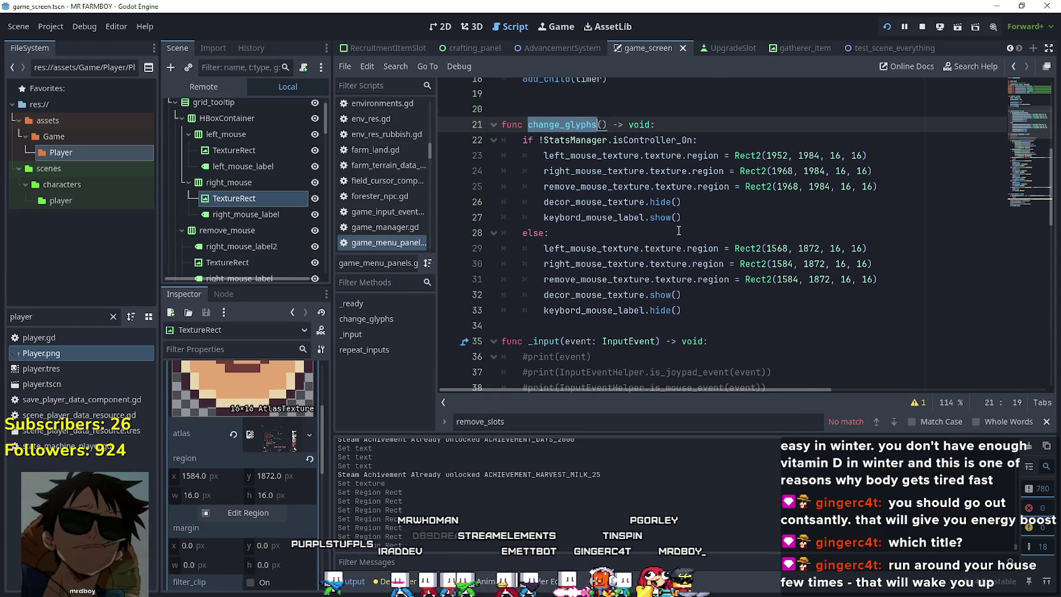
scroll(678, 230, "down", 4)
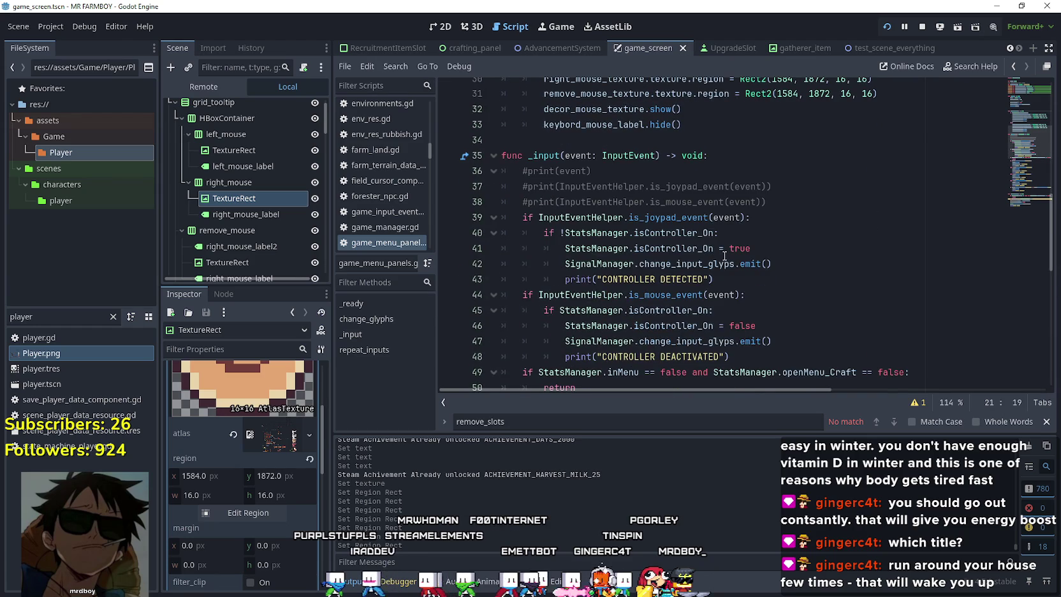
scroll(630, 182, "up", 4)
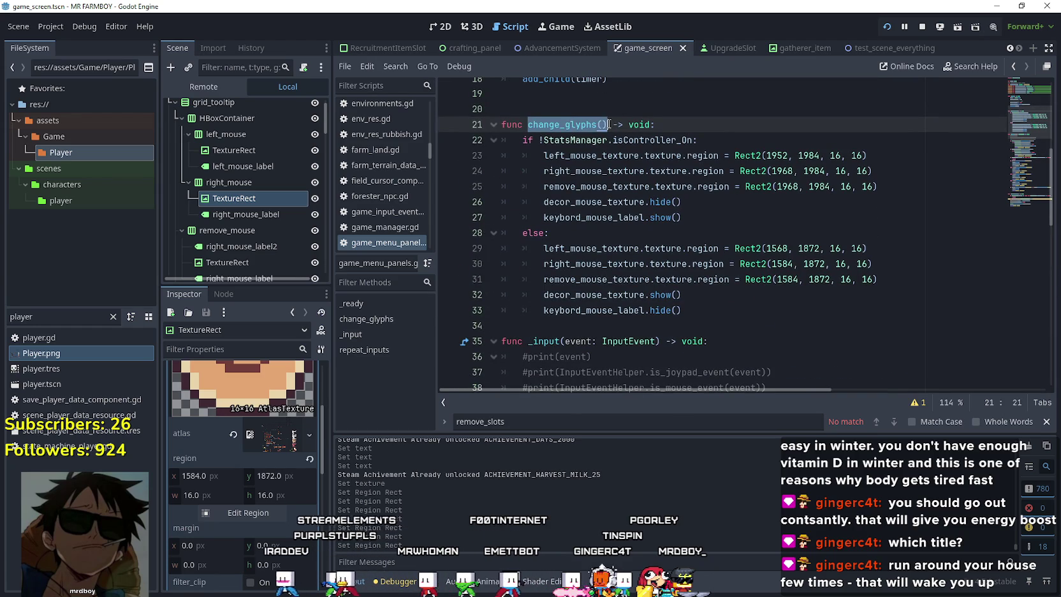
scroll(758, 231, "down", 4)
left_click(563, 264)
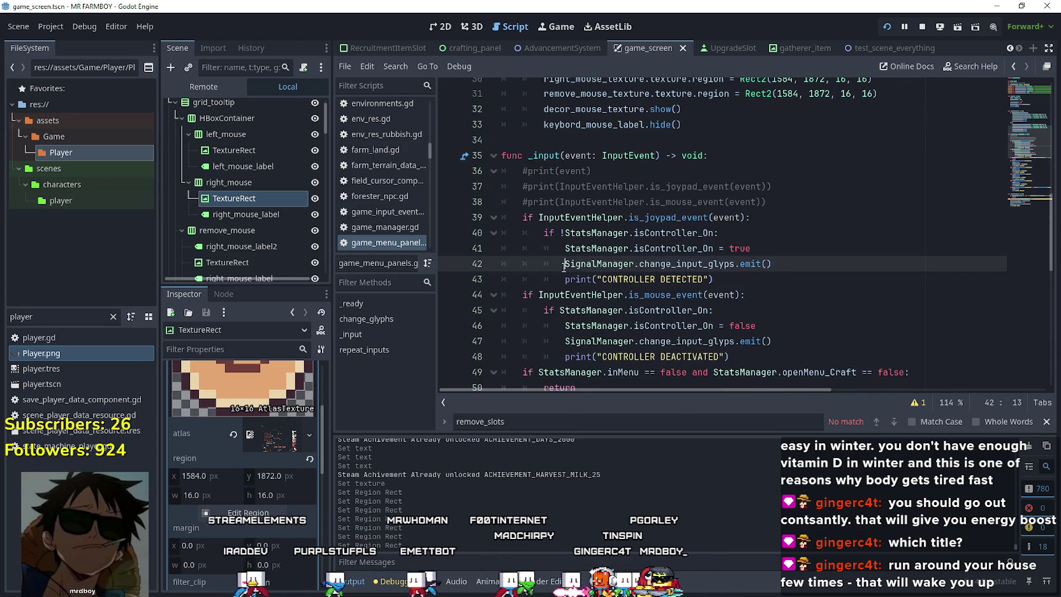
type("#")
scroll(586, 279, "down", 2)
left_click(560, 263)
left_click(564, 248)
type("#")
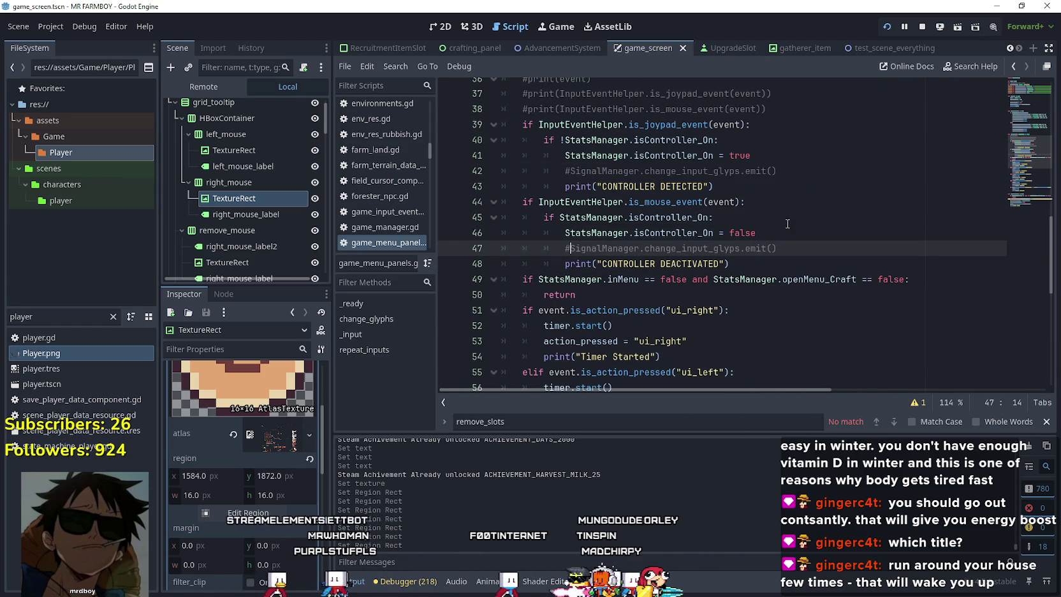
- Add change_glyphs() calls below both commented emit lines and save the script
left_click(785, 156)
left_click(789, 171)
key("Return")
type("change_glyphs()")
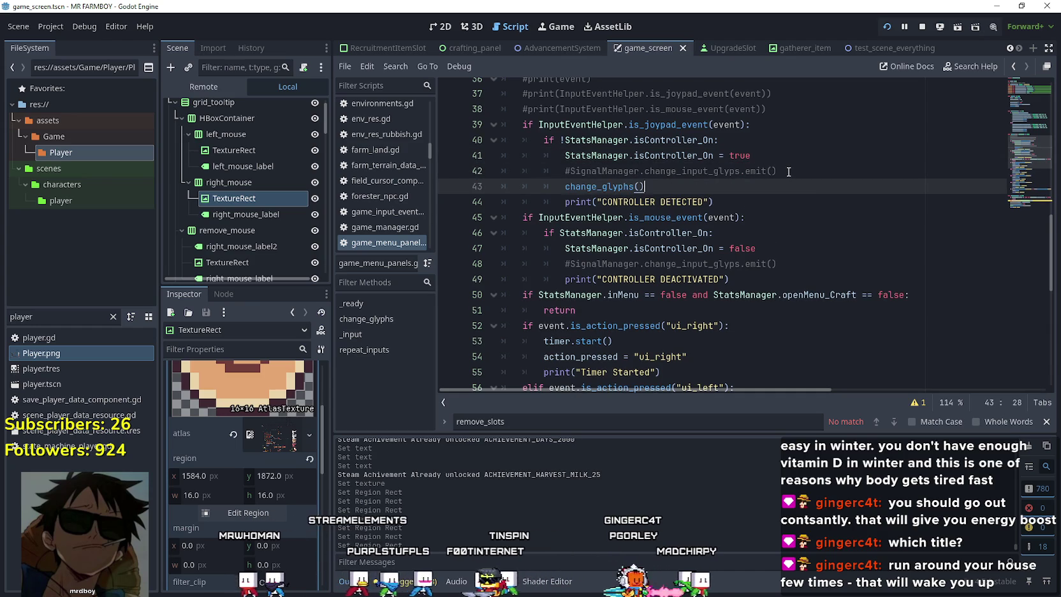
left_click(791, 268)
key("Return")
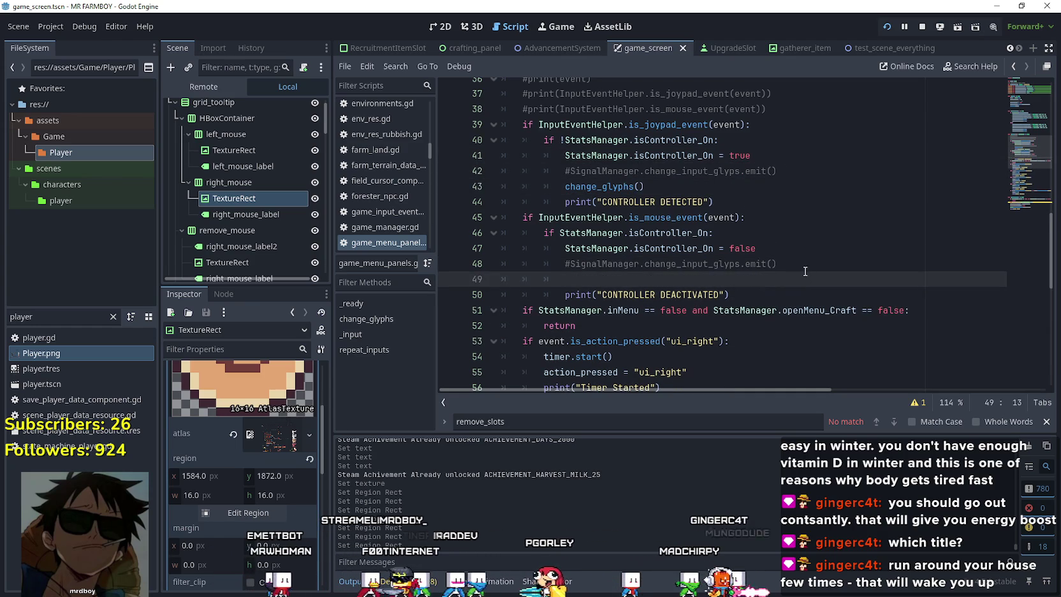
key("ctrl+v")
key("ctrl+s")
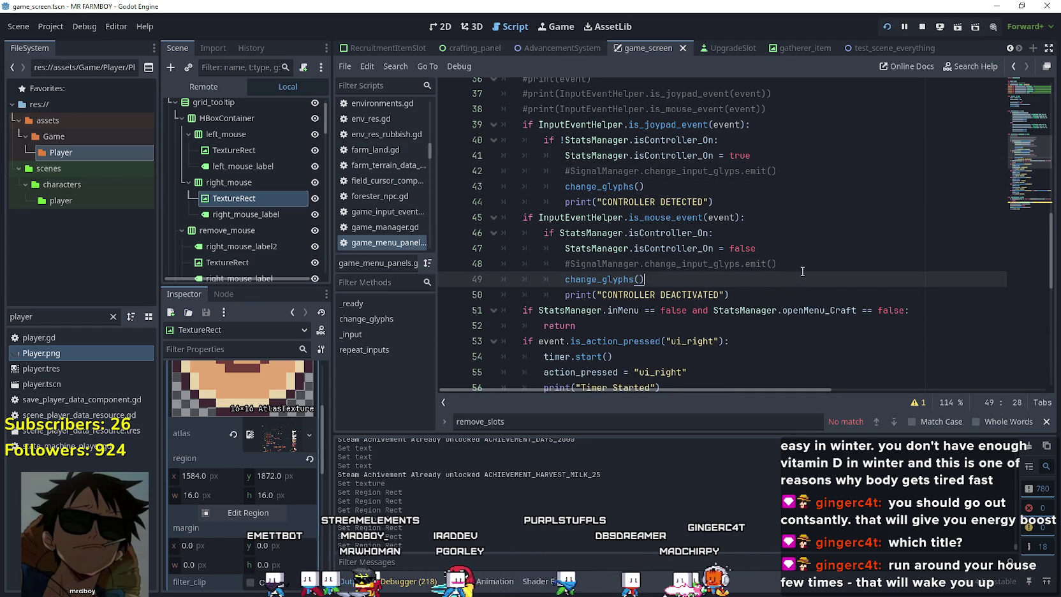
- Run the game, load Save 6 from the Continue list, and enlarge the game window
left_click(886, 26)
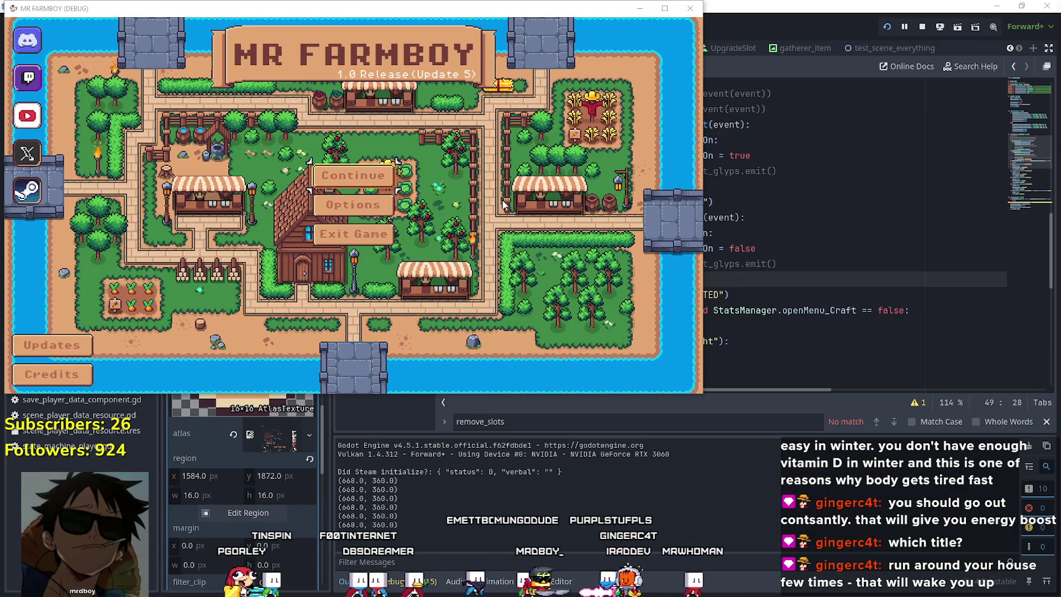
left_click(352, 177)
scroll(339, 229, "down", 3)
scroll(338, 230, "down", 1)
left_click(309, 180)
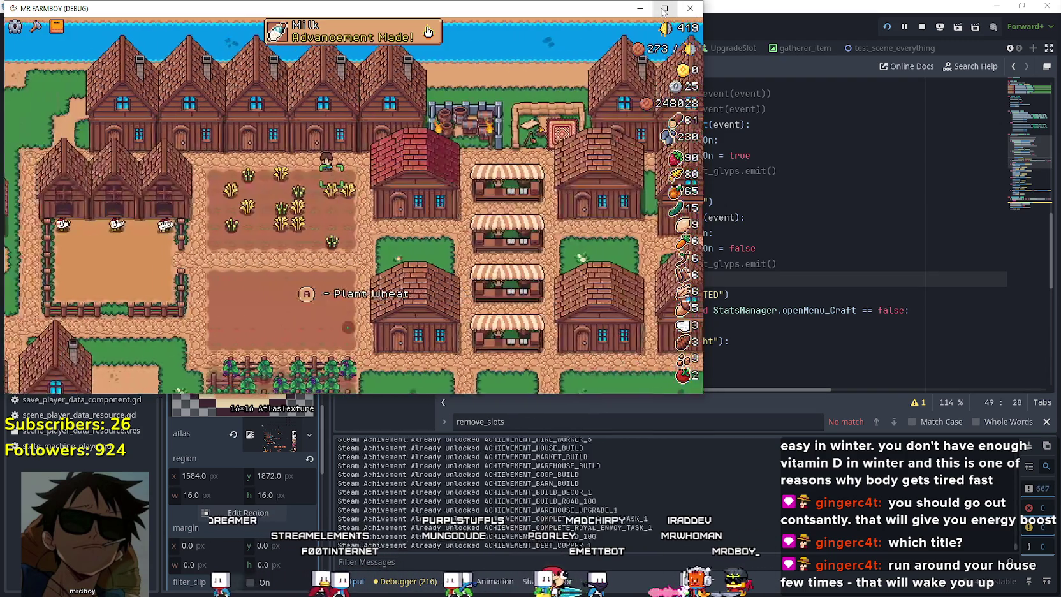
left_click(663, 9)
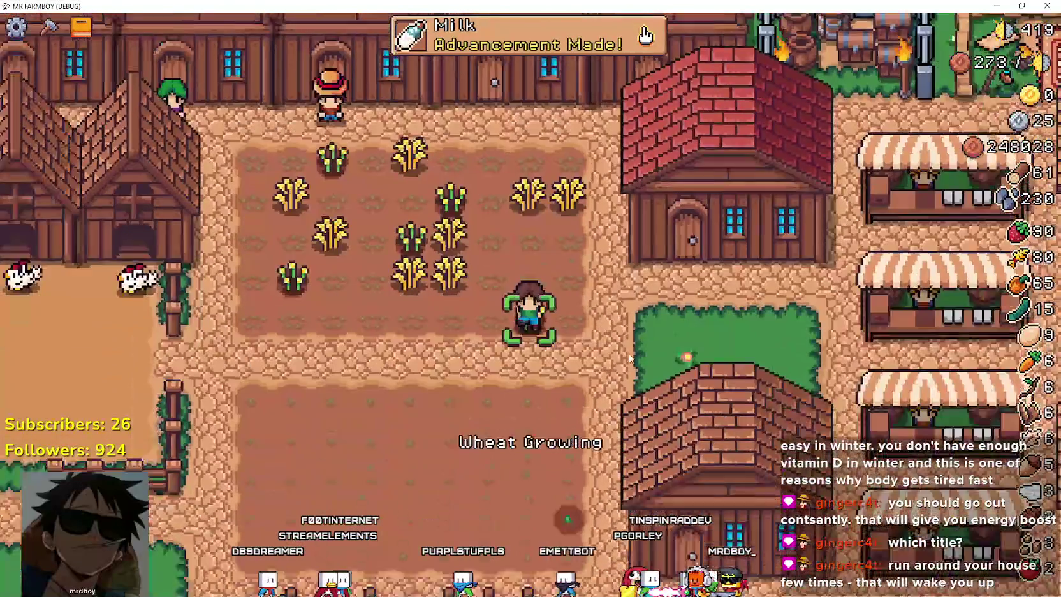
- Harvest the mature wheat, then water and plant a carrot on the carrot plot
key("Left")
key("Up")
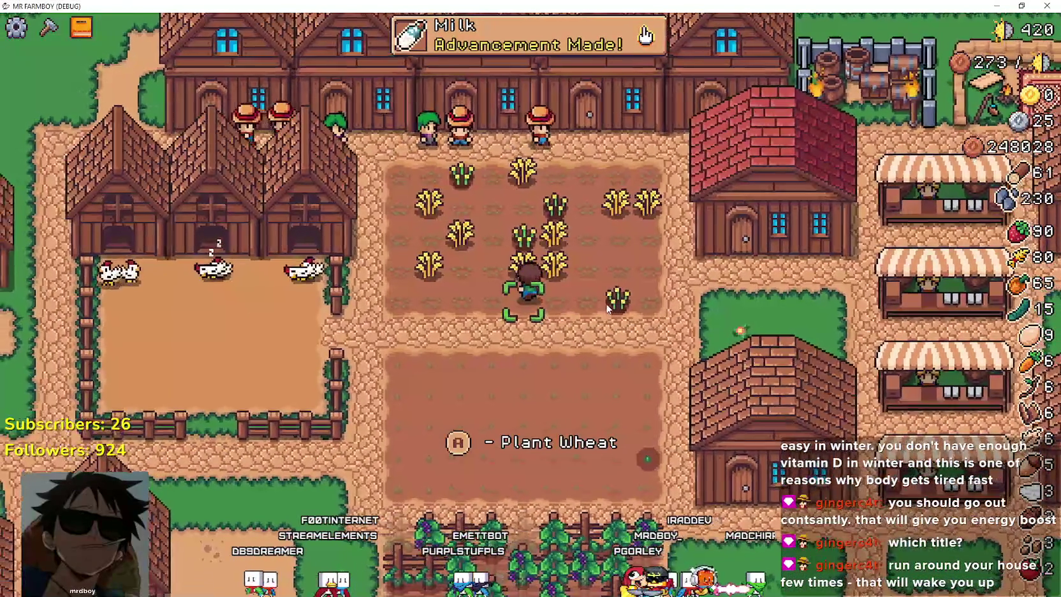
key("e")
key("Down")
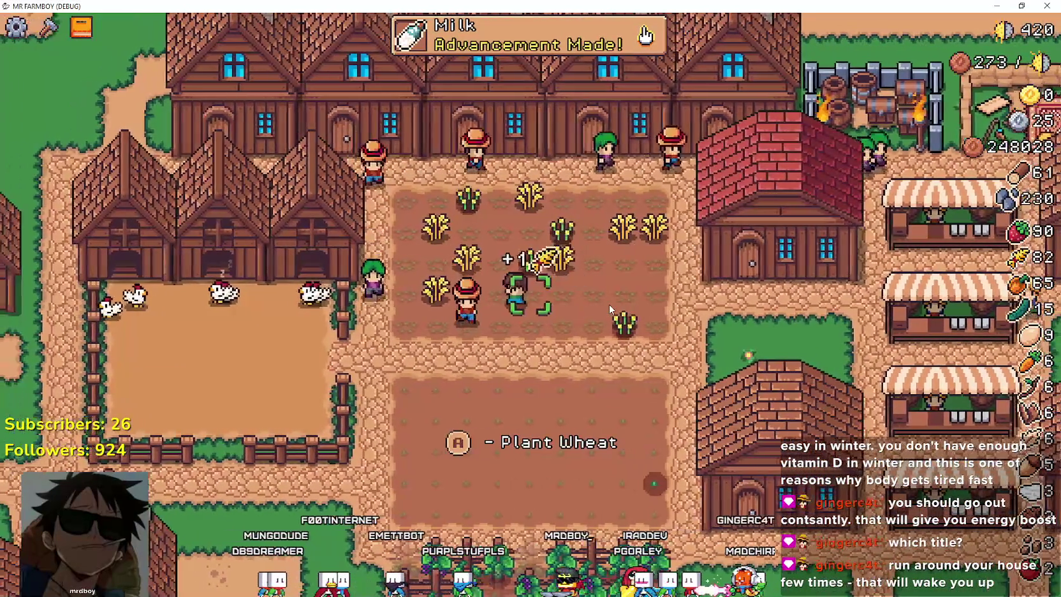
key("Down")
key("Right")
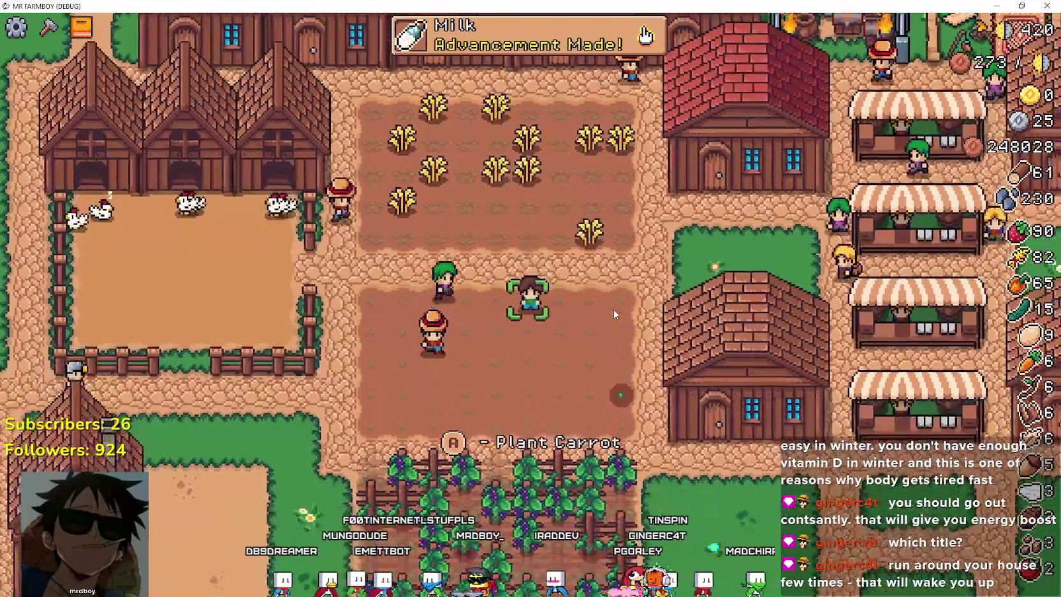
key("e")
key("e")
key("Up")
key("Left")
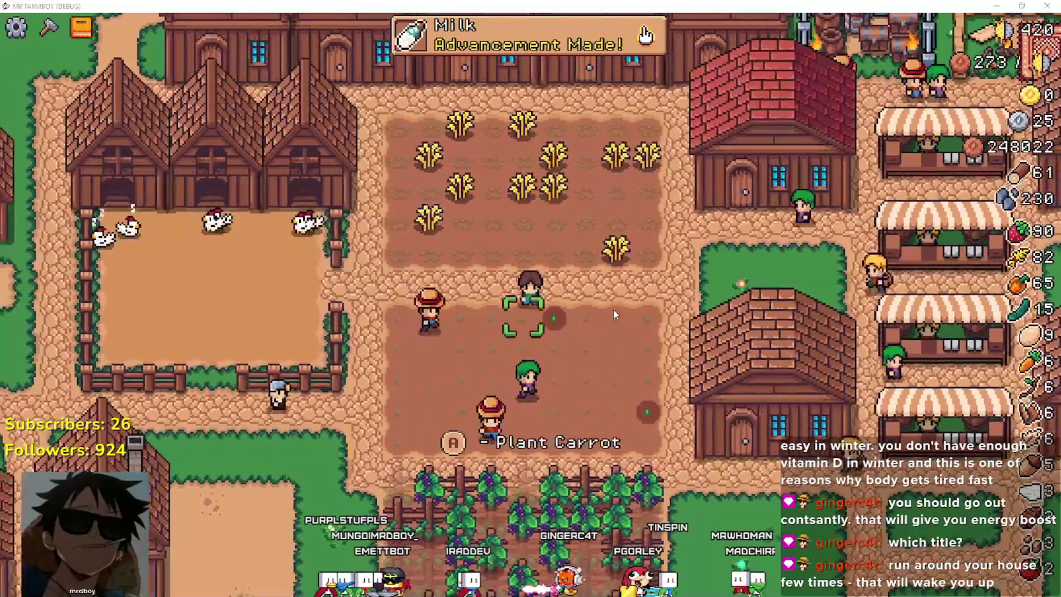
key("e")
key("e")
key("Up")
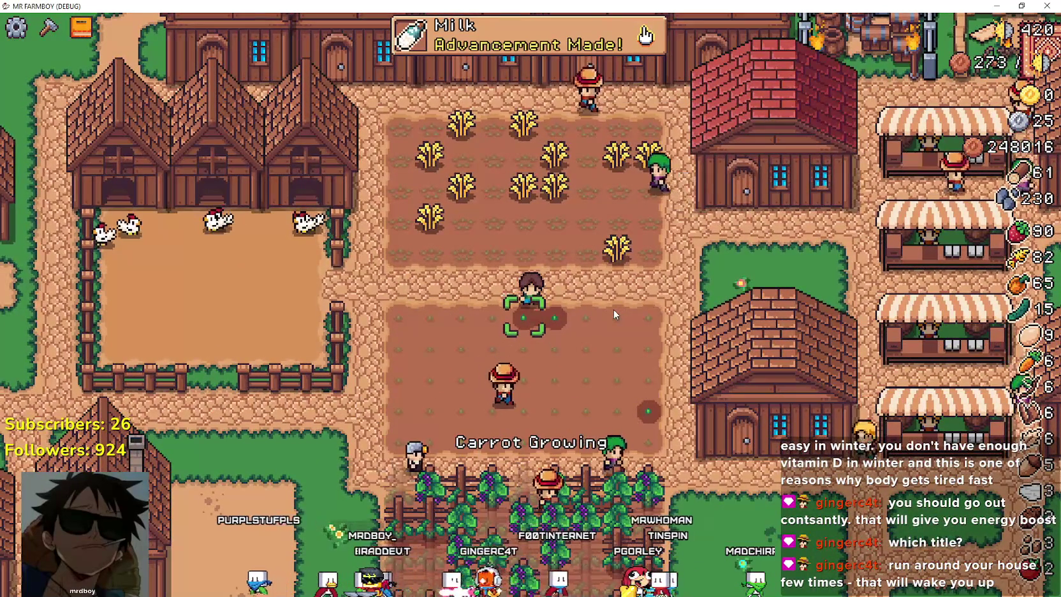
key("Down")
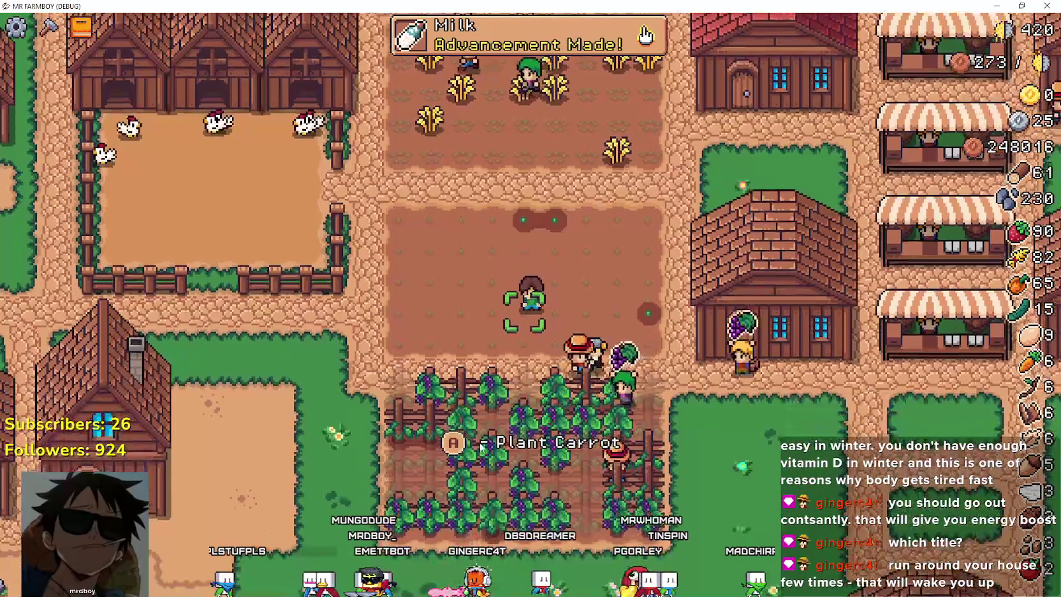
- Restore the game window over the editor and walk the farmer through the vineyard harvesting grapes
key("super+Down")
key("Left")
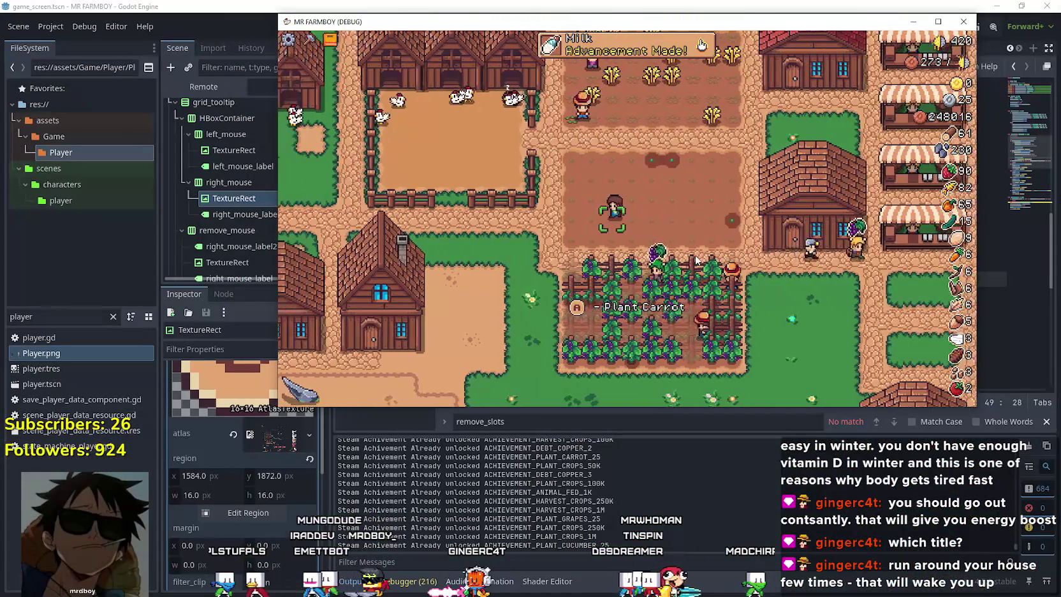
key("Right")
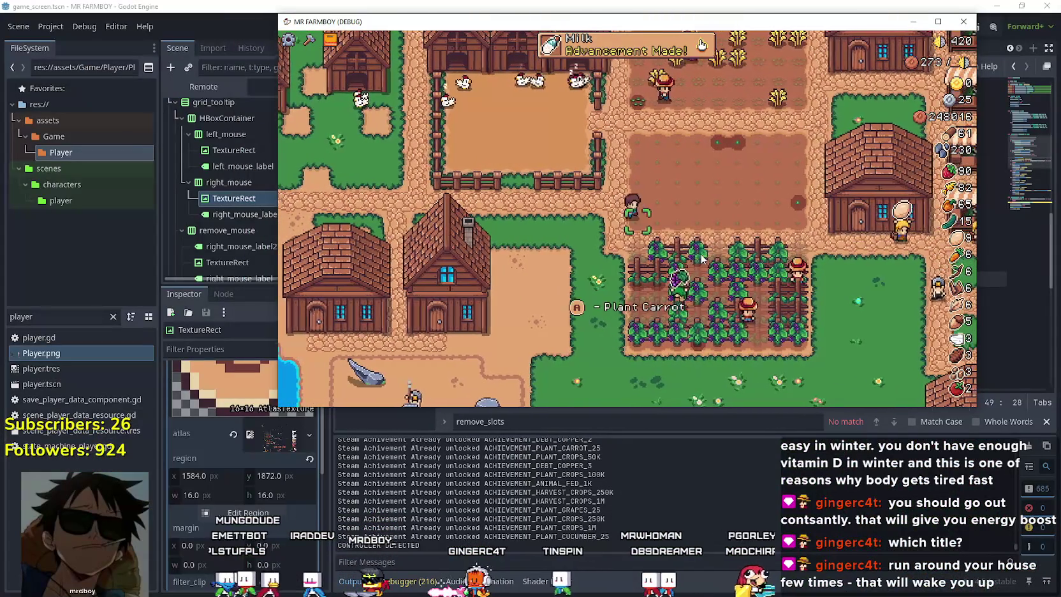
key("Down")
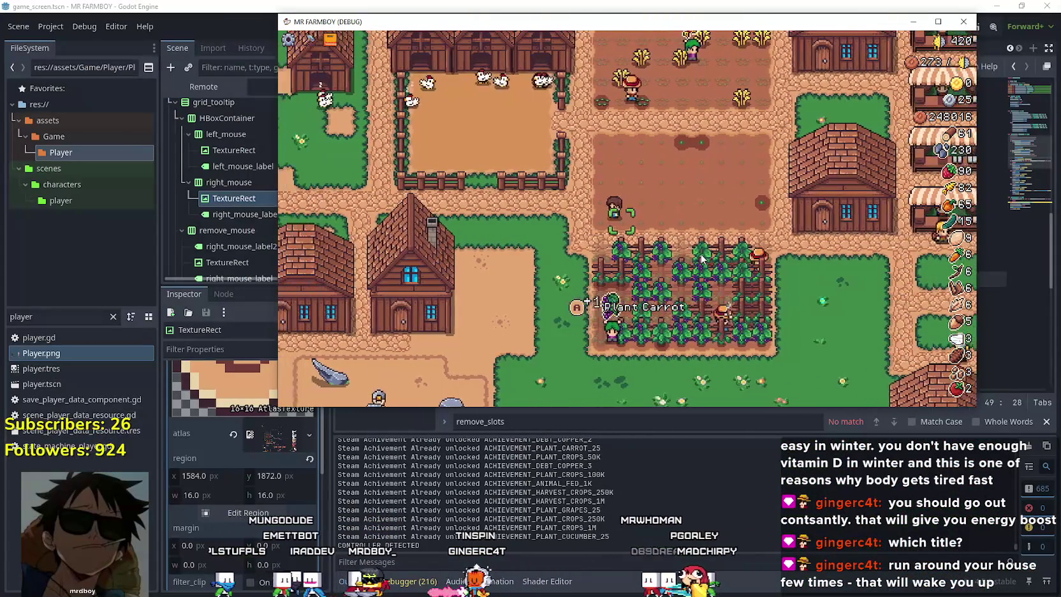
key("Right")
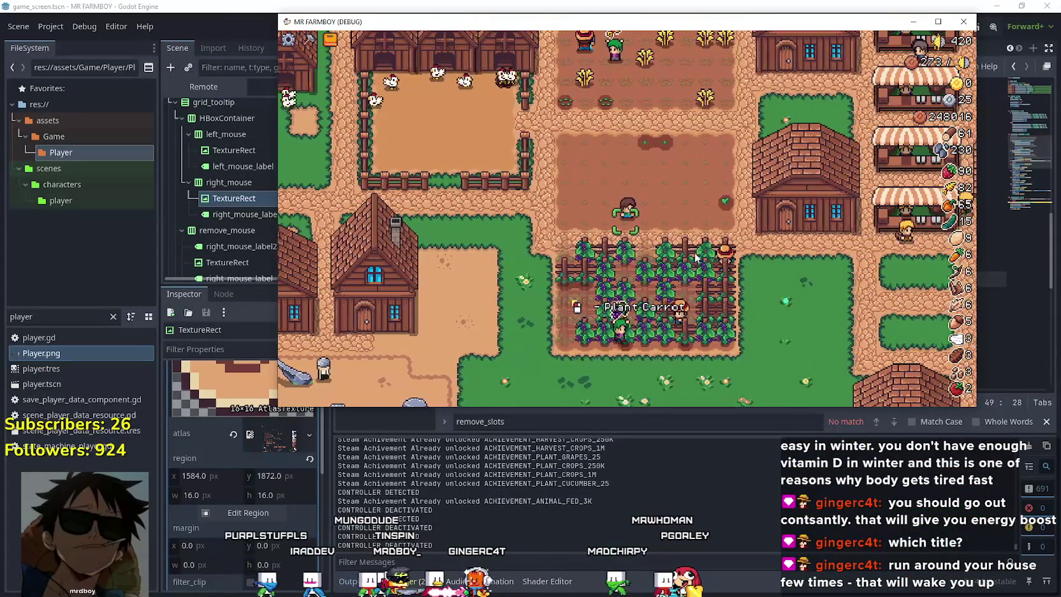
key("Right")
key("Left")
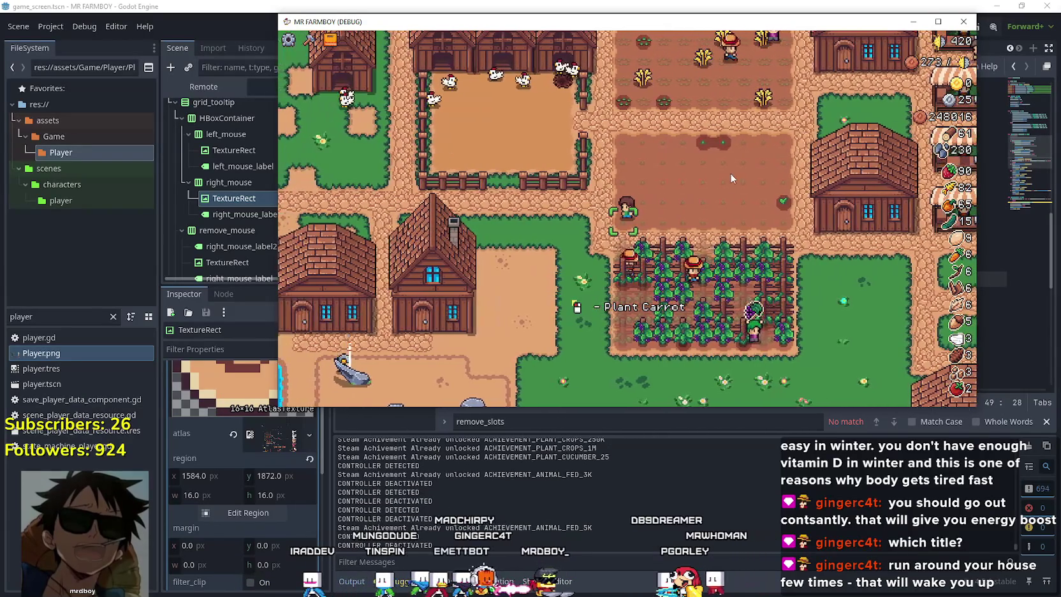
key("Left")
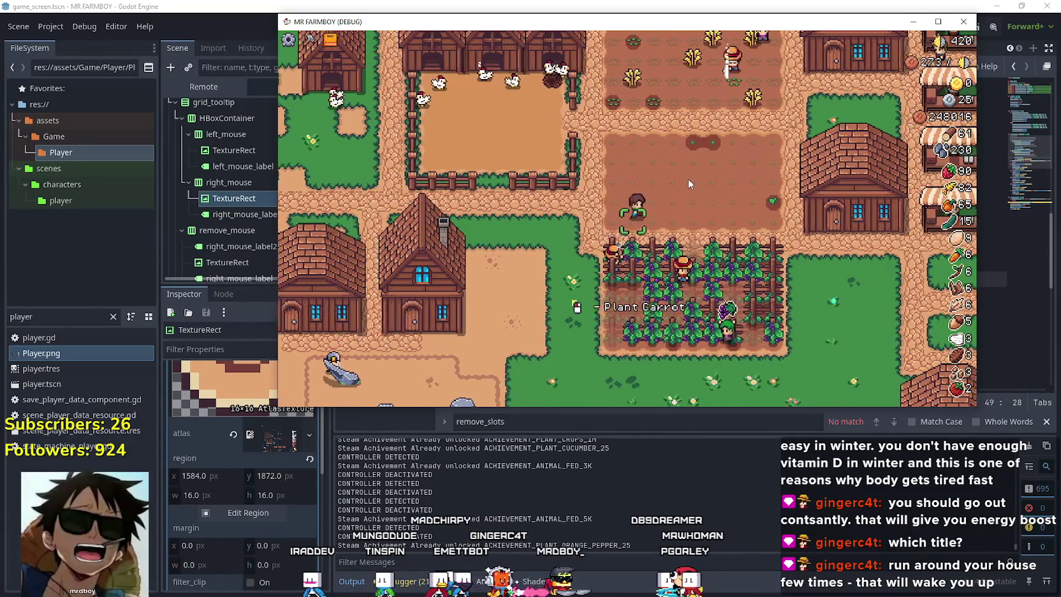
key("Left")
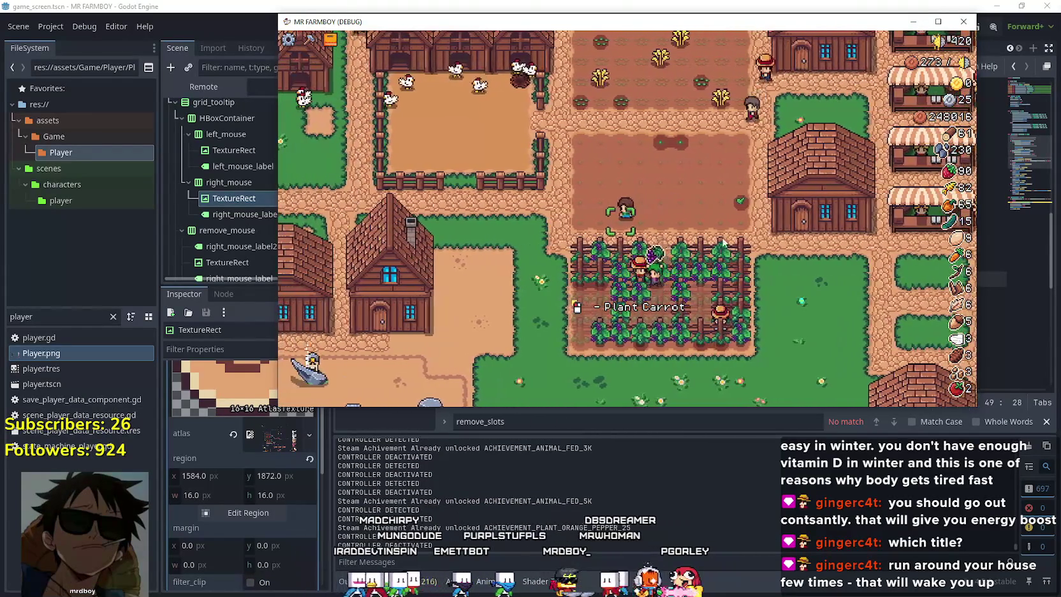
key("Up")
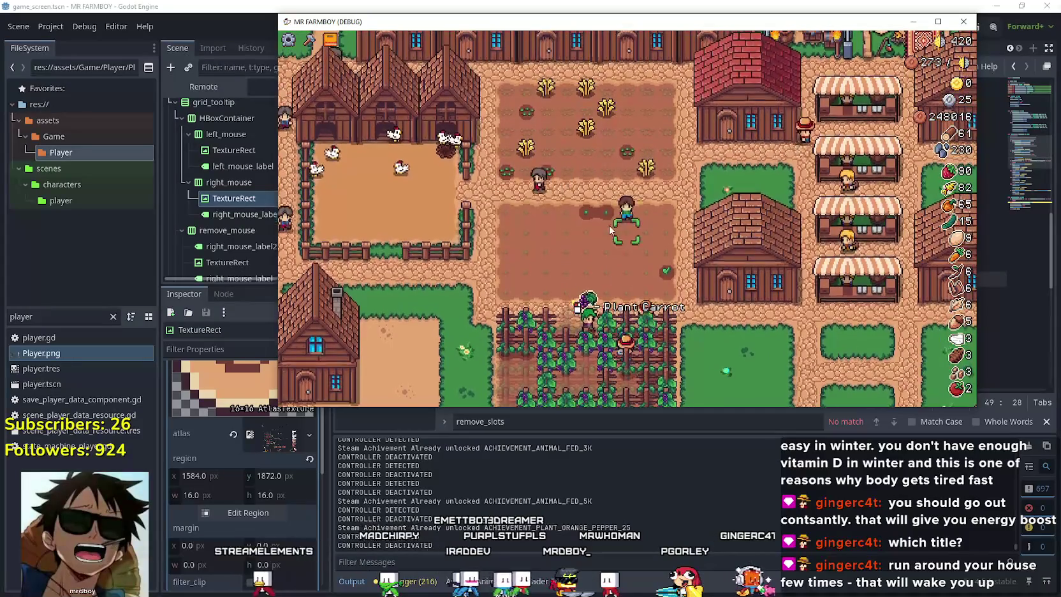
- Walk up into the wheat field and water a wheat tile with a mouse click
scroll(610, 226, "down", 3)
scroll(611, 220, "up", 5)
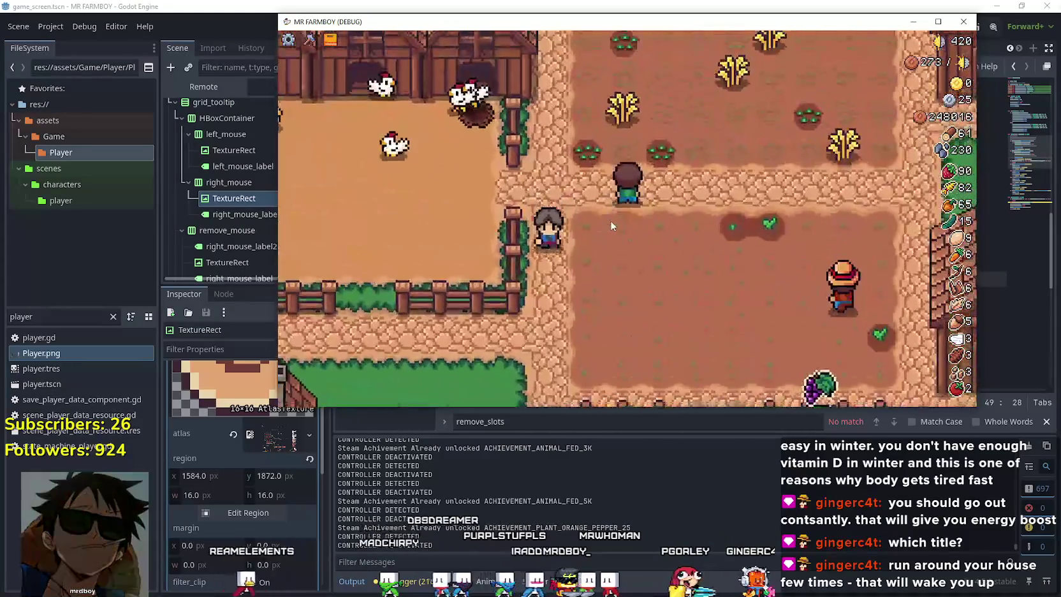
key("Up")
key("Right")
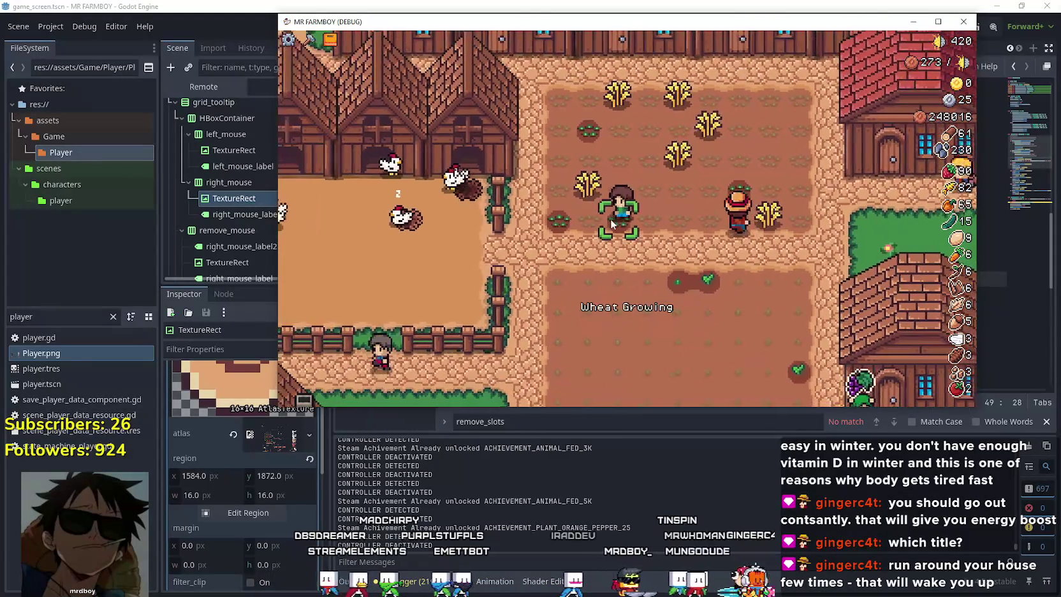
key("Up")
key("Right")
key("Up")
key("Left")
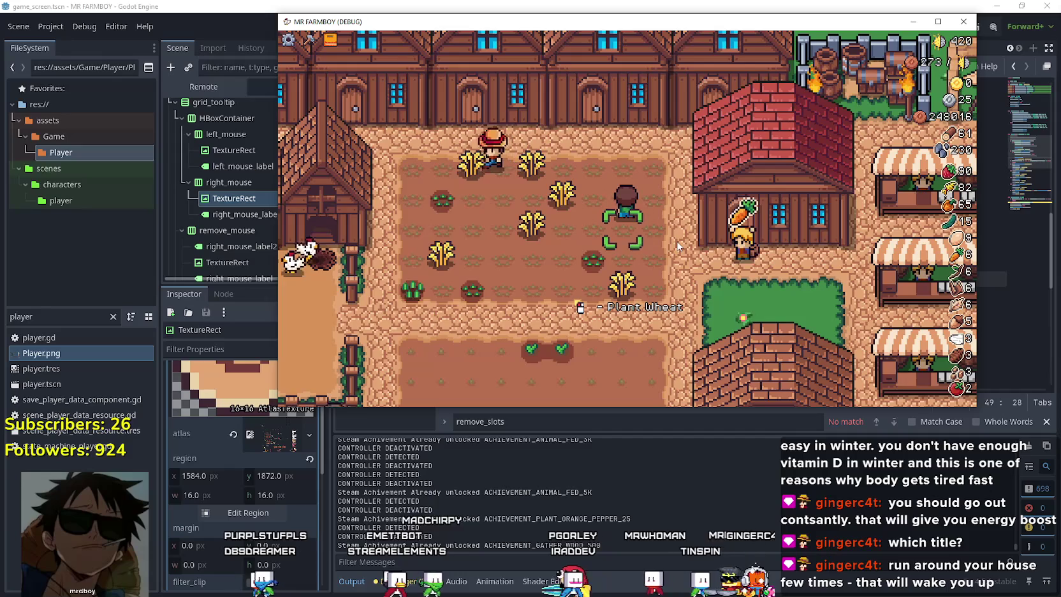
key("Down")
key("Right")
left_click(667, 271)
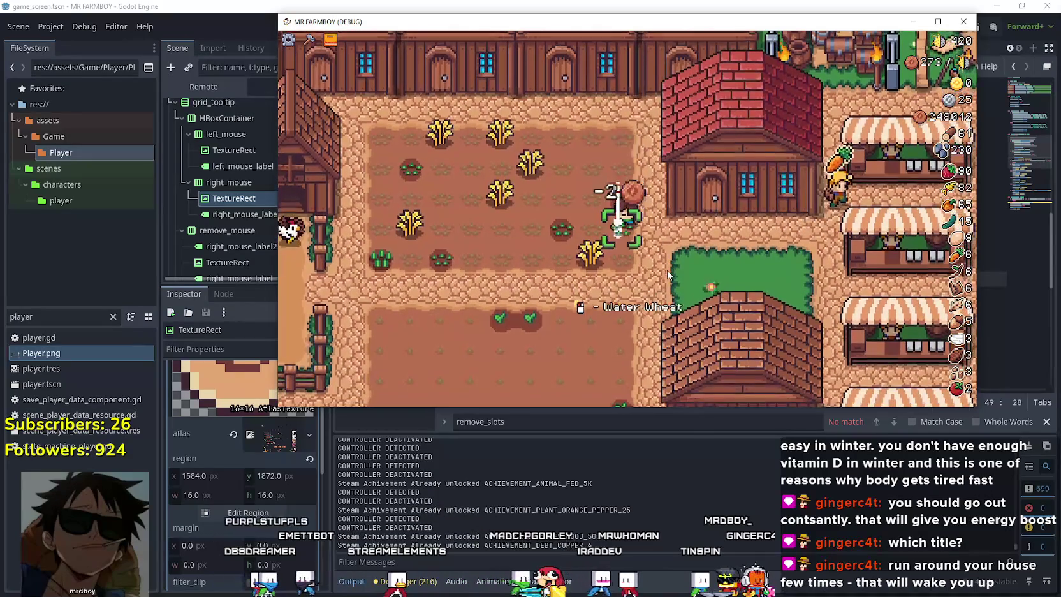
- Walk back onto the carrot plot and plant a carrot with a mouse click
key("Down")
key("Left")
key("Left")
key("Down")
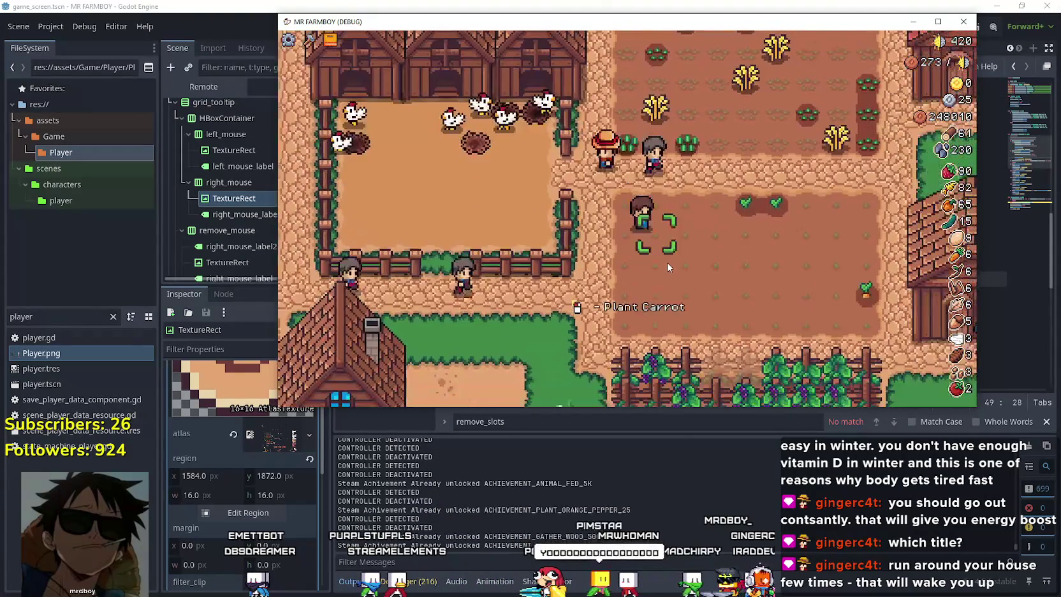
key("Right")
key("Up")
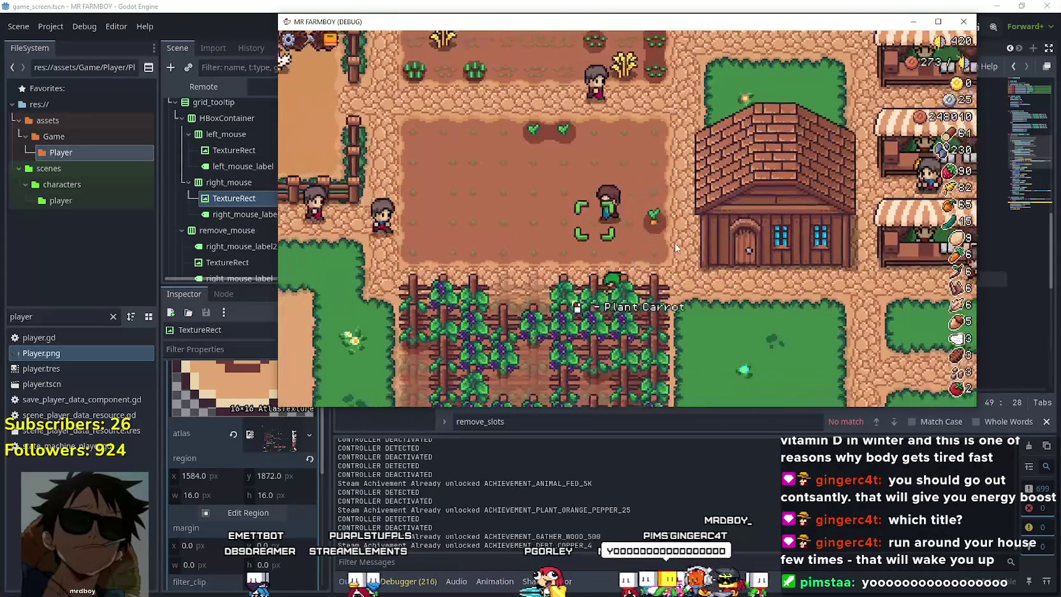
key("Left")
key("Down")
left_click(675, 244)
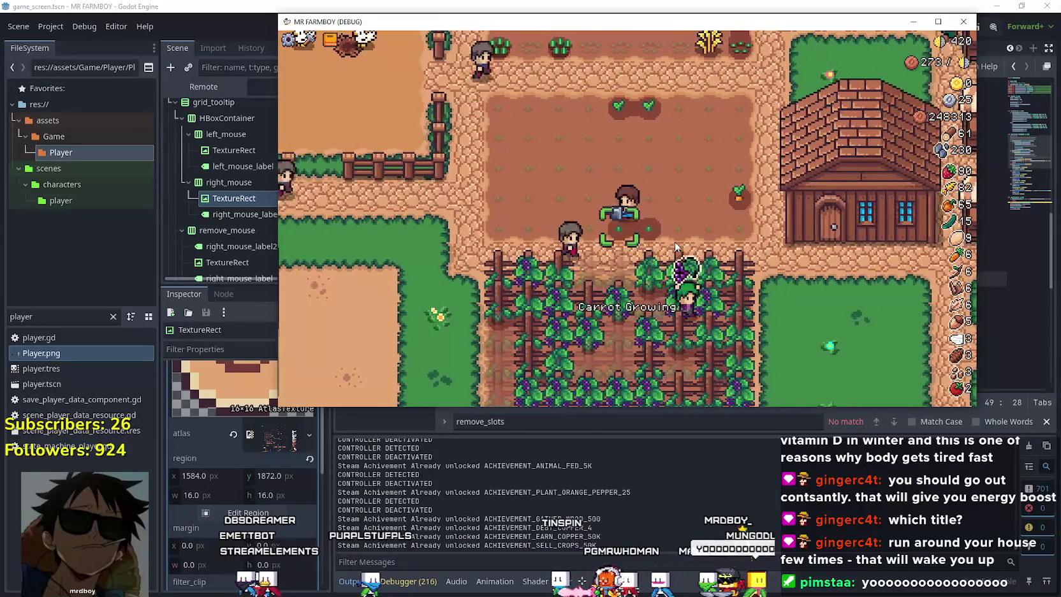
- Walk down toward the market stalls and maximize the game window
key("Down")
key("Right")
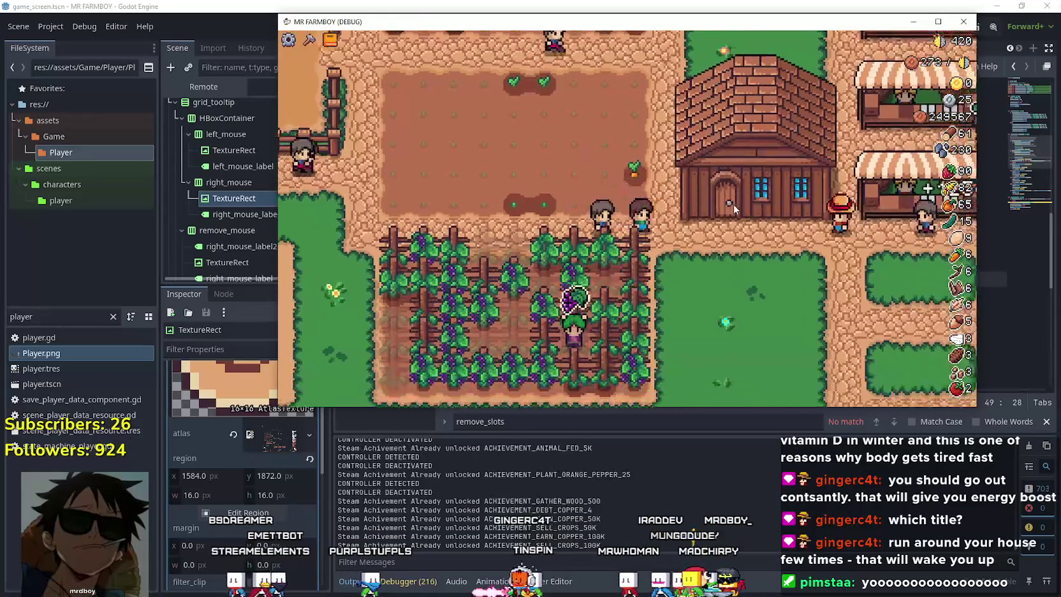
key("Down")
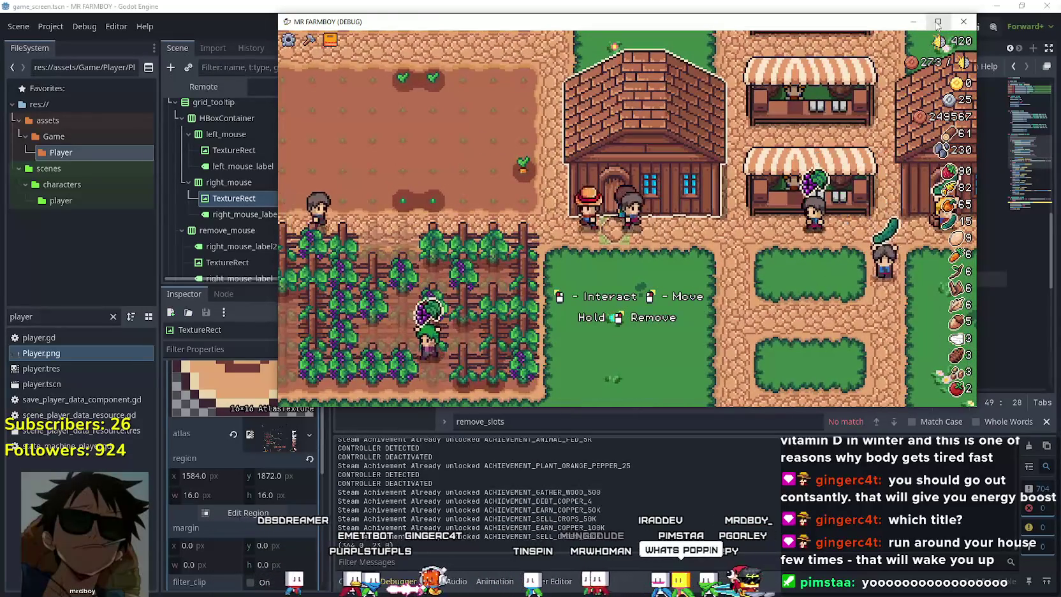
left_click(937, 22)
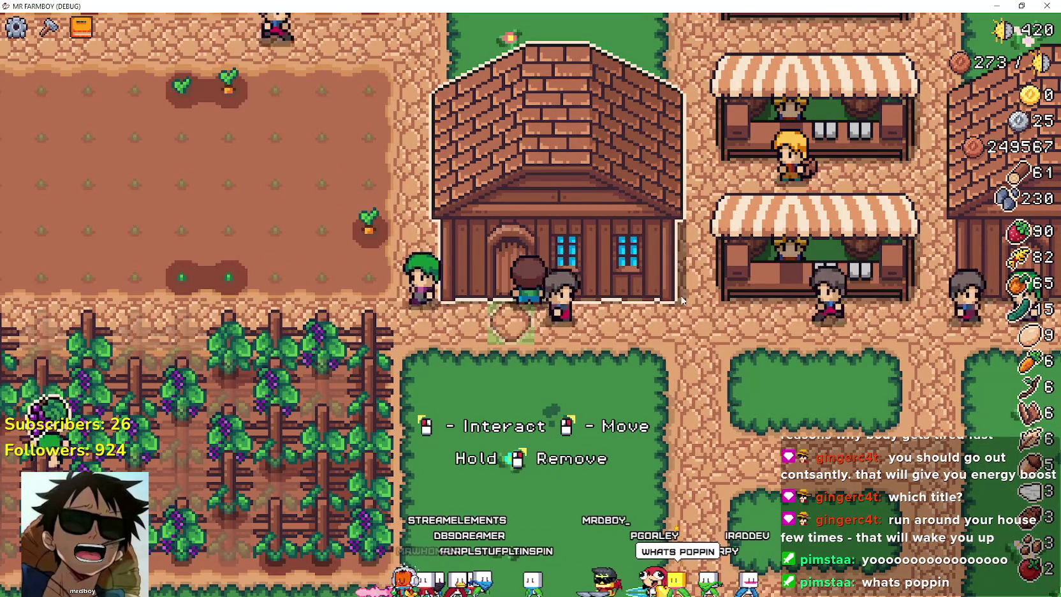
- Open and close the market trading window, then head back across town
key("Right")
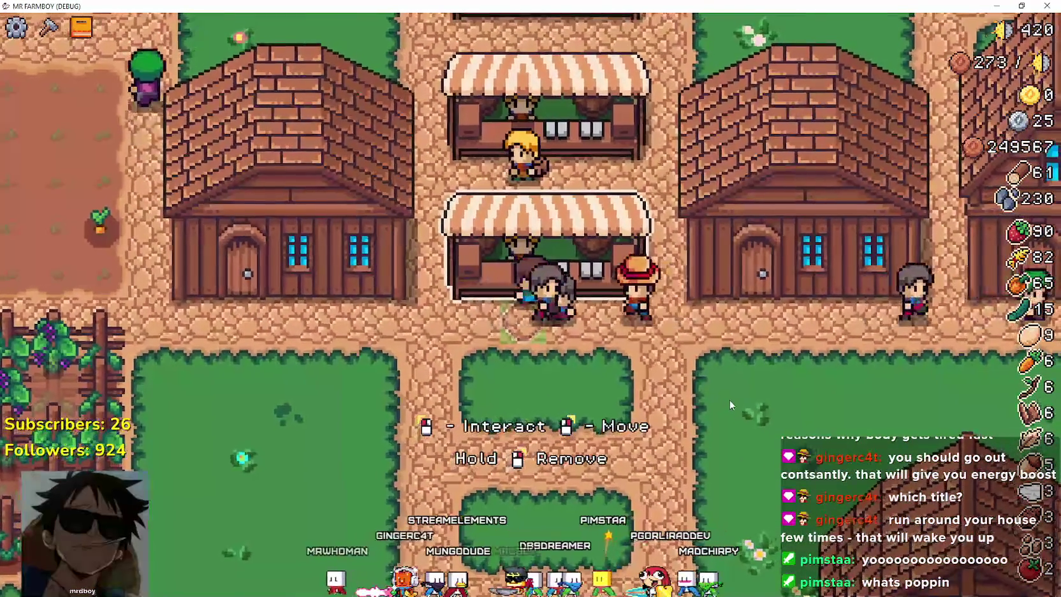
key("e")
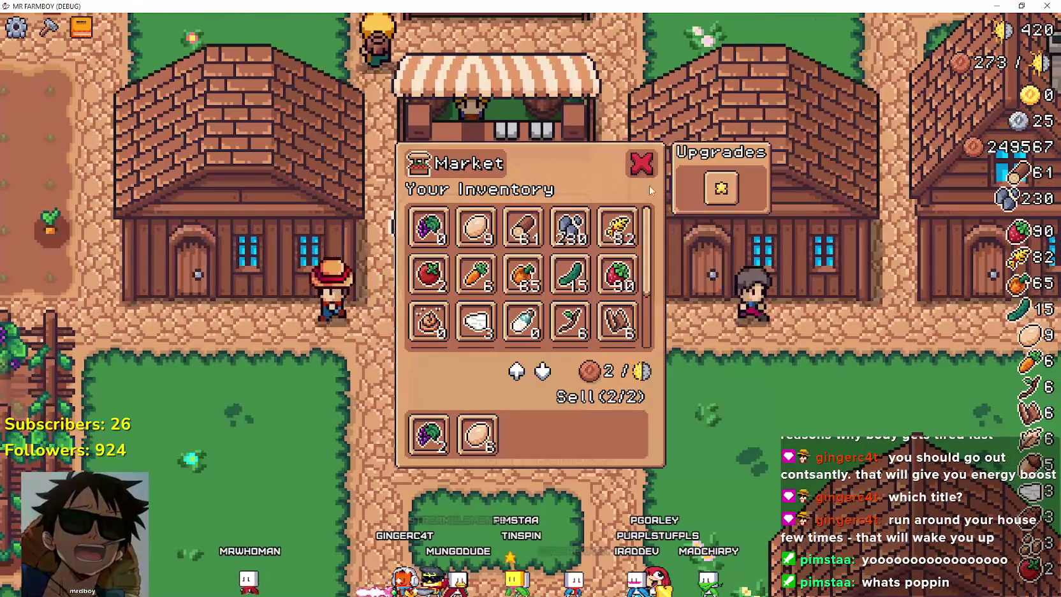
key("b")
key("Right")
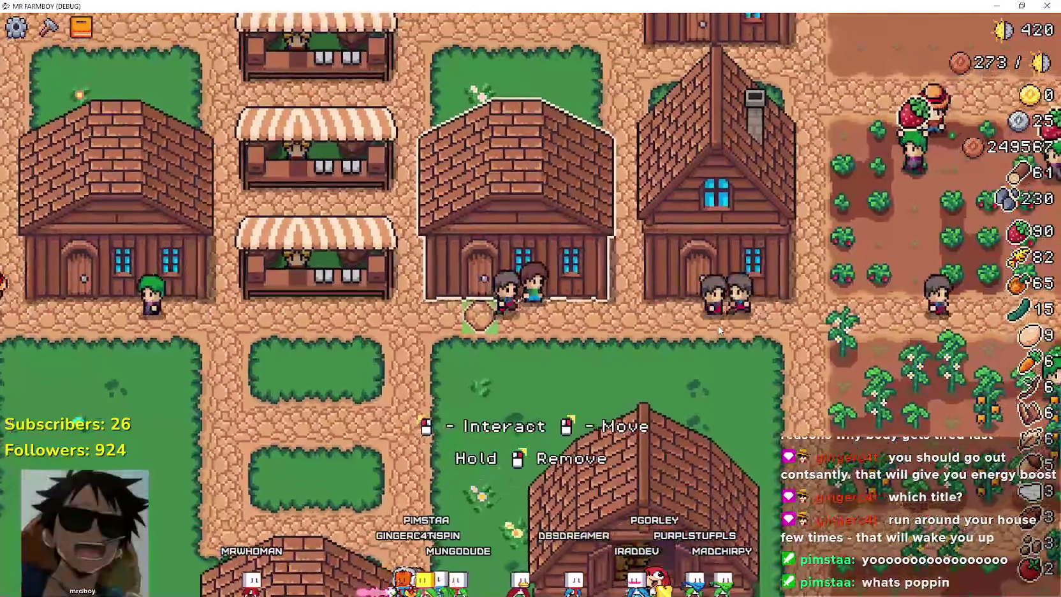
key("Right")
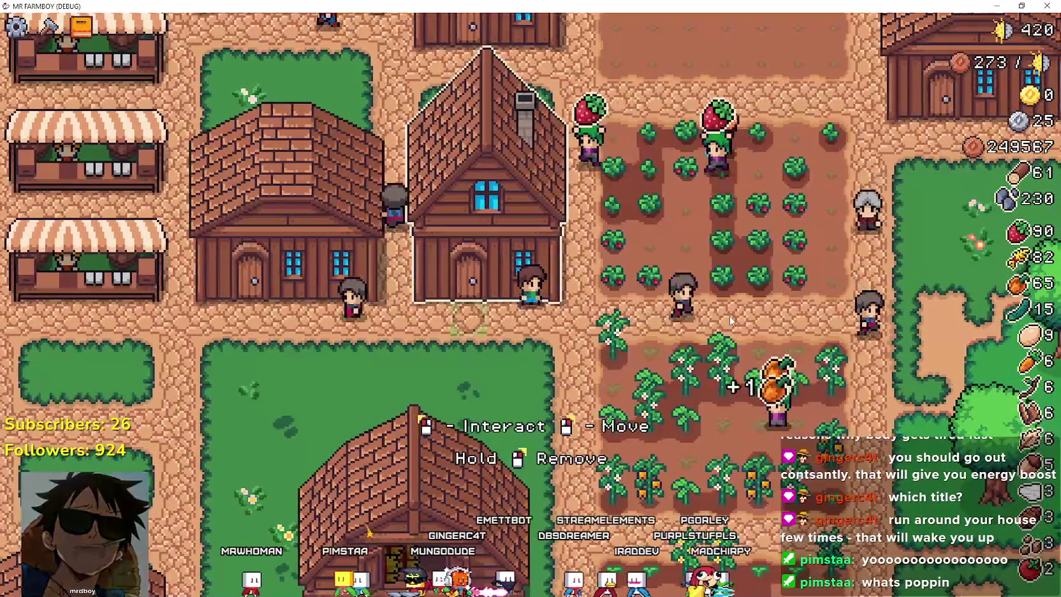
- Harvest several strawberries in the strawberry field using keyboard moves and mouse clicks
key("Right")
key("Up")
left_click(754, 294)
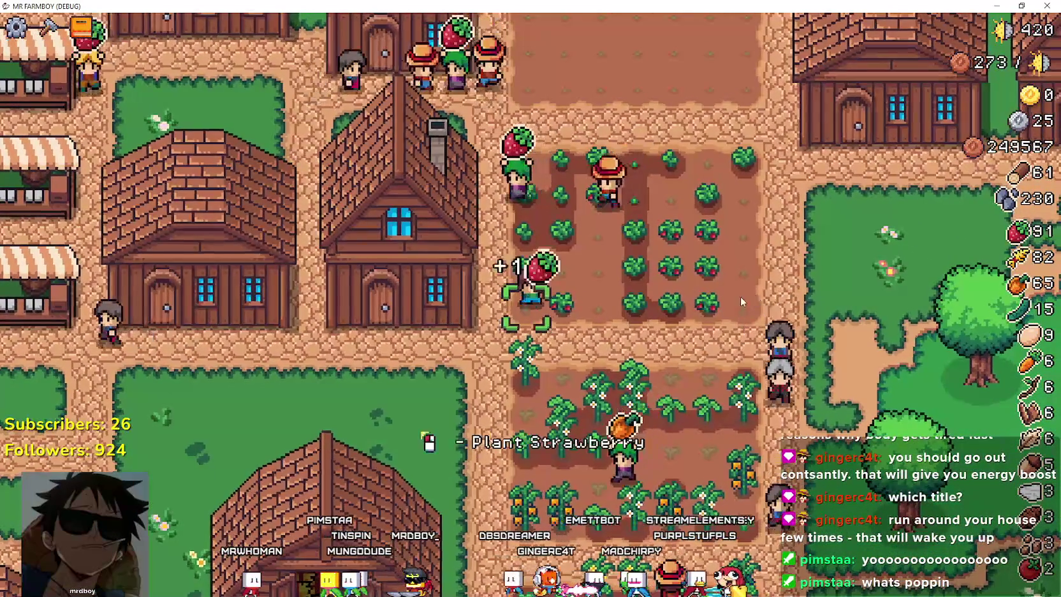
key("Right")
left_click(714, 295)
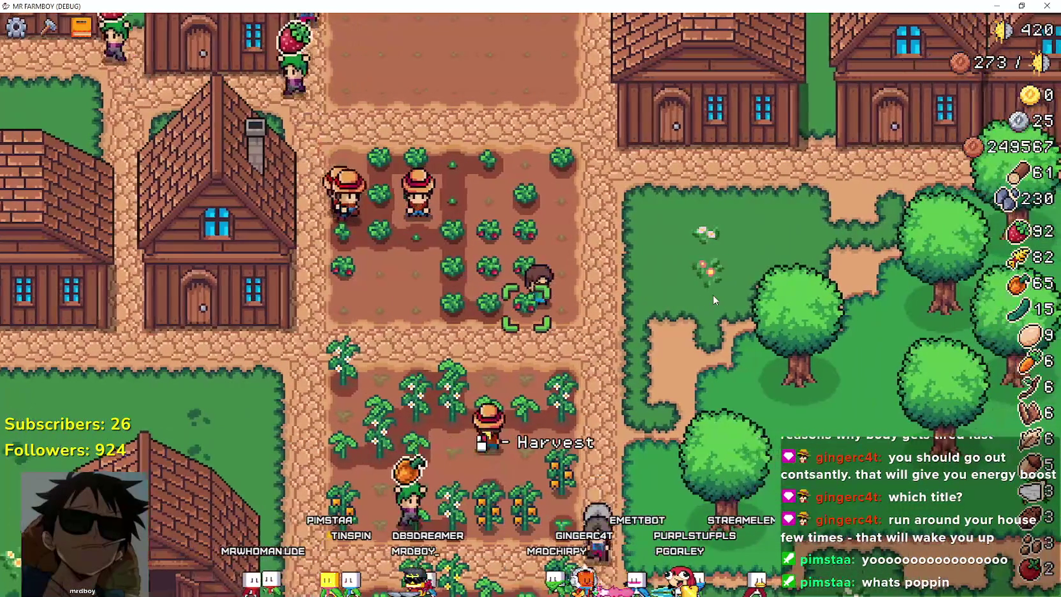
key("Up")
left_click(713, 295)
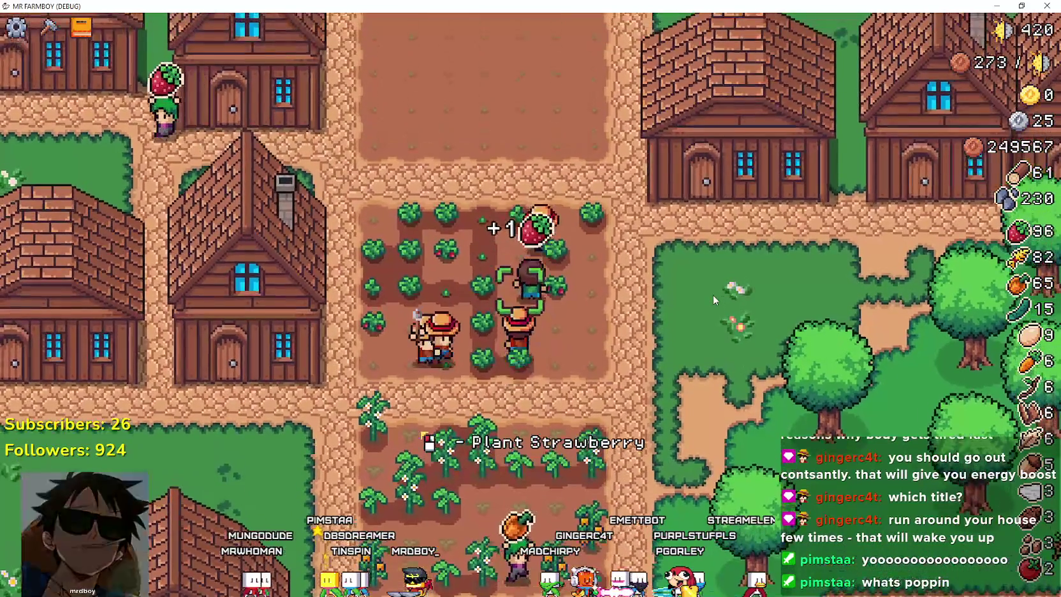
key("Right")
key("Down")
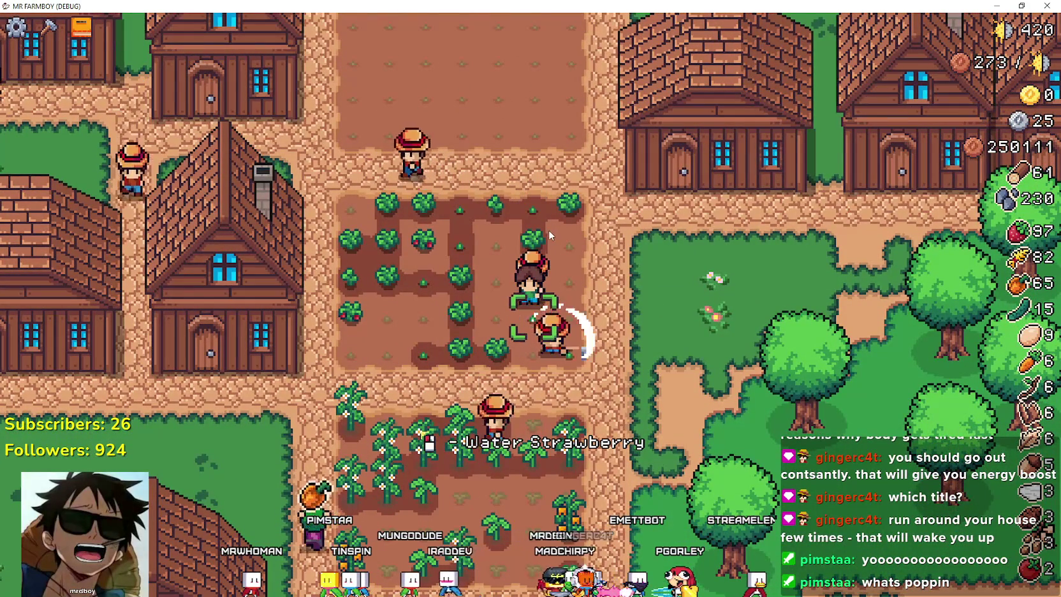
key("Right")
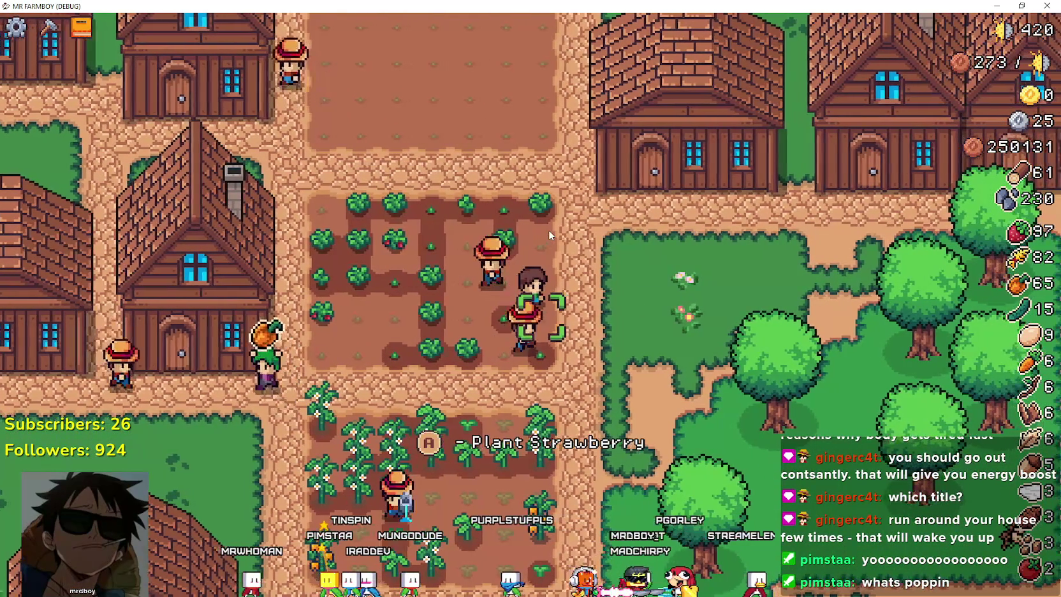
key("Up")
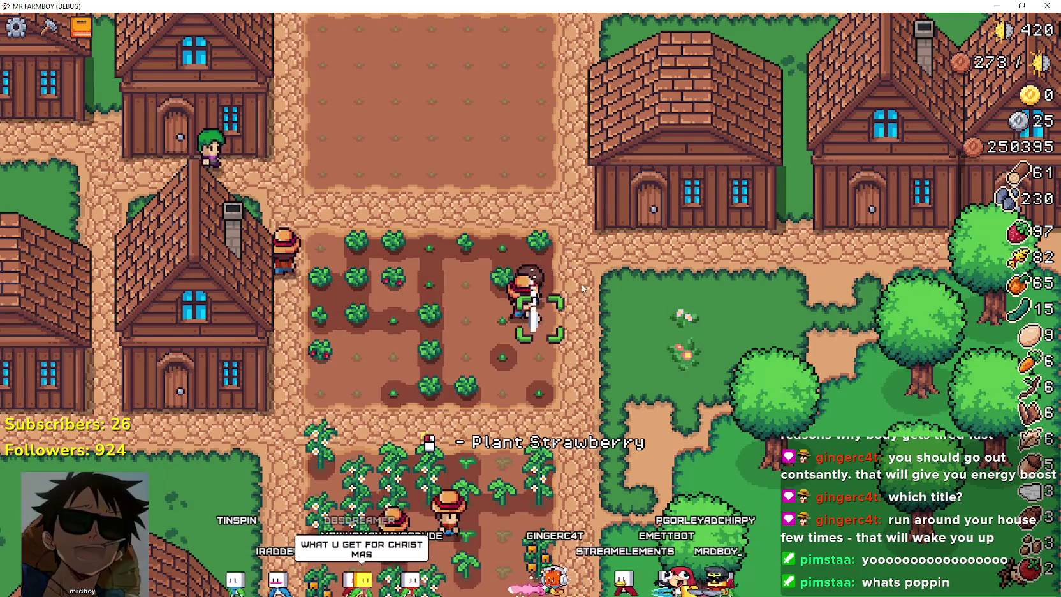
- Walk from the field up to the right house's door, then the middle house's door
key("Up")
key("Right")
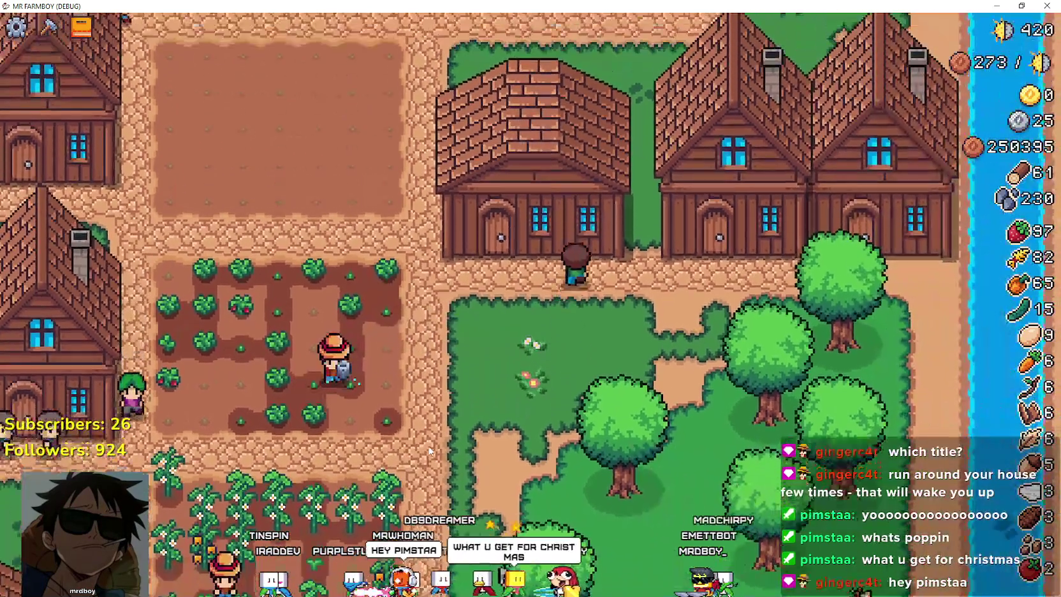
key("Up")
key("Right")
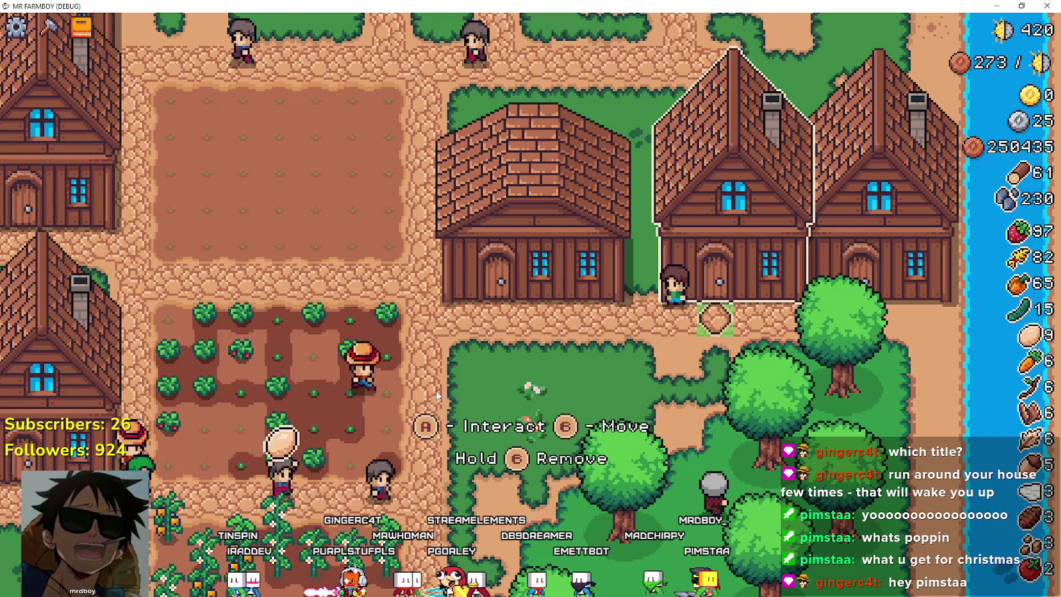
key("Down")
key("Right")
key("Up")
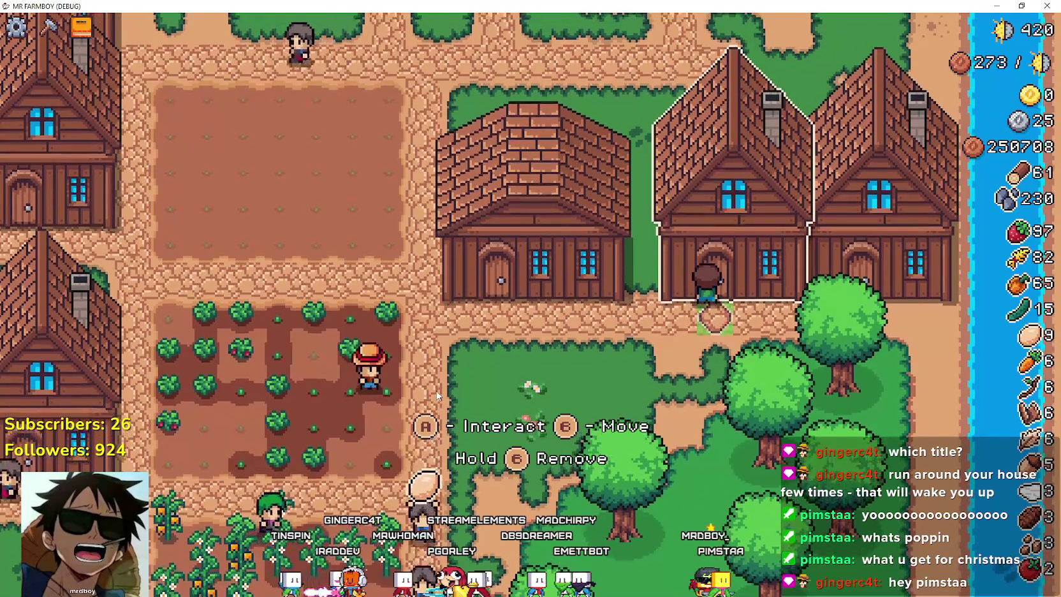
key("Down")
key("Left")
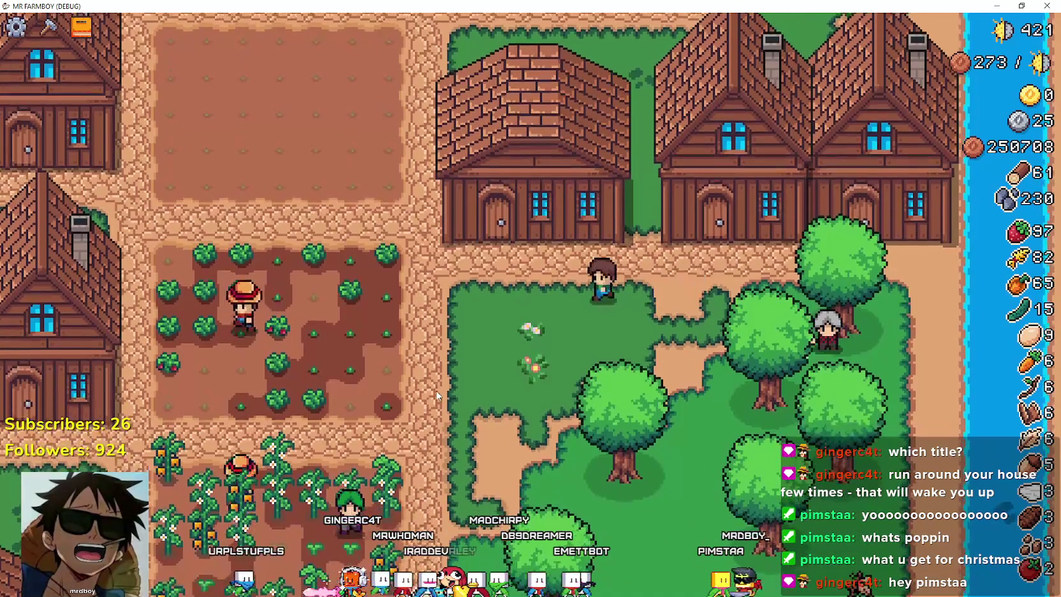
key("Up")
- Walk back and forth along the house fronts, facing the right house's door
key("Left")
key("Down")
key("Right")
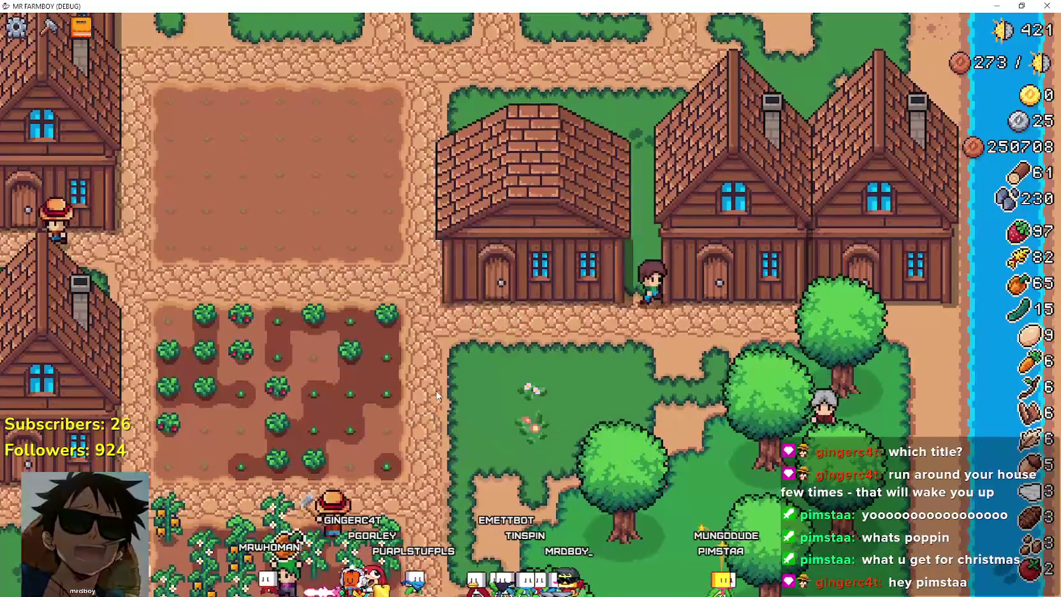
key("Up")
key("Right")
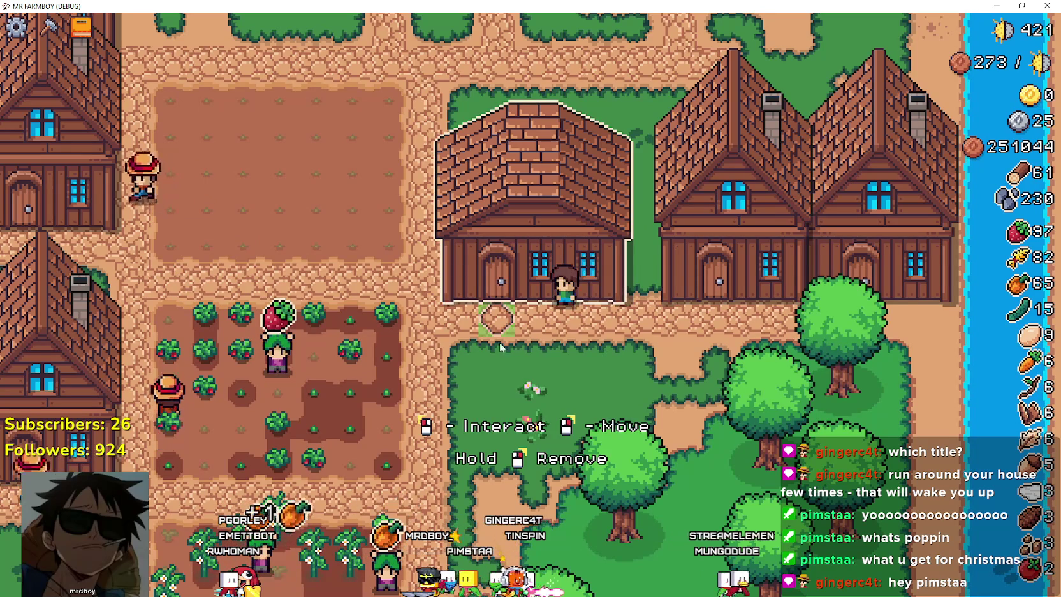
key("Left")
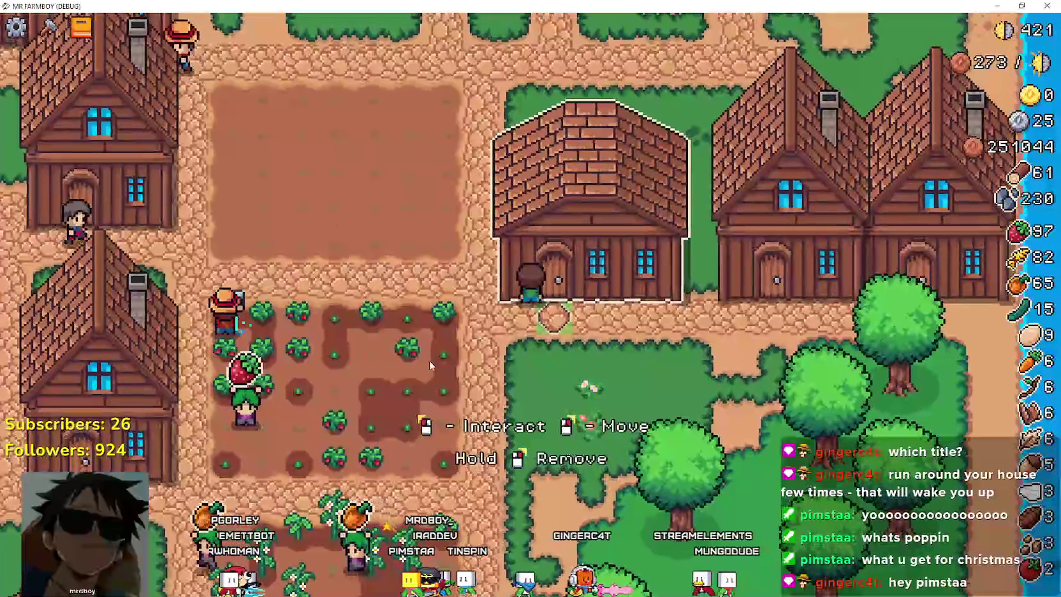
key("Right")
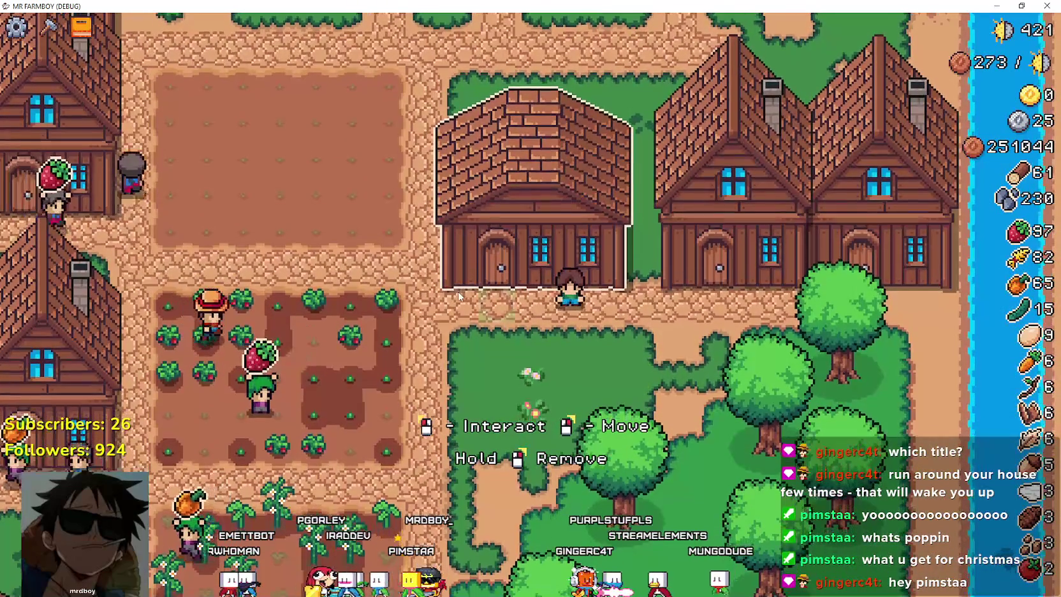
- Move with the controller so A and B prompts appear, then return to the editor's InputEventHelper line
key("Down")
key("Up")
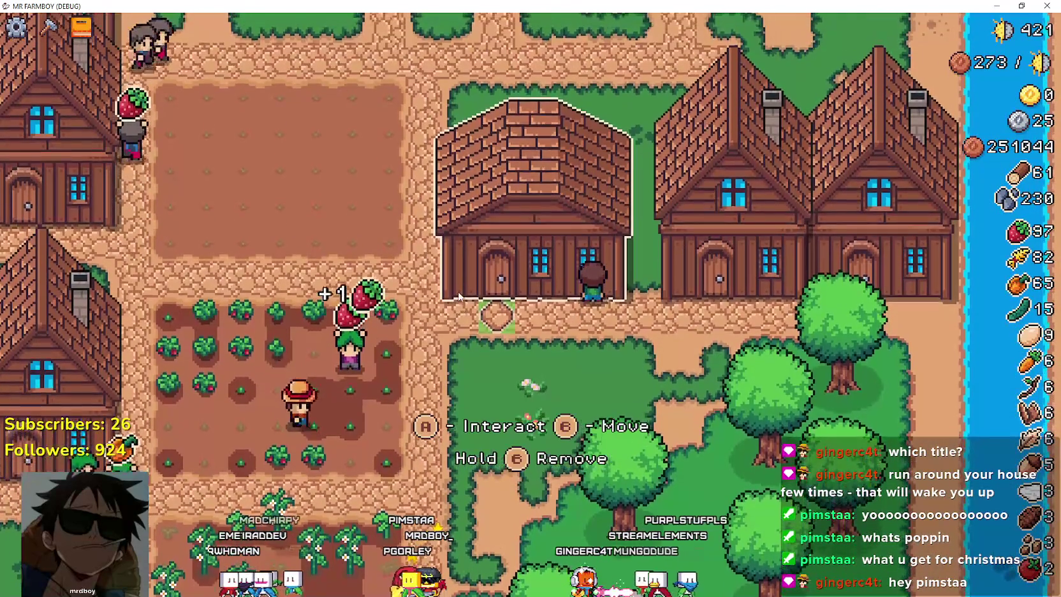
key("Right")
key("Left")
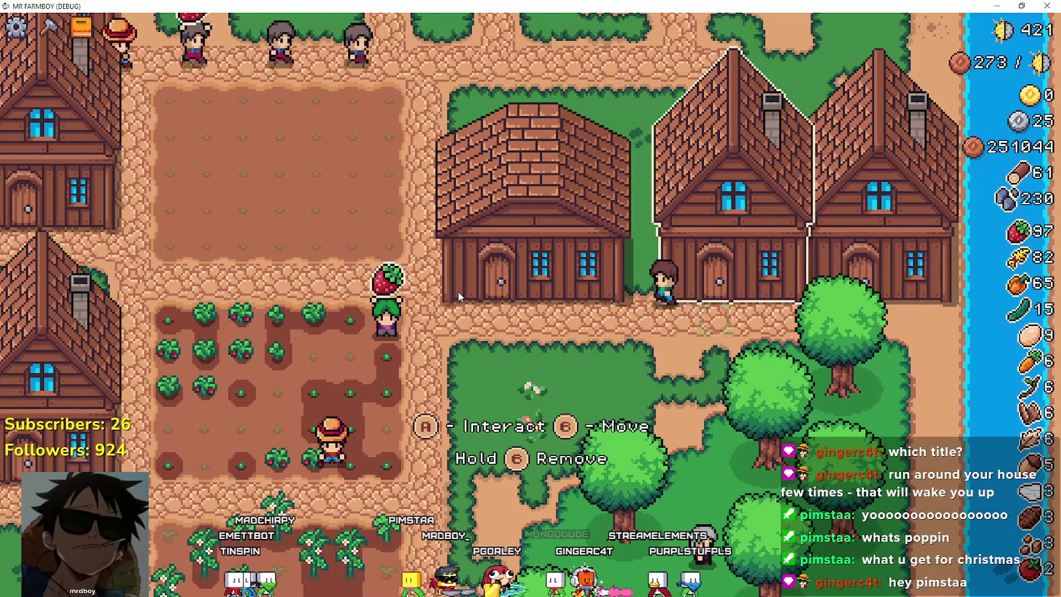
key("Left")
key("Down")
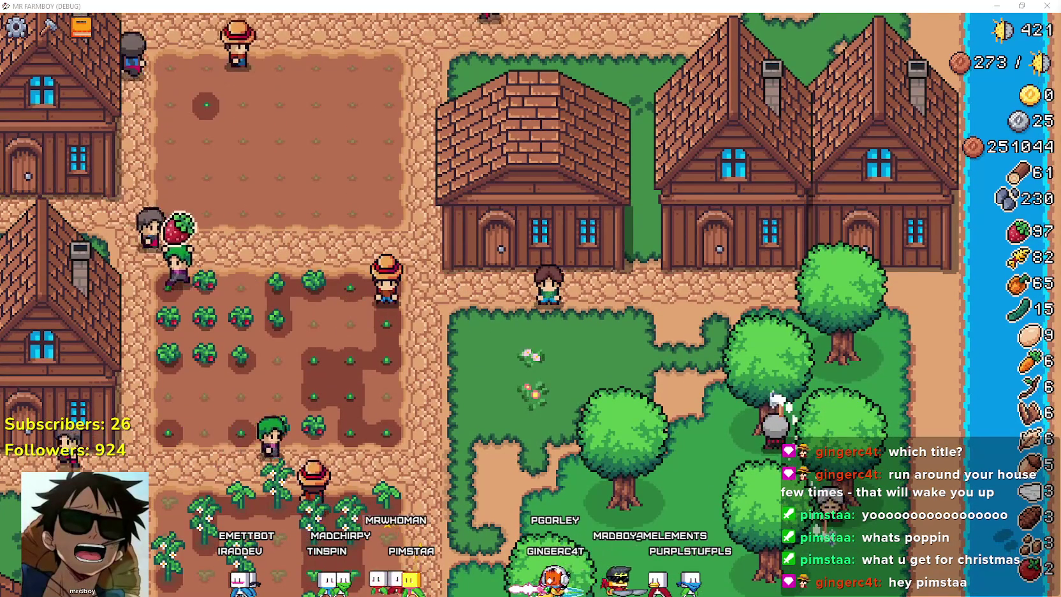
key("alt+Tab")
double_click(580, 217)
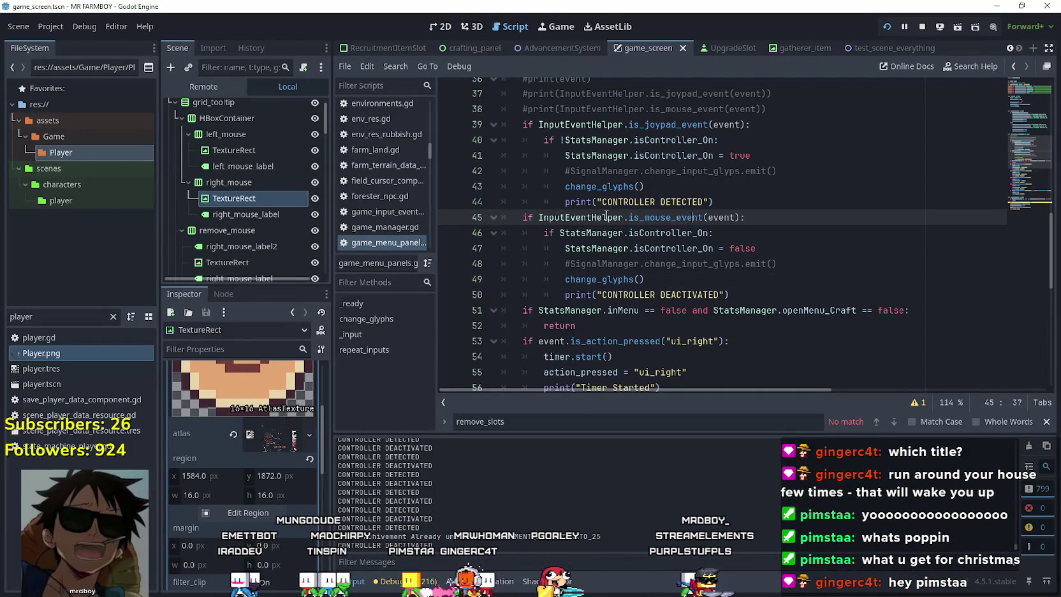
- Insert a new line 45 and start an if condition calling an InputEventHelper member
left_click(774, 201)
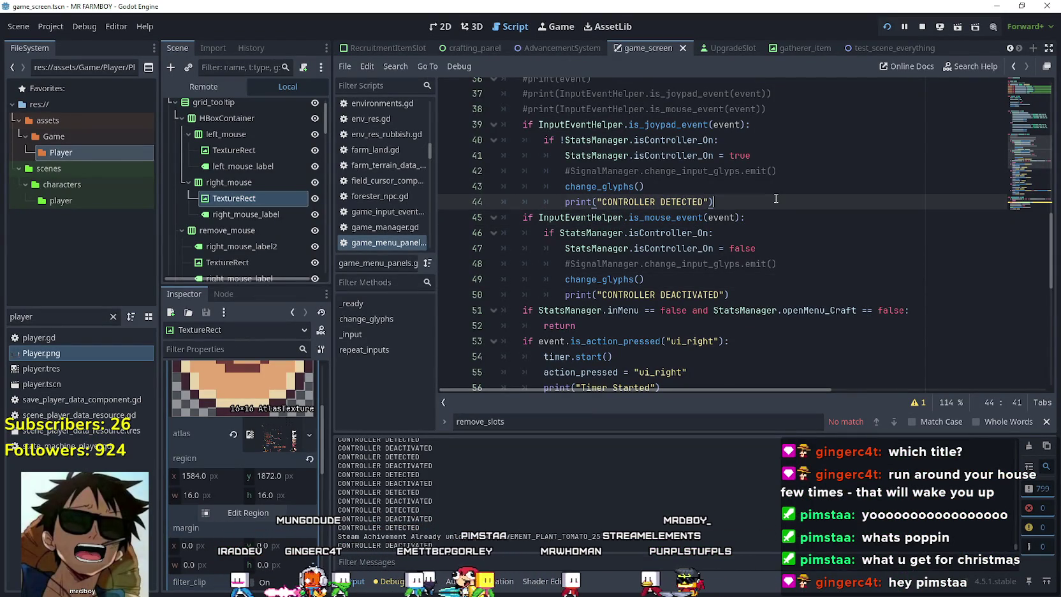
key("Return")
key("BackSpace")
key("BackSpace")
type("if Input")
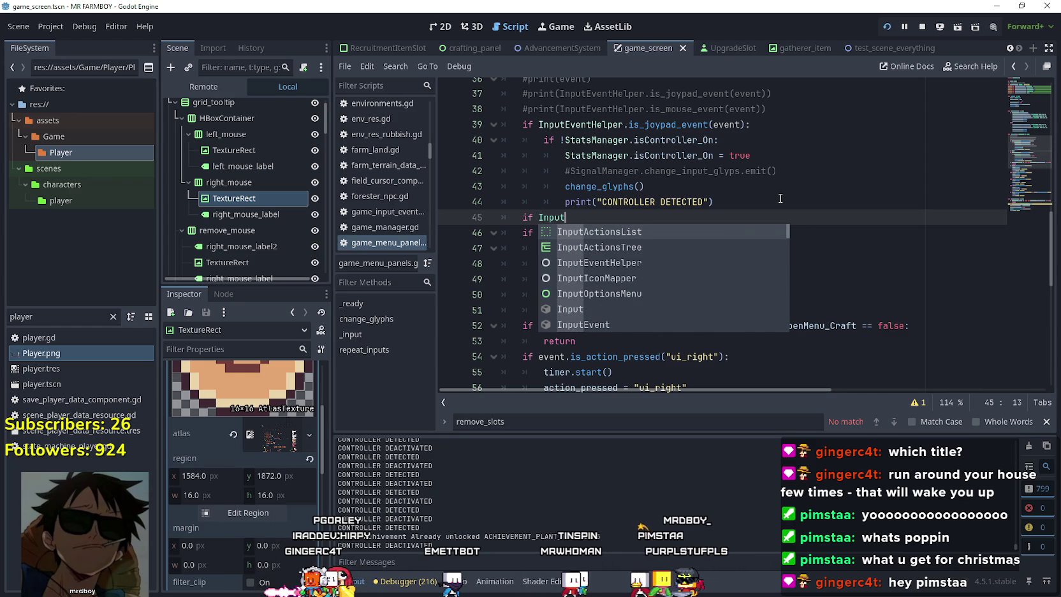
type("EventHe")
type("lper.is_k")
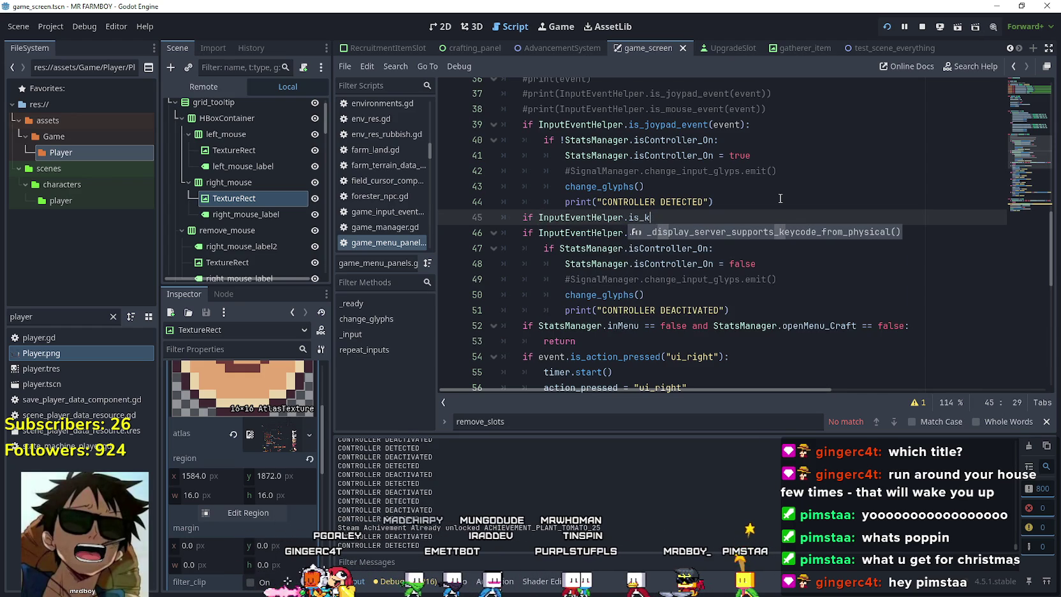
key("BackSpace")
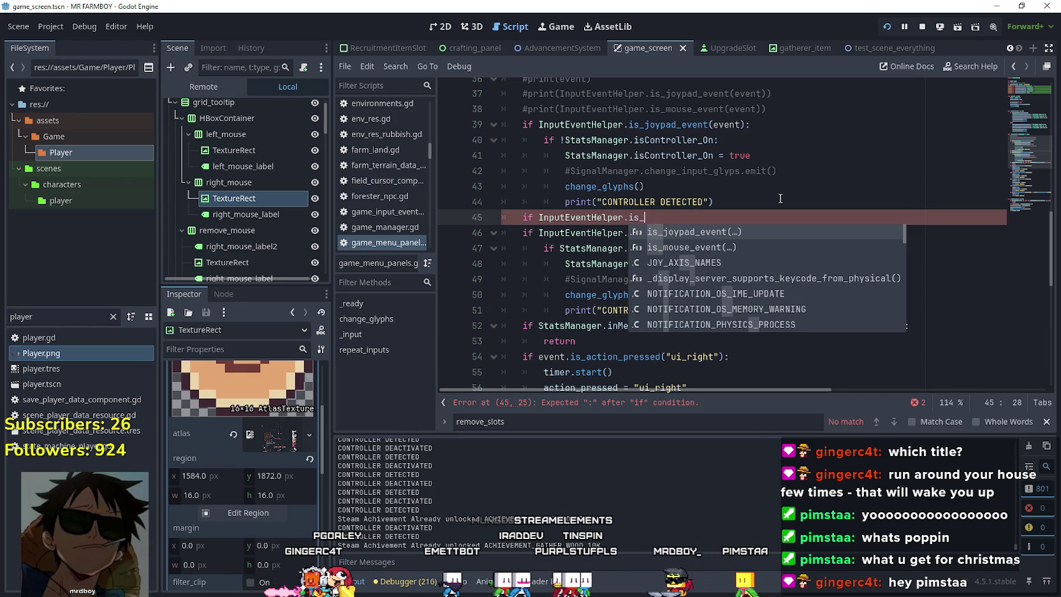
key("BackSpace")
type("key")
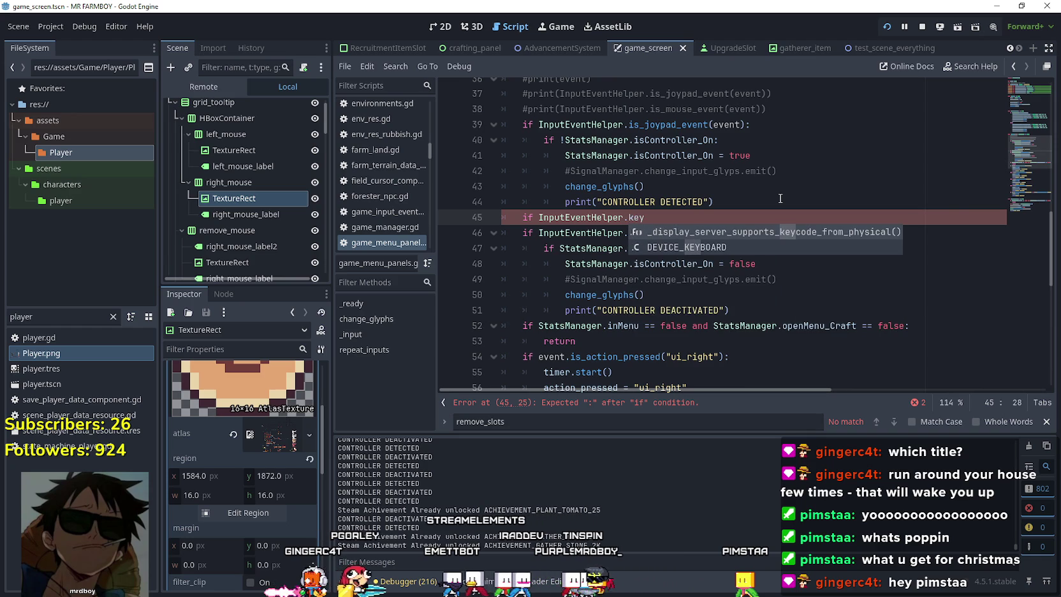
key("BackSpace")
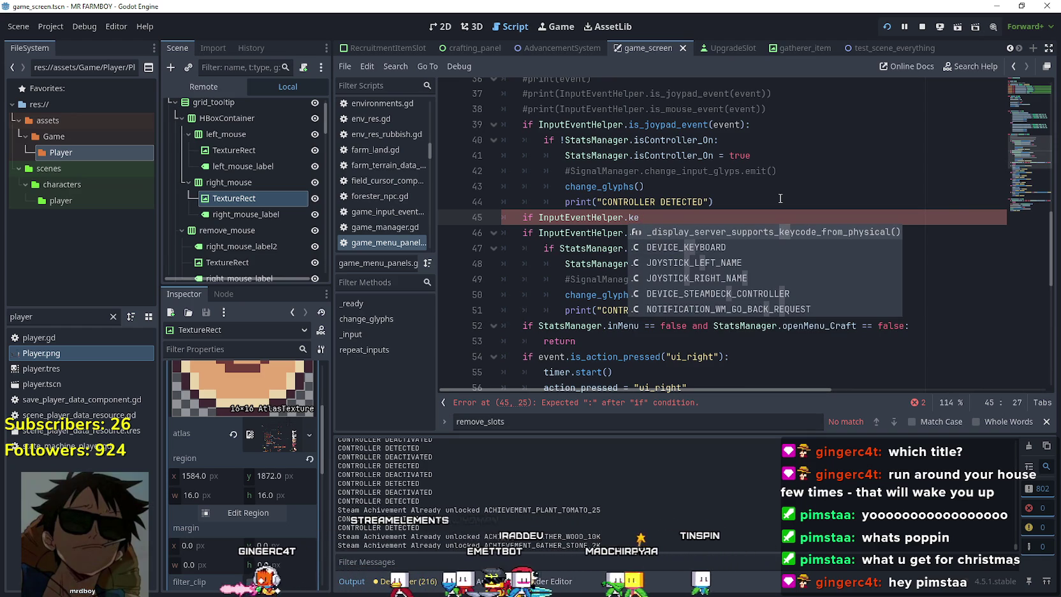
key("BackSpace")
type("chec")
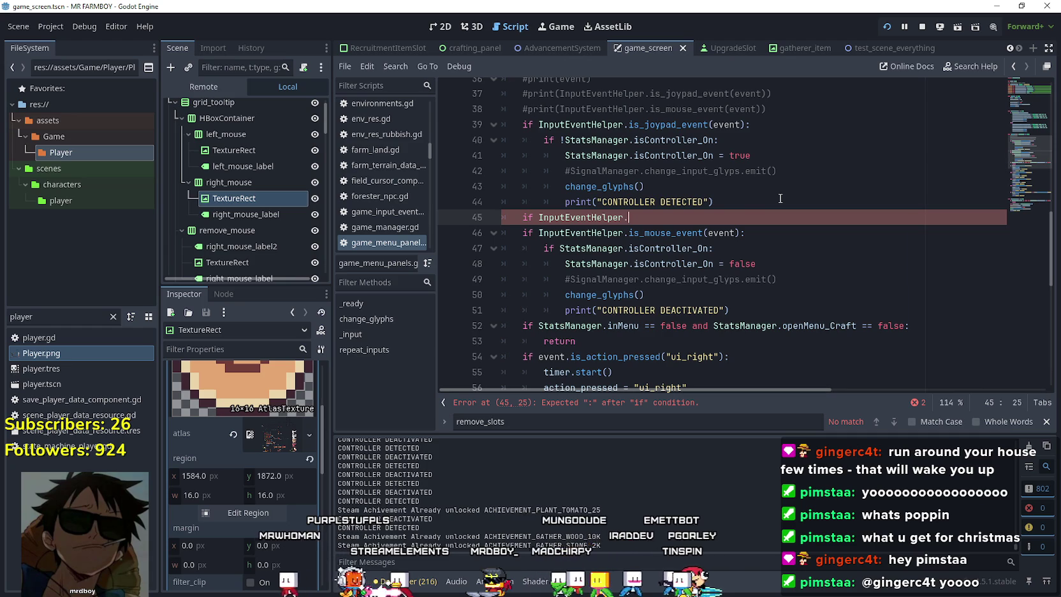
- Browse the helper's autocomplete suggestions, dismiss them, and open options on is_mouse_event
key("Down")
key("Down")
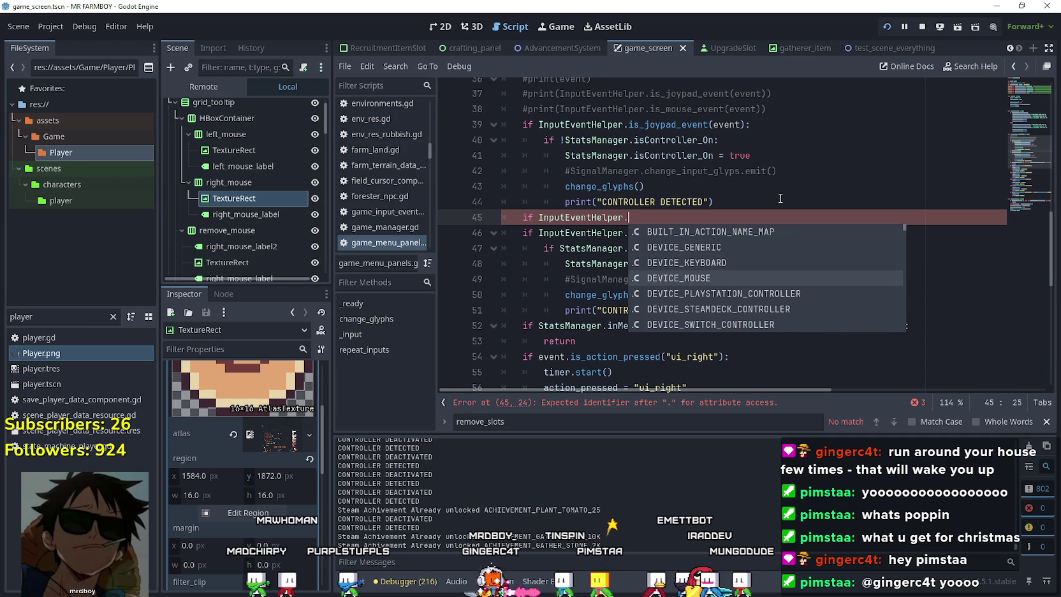
key("Down")
key("Down")
key("Down")
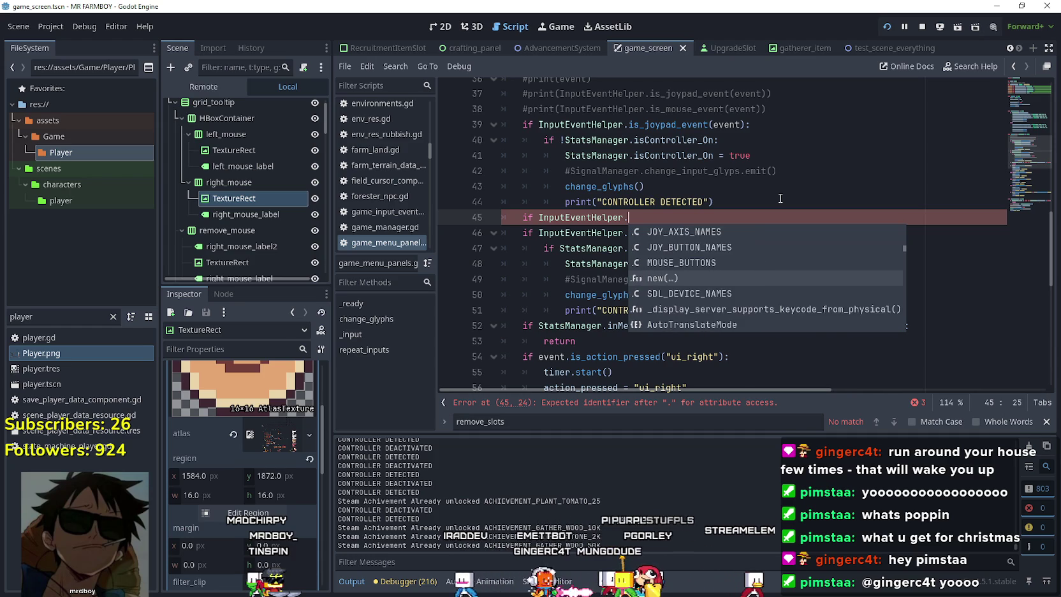
key("Up")
key("Up")
key("Up")
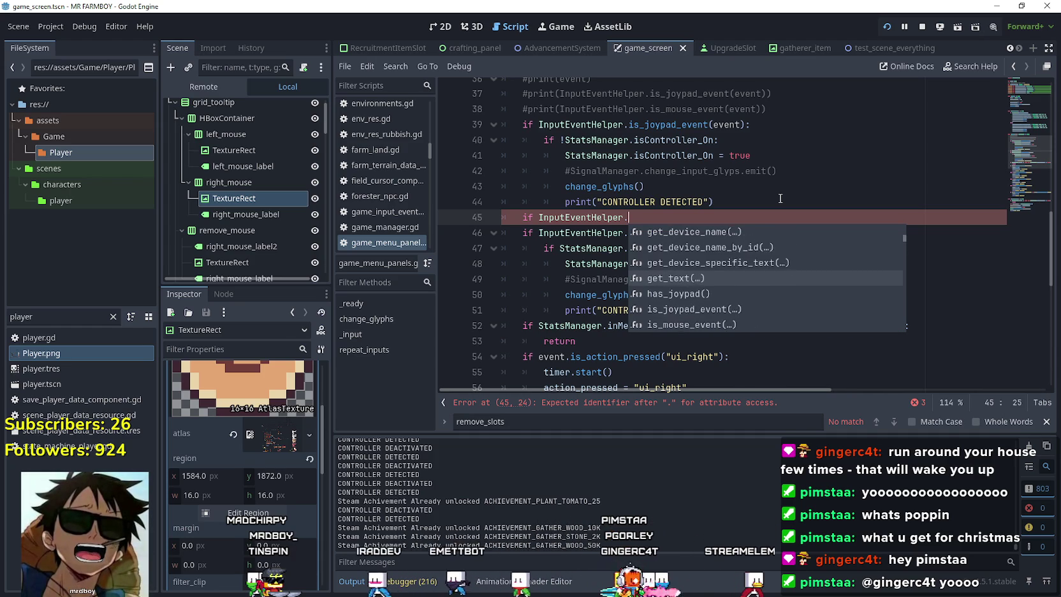
left_click(718, 140)
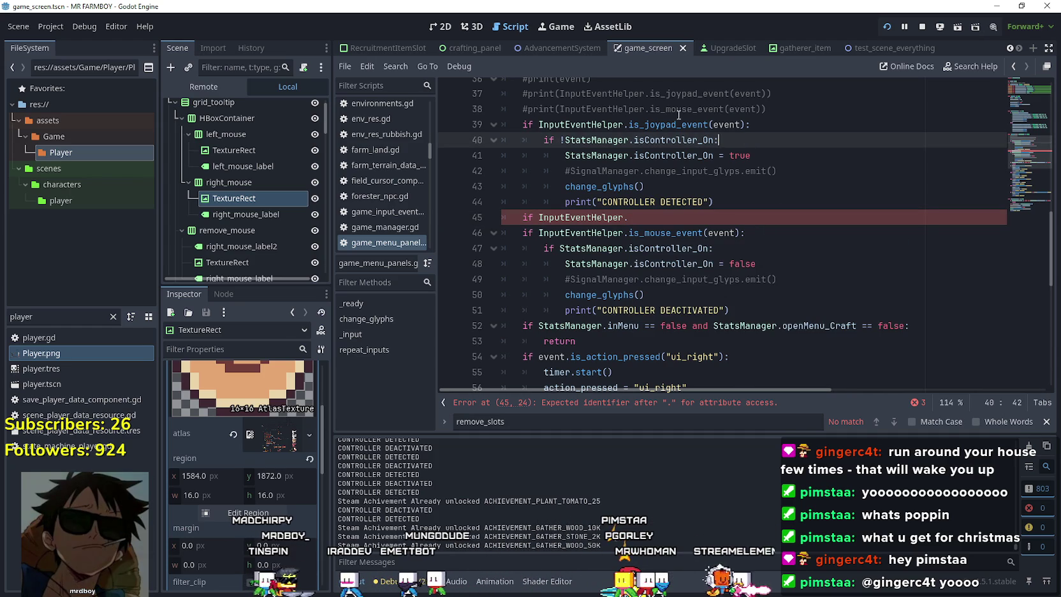
left_click(649, 231)
right_click(659, 232)
- Jump to the is_mouse_event definition in input_helper.gd and look over the helper code
left_click(690, 453)
scroll(641, 212, "up", 1)
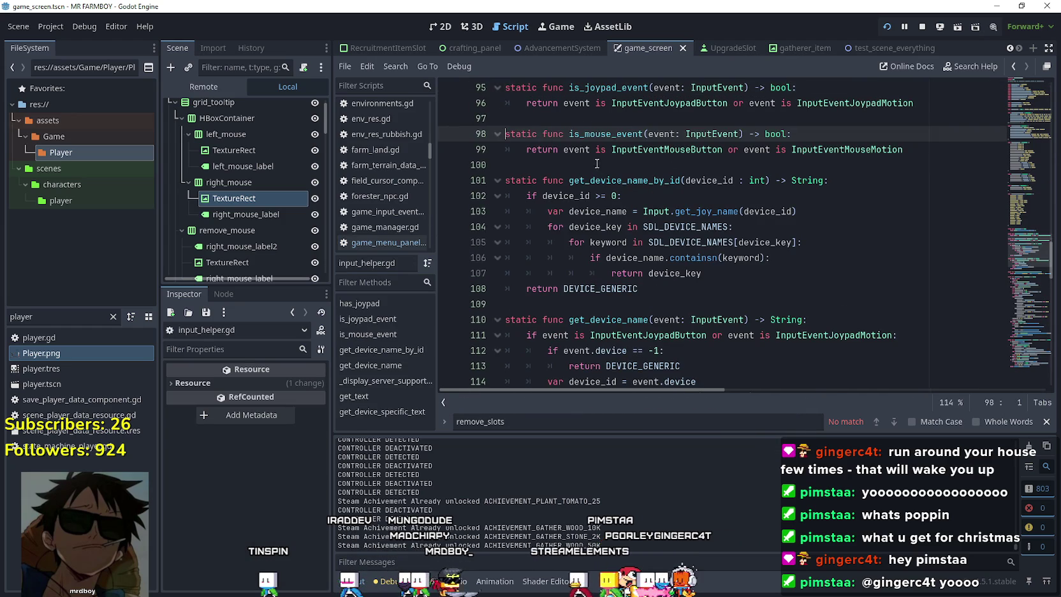
double_click(581, 151)
scroll(638, 187, "up", 1)
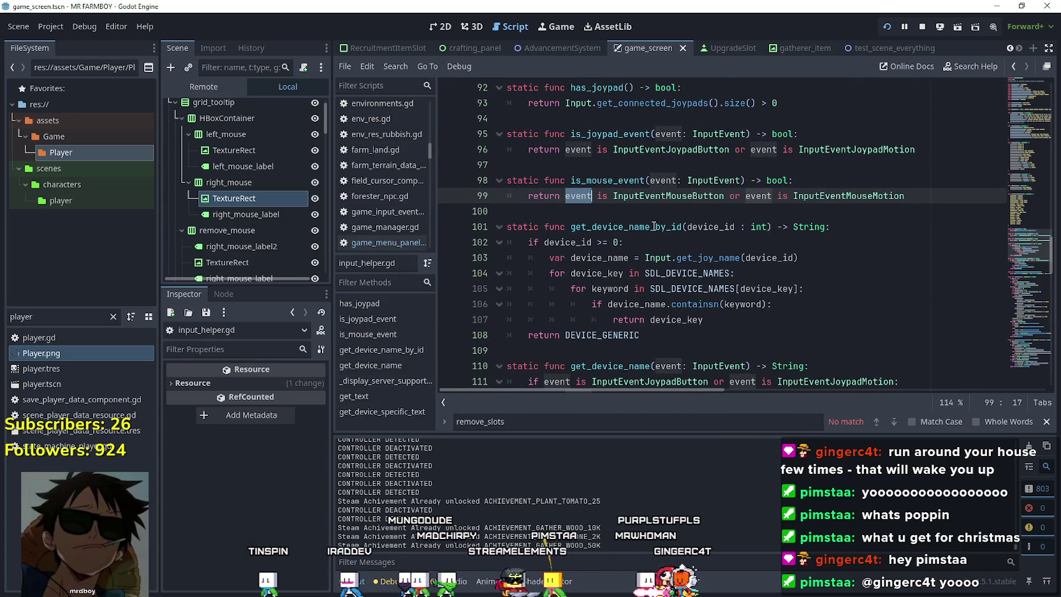
left_click(592, 338)
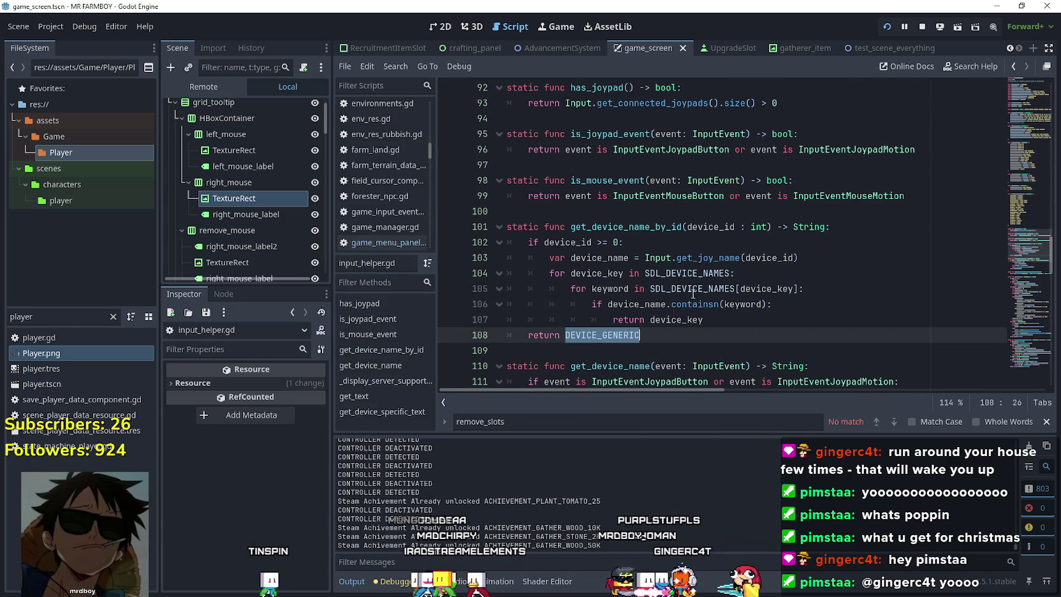
scroll(803, 353, "down", 1)
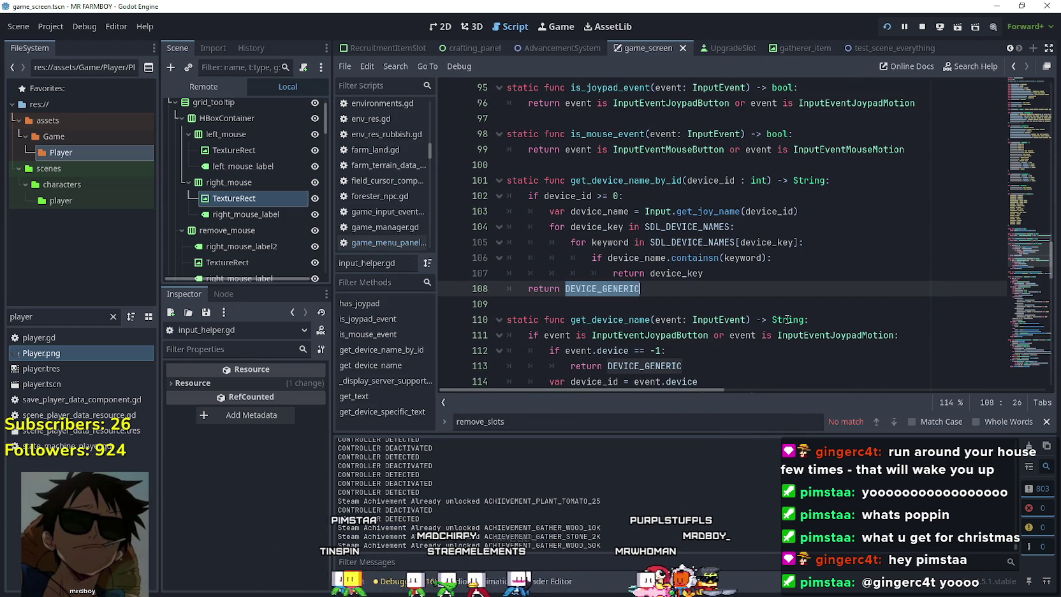
- Copy the get_device_name_by_id function name and review its body below
double_click(675, 185)
key("ctrl+c")
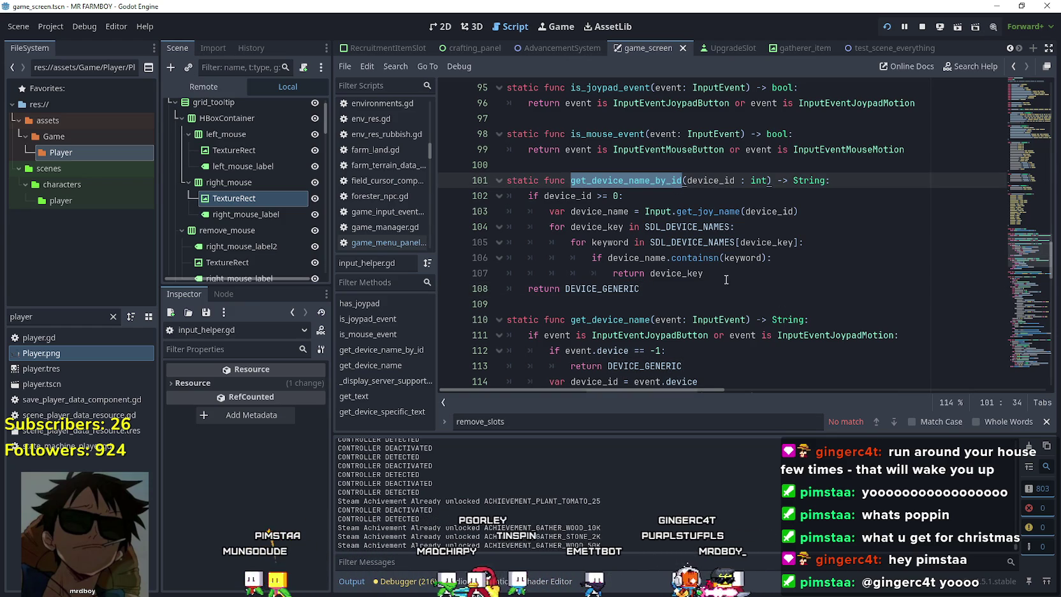
right_click(607, 182)
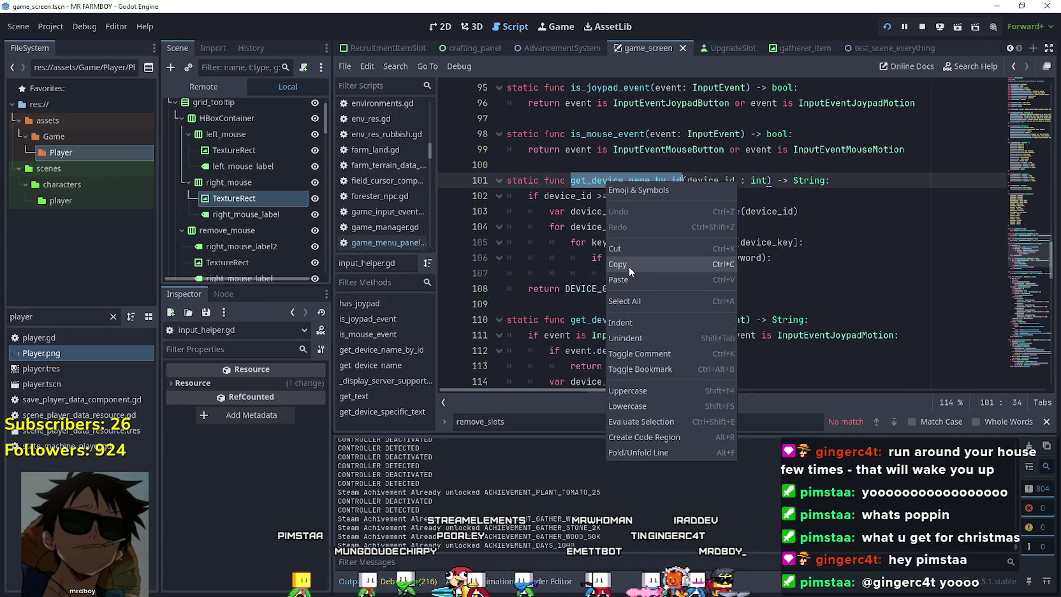
left_click(629, 267)
left_click(664, 284)
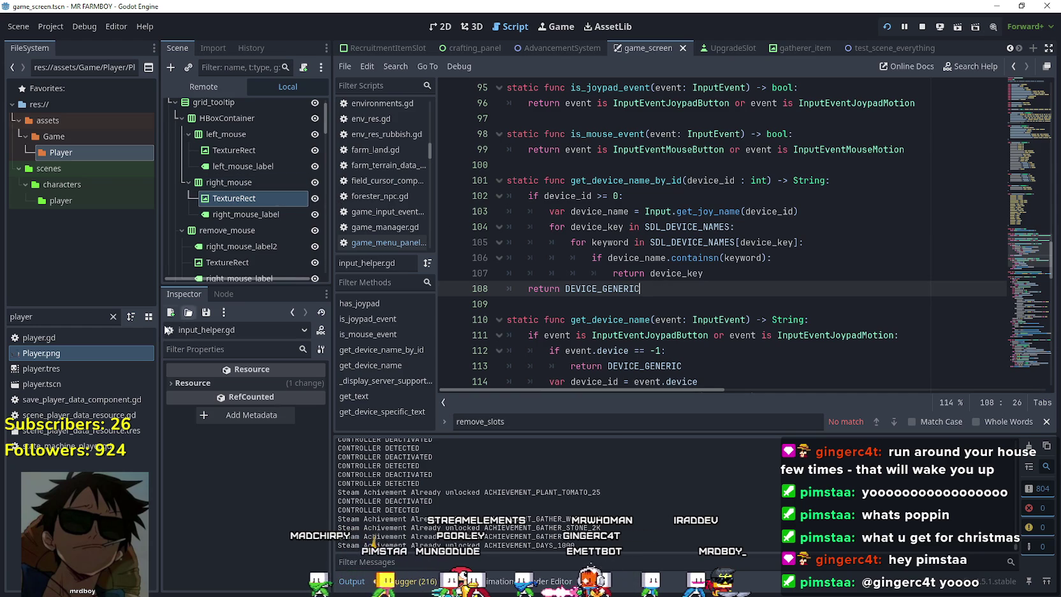
scroll(255, 150, "down", 3)
scroll(288, 212, "down", 5)
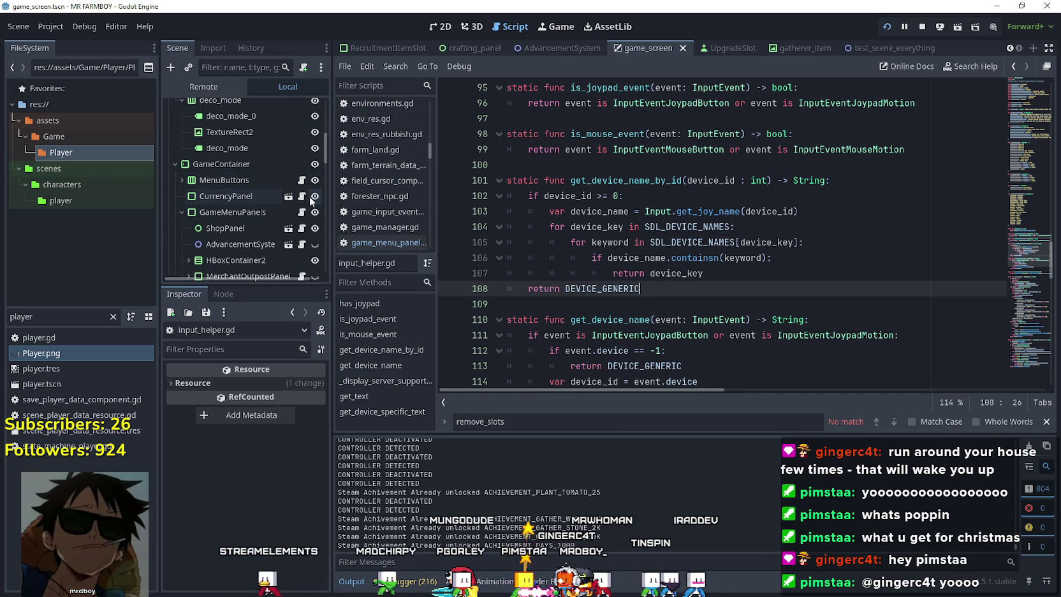
- Make line 45 check InputEventHelper.get_device_name_by_id(KEY_KEYBOARD) in game_menu_panels.gd
left_click(303, 212)
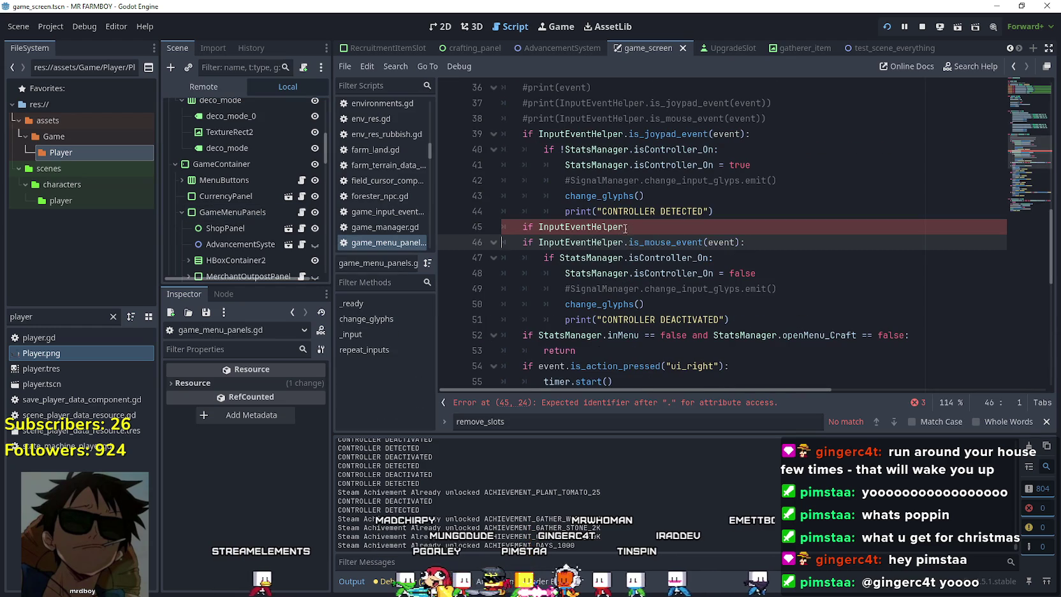
left_click(652, 233)
double_click(602, 226)
left_click(637, 225, "shift")
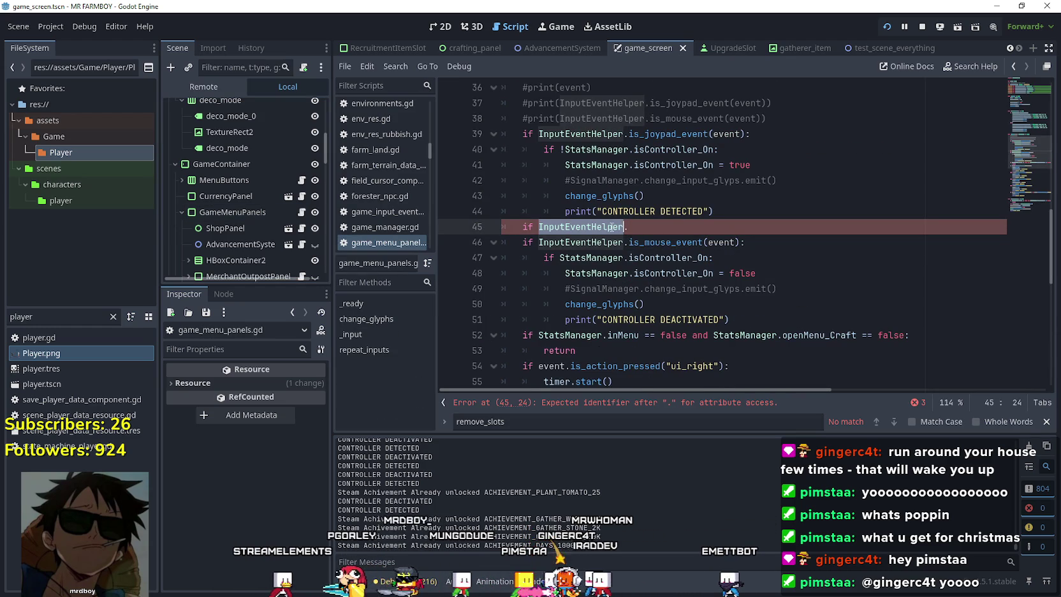
key("ctrl+v")
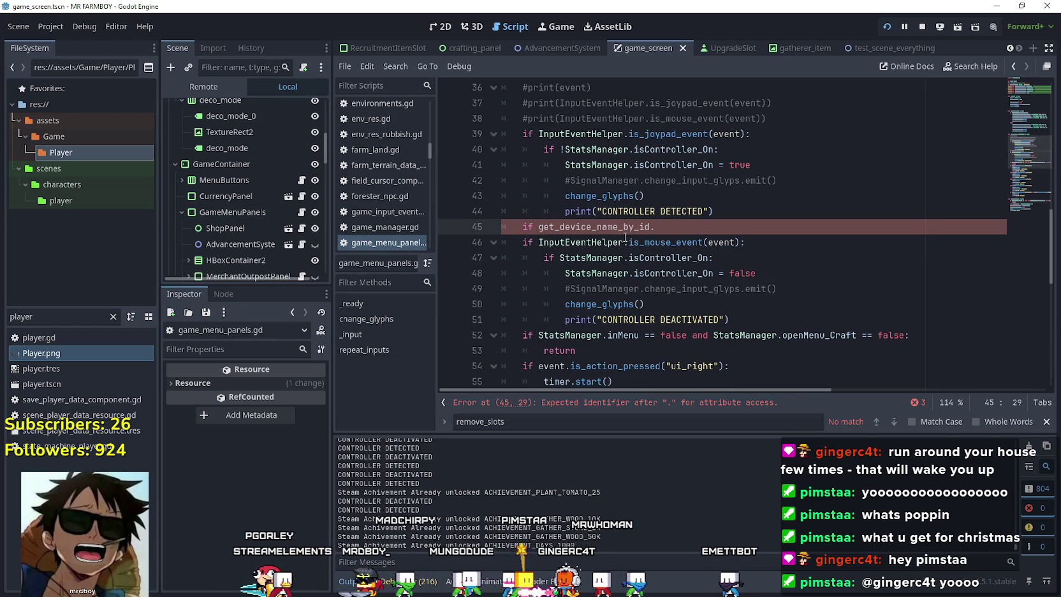
key("ctrl+z")
left_click(626, 225)
key("ctrl+v")
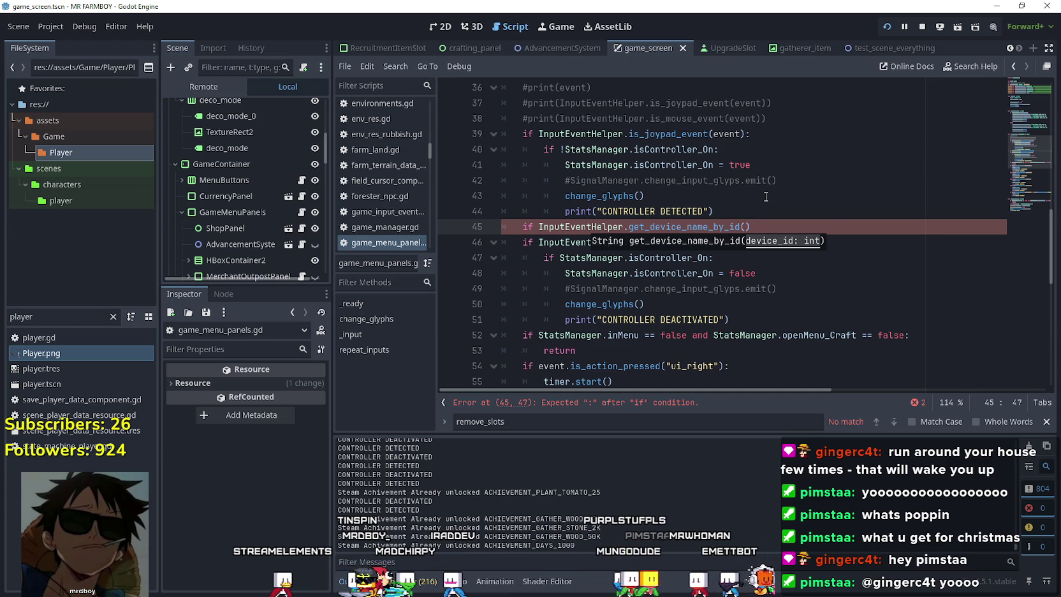
type("Keybo")
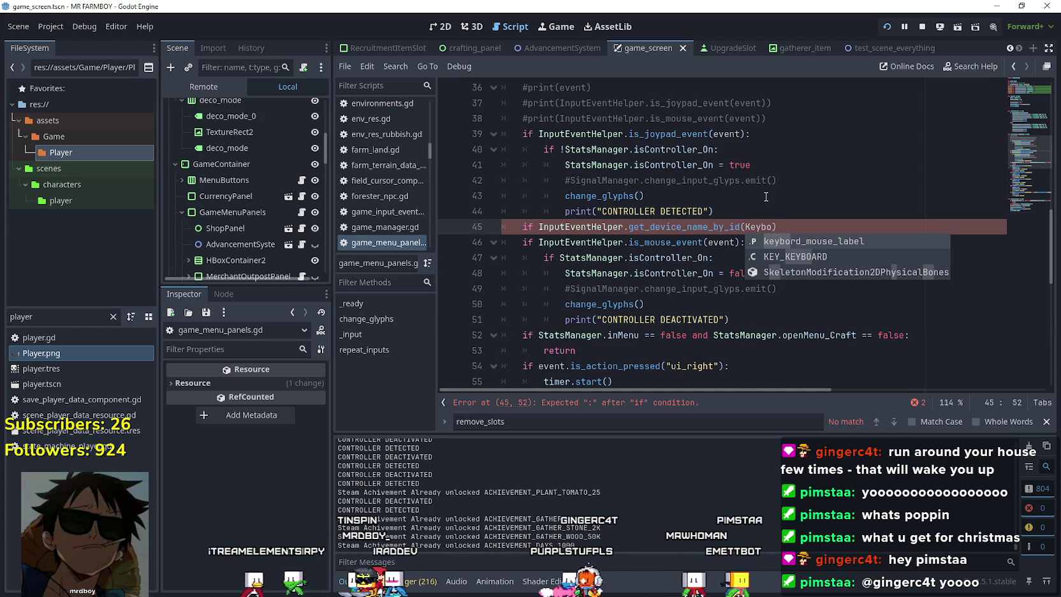
key("Down")
key("Return")
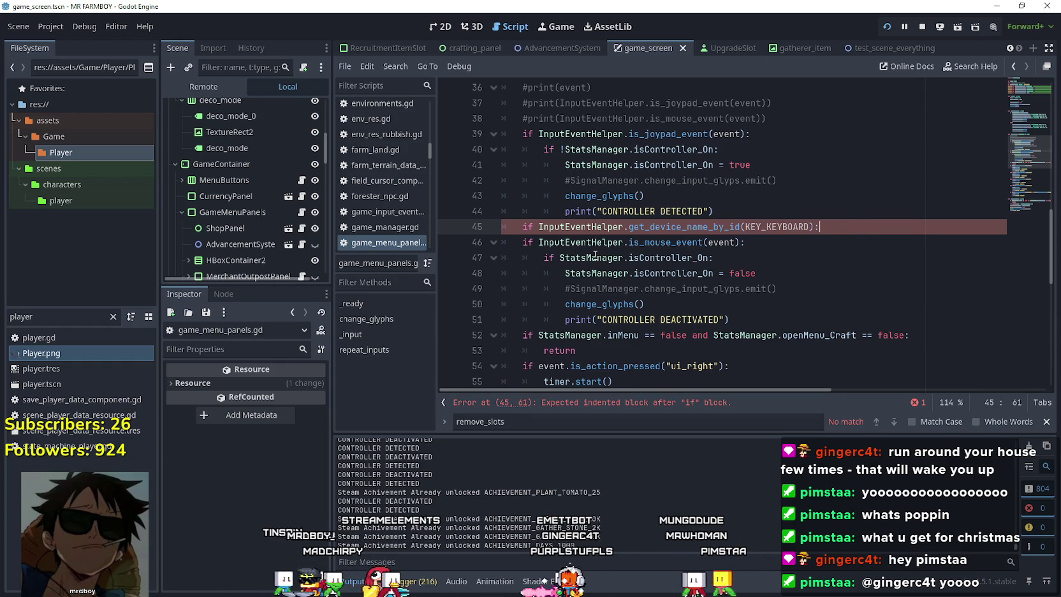
- Add print("IM USING KEYBVOARD) under the condition, save, and run the game with F5
key("Return")
type("print(\"IM ")
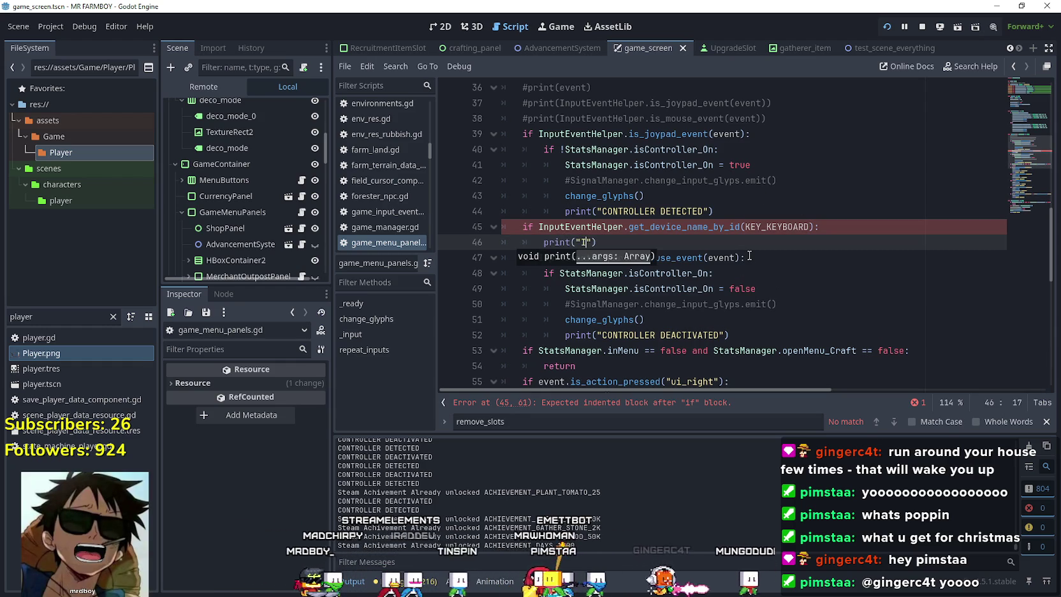
type("USING KEYBVOARD")
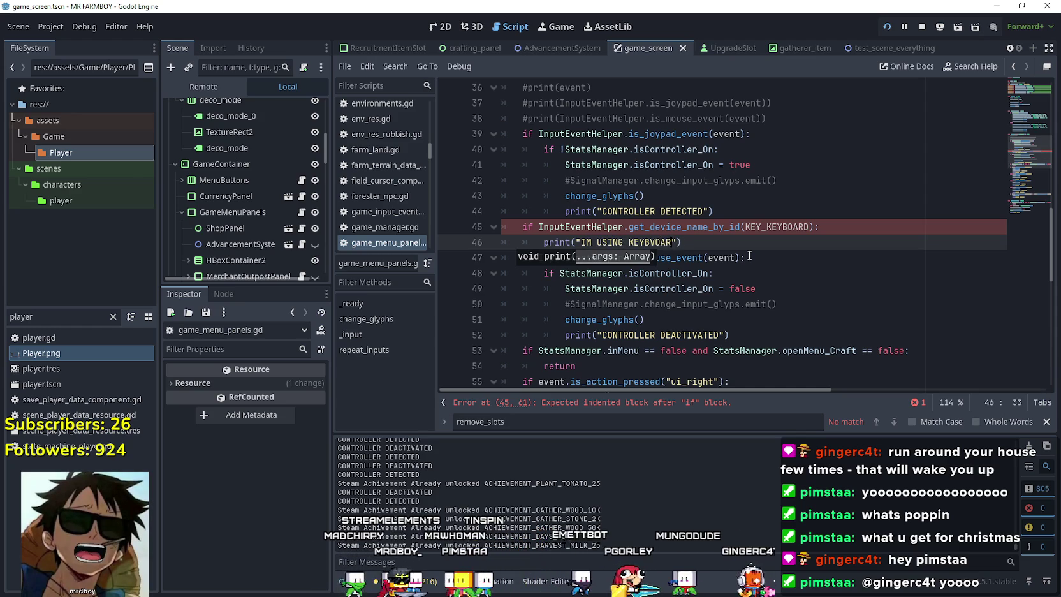
key("ctrl+s")
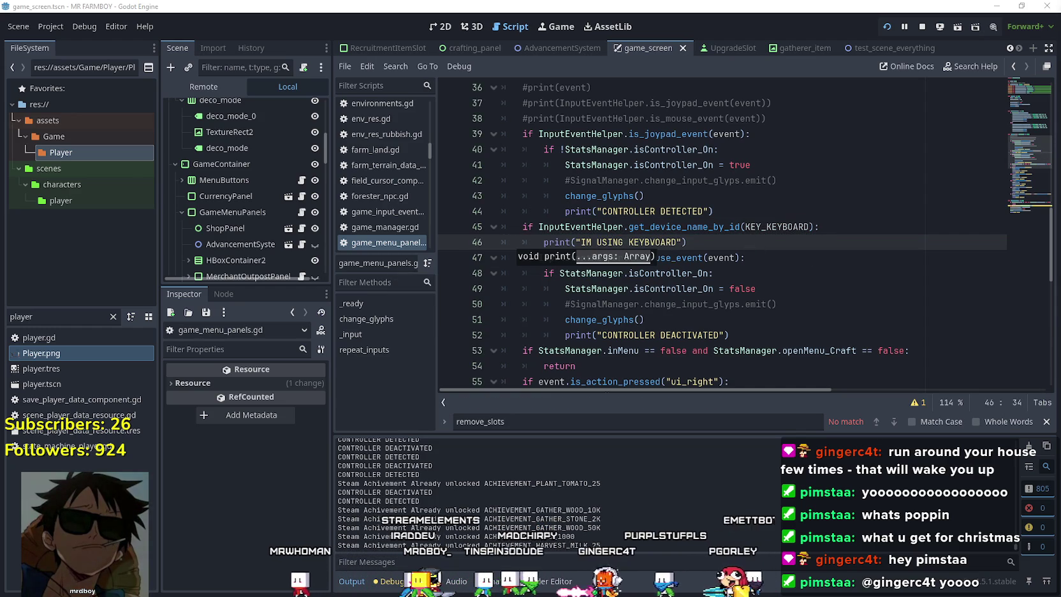
key("F5")
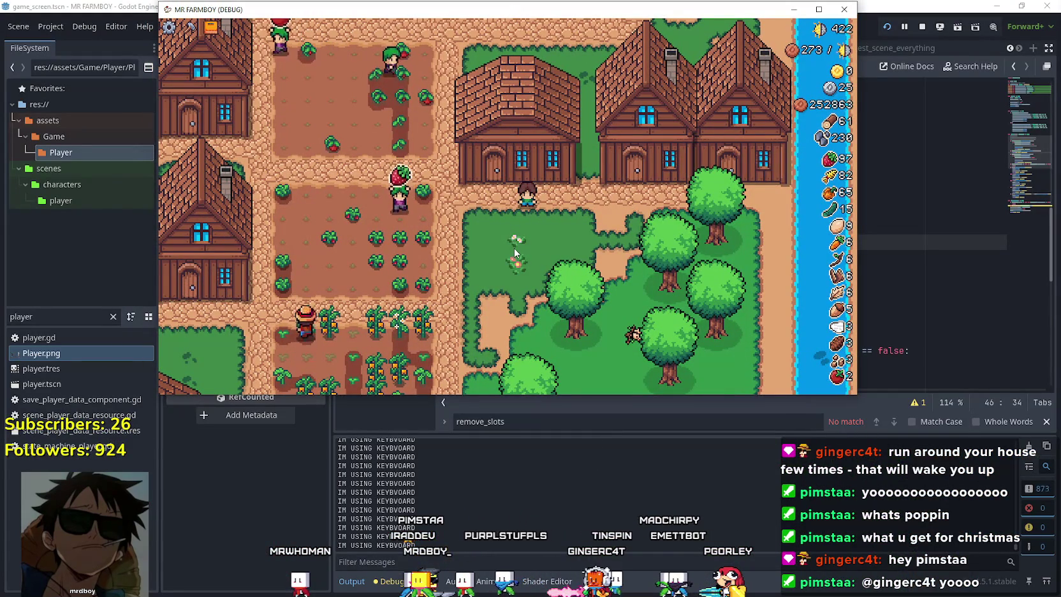
- Walk the player left, down, up and right while the keyboard message prints, then bring the editor forward
key("Left")
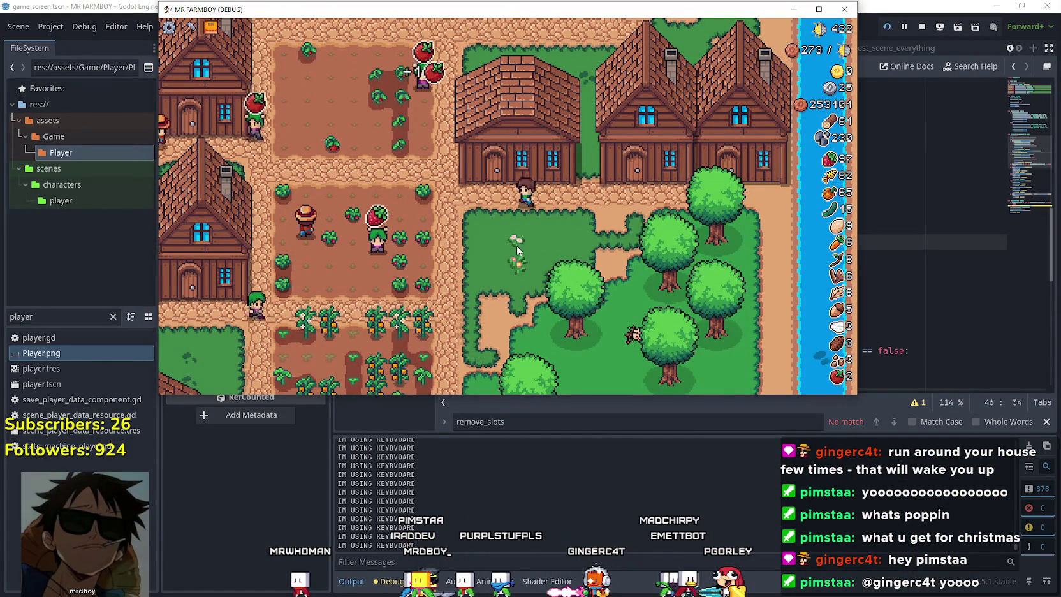
key("Down")
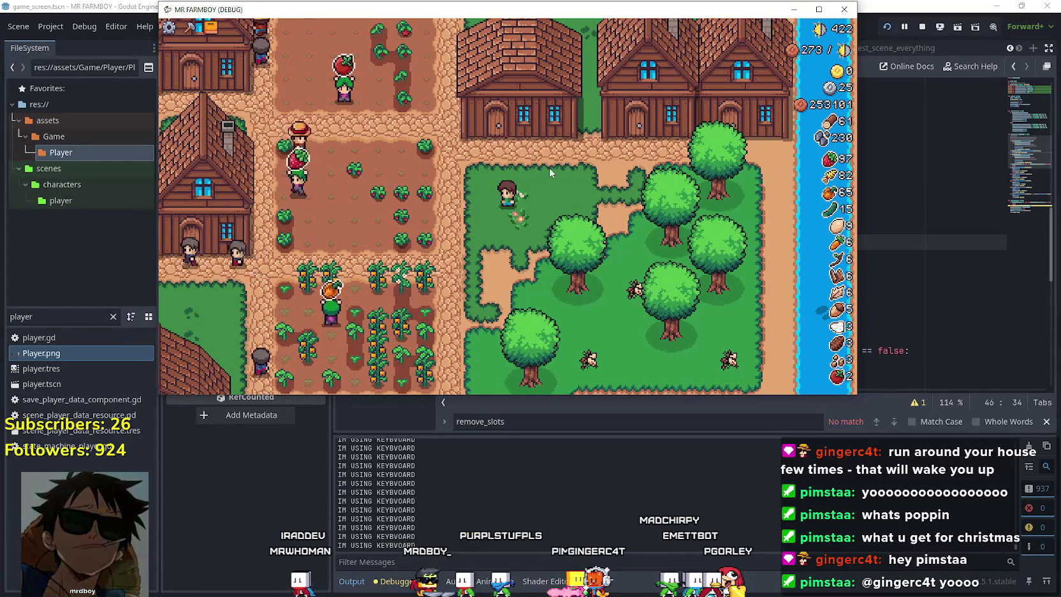
key("Up")
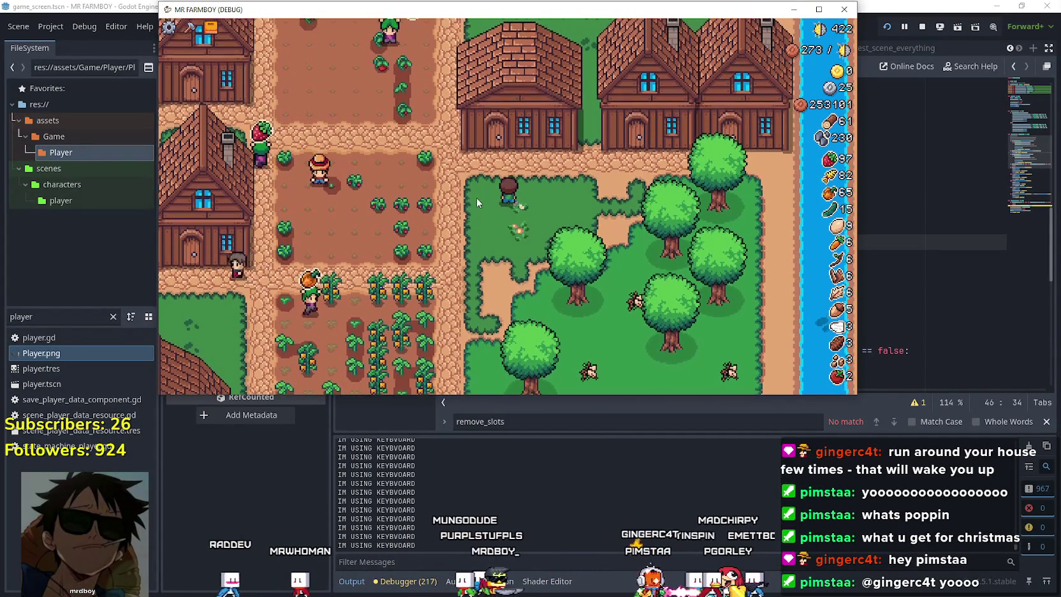
key("Right")
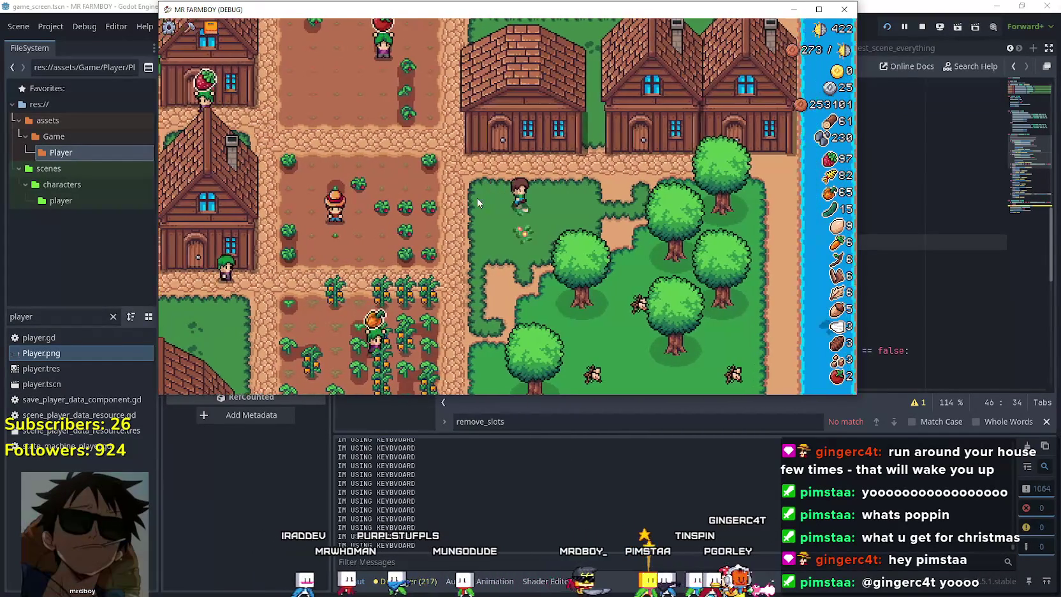
key("Left")
key("Down")
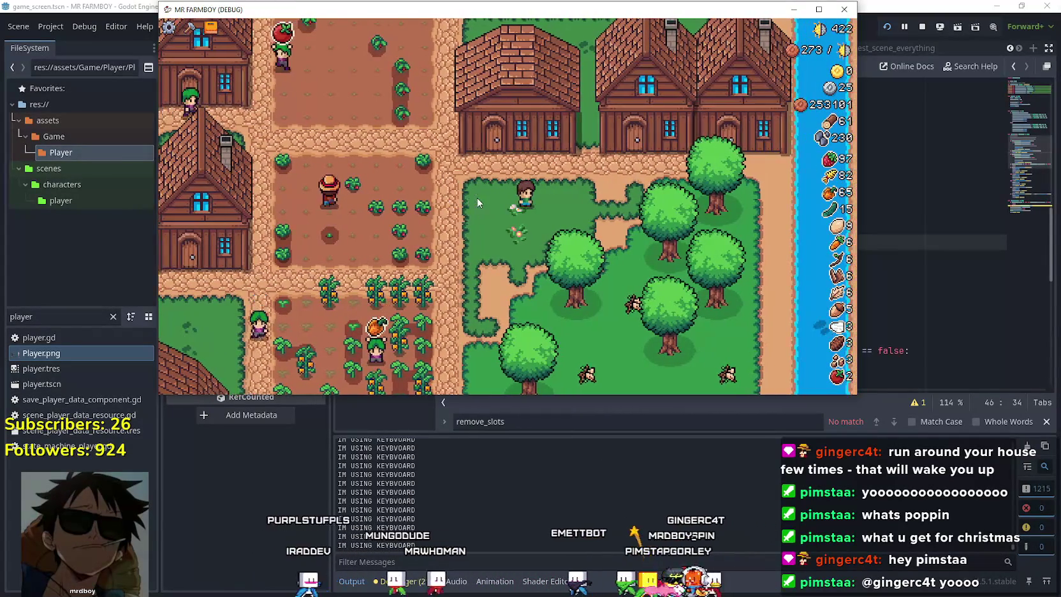
left_click(893, 226)
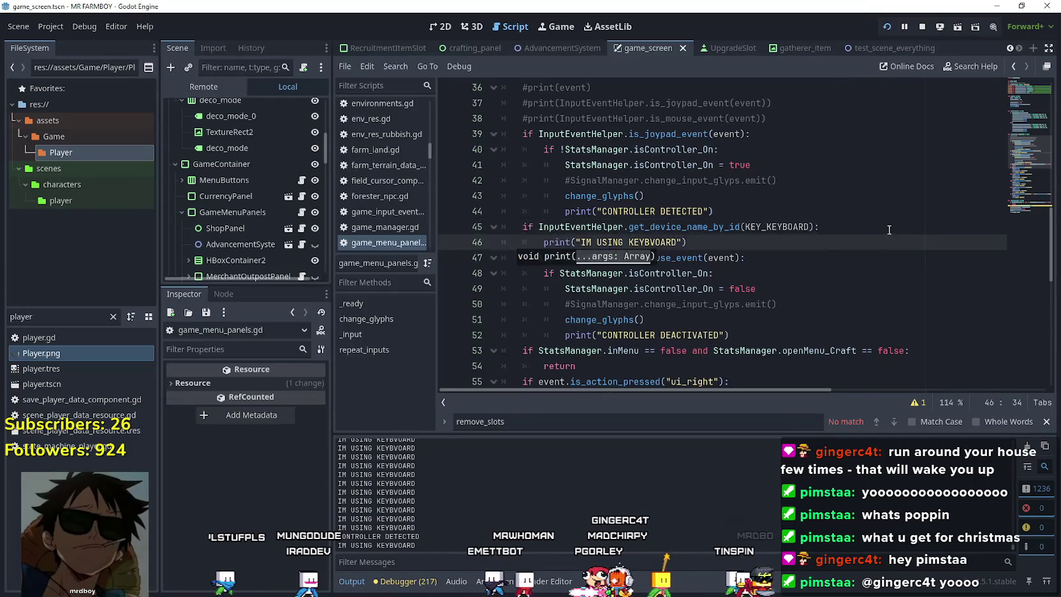
- Jump to get_device_name_by_id's definition and review its device_id lookup over SDL_DEVICE_NAMES
left_click(713, 226)
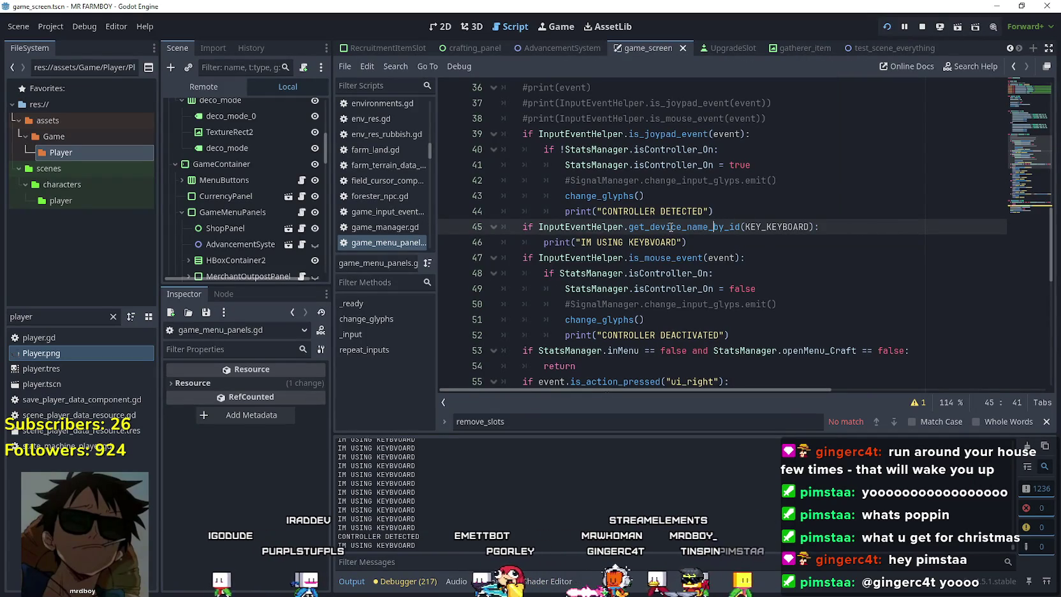
mouse_move(671, 226)
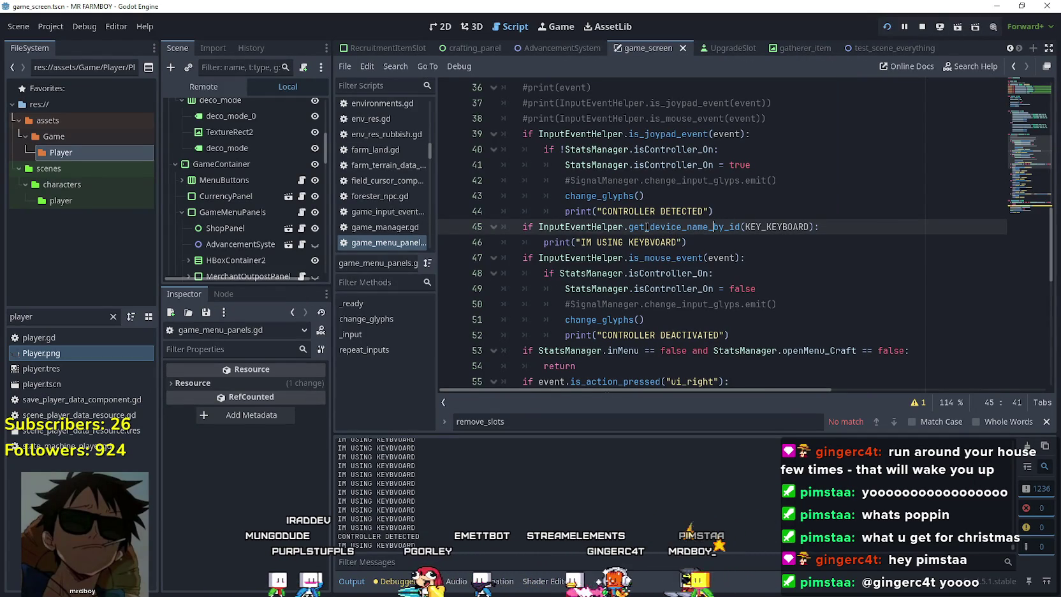
right_click(646, 226)
left_click(744, 446)
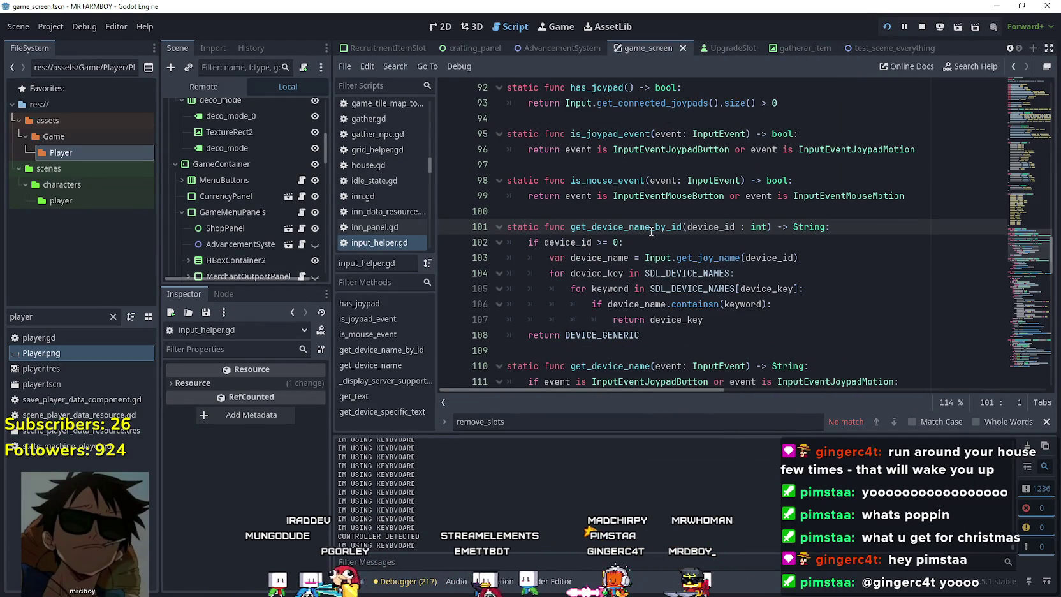
left_click(576, 248)
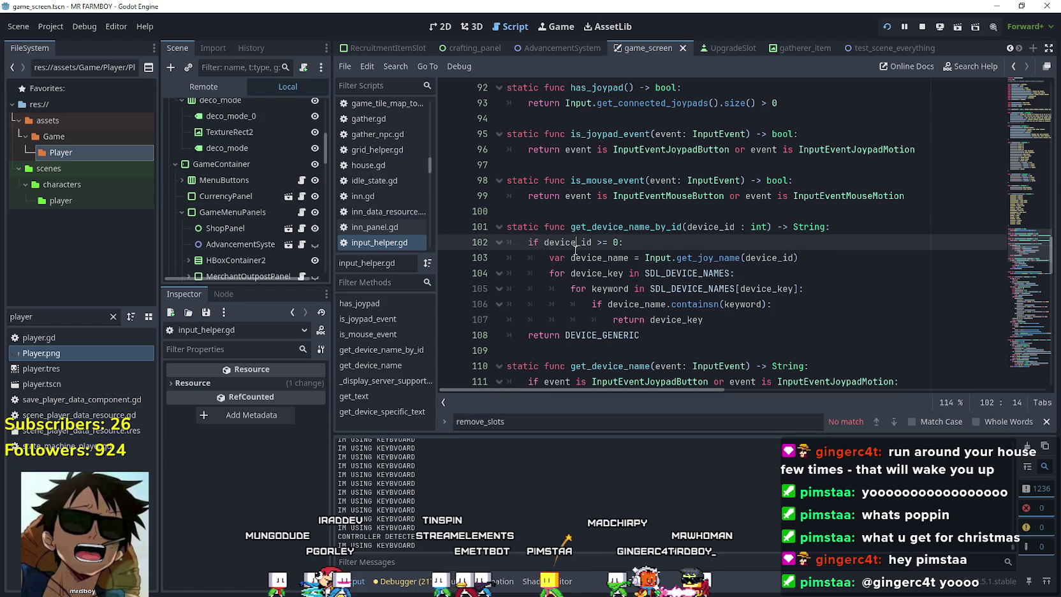
double_click(768, 258)
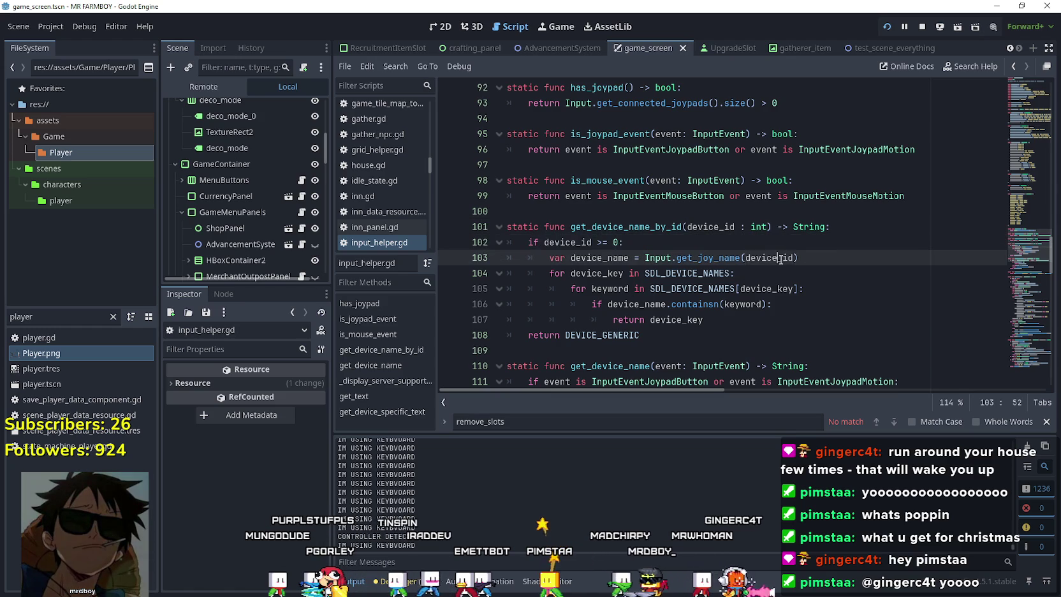
double_click(630, 275)
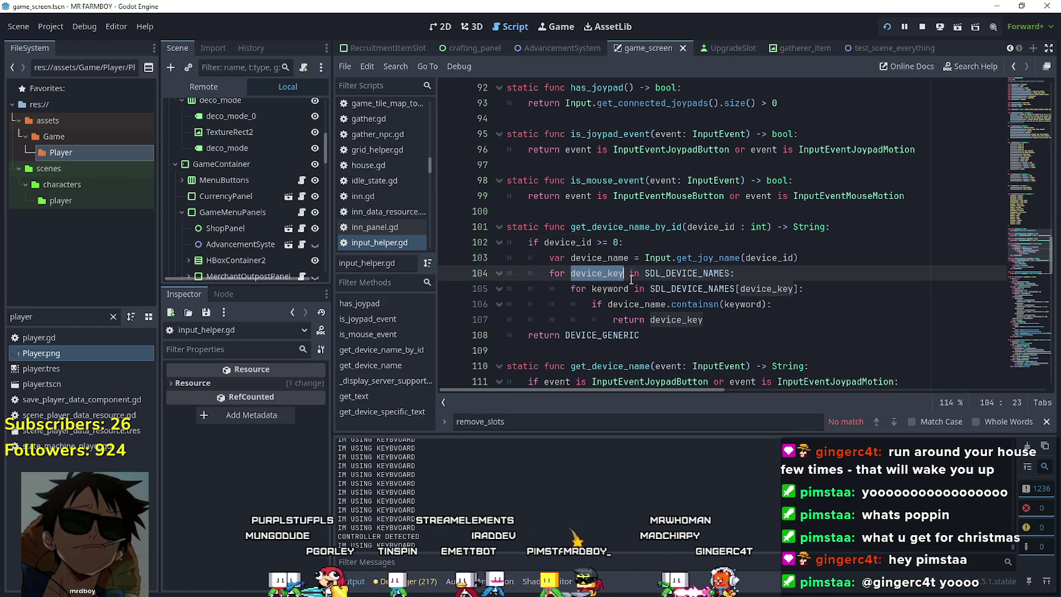
double_click(685, 273)
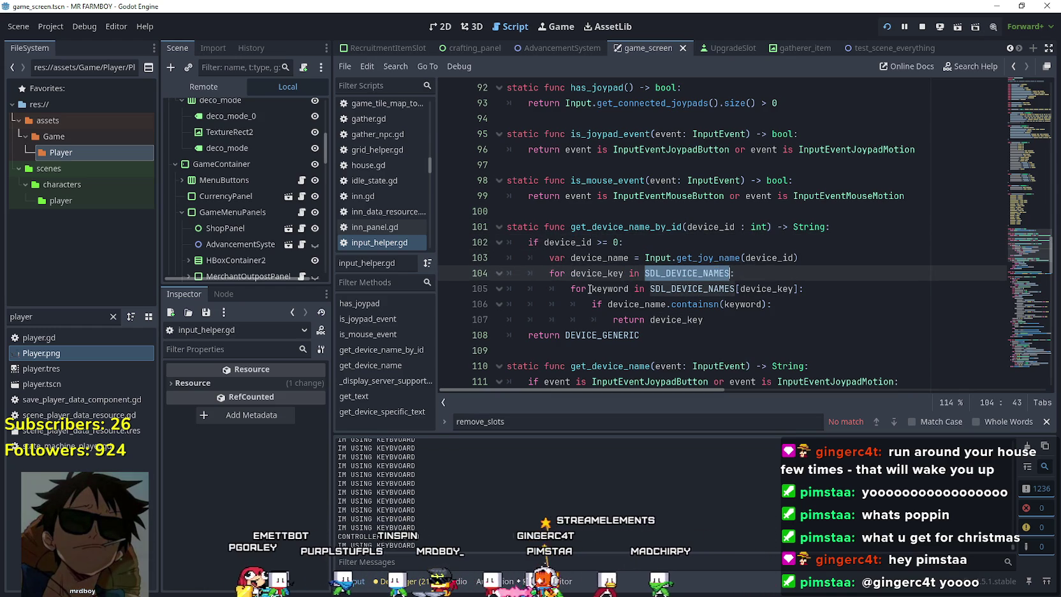
left_click(703, 288)
- Scroll through input_helper.gd reviewing is_joypad_event and the neighbouring functions
scroll(588, 255, "up", 2)
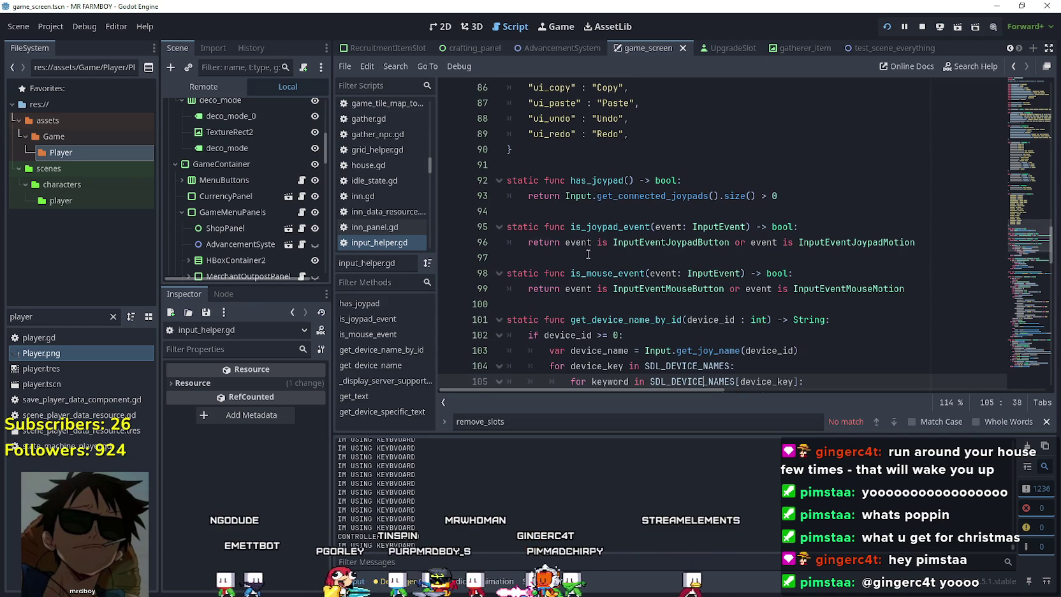
left_click(593, 253)
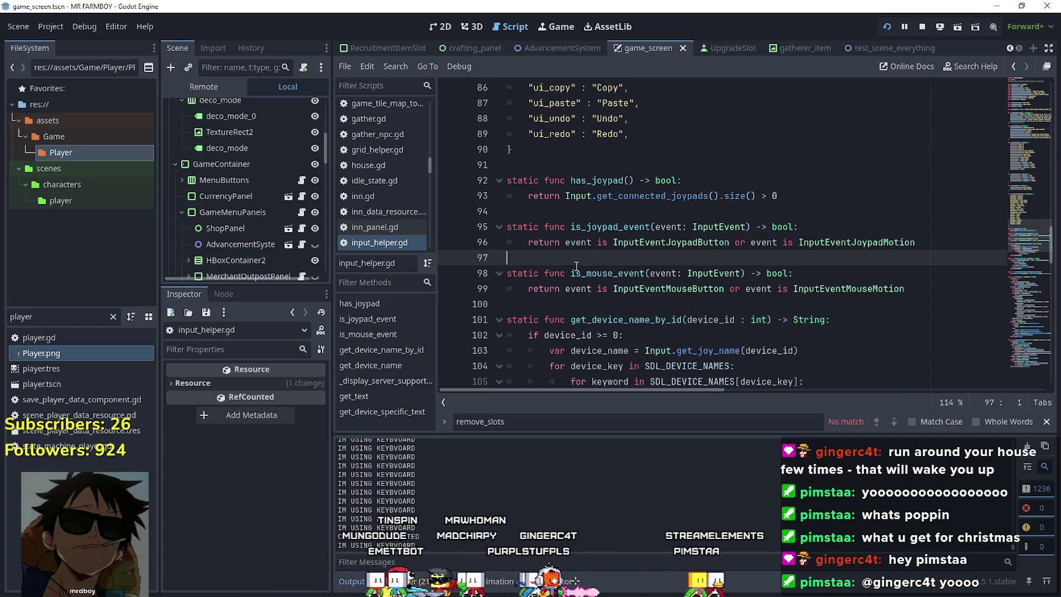
double_click(606, 227)
scroll(570, 252, "down", 4)
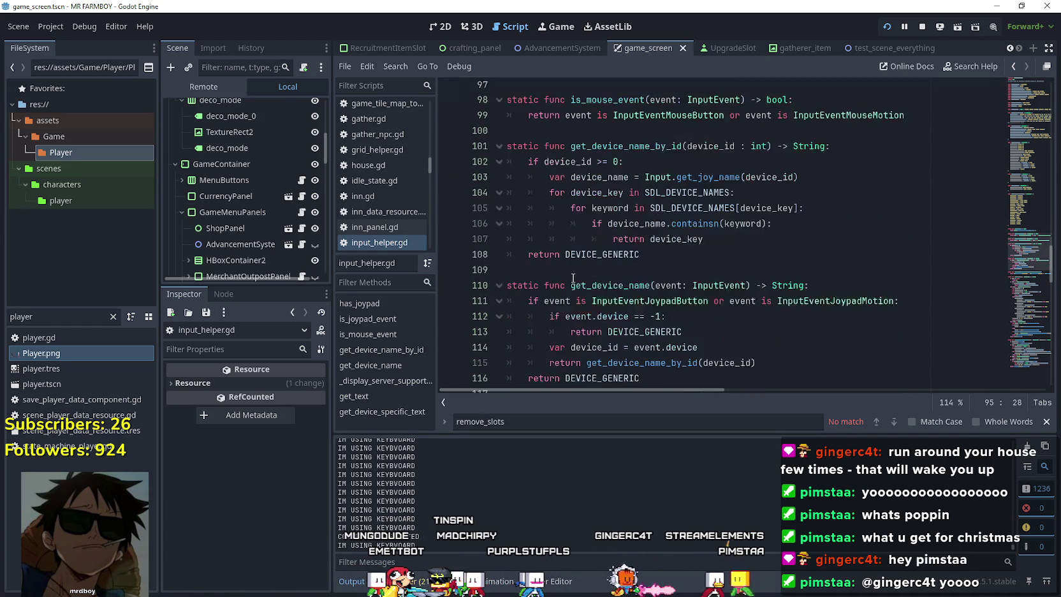
left_click(571, 252)
scroll(571, 255, "down", 2)
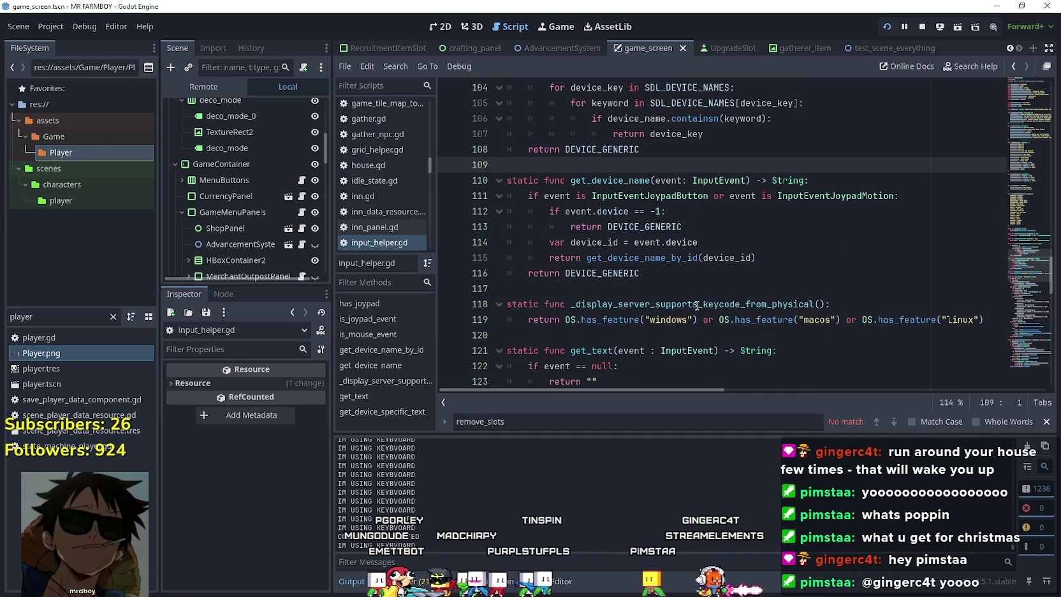
left_click(706, 289)
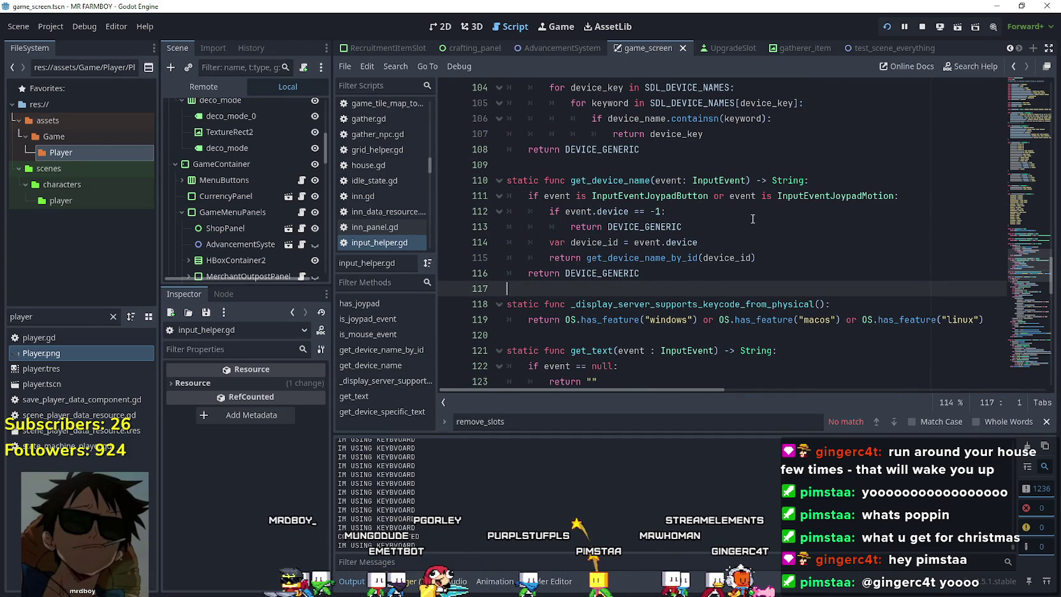
- Review how get_device_name returns DEVICE_GENERIC or calls get_device_name_by_id
left_click(651, 227)
double_click(651, 227)
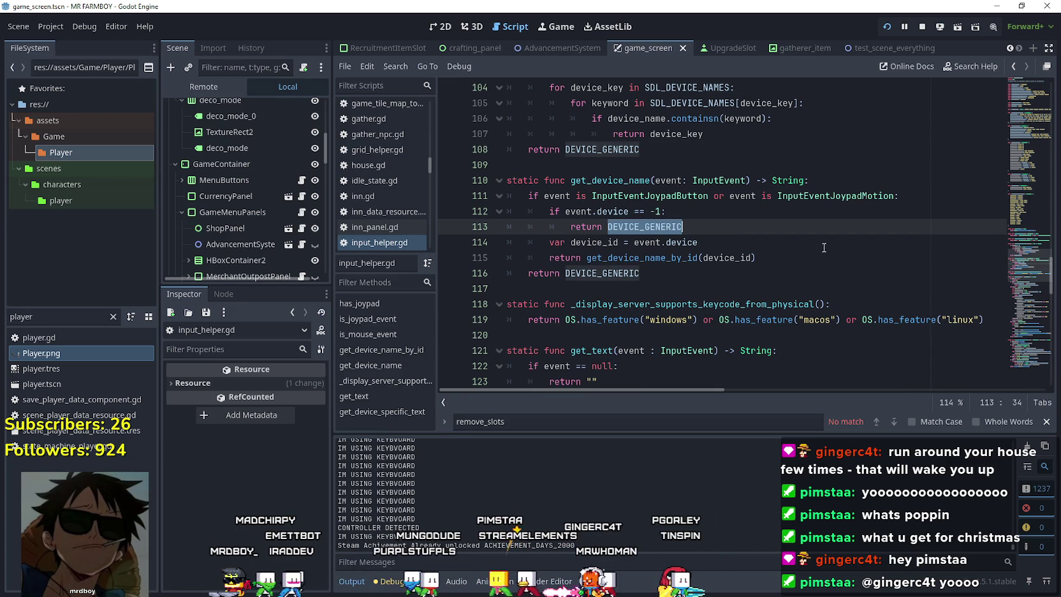
scroll(776, 264, "up", 4)
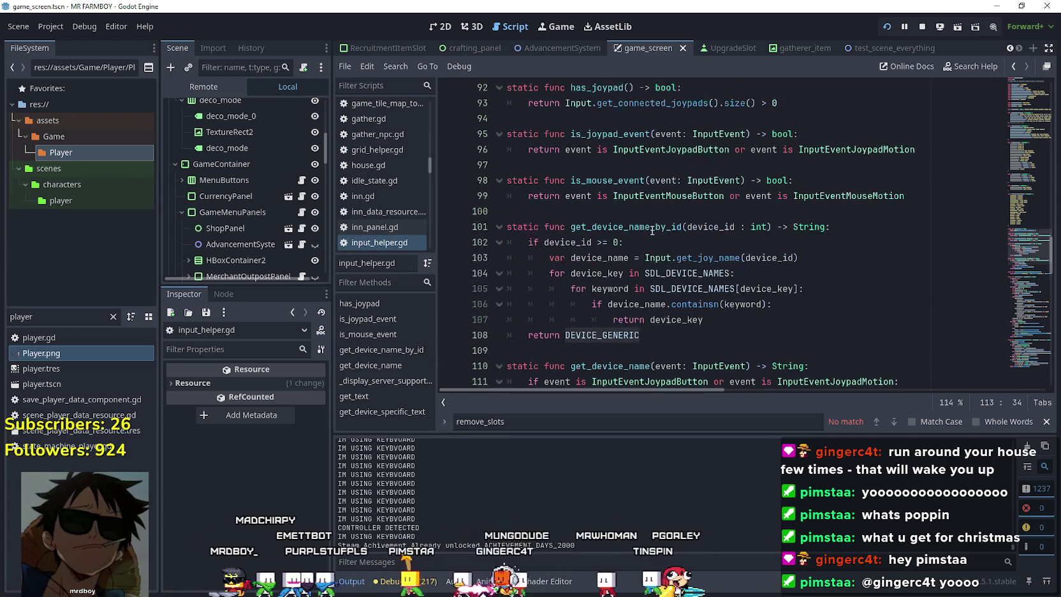
scroll(705, 231, "down", 5)
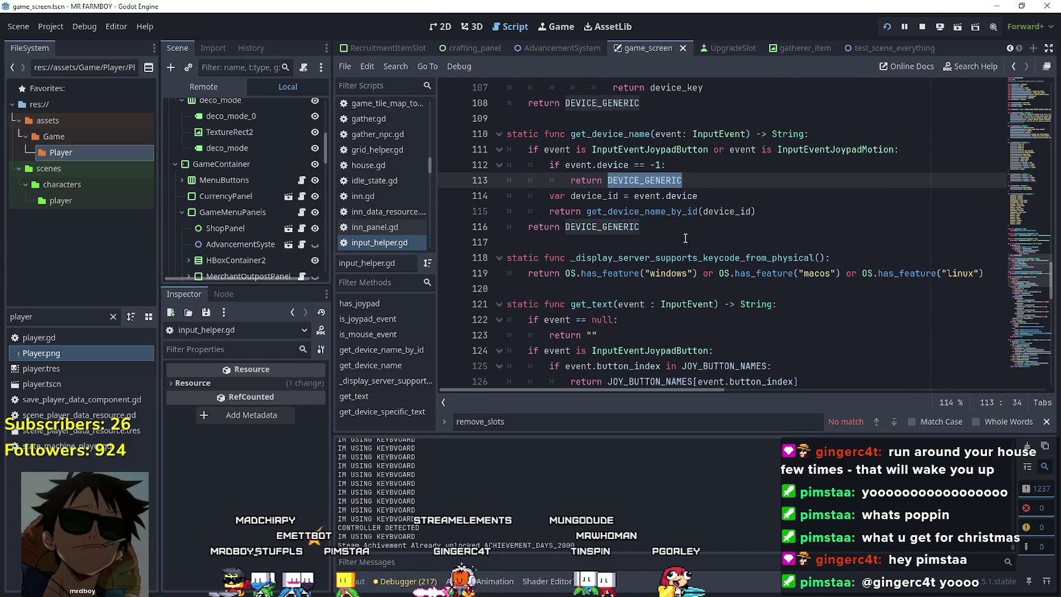
double_click(593, 212)
double_click(609, 229)
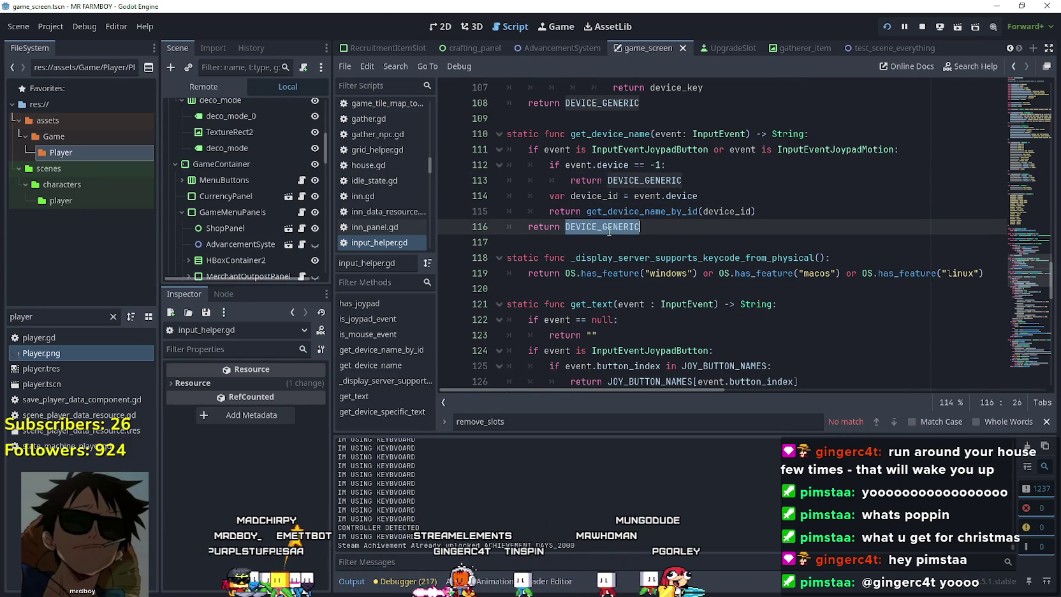
double_click(675, 197)
double_click(645, 181)
- Copy the get_device_name function name and switch to game_menu_panels.gd
double_click(629, 135)
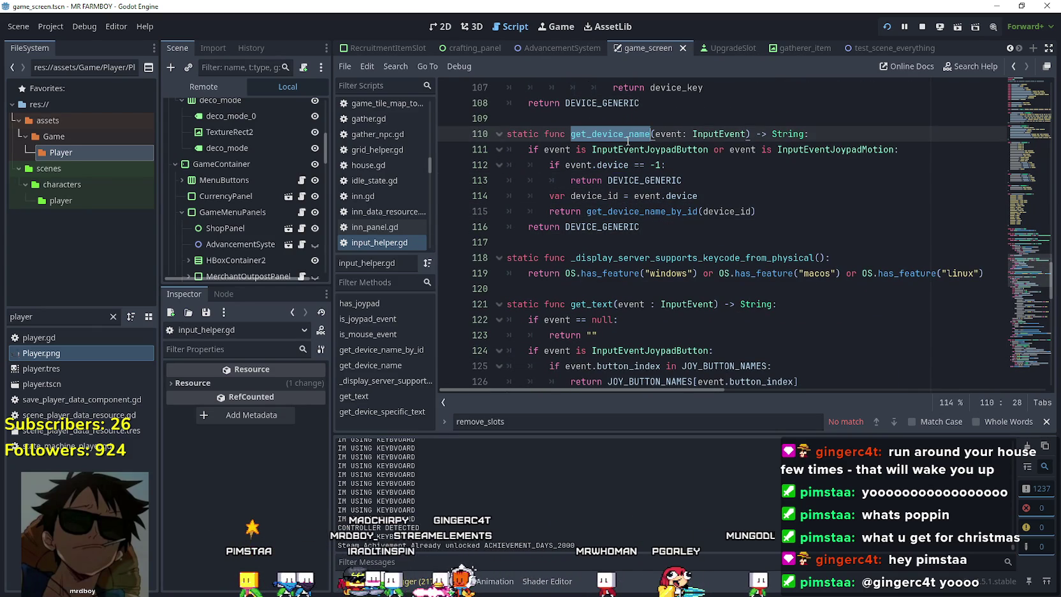
right_click(622, 148)
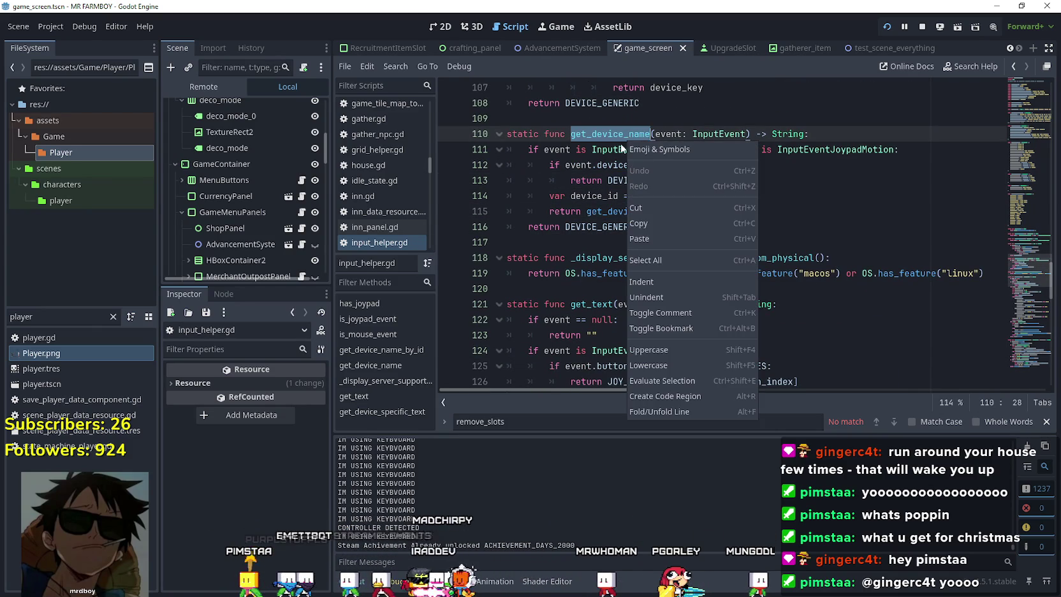
left_click(648, 224)
left_click(620, 241)
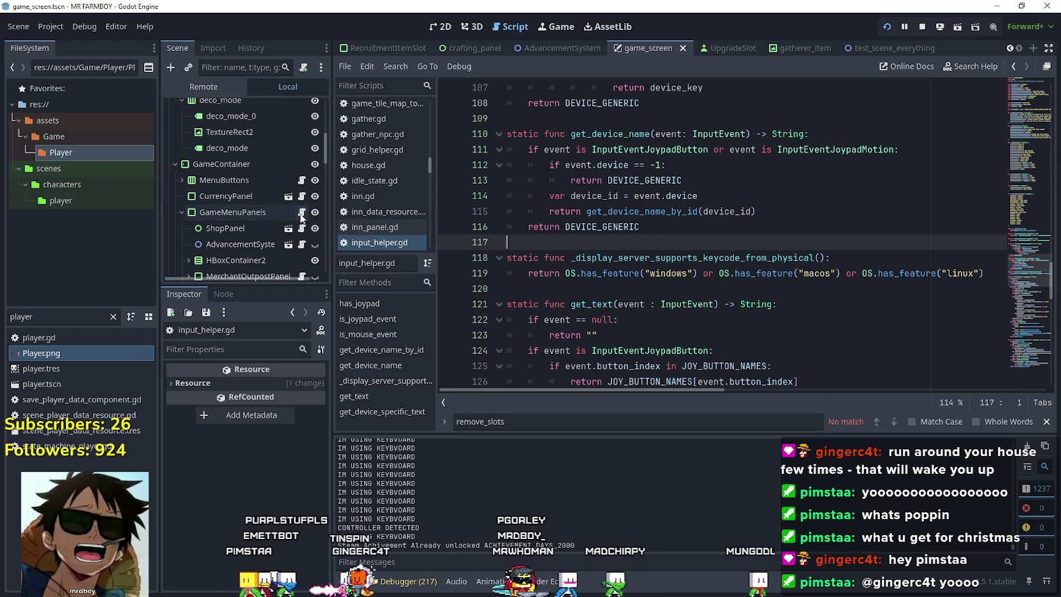
left_click(302, 213)
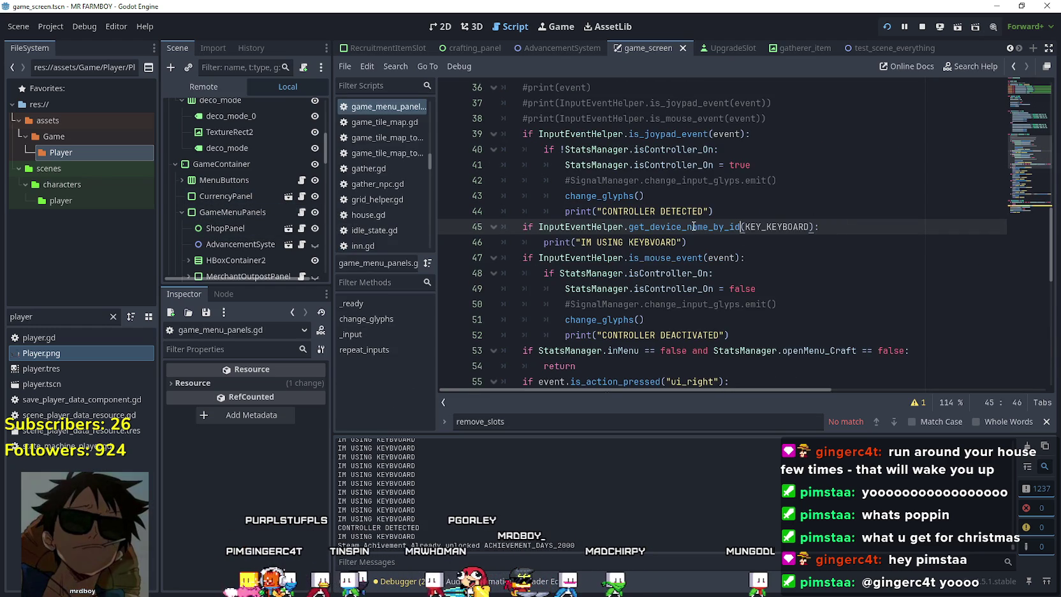
- Replace get_device_name_by_id on line 45 with the pasted get_device_name(event) call
double_click(740, 228)
key("ctrl+v")
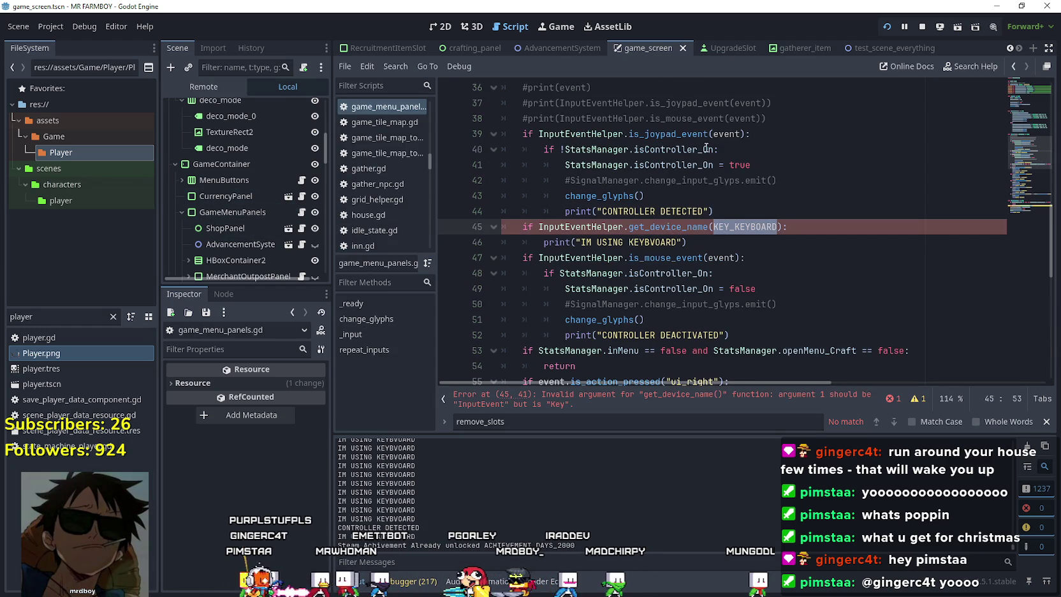
double_click(719, 133)
double_click(756, 229)
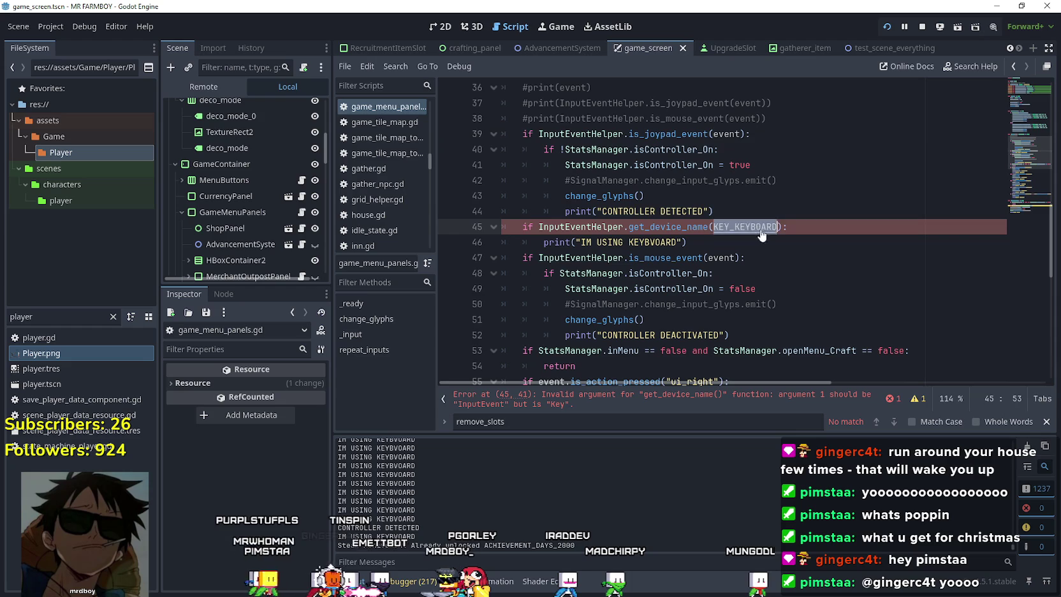
type("event")
left_click(749, 228)
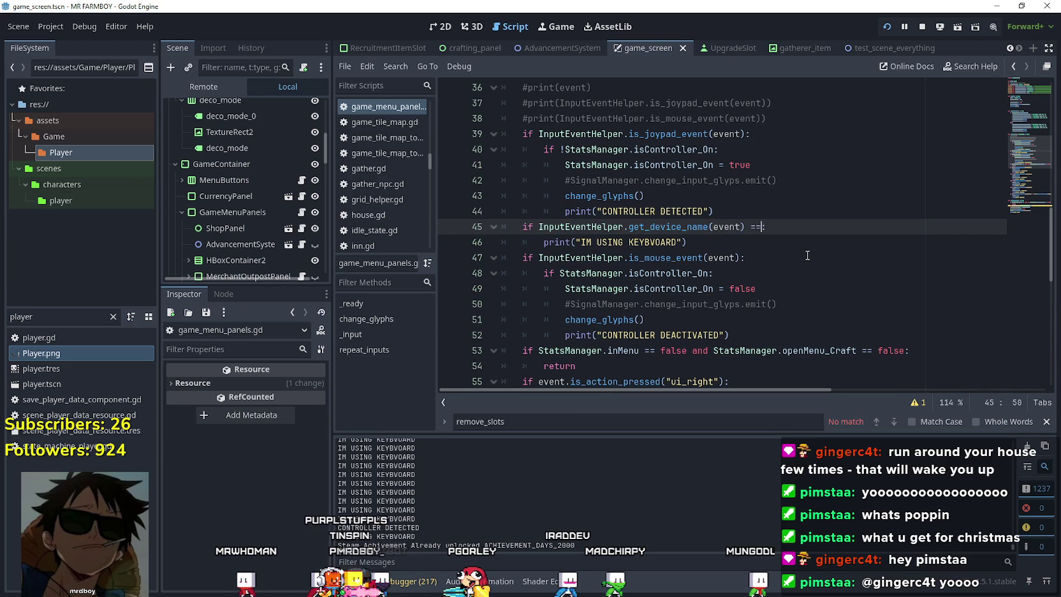
- Append == InputEventHelper.DEVICE_GENERIC to the line 45 condition using autocomplete
key("ctrl+space")
type("D")
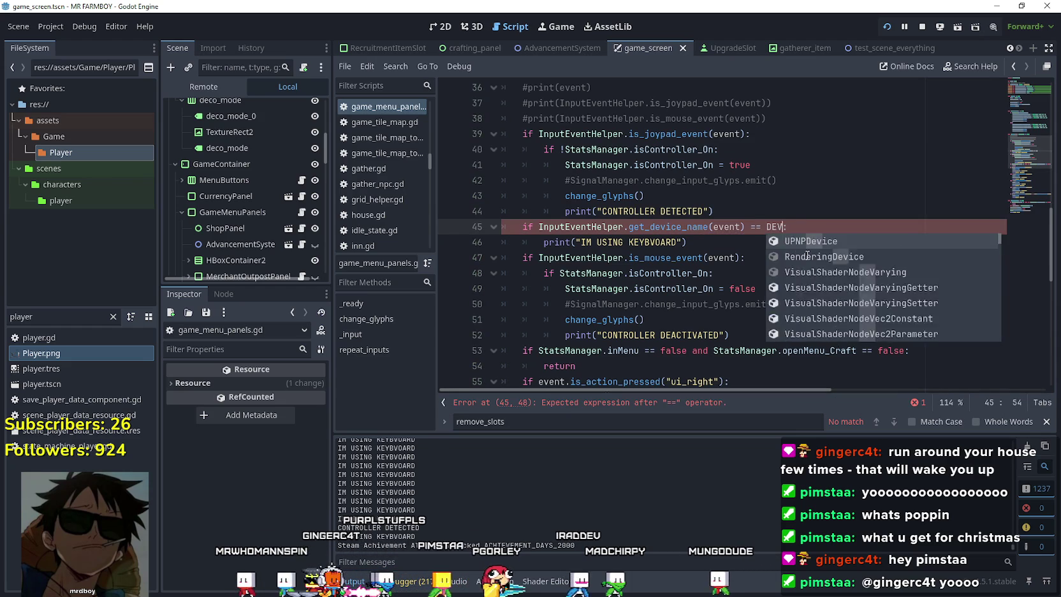
key("BackSpace")
type("InputEventHelper.D")
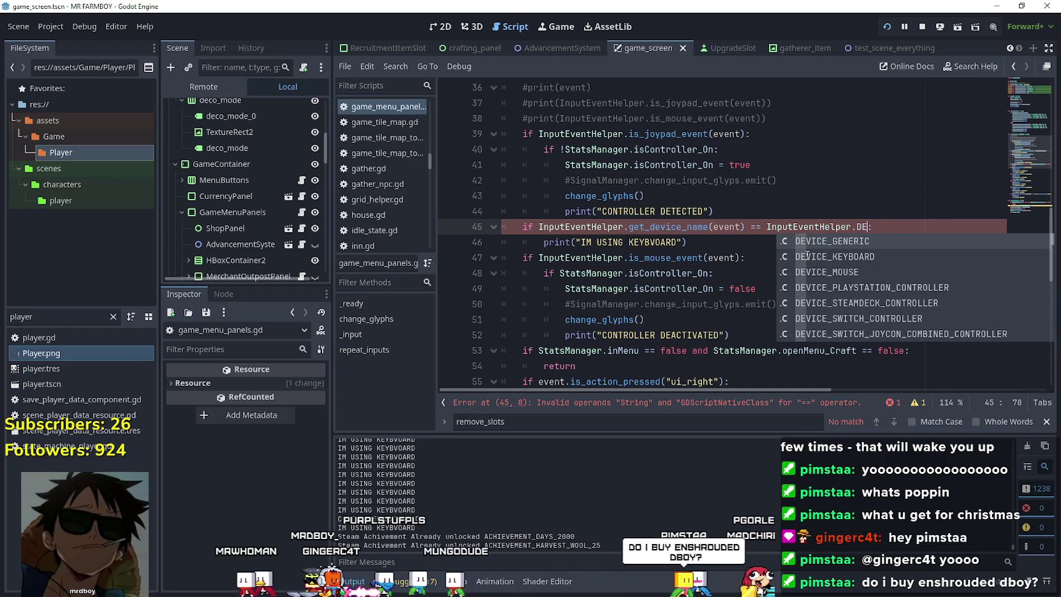
key("Return")
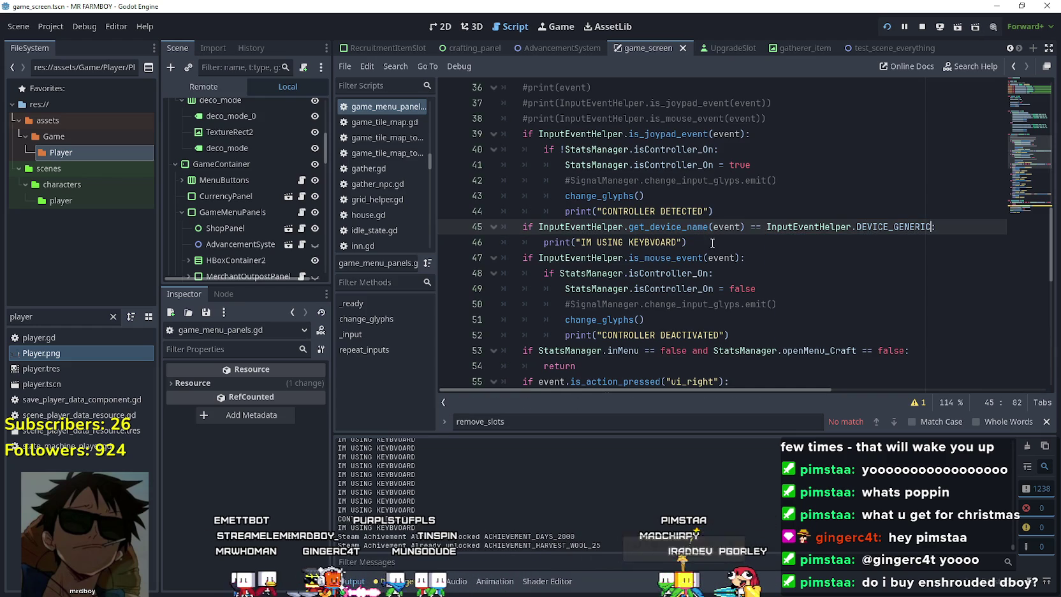
- Select the IM USING DEVICE GENERIC print line and add a new line after it
left_click(665, 242)
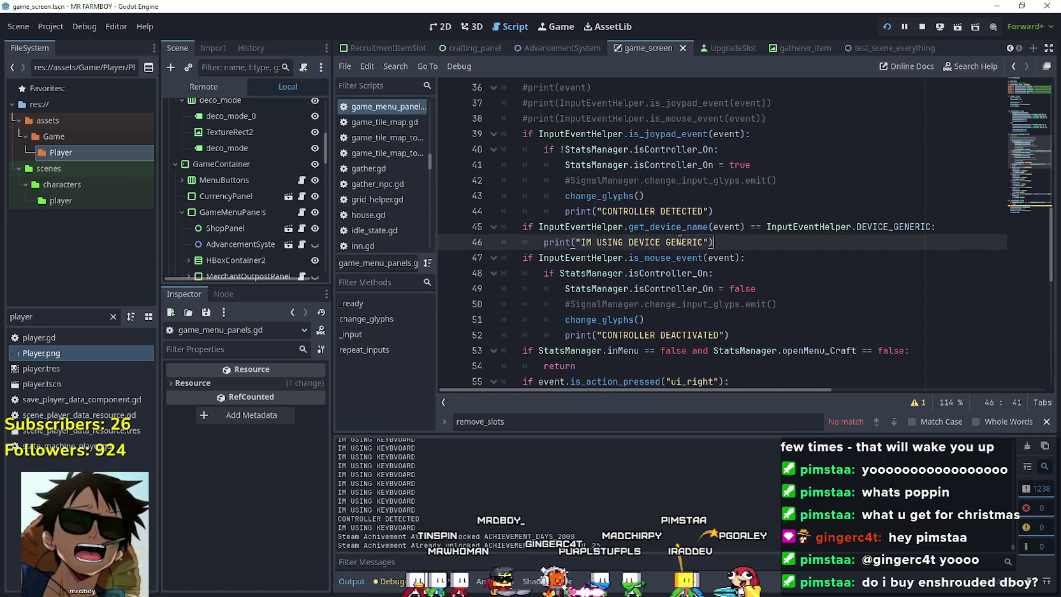
left_click_drag(714, 242, 504, 237)
left_click(724, 255)
key("Return")
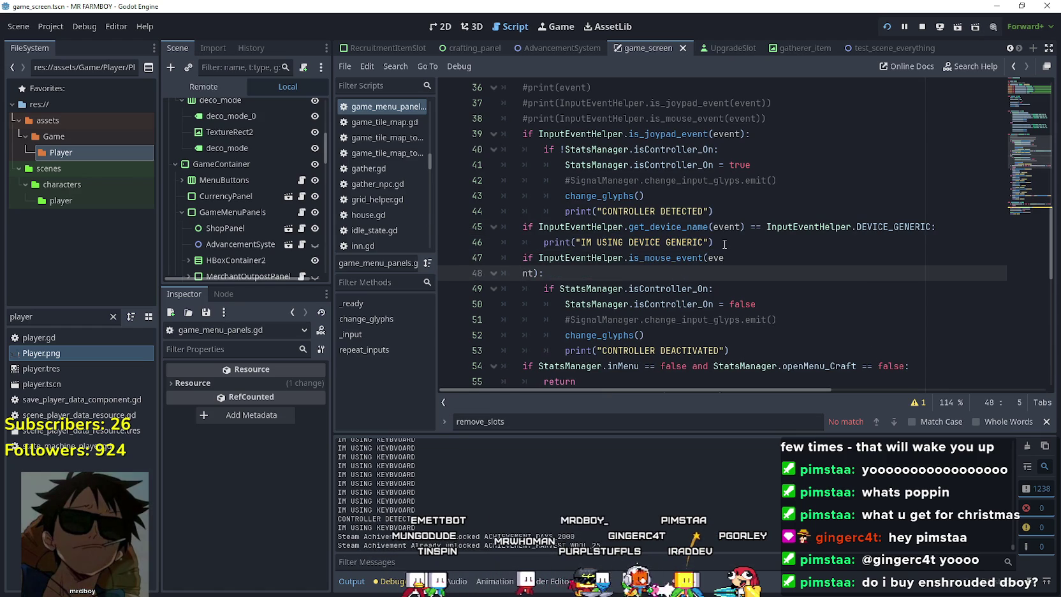
- Paste a copy of the check and change it to DEVICE_KEYBOARD, printing IM USING DEVICE KEYBOARD
key("BackSpace")
left_click(731, 241)
key("Return")
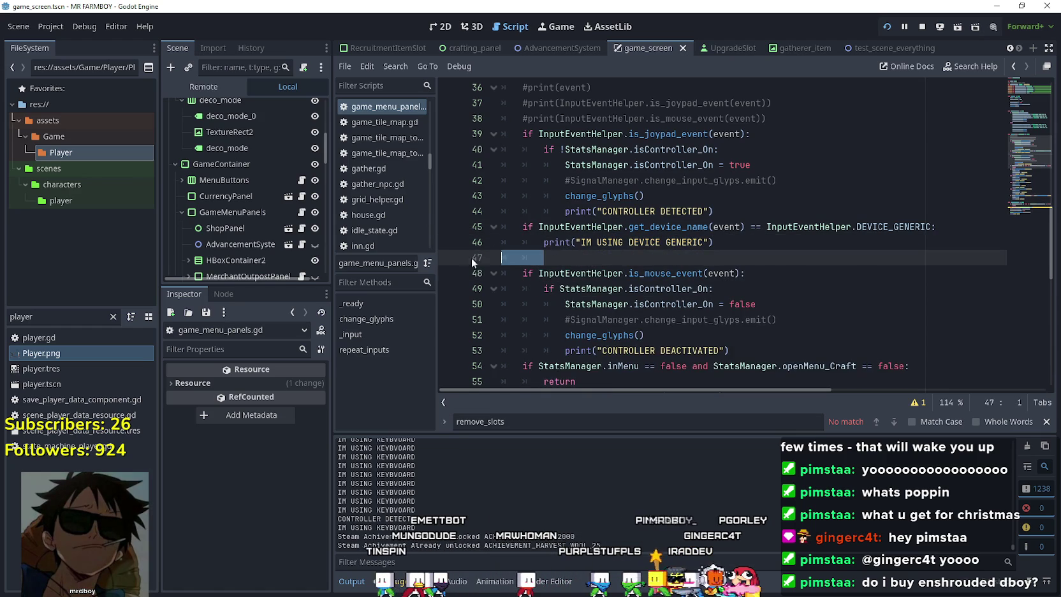
key("ctrl+v")
double_click(870, 257)
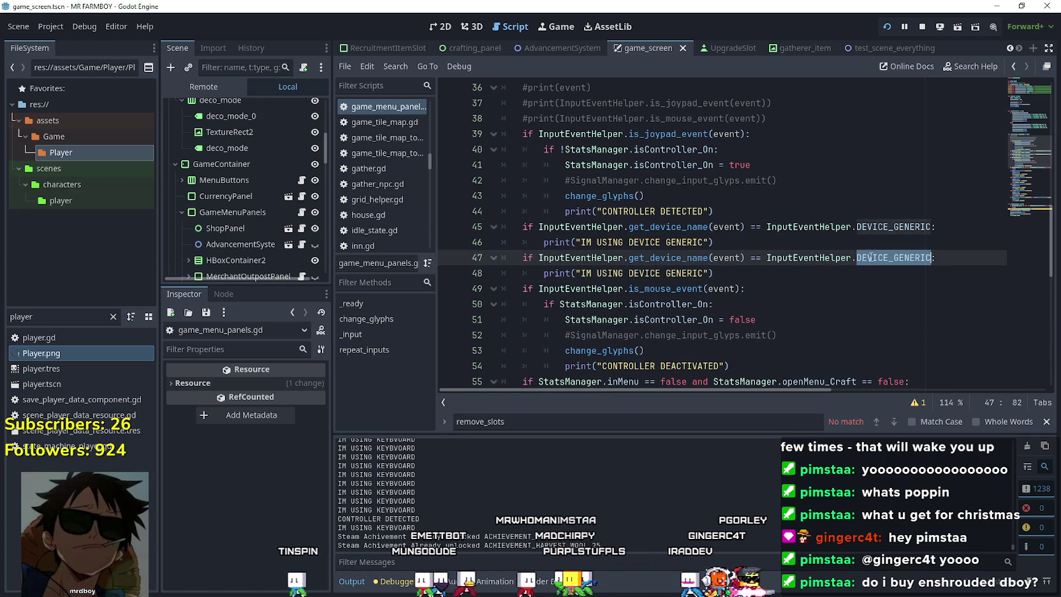
type("KEY")
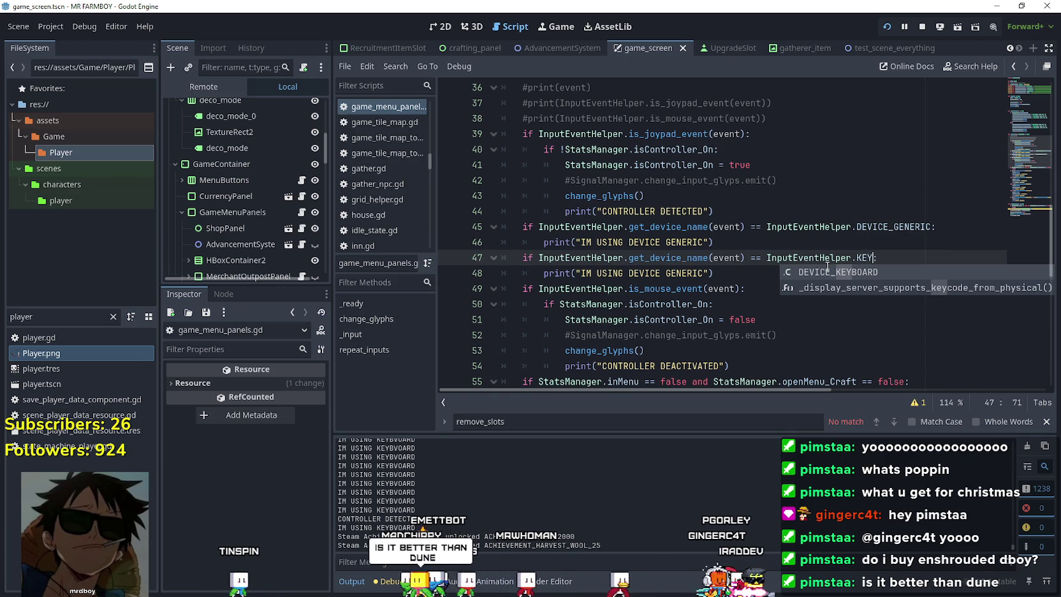
key("Return")
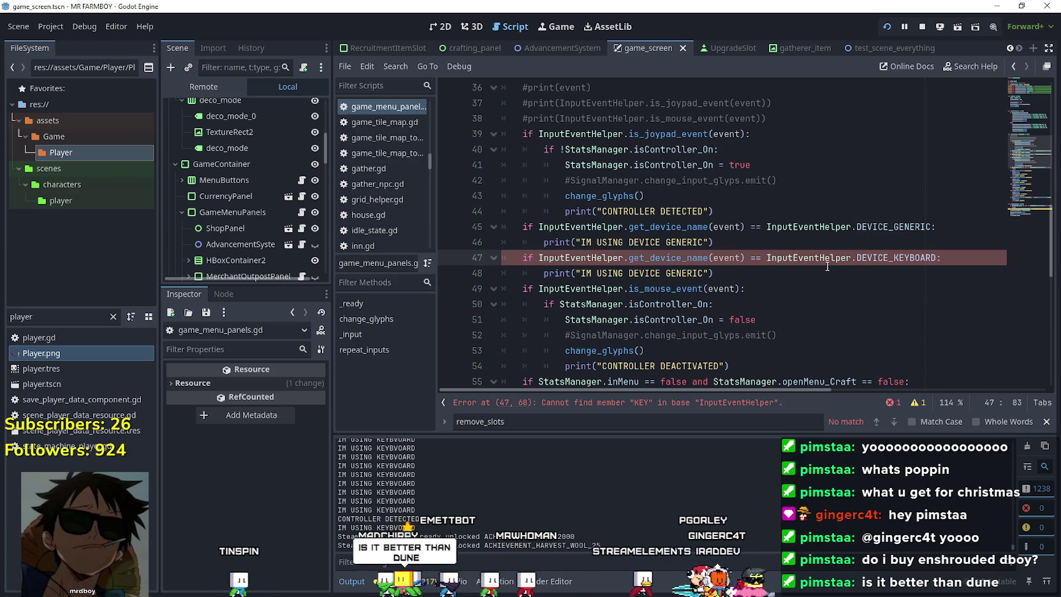
double_click(684, 268)
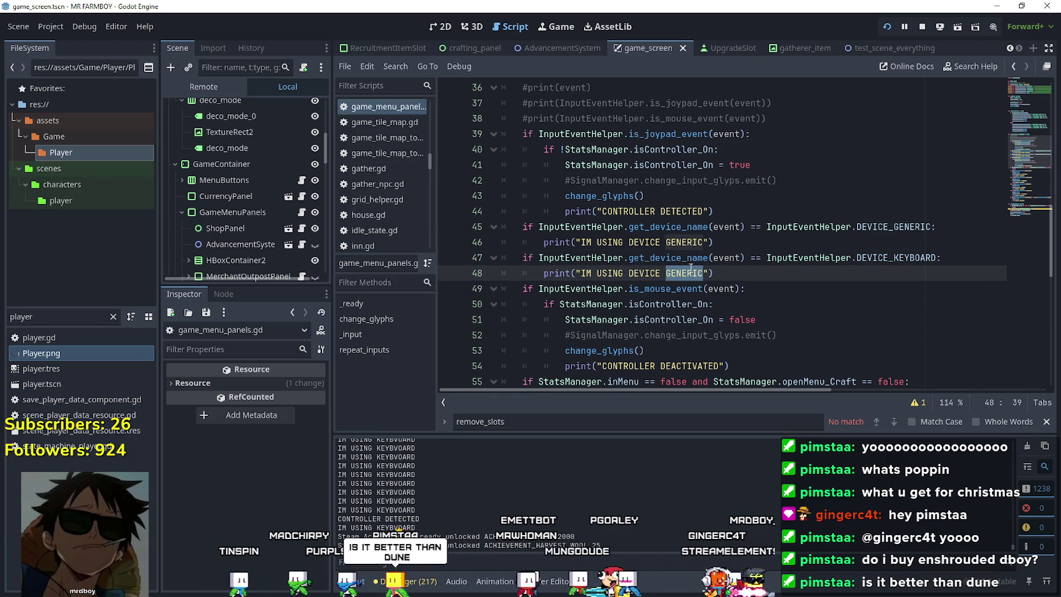
type("KEYBA")
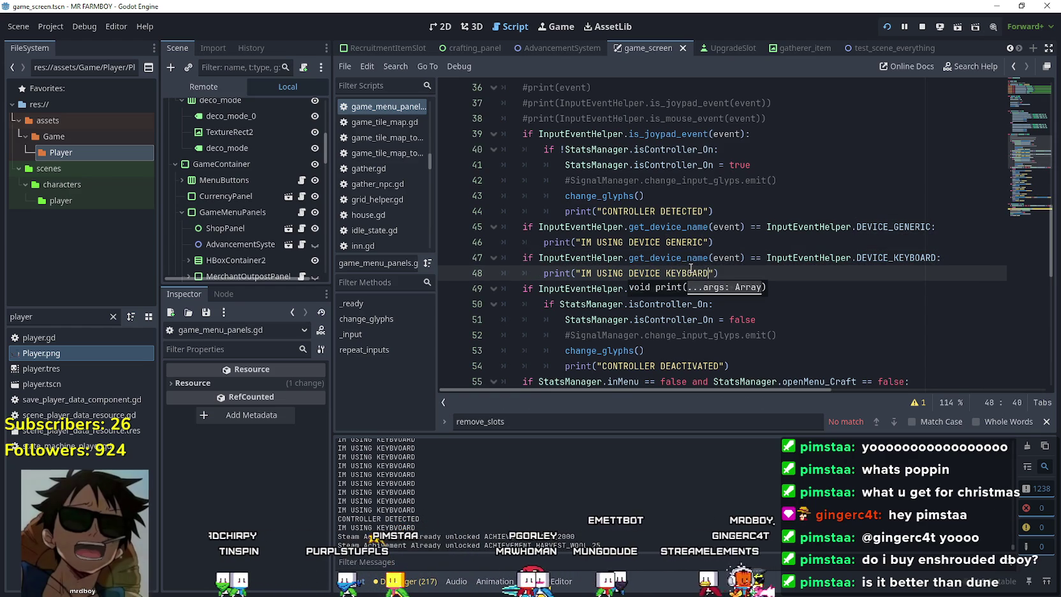
key("BackSpace")
type("OARD")
- Paste another copy compared against DEVICE_MOUSE, then paste one more generic check below it
key("Return")
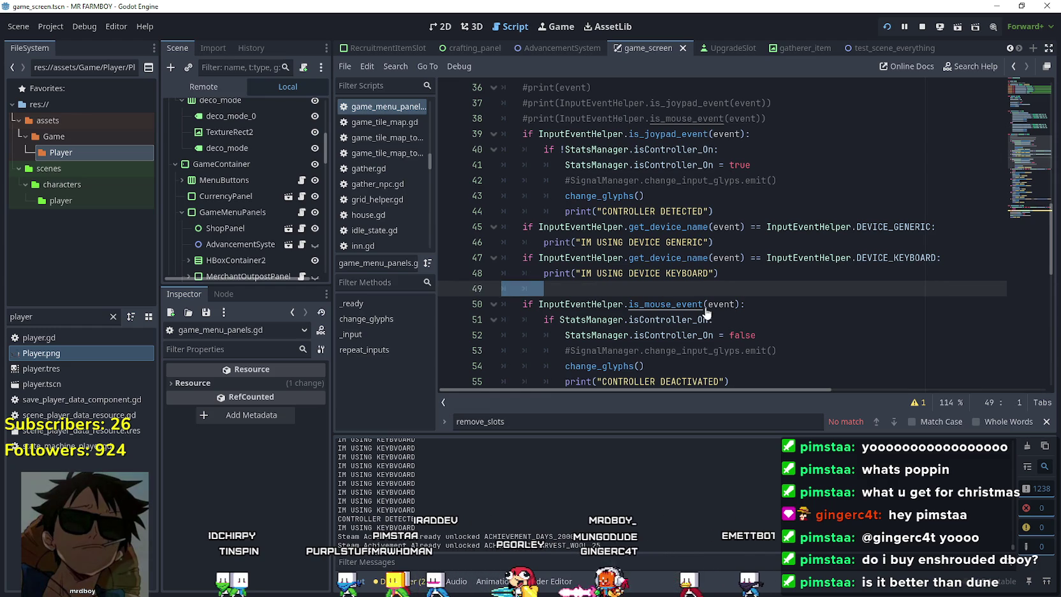
key("ctrl+v")
double_click(896, 294)
type("DEVICE_")
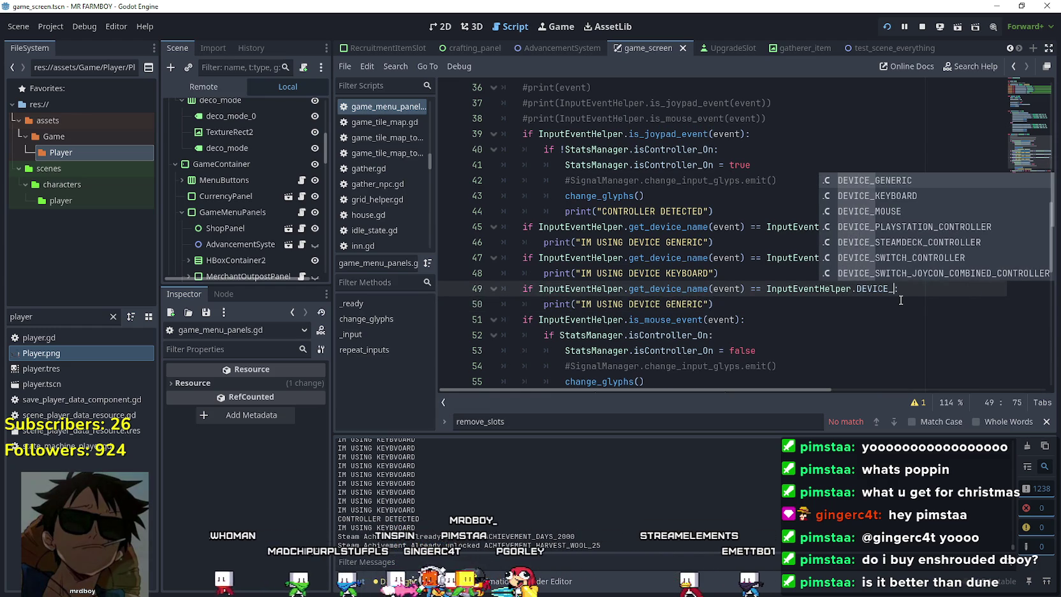
type("MO")
key("Return")
left_click(744, 300)
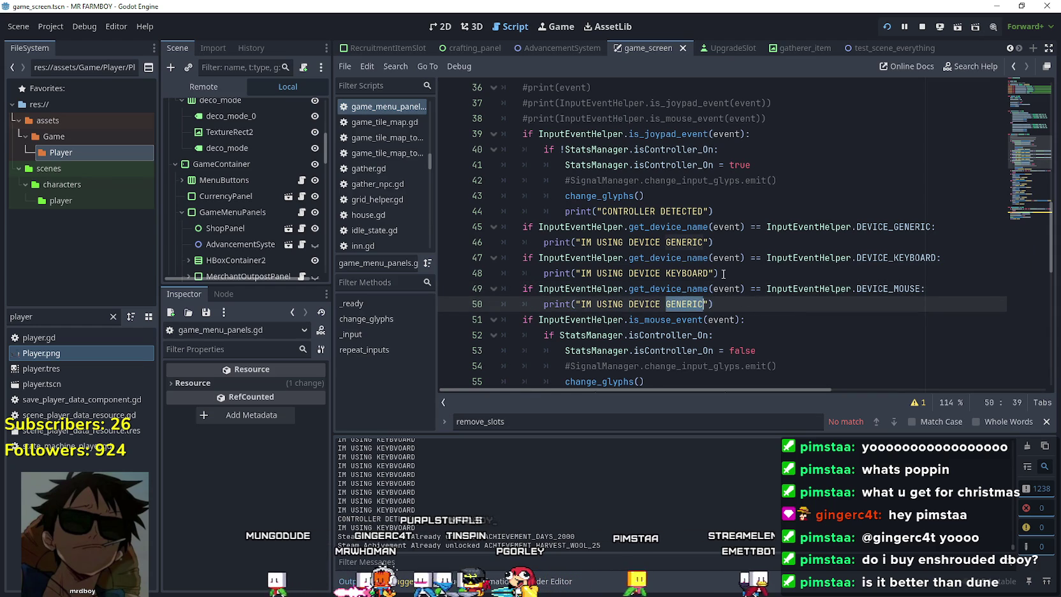
type("MOUS")
key("End")
key("Return")
mouse_move(555, 319)
left_mouse_down()
mouse_move(429, 307)
mouse_move(422, 318)
left_mouse_up()
type("if InputEventHelper.get_device_name(event) == InputEventHelper.DEVICE_GENERIC: \t\tprint(\"IM USING DEVICE GENERIC\")")
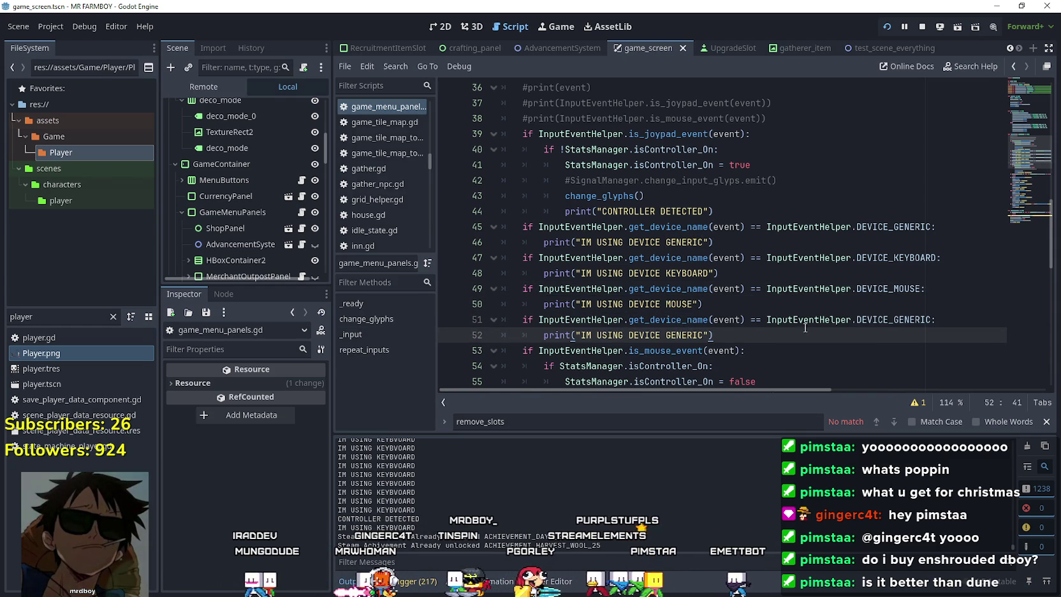
- Change the last pasted check's constant to DEVICE_STEAMDECK_CONTROLLER
double_click(886, 320)
type("_")
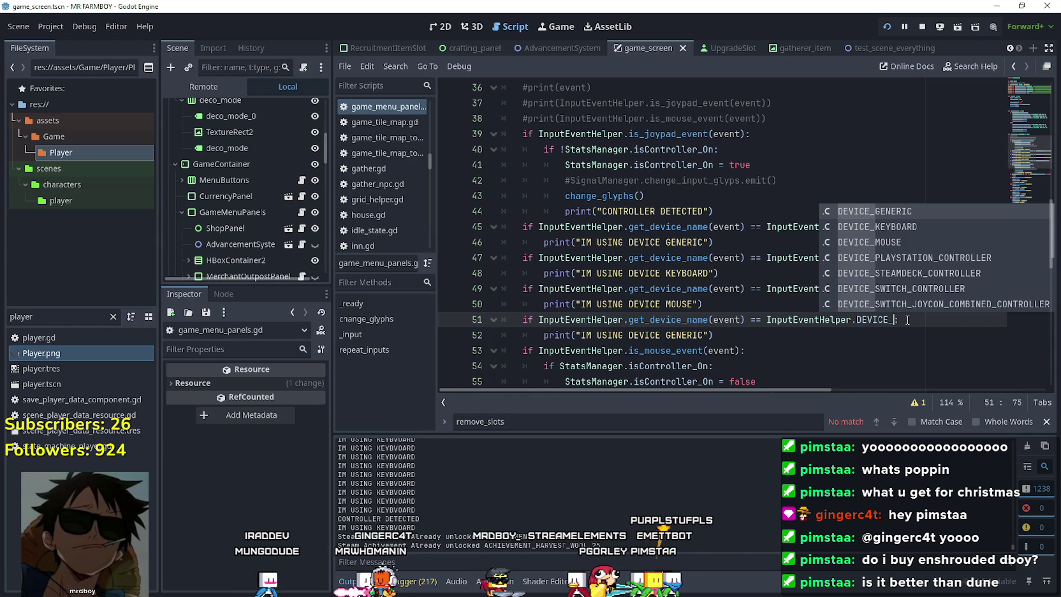
type("J")
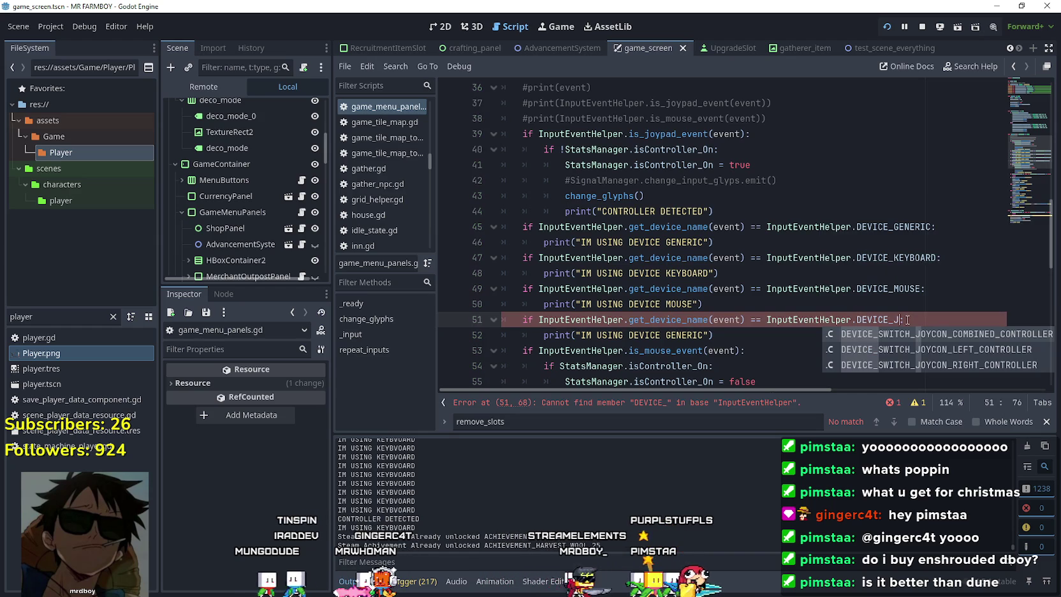
key("BackSpace")
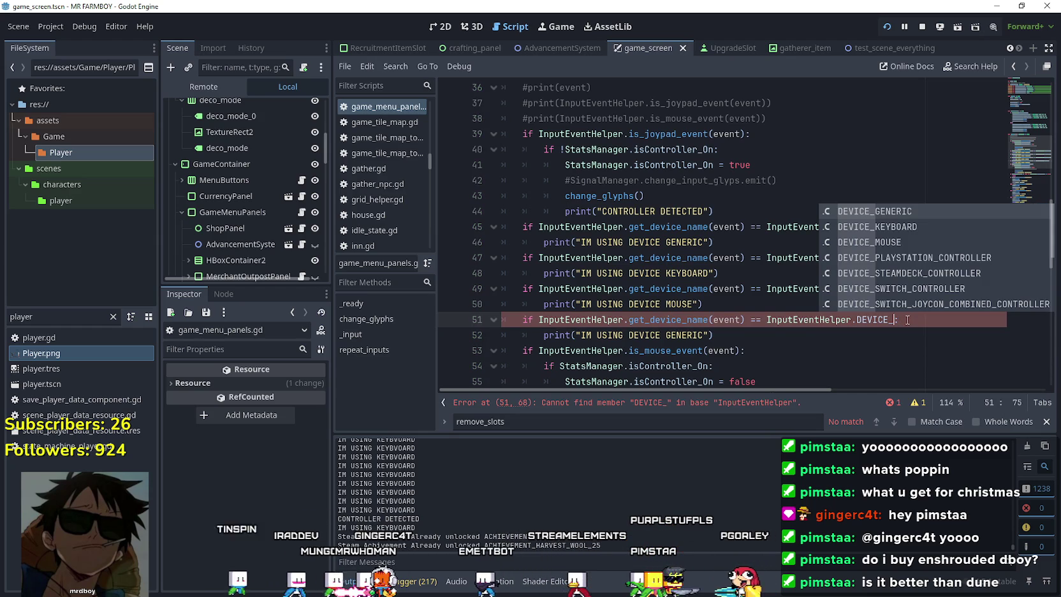
key("Down")
key("Down")
key("Down")
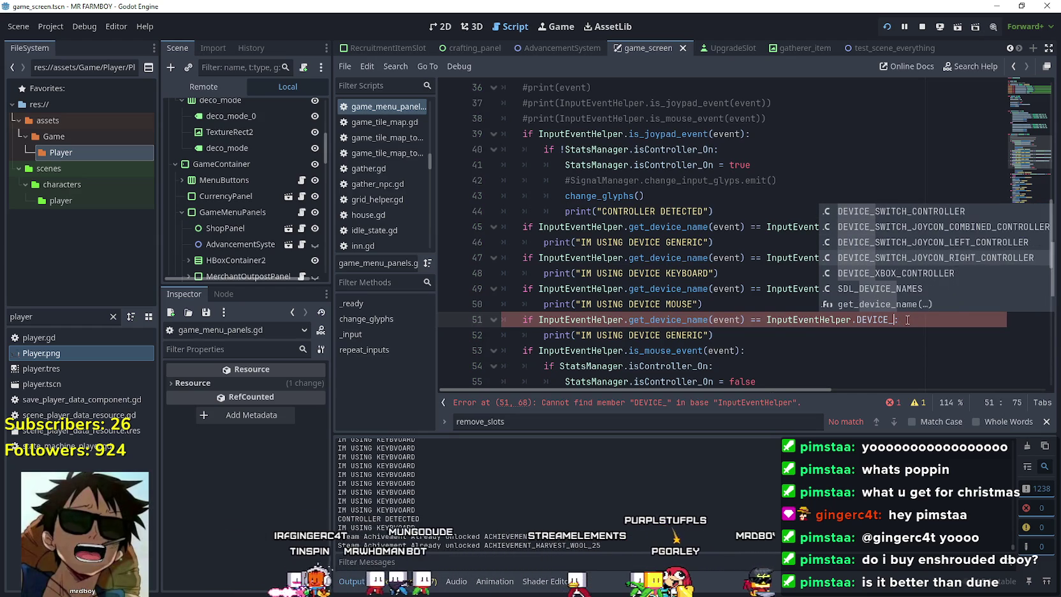
key("Down")
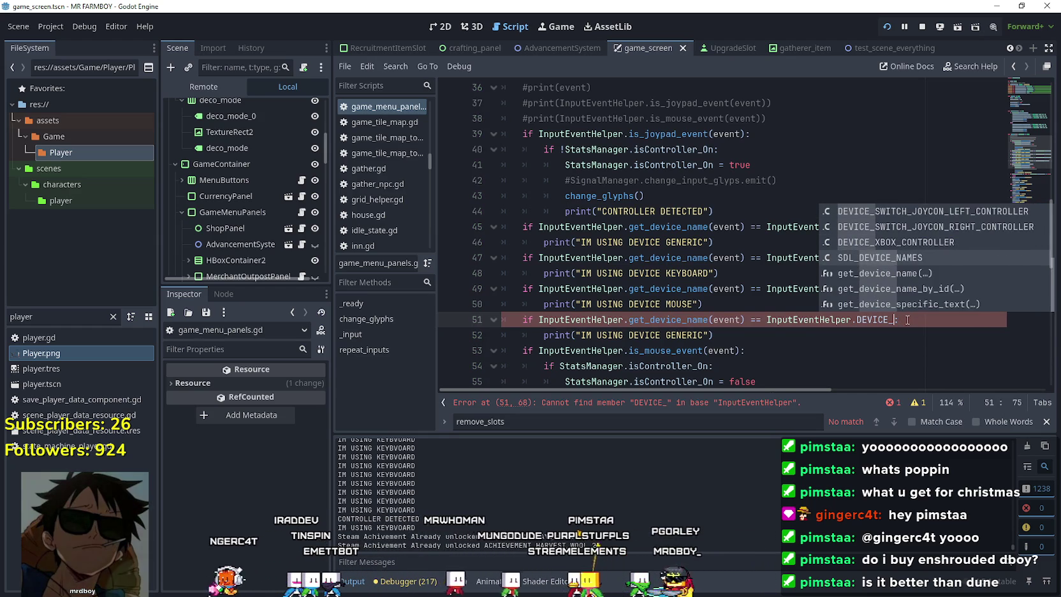
key("Up")
key("Up")
key("Up")
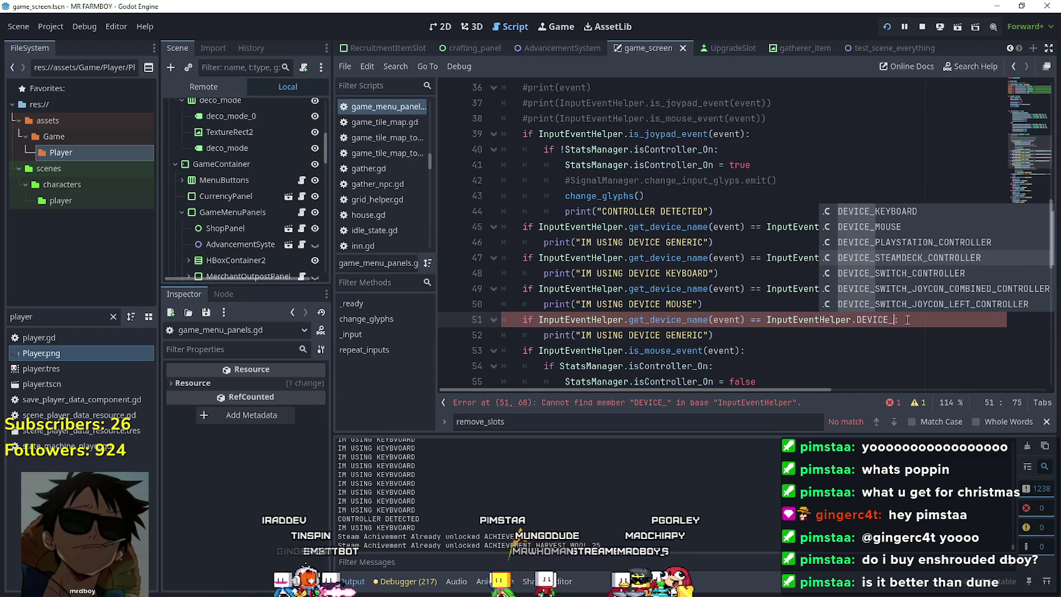
key("Return")
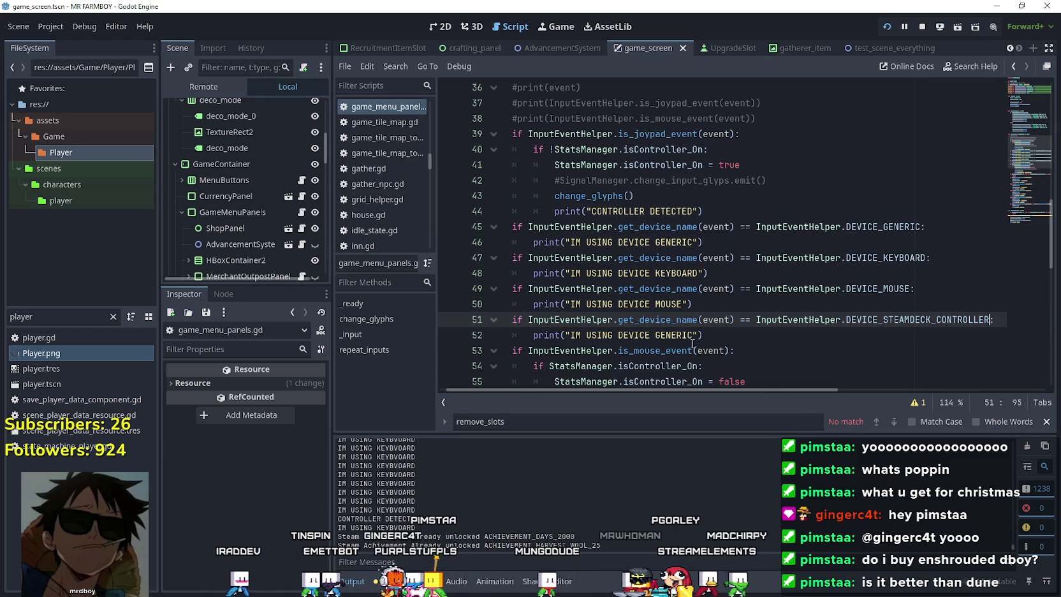
- Duplicate the Steam Deck check and its print line below itself
left_click(668, 334)
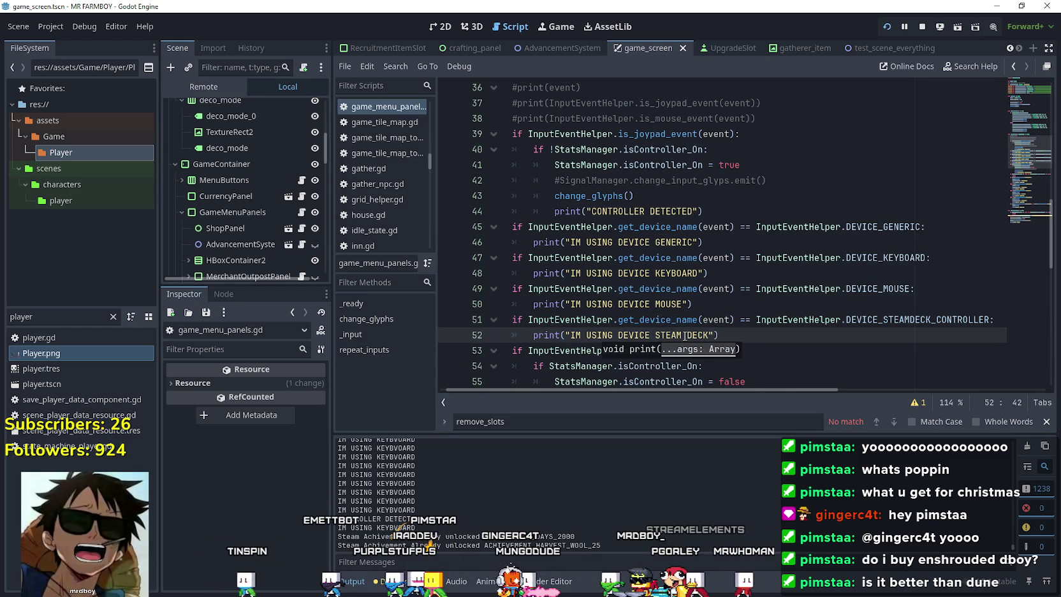
left_click_drag(740, 335, 440, 317)
key("ctrl+c")
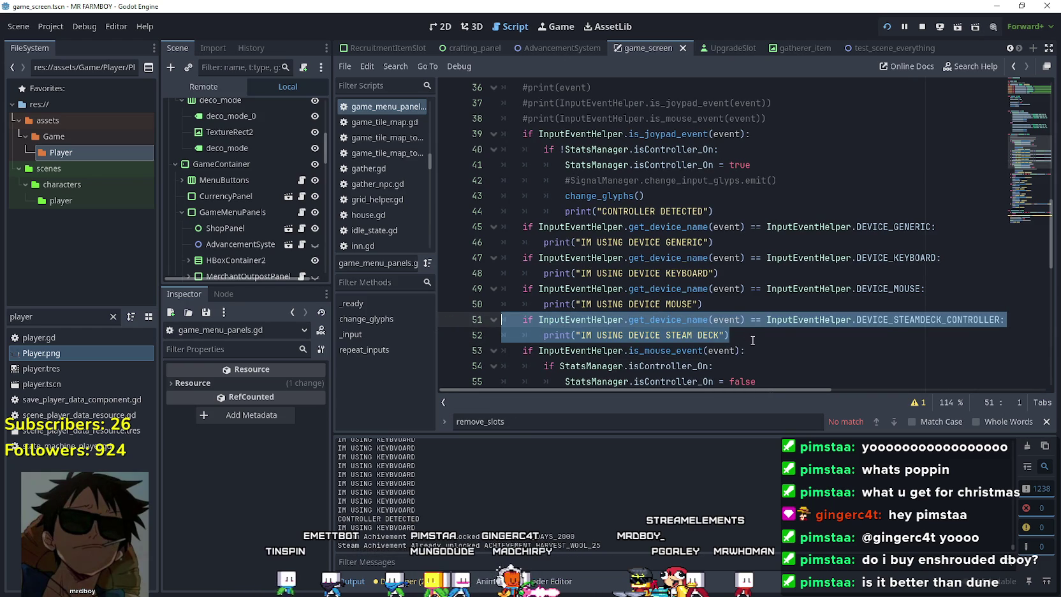
left_click(743, 338)
key("Return")
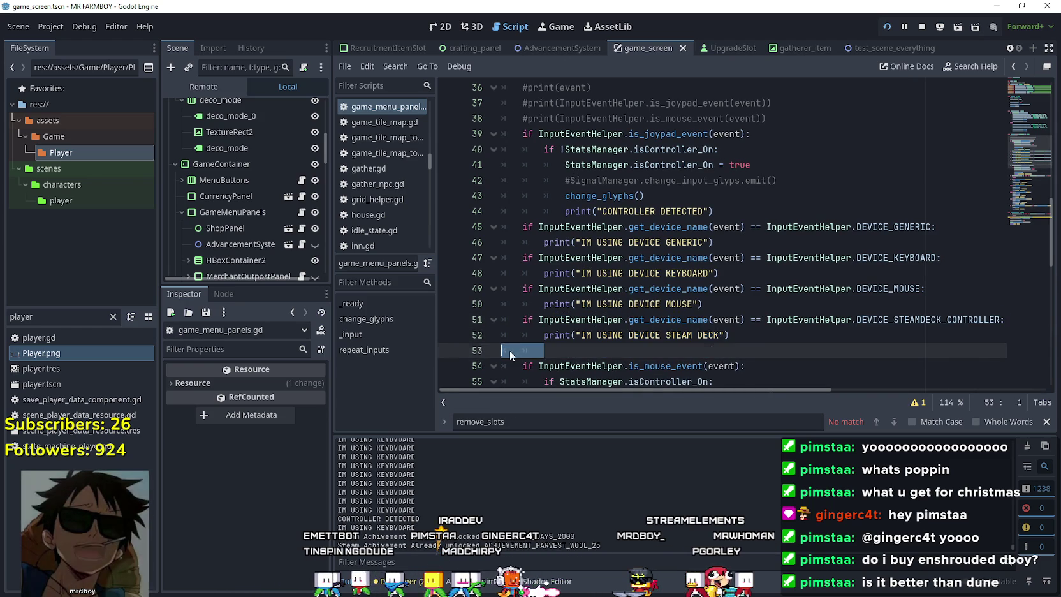
key("ctrl+v")
- Make the duplicate compare DEVICE_XBOX_CONTROLLER and print IM USING DEVICE EXBOX
double_click(944, 257)
type("E_X")
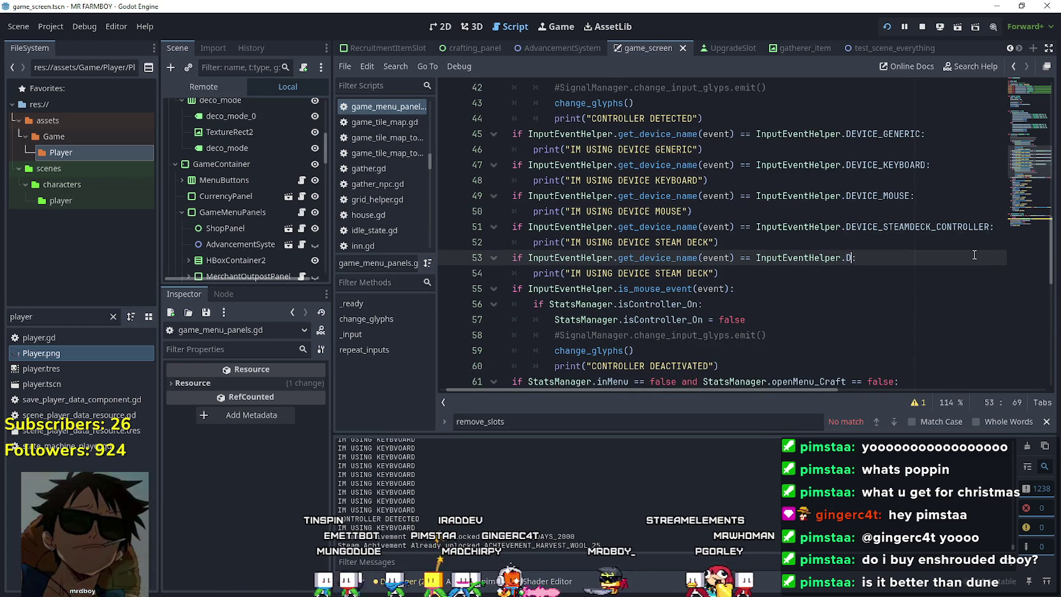
type("BOX")
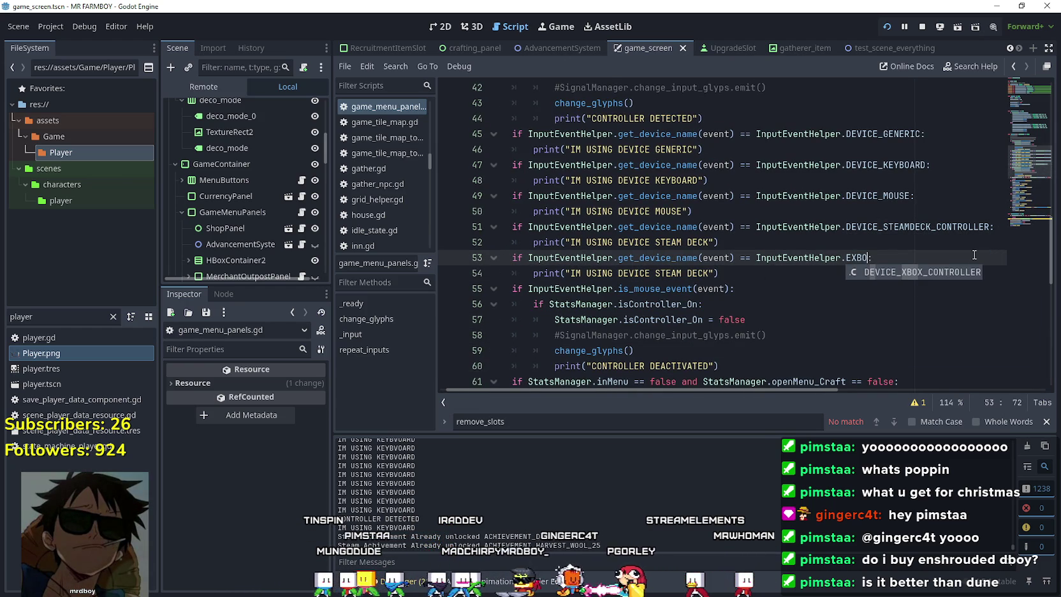
key("Return")
left_click(692, 272)
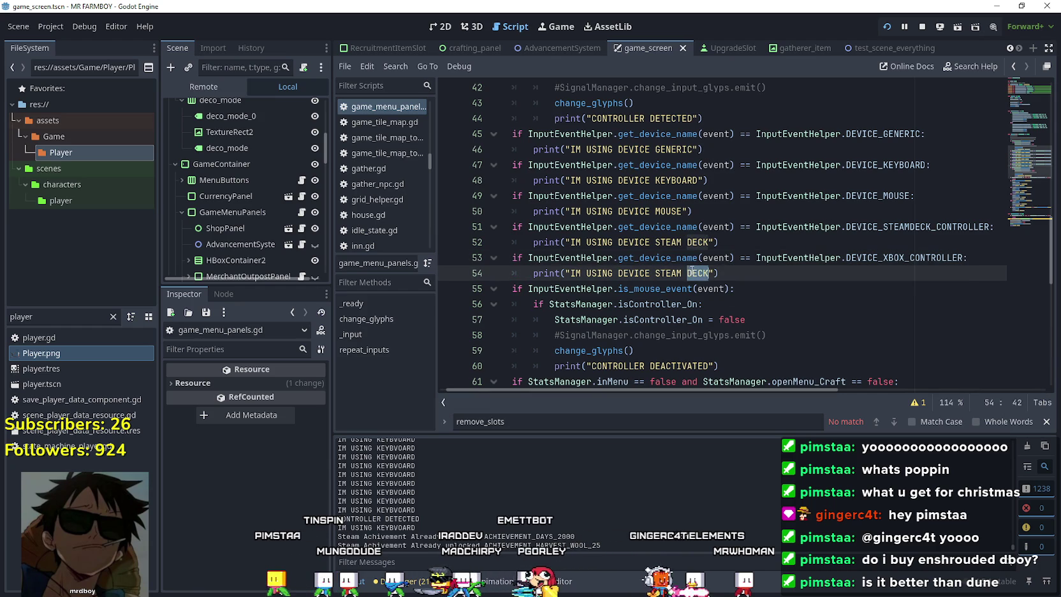
type("EXBOX")
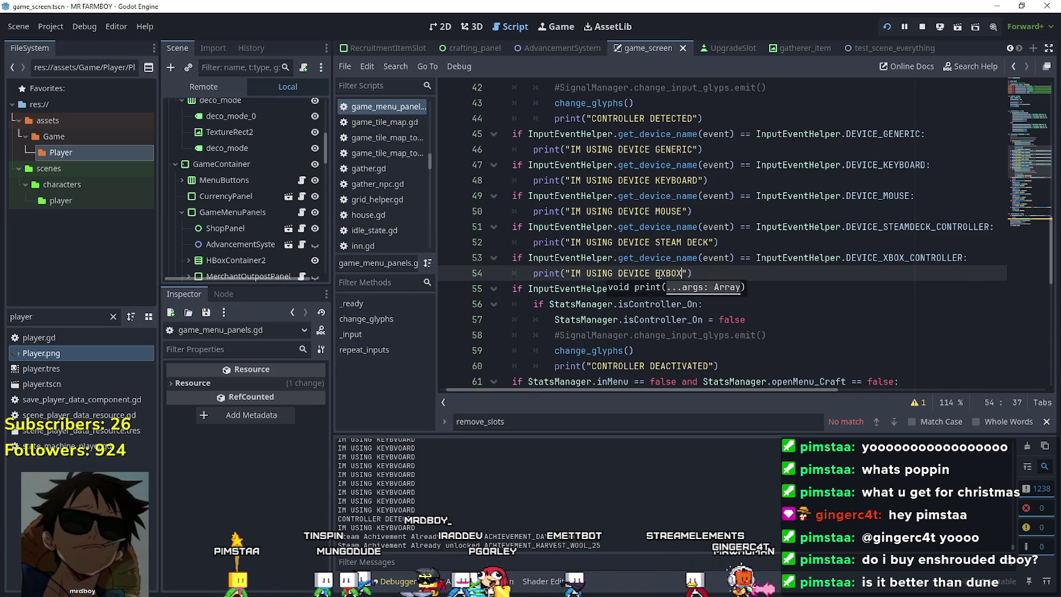
left_click(715, 261)
left_click(747, 280)
- Run the game with F5, walk the player left and up, check the EXBOX output, then stop it
key("F5")
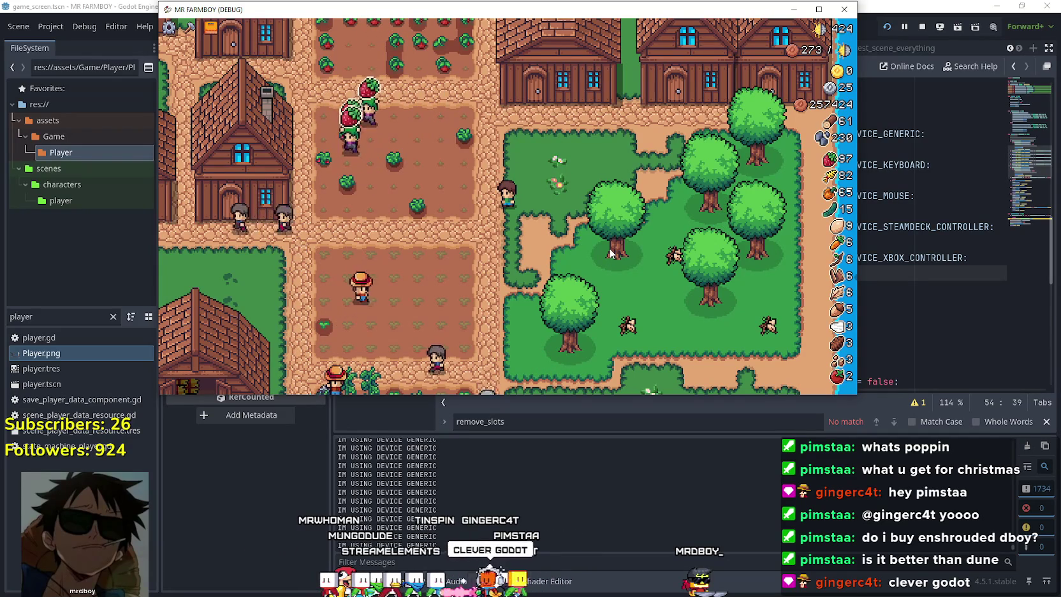
key("Left")
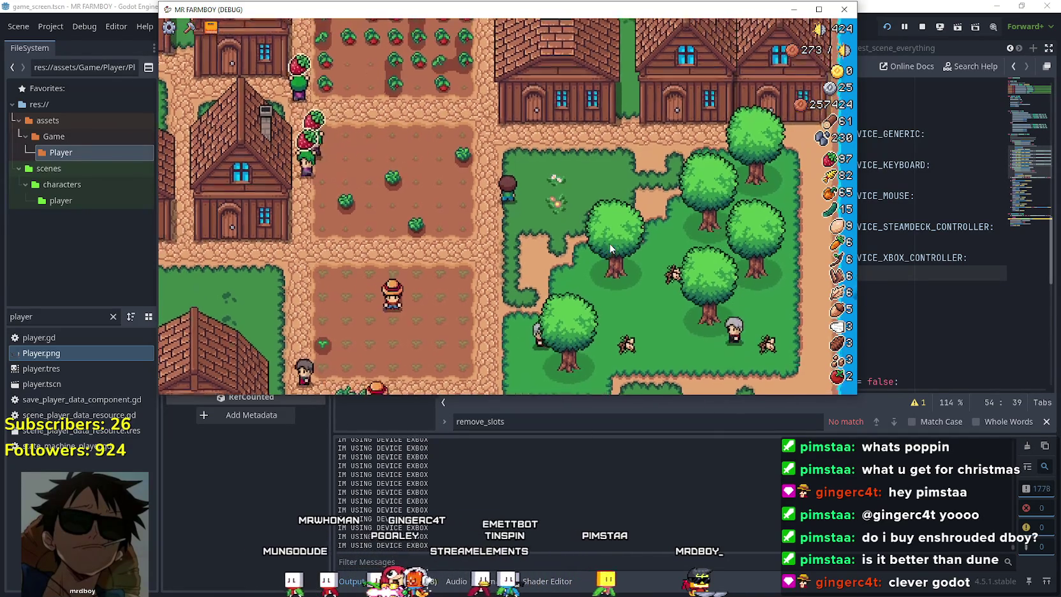
key("Up")
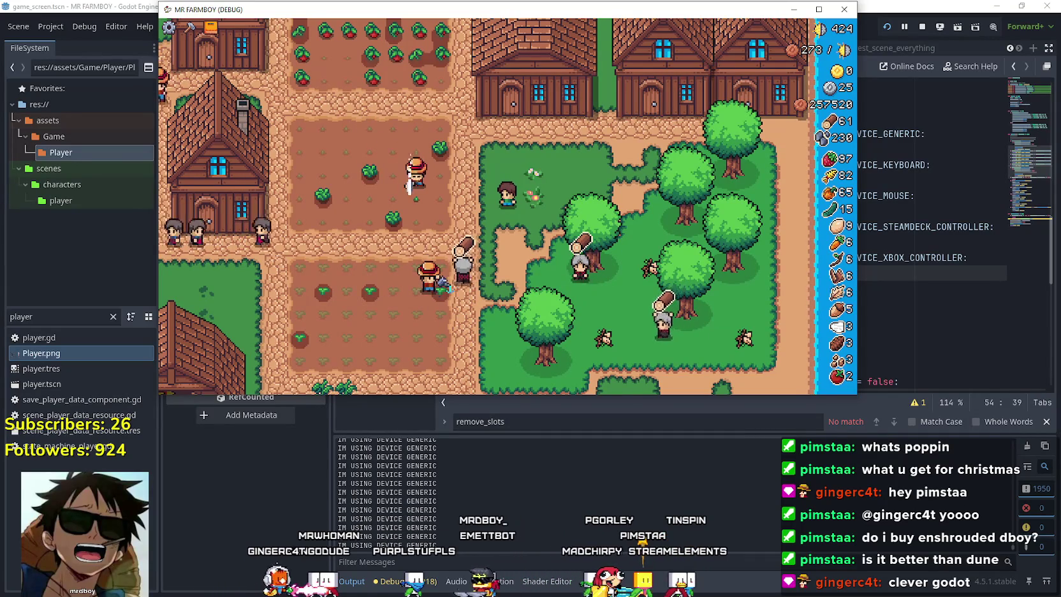
key("F8")
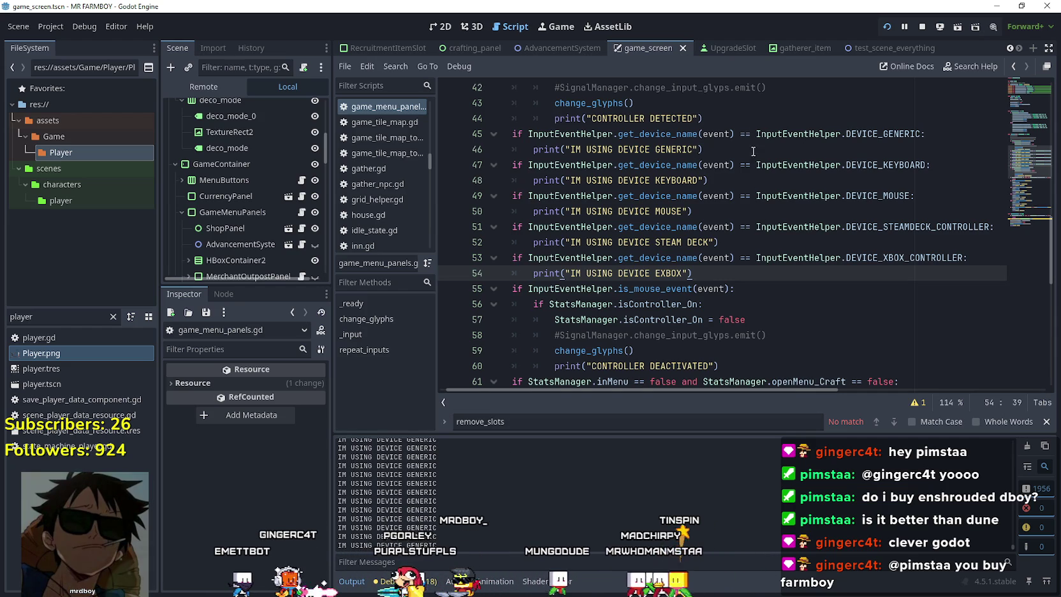
- Comment out lines 47–50, the DEVICE_KEYBOARD and DEVICE_MOUSE checks, with Ctrl+K
left_click_drag(703, 211, 501, 166)
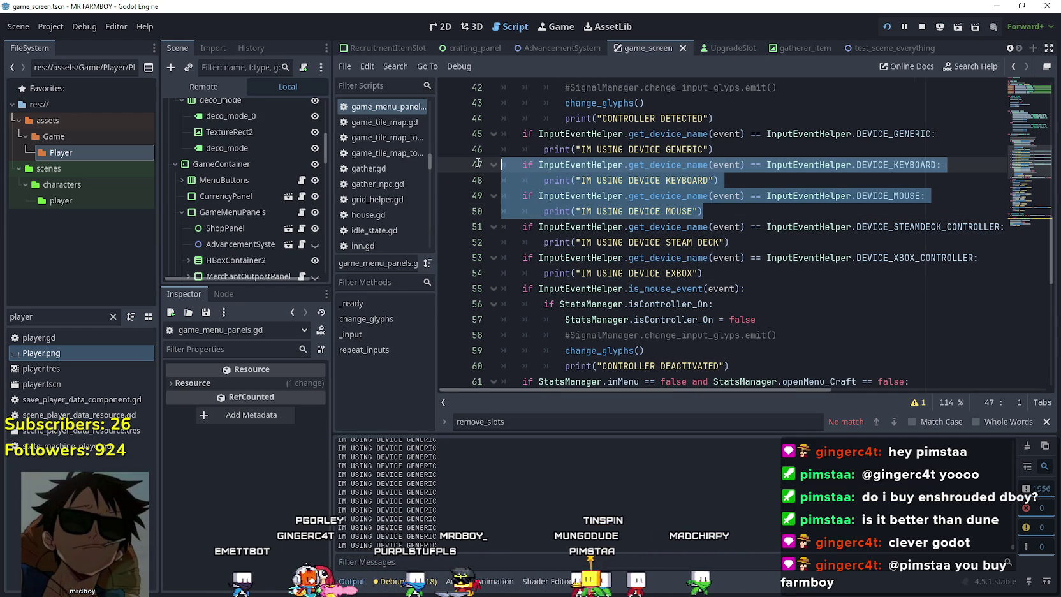
key("ctrl+k")
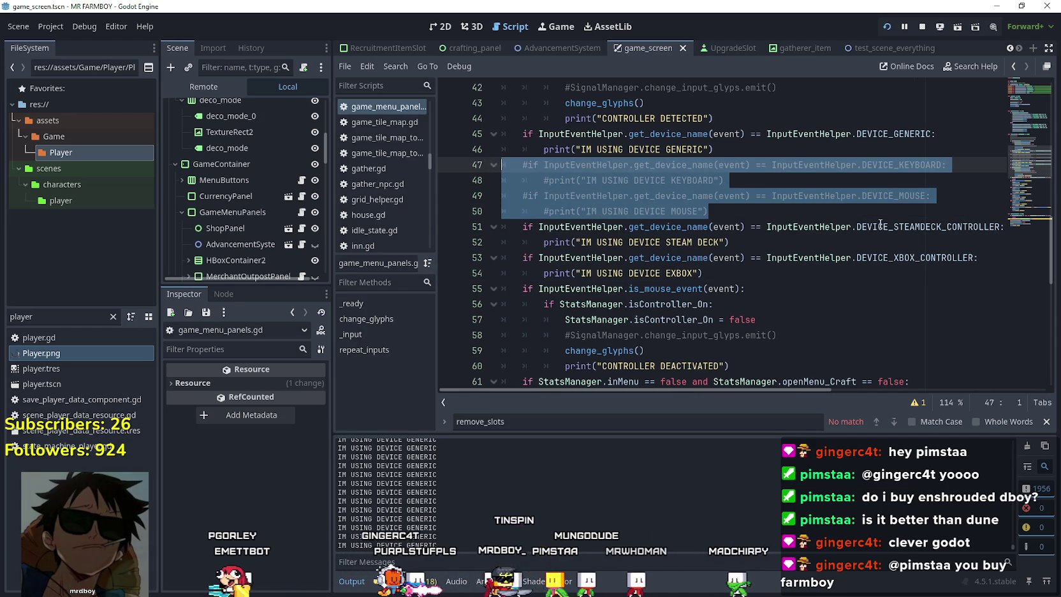
left_click(847, 196)
left_click(872, 134)
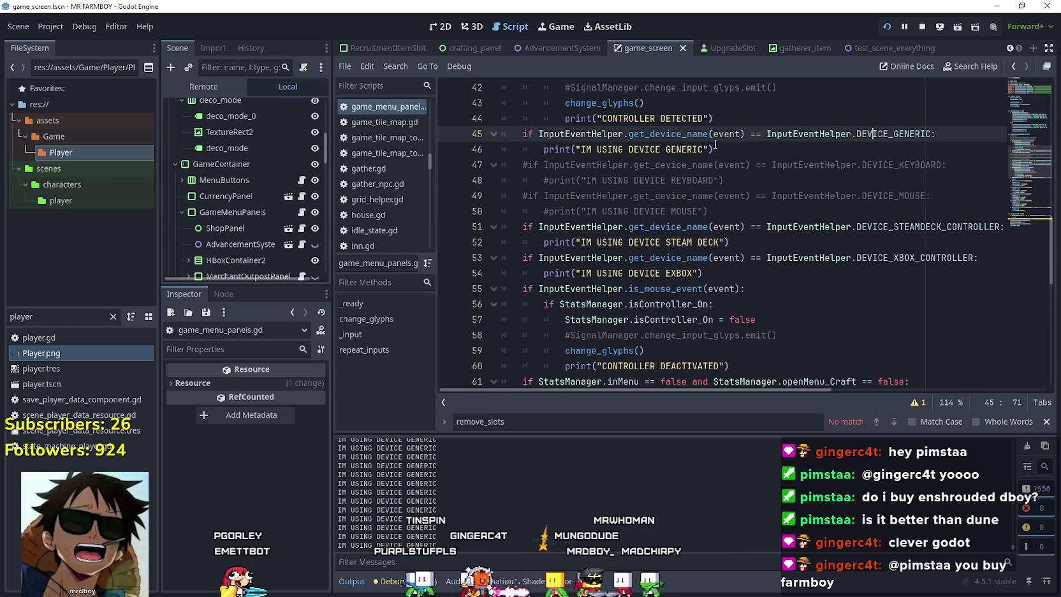
key("Down")
left_click(749, 267)
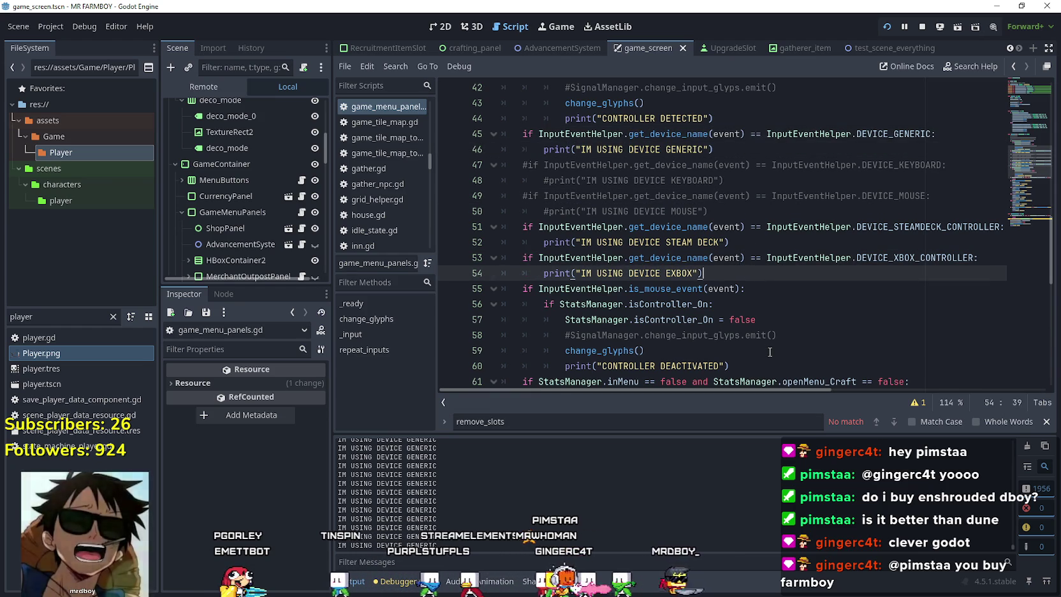
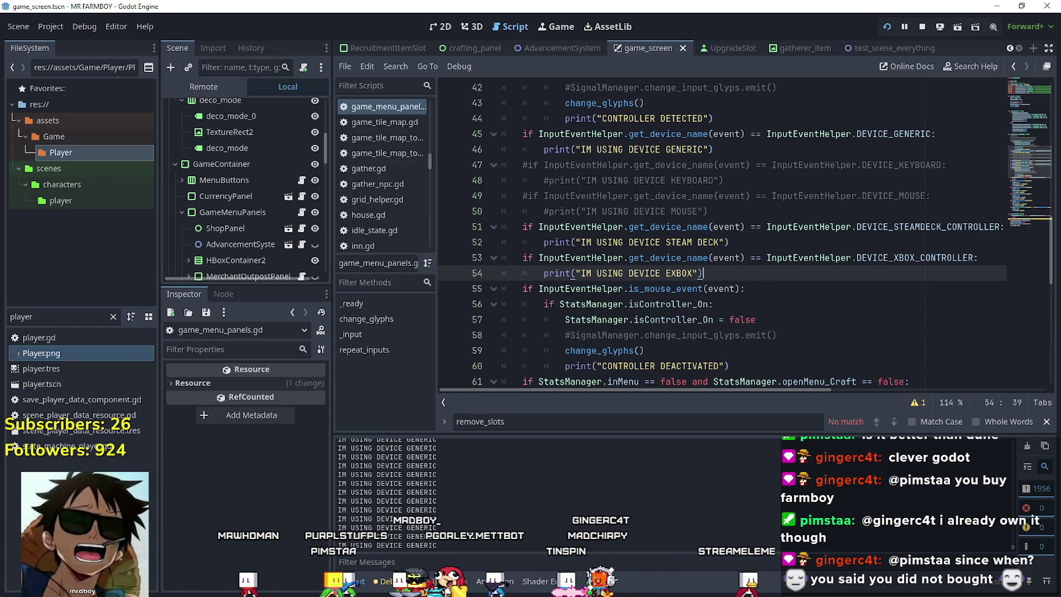
- Switch from the Godot editor to the Steam store and focus its search box
key("alt+Tab")
mouse_move(349, 71)
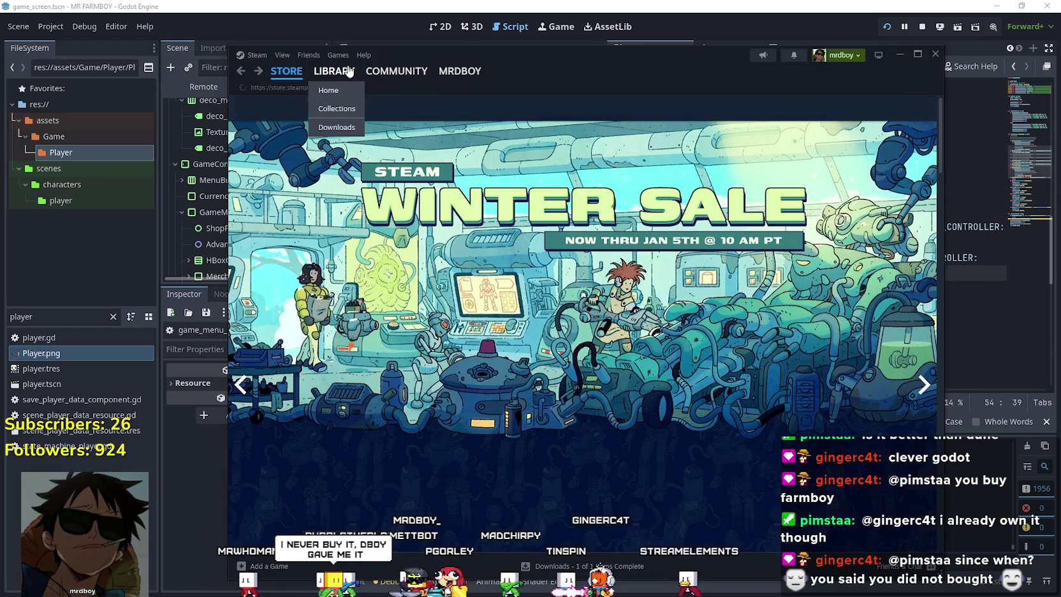
left_click(735, 115)
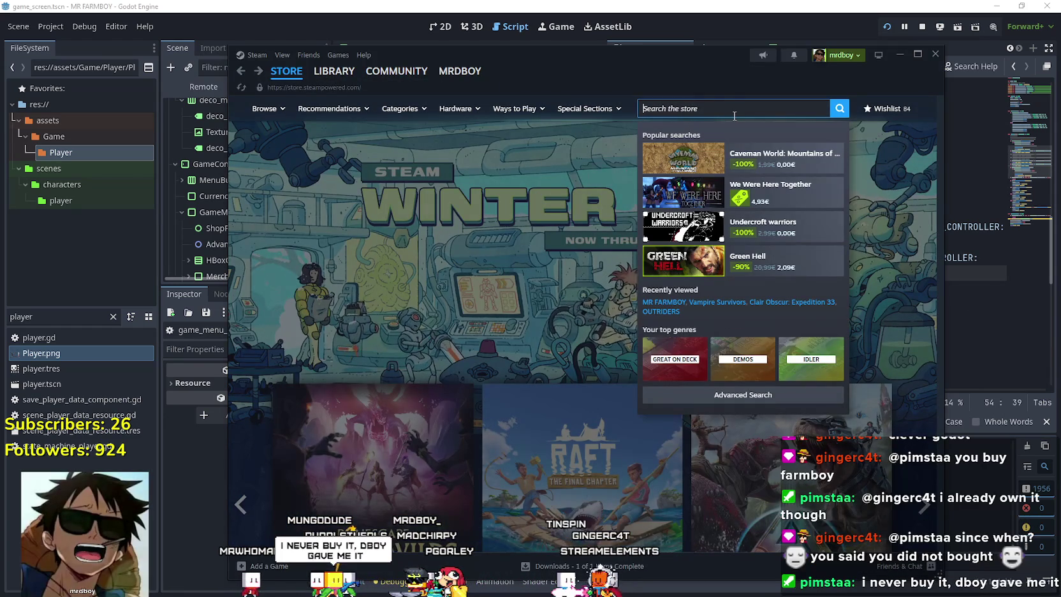
type("e")
- Search the store for 'Dune' and open the Dune: Awakening page
key("BackSpace")
key("BackSpace")
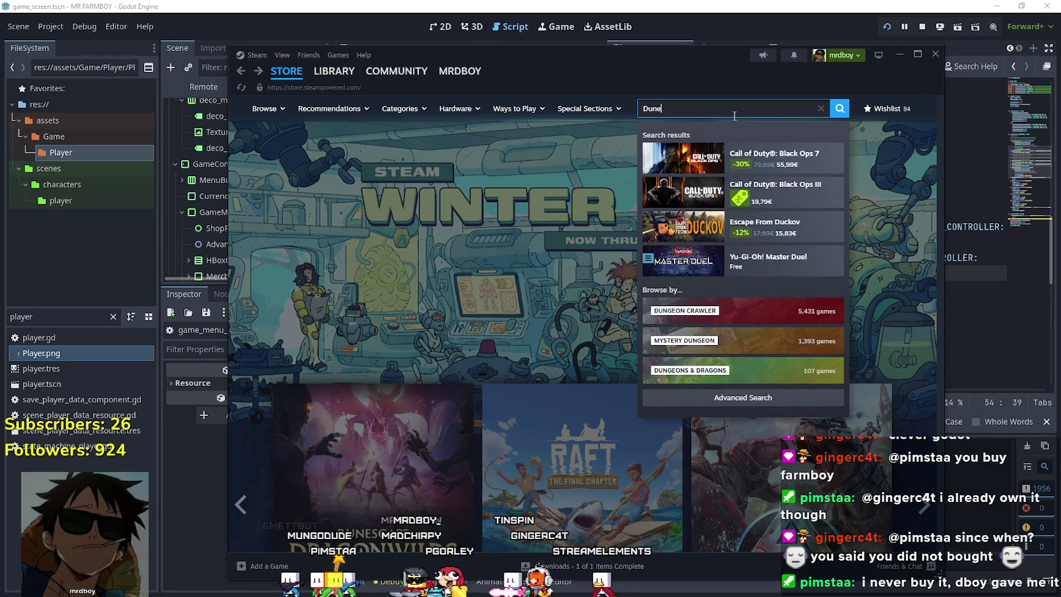
type("ne")
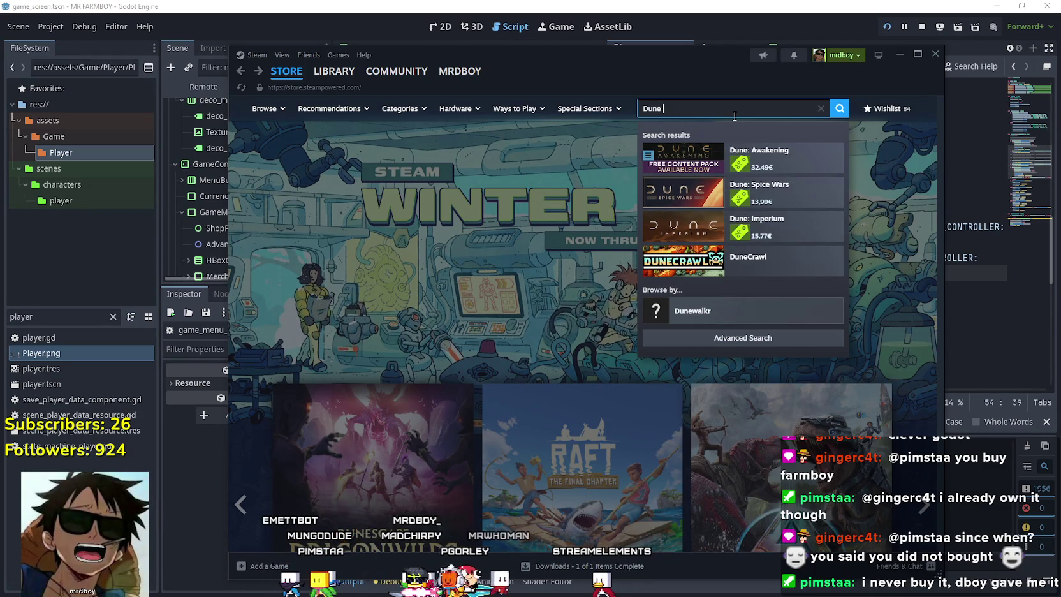
left_click(763, 154)
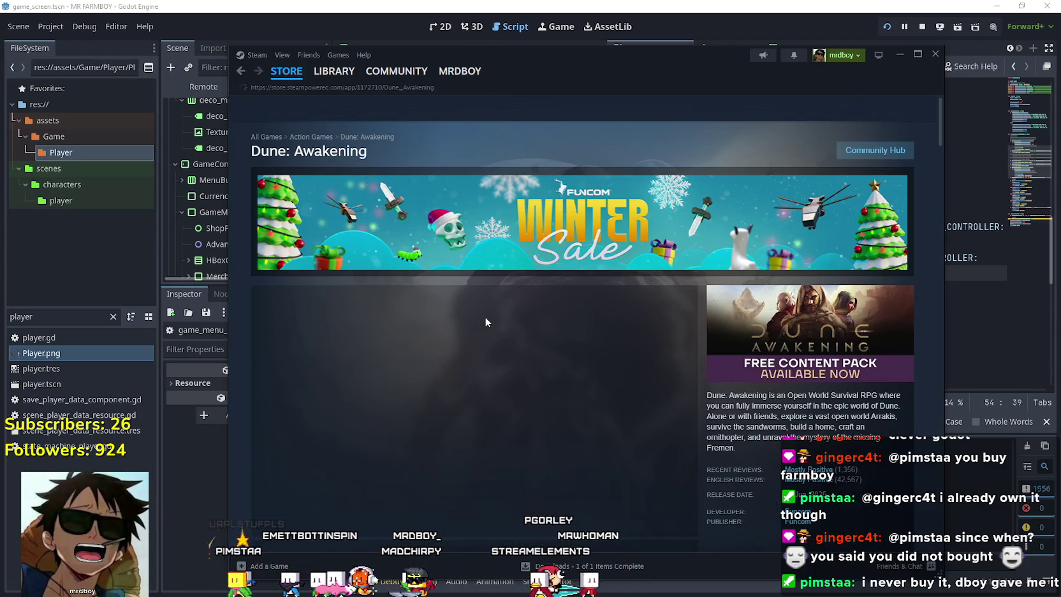
- Browse Dune: Awakening screenshots and open the enlarged viewer, reaching image 6 of 51
scroll(526, 393, "down", 5)
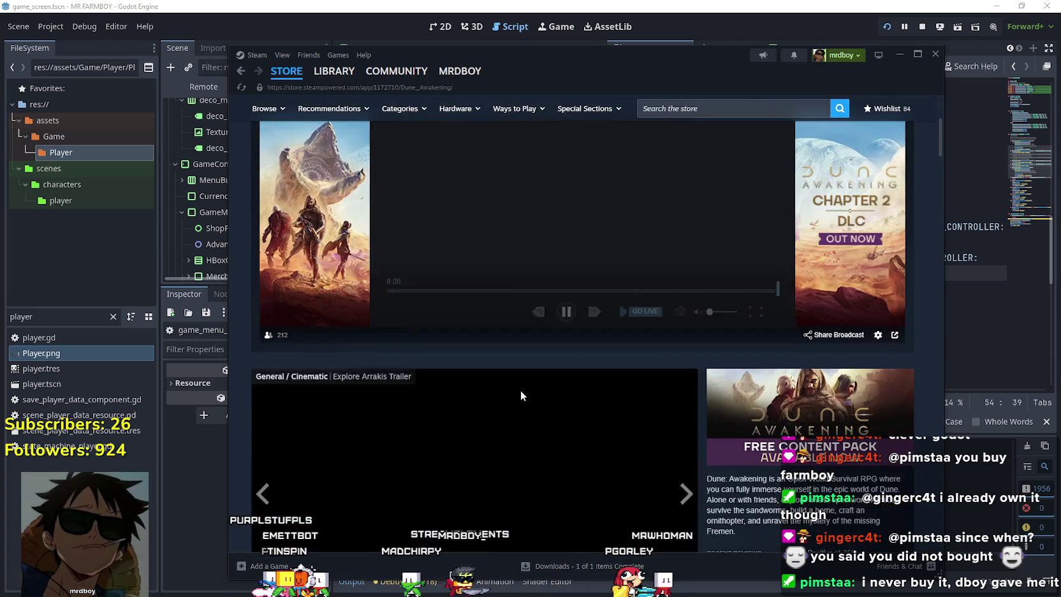
scroll(519, 388, "down", 3)
left_click(412, 312)
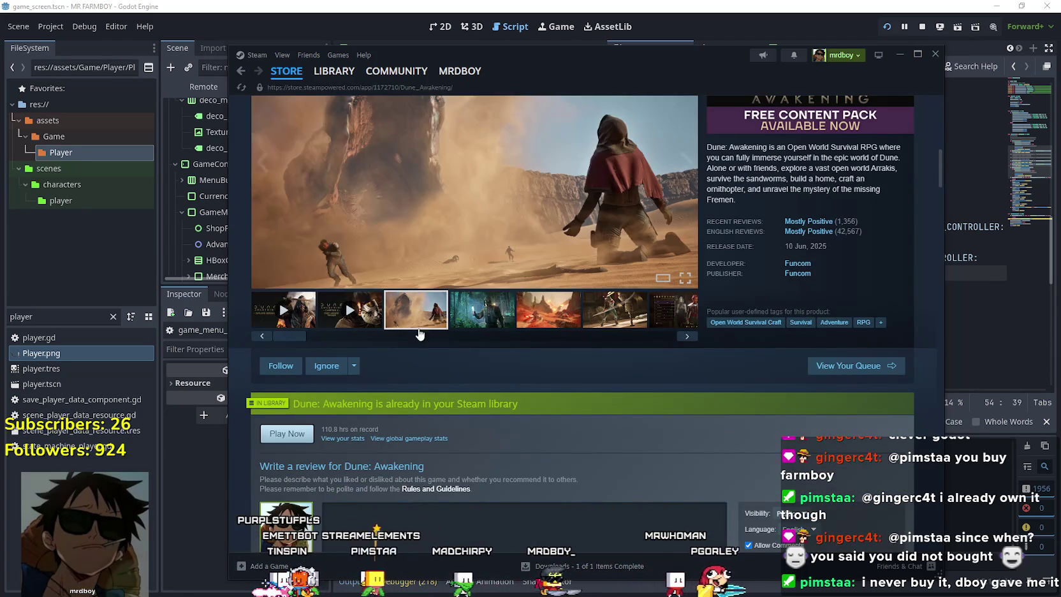
scroll(593, 392, "up", 4)
scroll(497, 349, "down", 2)
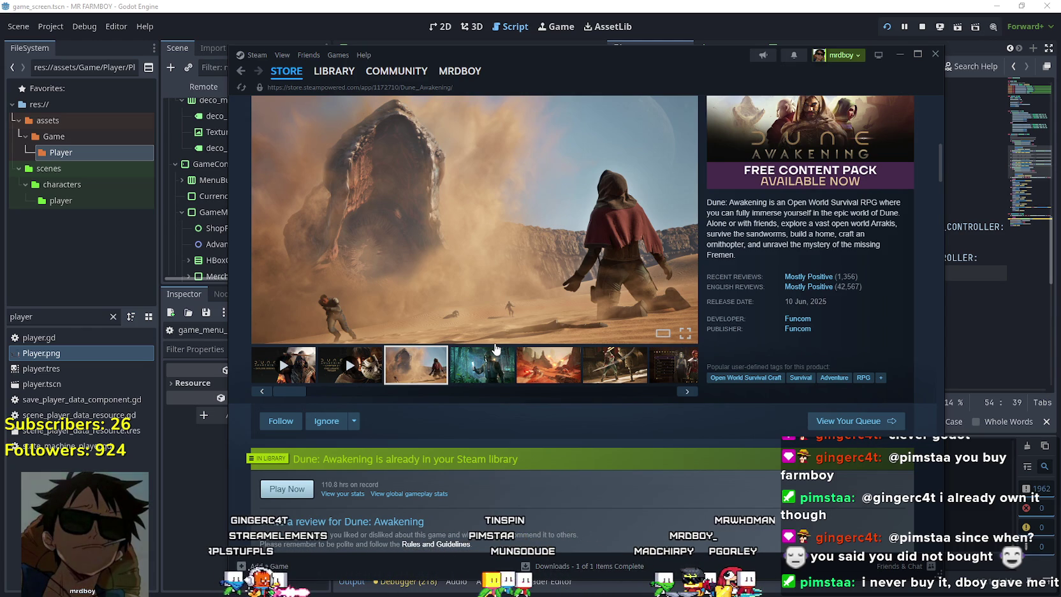
left_click(488, 357)
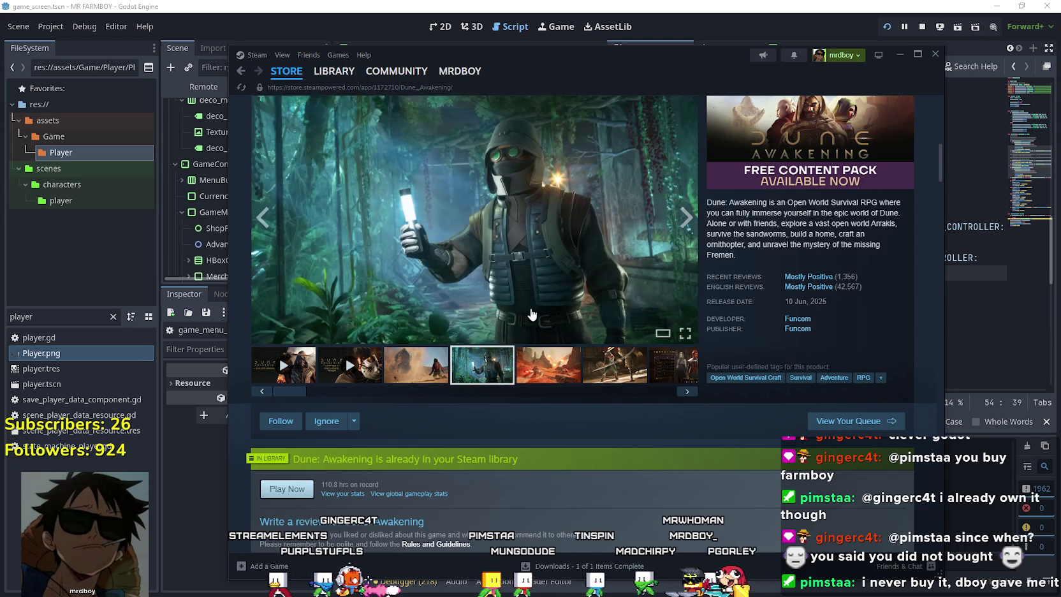
scroll(537, 318, "up", 1)
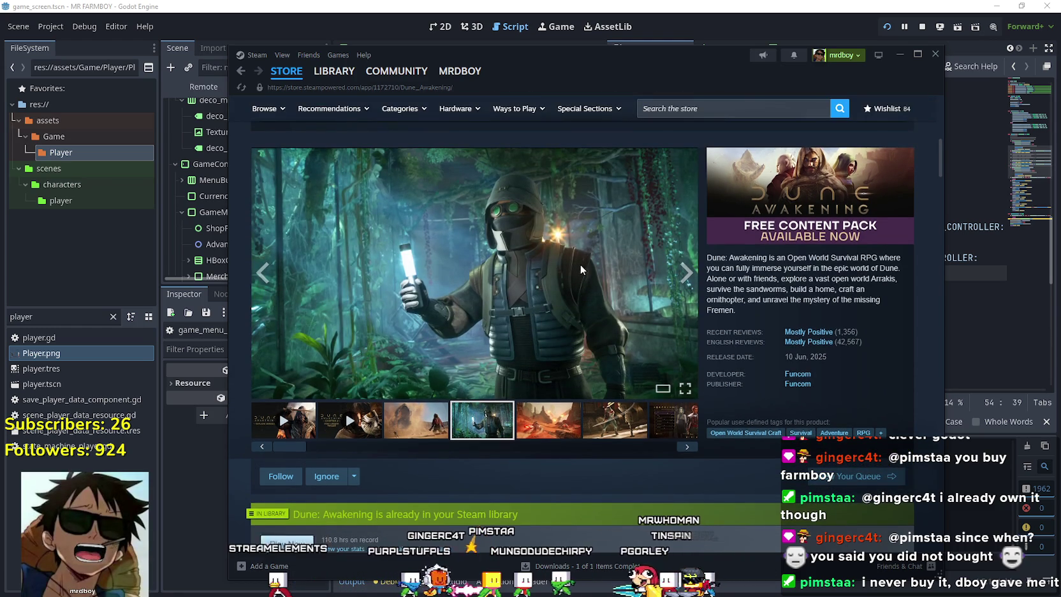
left_click(581, 267)
left_click(912, 322)
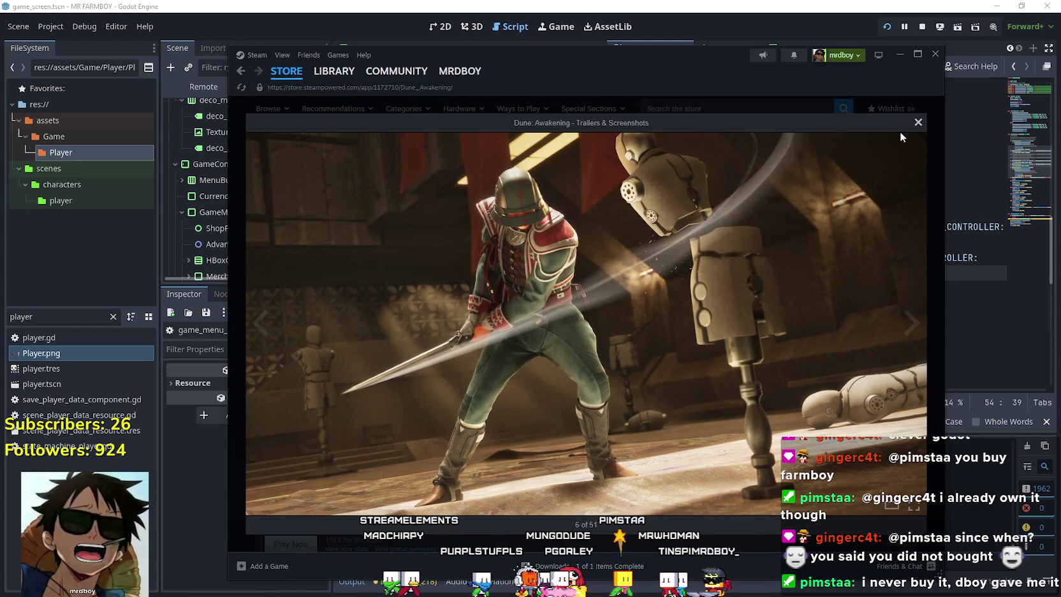
- Step through a few more Dune screenshots, then close the enlarged viewer
left_click(912, 322)
left_click(917, 255)
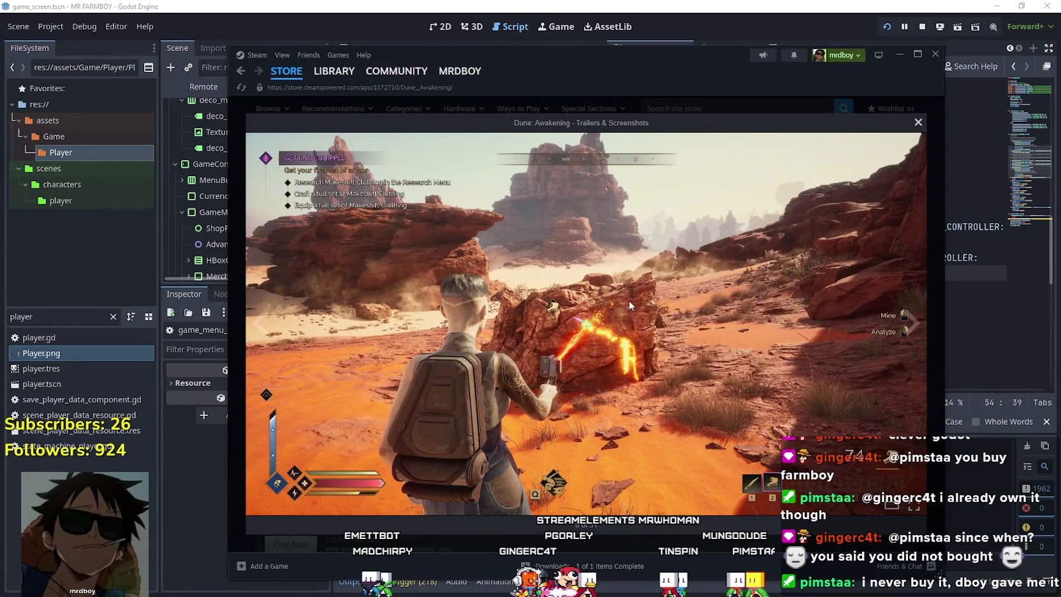
left_click(917, 123)
- Scroll the Dune: Awakening page and read the Public Test Client Patch 1.3.0.0 announcement
scroll(337, 407, "down", 1)
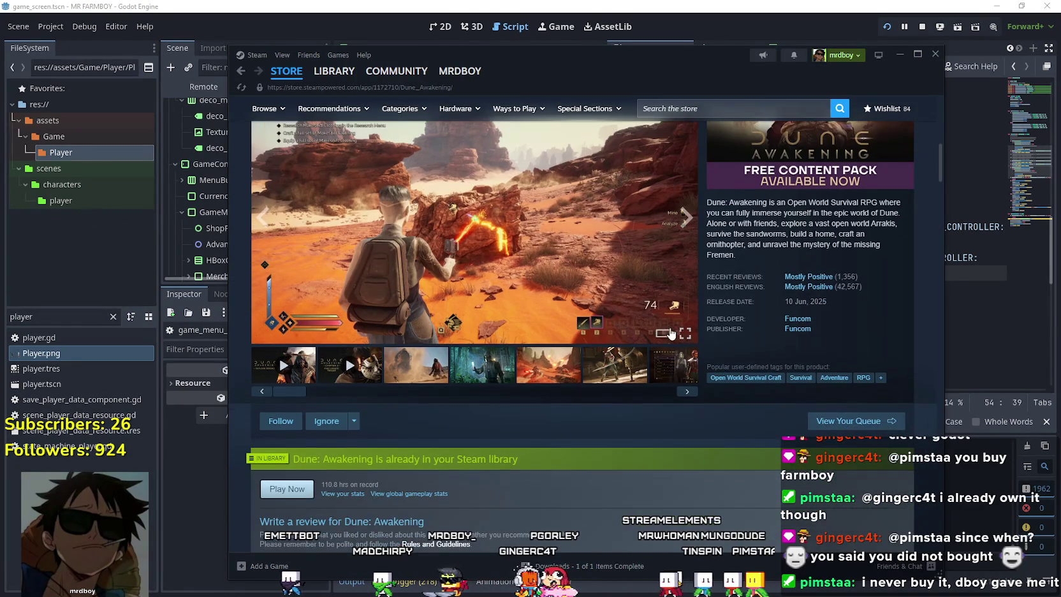
scroll(436, 422, "down", 3)
scroll(431, 402, "down", 4)
scroll(426, 381, "up", 2)
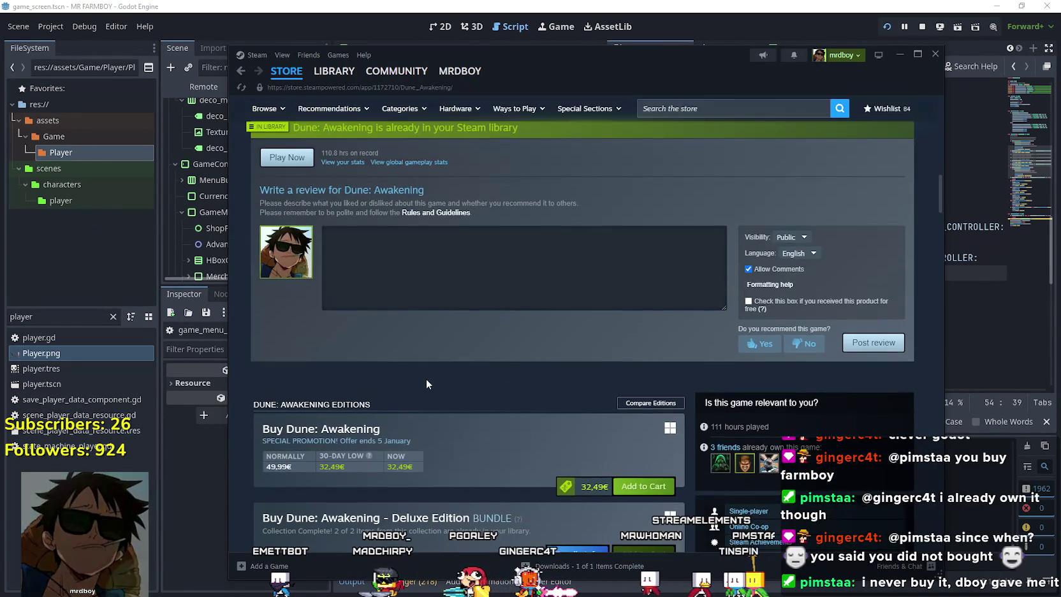
scroll(426, 383, "down", 3)
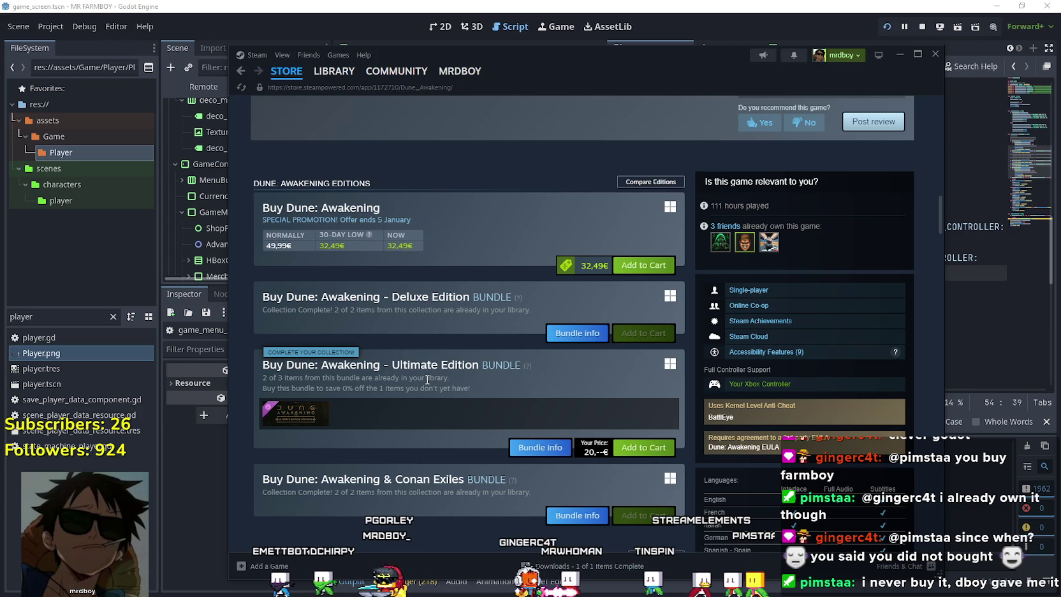
scroll(427, 380, "down", 5)
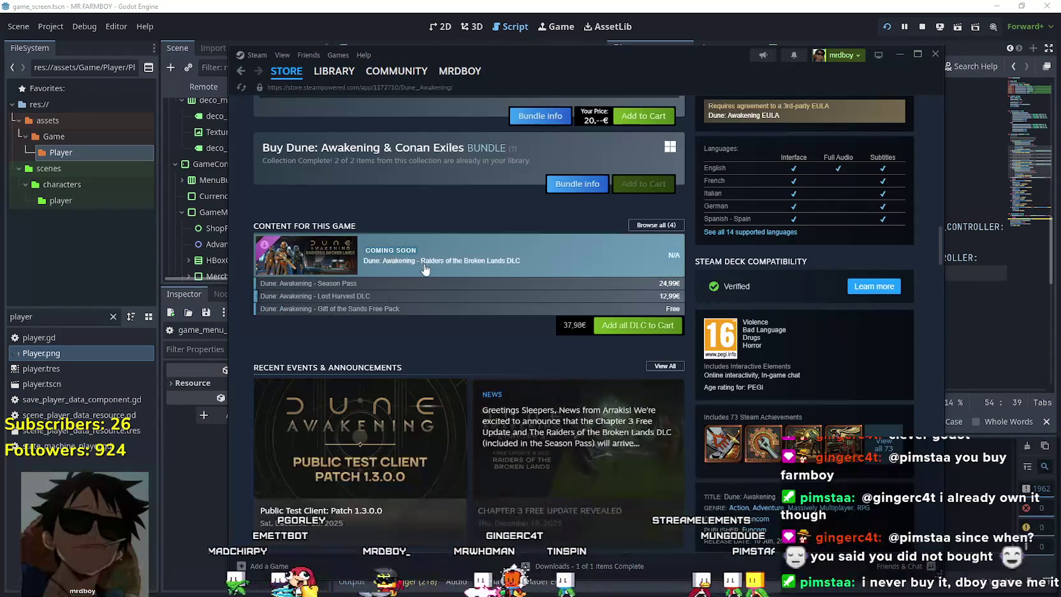
mouse_move(422, 267)
scroll(421, 266, "down", 2)
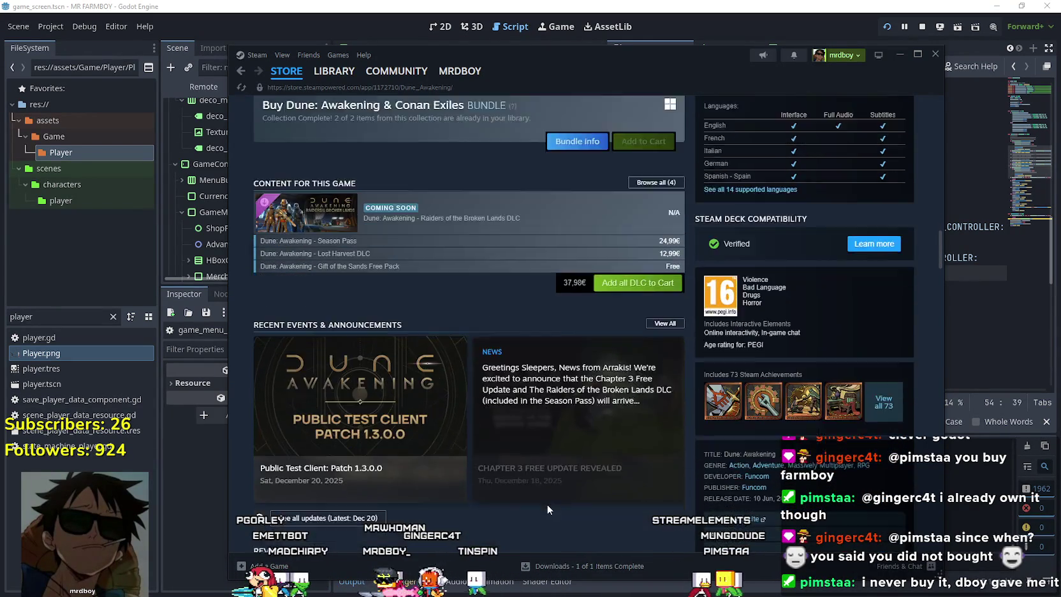
left_click(382, 383)
scroll(602, 424, "down", 3)
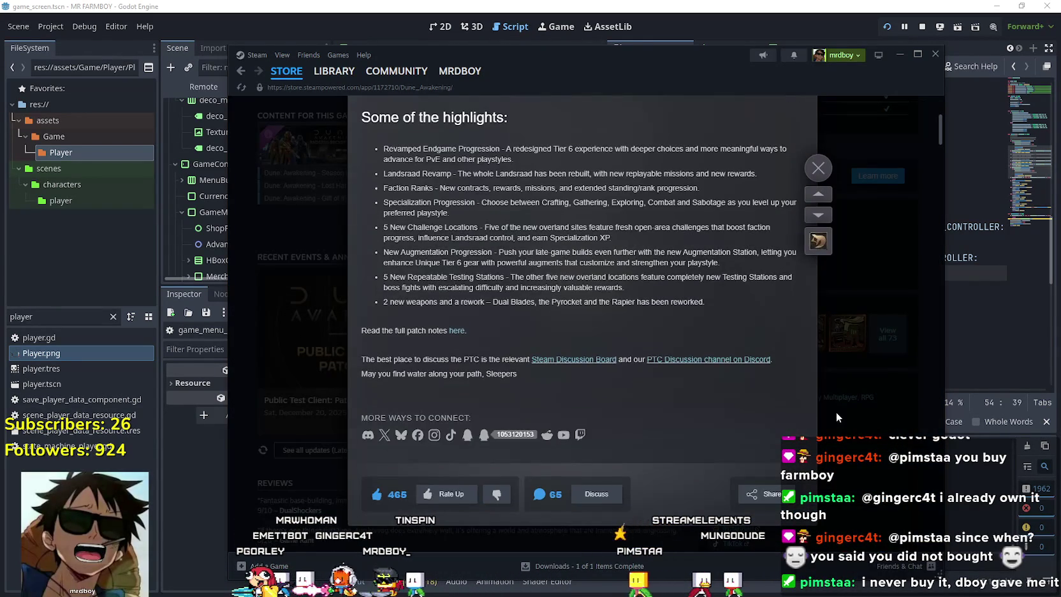
key("Escape")
- Return to the page top and start a new store search for 'En'
scroll(446, 402, "up", 10)
scroll(484, 409, "up", 5)
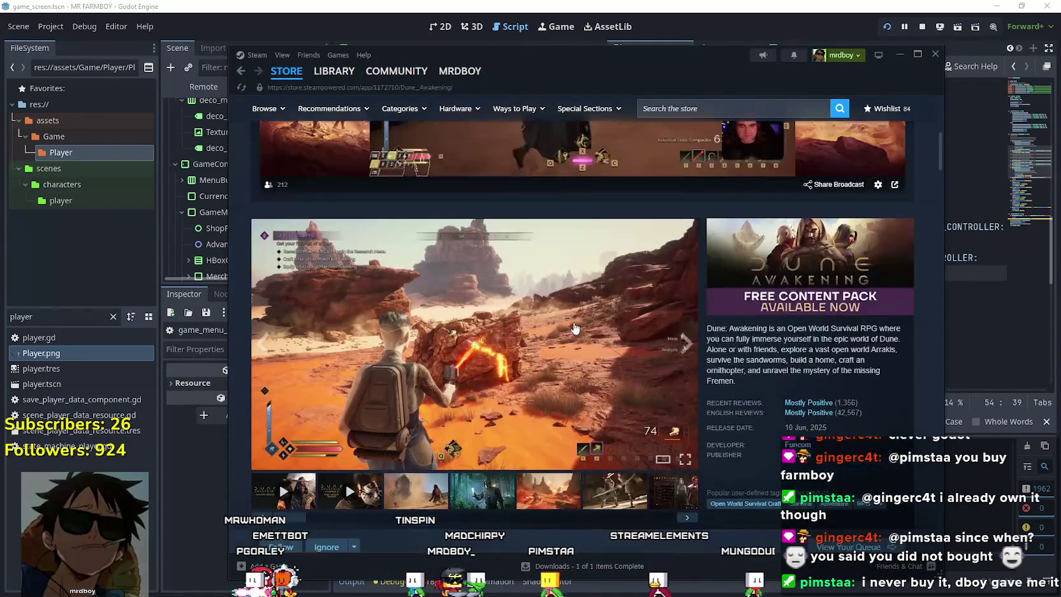
left_click(689, 109)
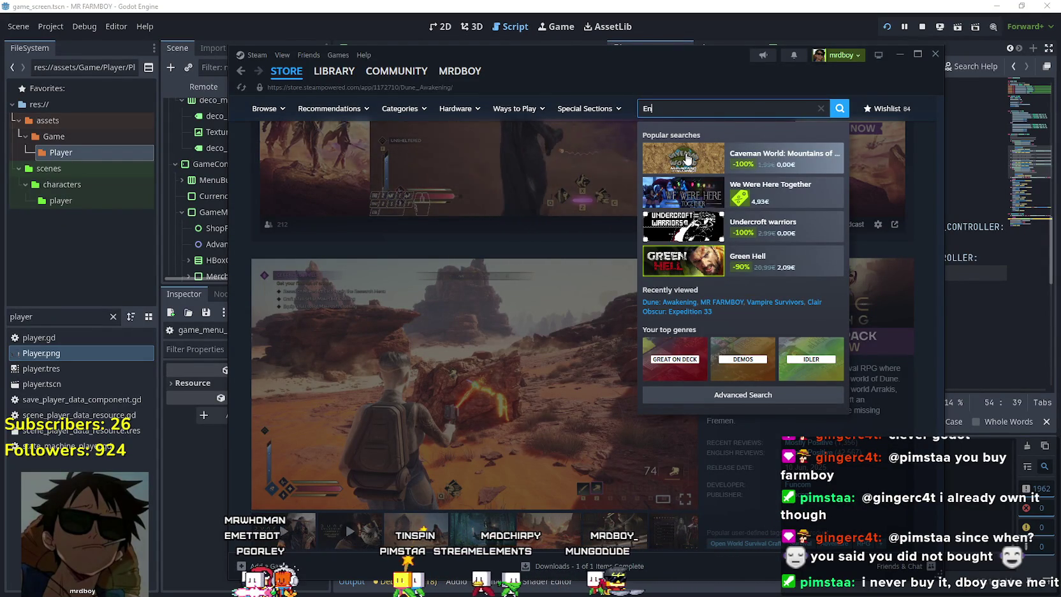
- Complete the search as 'Enshrouded', open its store page and scroll through it
type("shrou")
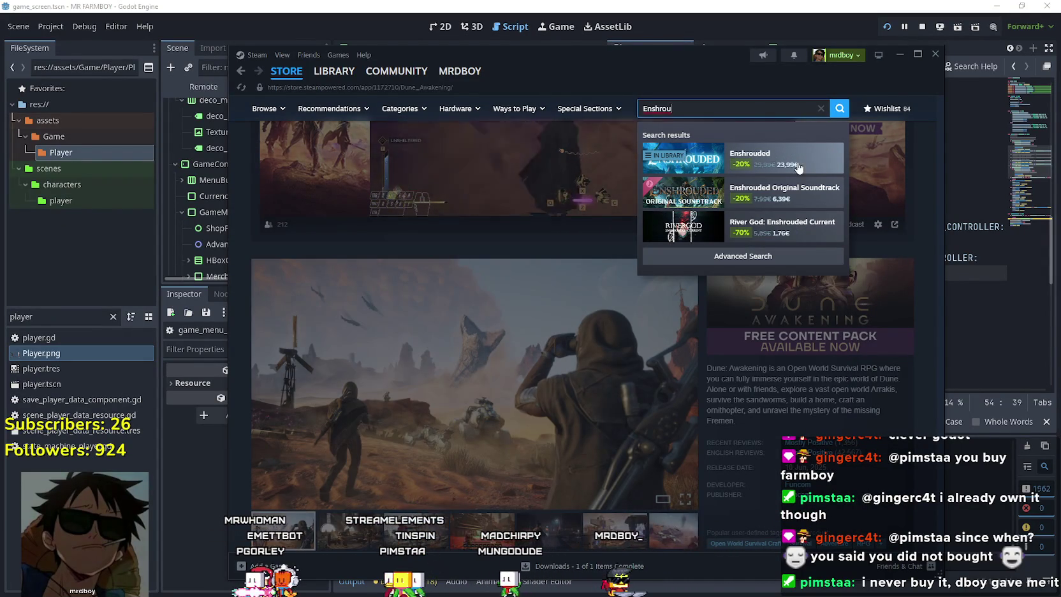
left_click(800, 167)
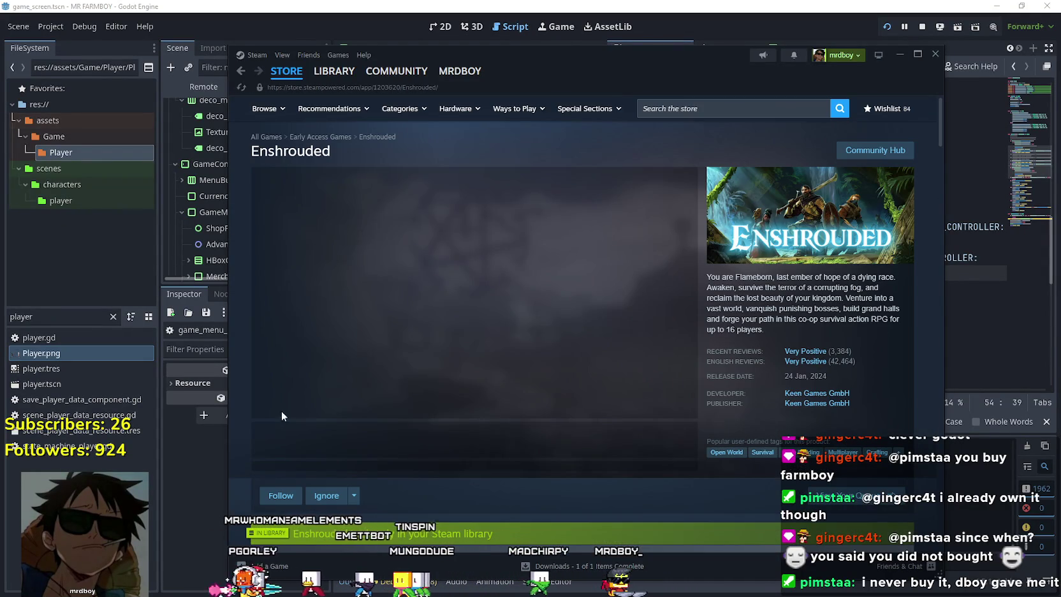
scroll(482, 406, "down", 5)
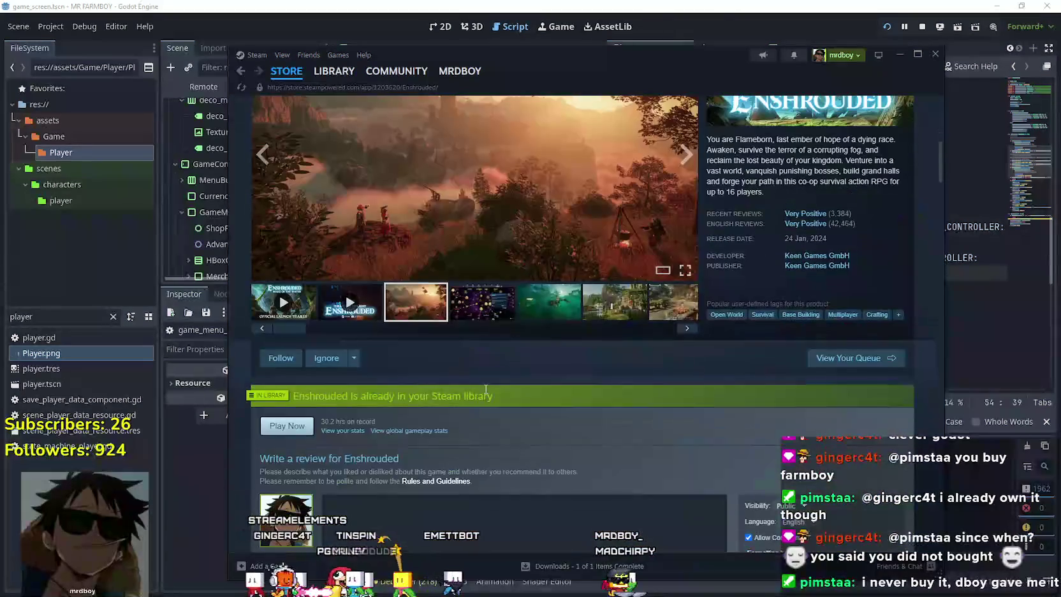
scroll(491, 253, "up", 5)
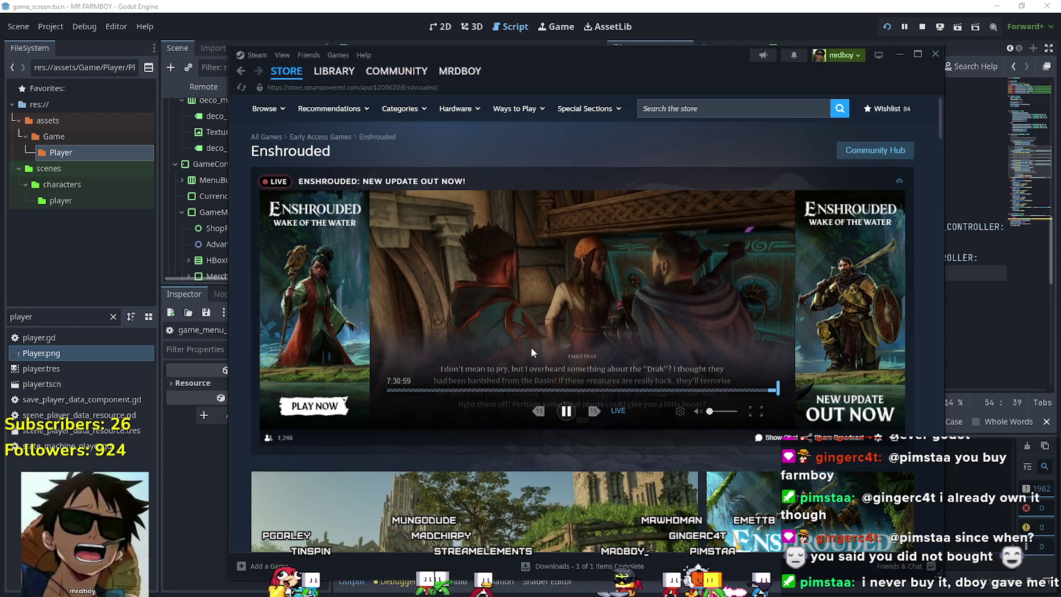
scroll(531, 346, "down", 2)
scroll(525, 326, "down", 2)
- Enlarge an Enshrouded screenshot, step through six more, then close the viewer
left_click(676, 408)
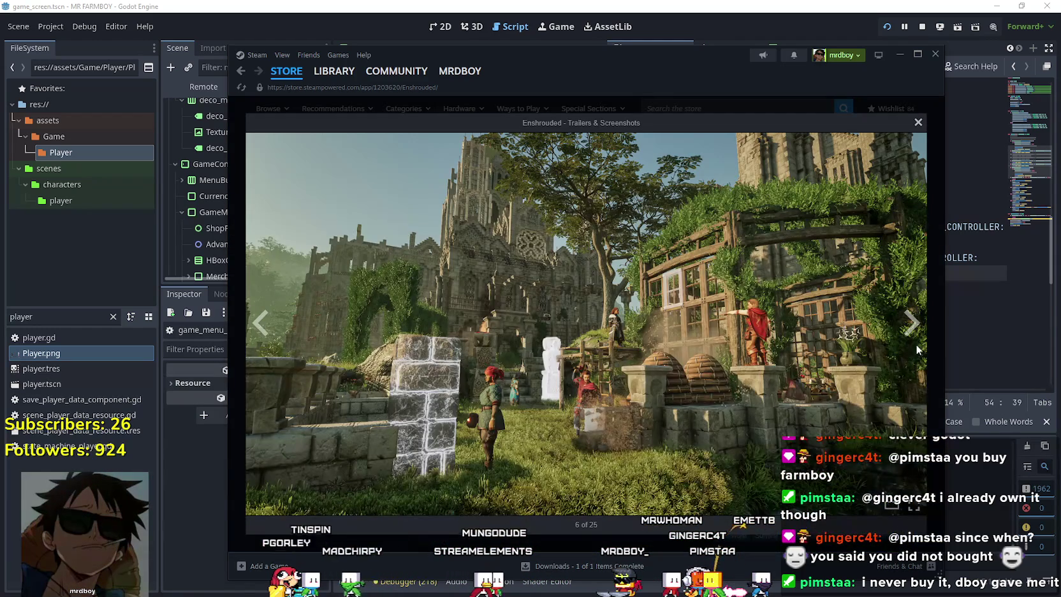
left_click(915, 337)
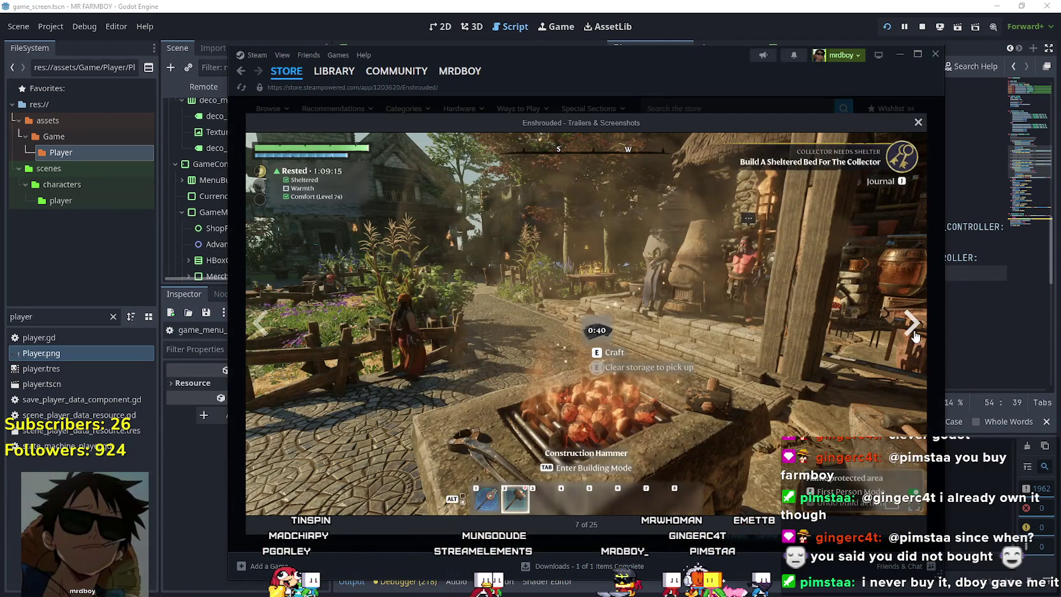
left_click(916, 336)
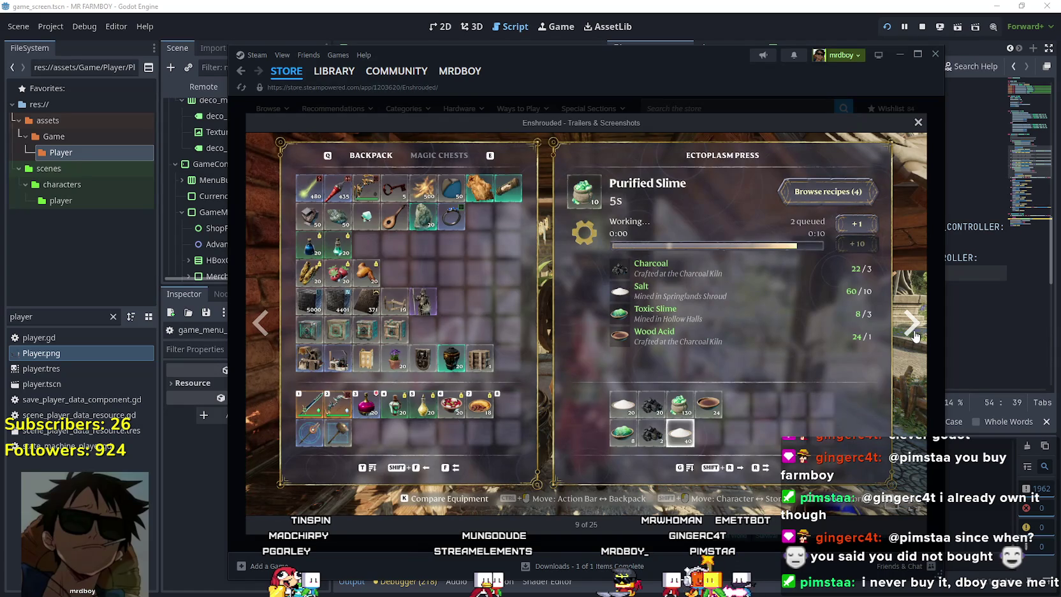
left_click(915, 336)
left_click(912, 337)
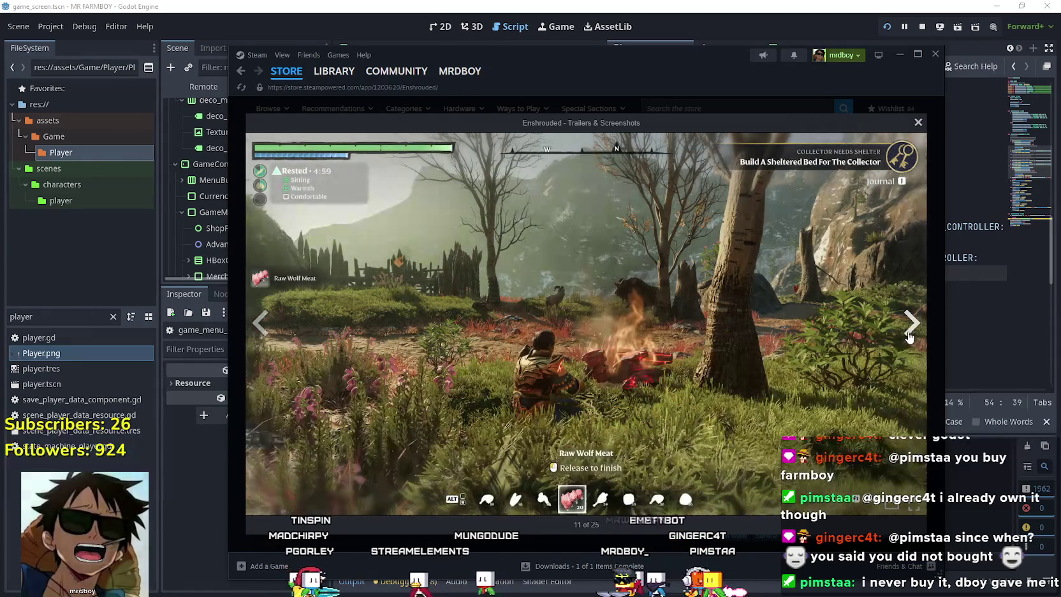
left_click(911, 335)
left_click(911, 332)
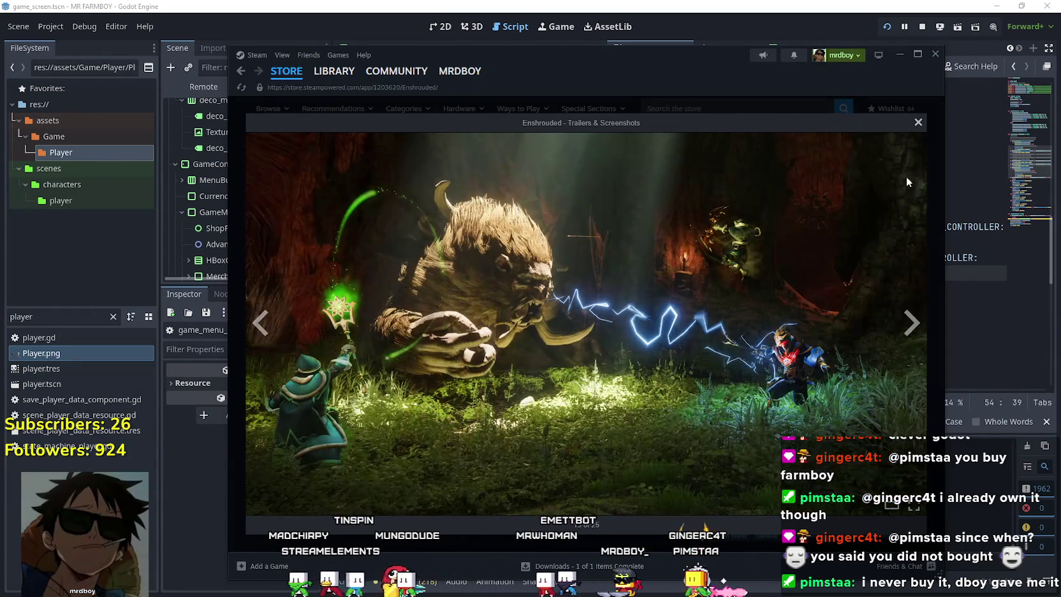
left_click(919, 125)
- View the sunset through underwater Enshrouded screenshots full size, then close the viewer
scroll(560, 345, "down", 3)
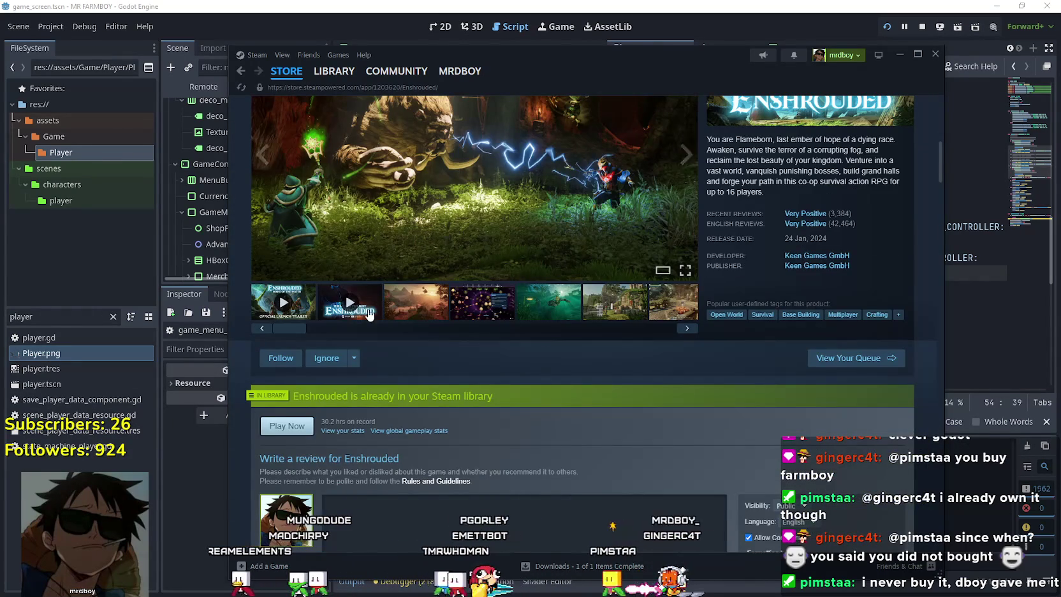
scroll(429, 311, "up", 2)
left_click(573, 333)
left_click(893, 319)
left_click(906, 323)
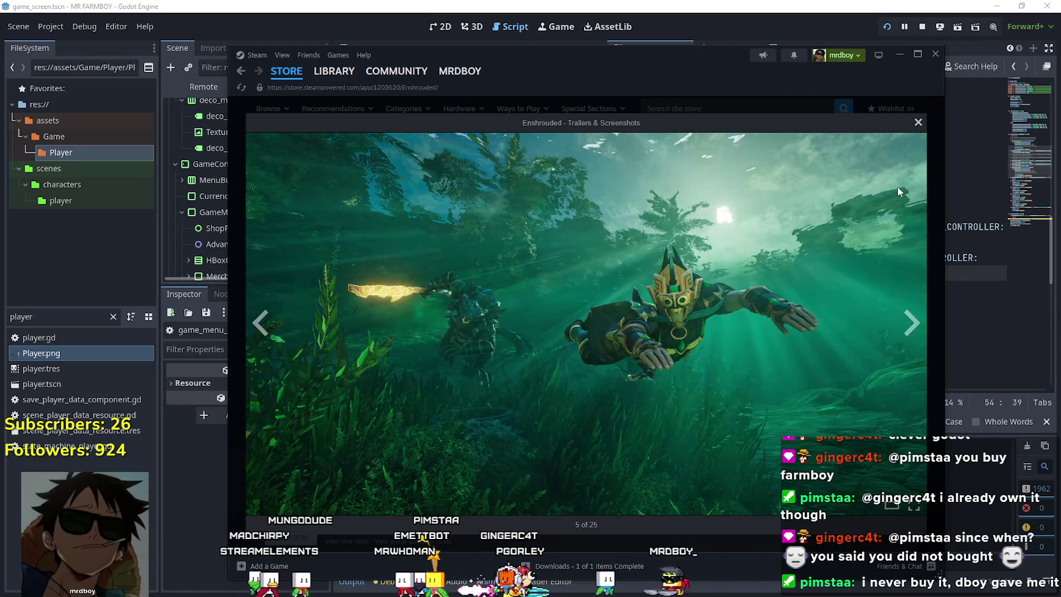
left_click(919, 122)
scroll(630, 477, "up", 2)
scroll(625, 476, "up", 4)
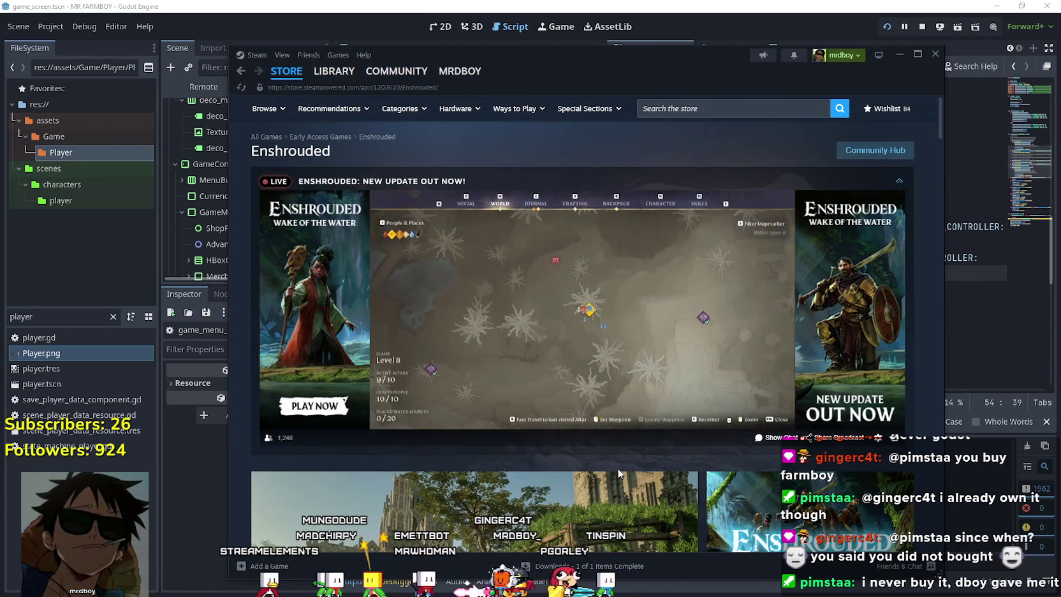
- Scroll to Recent Events and open the Patch #12 v.0.9.0.3 changelog announcement
scroll(618, 474, "down", 15)
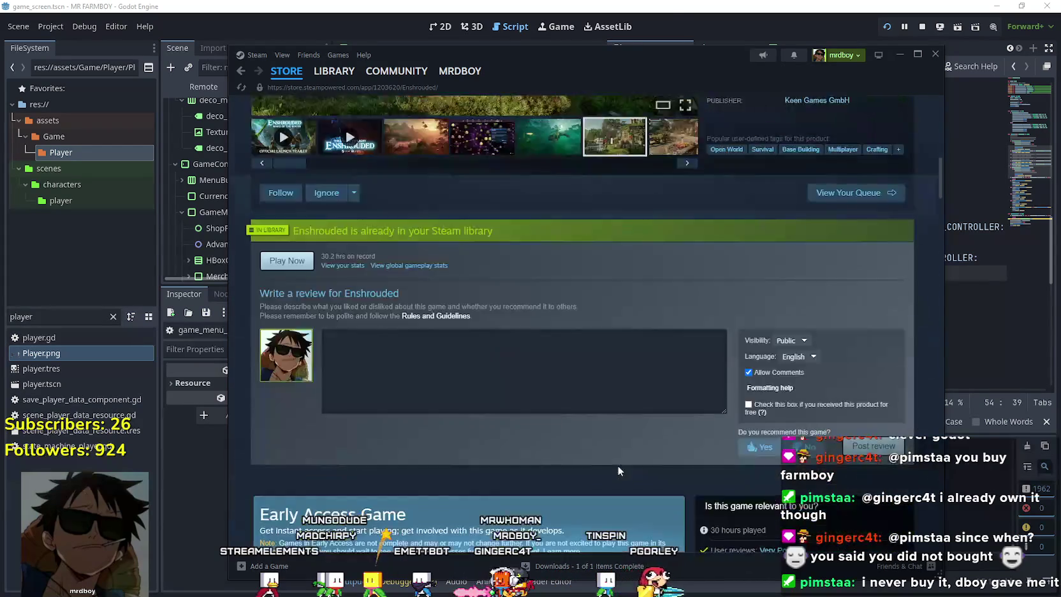
scroll(618, 470, "down", 6)
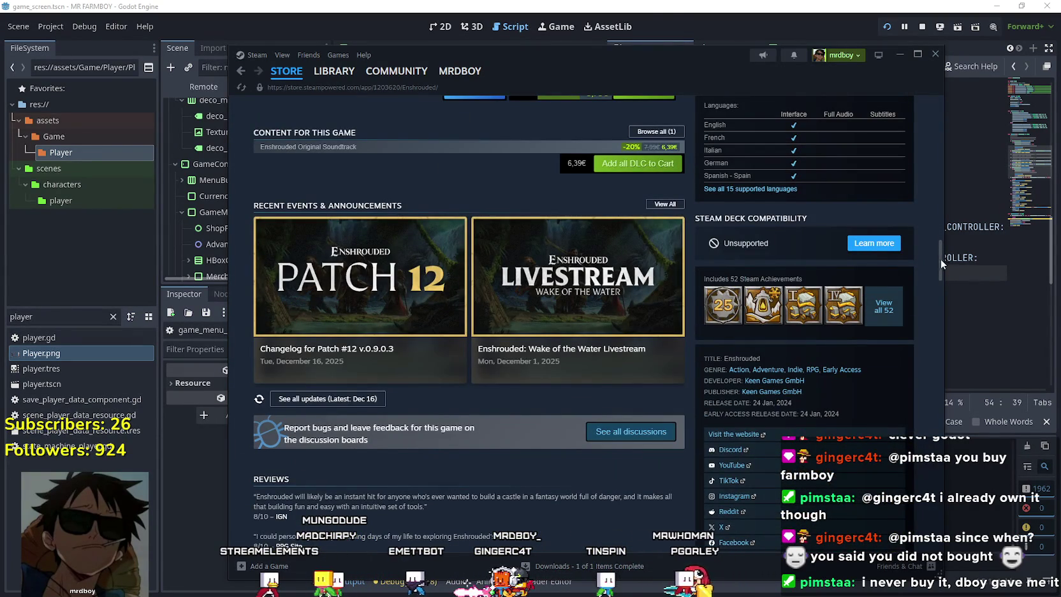
mouse_move(942, 259)
left_mouse_down()
mouse_move(935, 284)
mouse_move(930, 251)
left_mouse_up()
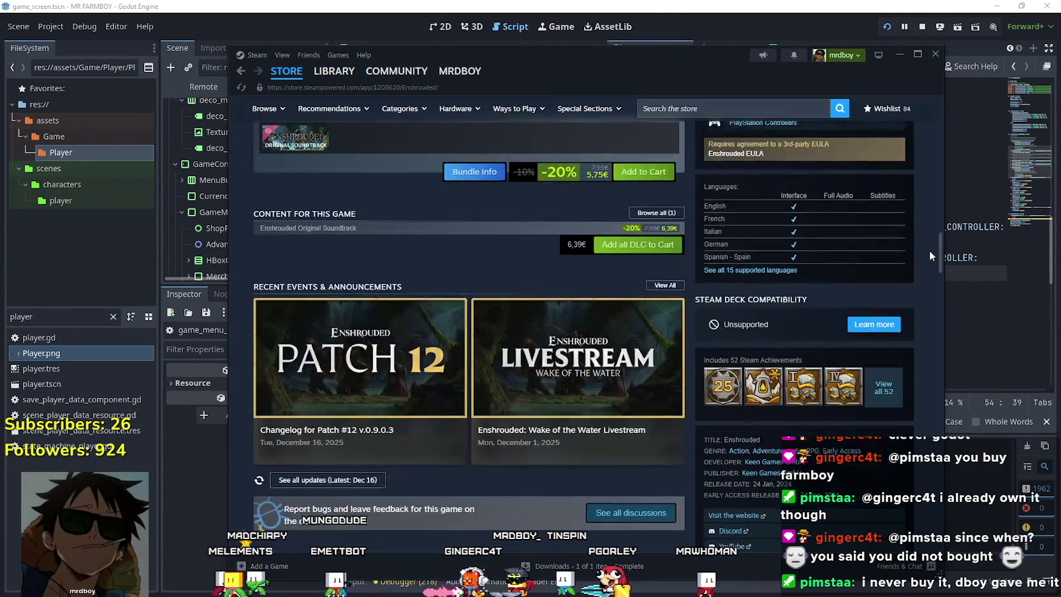
left_click(408, 383)
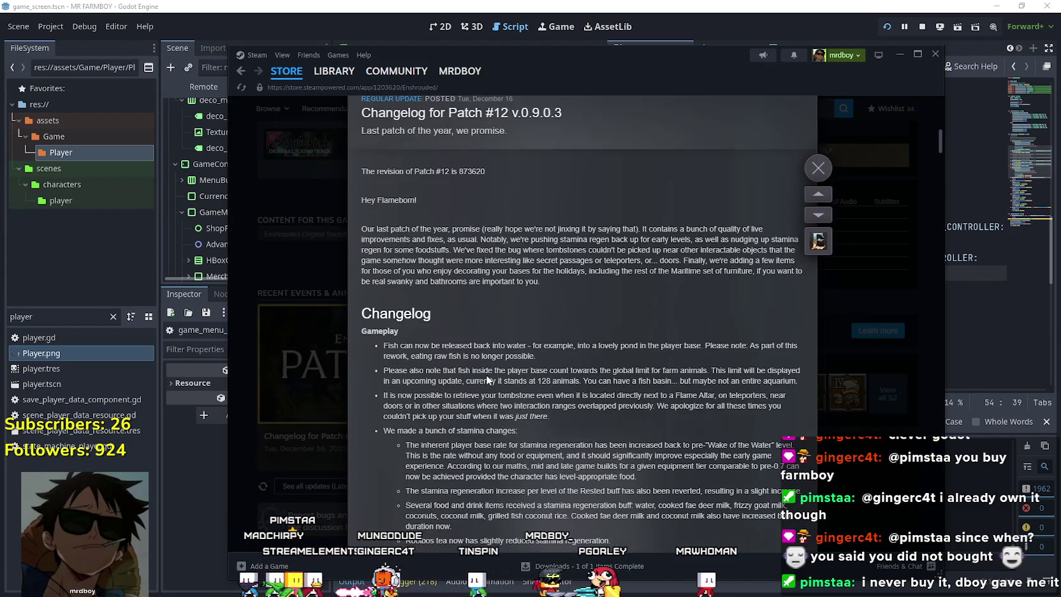
- Read the first gameplay bullets, highlighting the fish and tombstone changes
mouse_move(381, 350)
left_mouse_down()
mouse_move(552, 370)
mouse_move(564, 381)
left_mouse_up()
left_click(564, 381)
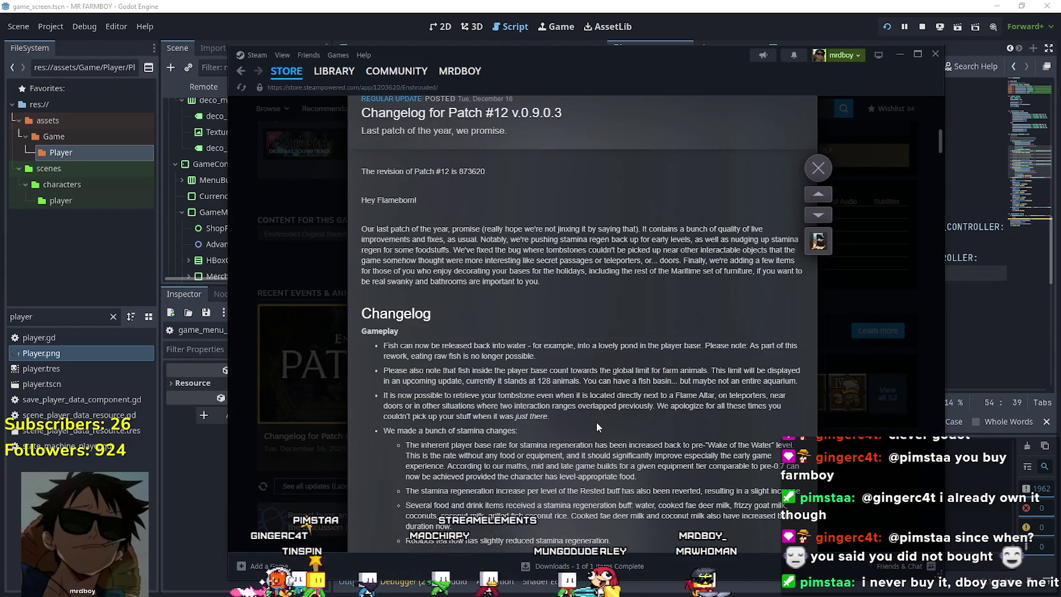
scroll(574, 396, "down", 3)
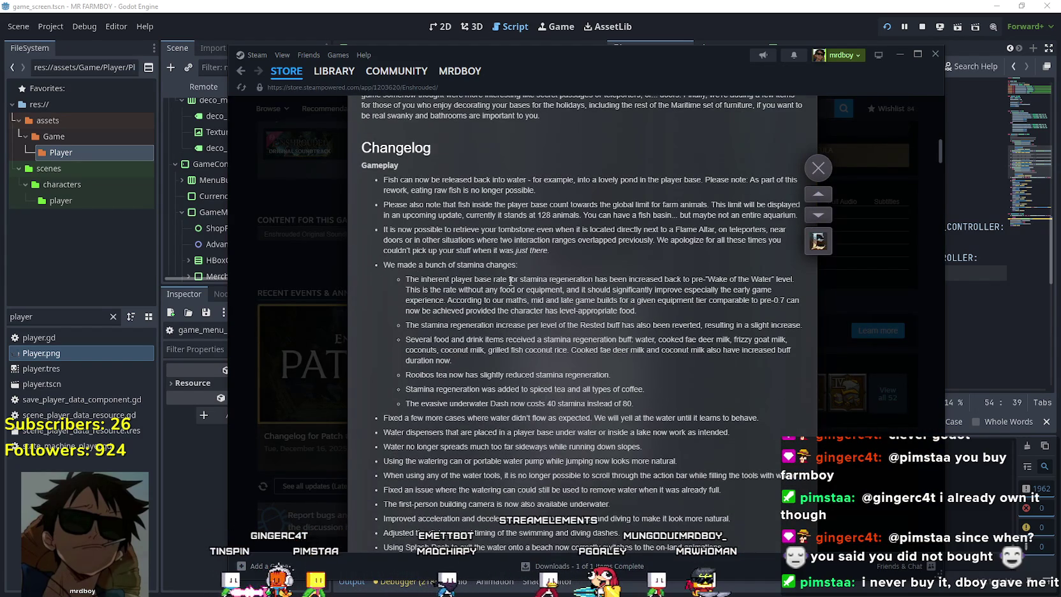
left_click_drag(579, 250, 358, 181)
left_click(594, 262)
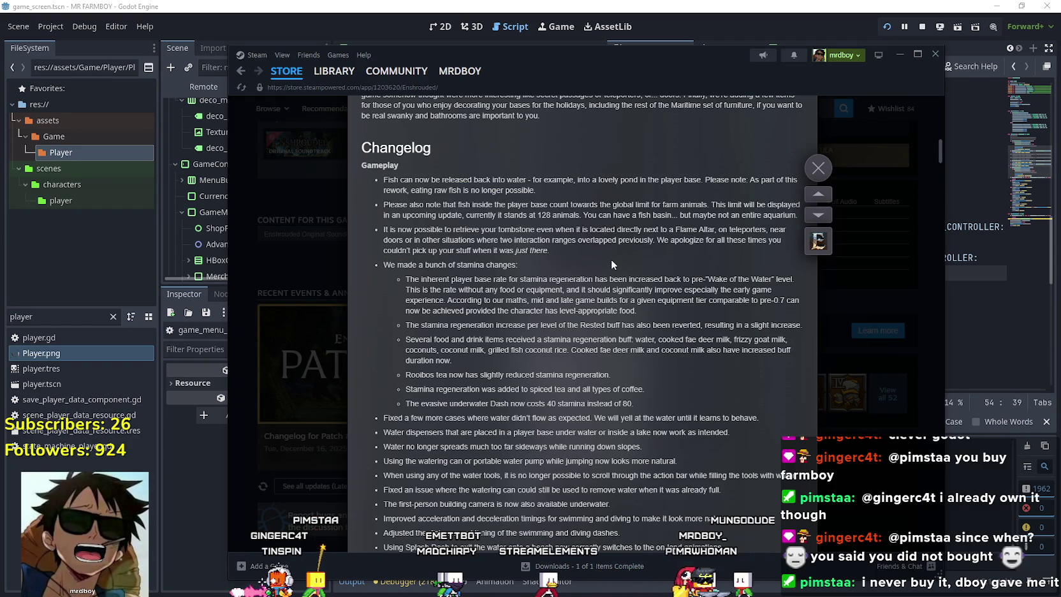
mouse_move(610, 259)
left_mouse_down()
mouse_move(386, 206)
mouse_move(426, 215)
mouse_move(384, 181)
left_mouse_up()
left_click(572, 255)
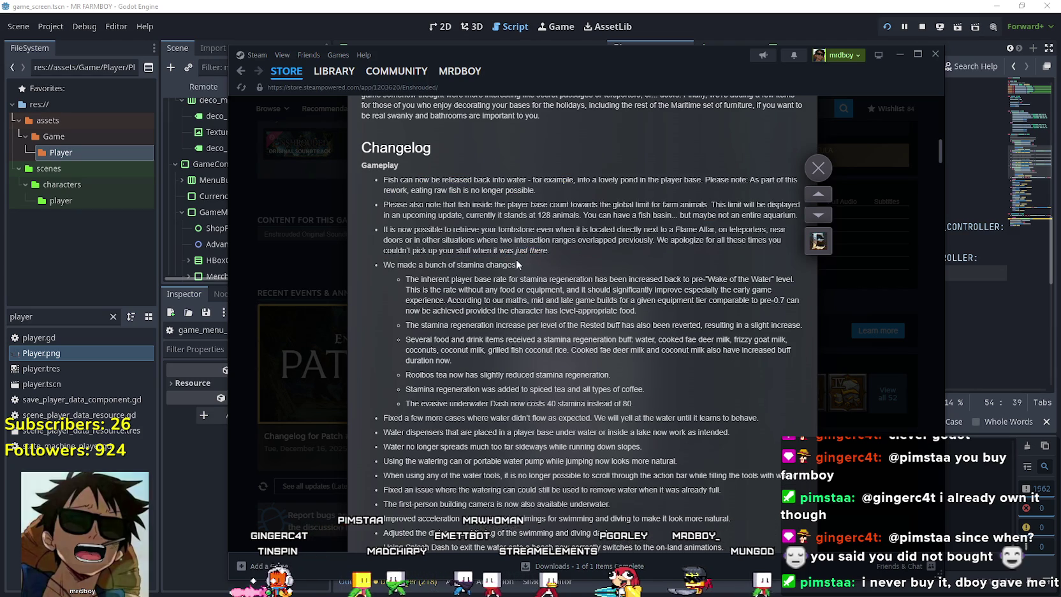
left_click(537, 257)
left_click_drag(586, 250, 319, 164)
- Reopen the Patch 12 changelog and reread the opening gameplay bullets
left_click(360, 383)
scroll(595, 332, "down", 6)
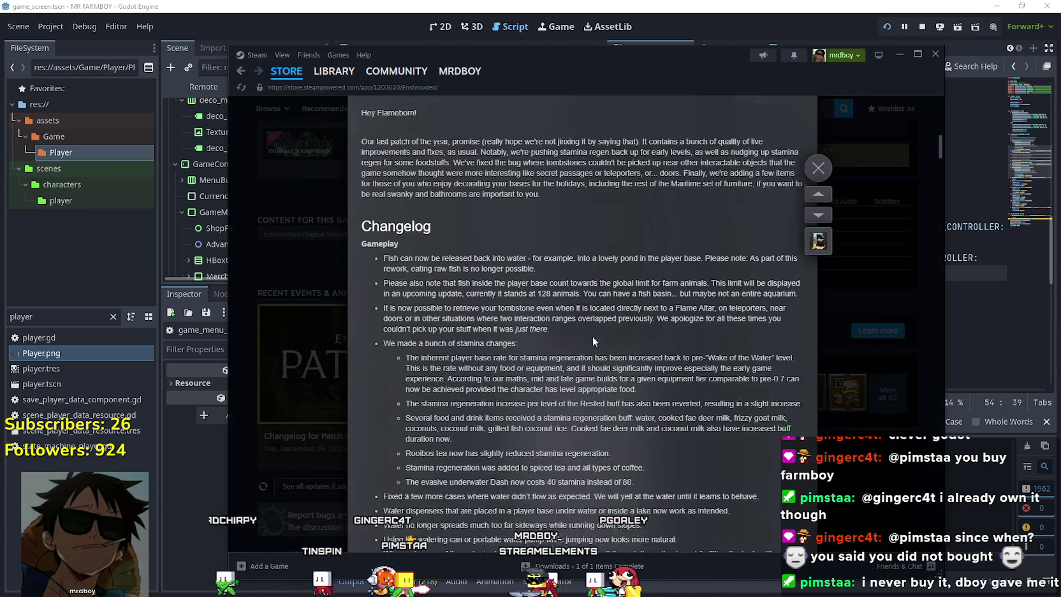
scroll(503, 287, "up", 2)
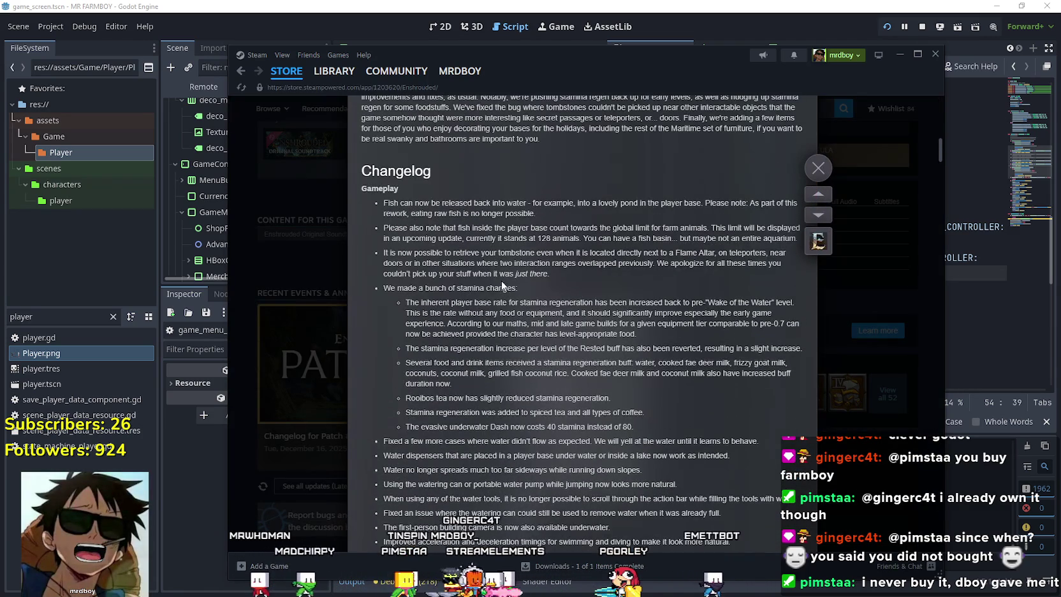
left_click_drag(542, 284, 391, 214)
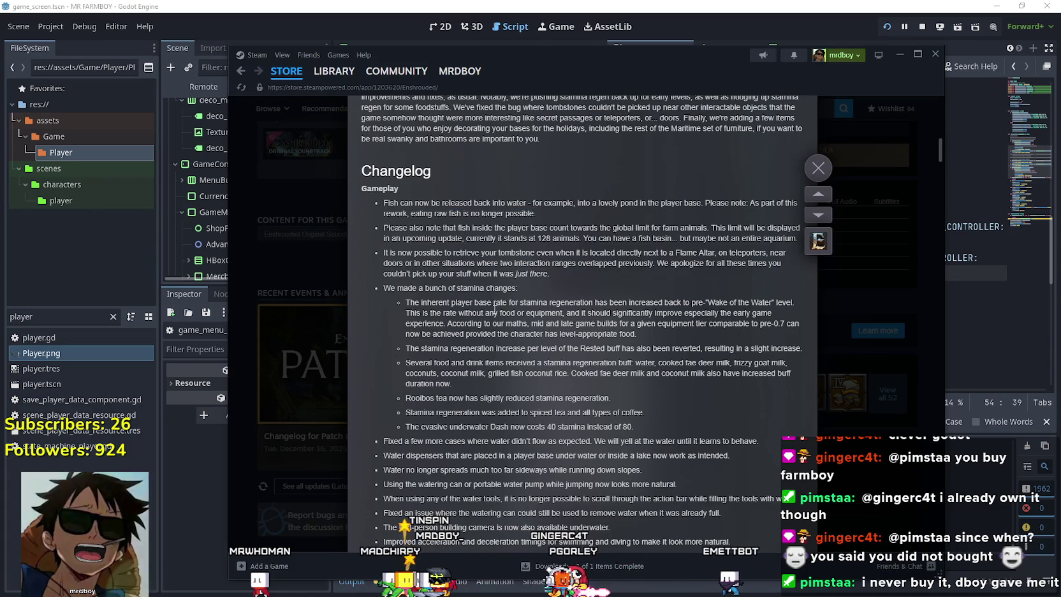
mouse_move(495, 228)
left_mouse_down()
mouse_move(556, 324)
mouse_move(459, 239)
mouse_move(405, 227)
mouse_move(768, 250)
left_mouse_up()
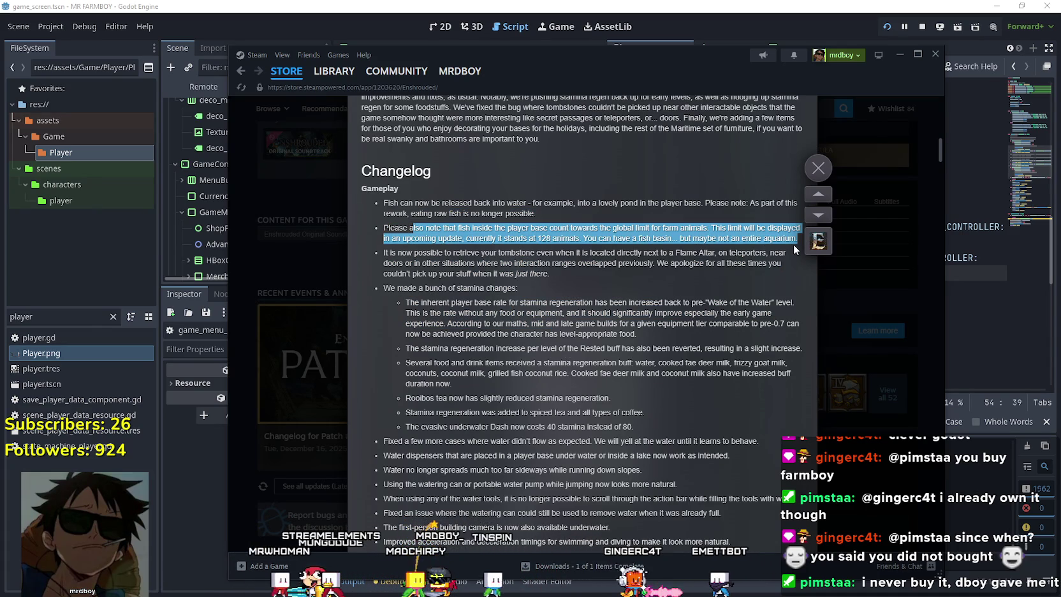
mouse_move(553, 197)
left_mouse_down()
mouse_move(788, 254)
mouse_move(779, 315)
left_mouse_up()
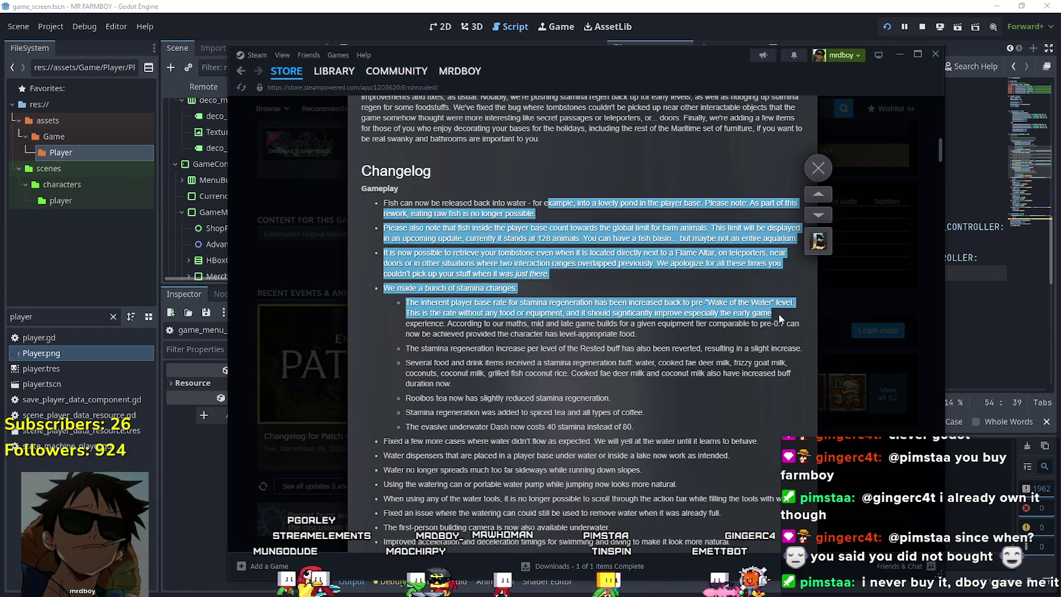
left_click(742, 338)
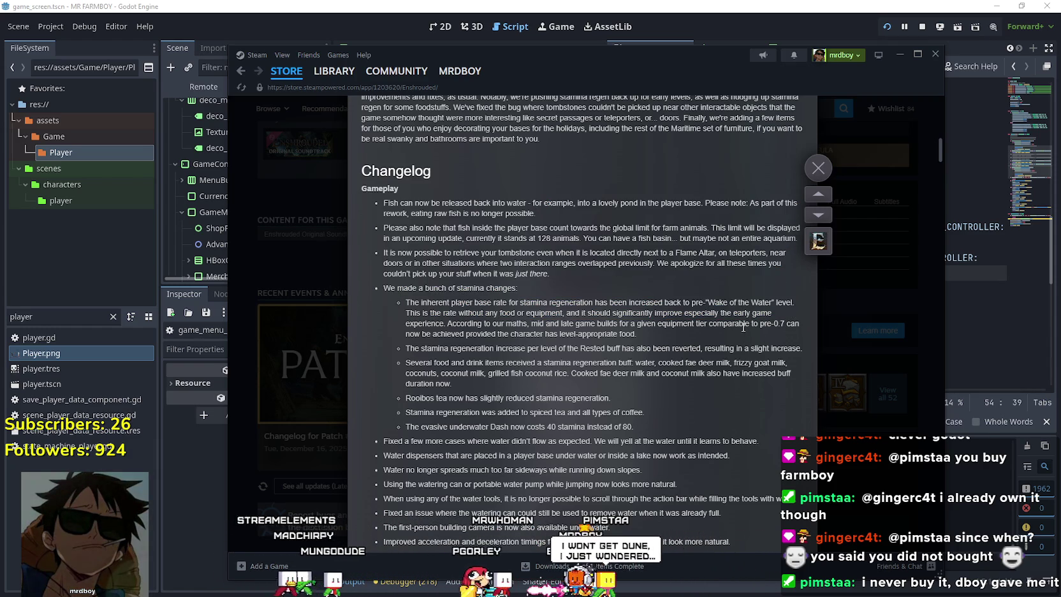
- Read the stamina, Rested buff, food and drink bullets and the water-related fixes
left_click_drag(404, 302, 636, 312)
mouse_move(798, 310)
left_mouse_down()
mouse_move(791, 304)
mouse_move(787, 324)
left_mouse_up()
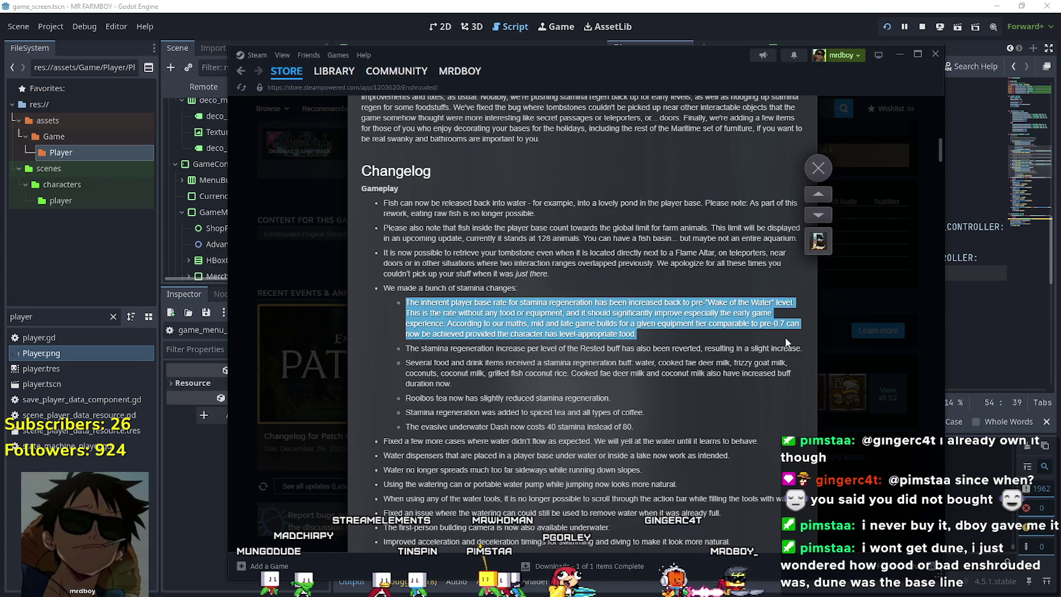
left_click_drag(786, 339, 774, 357)
scroll(775, 360, "down", 3)
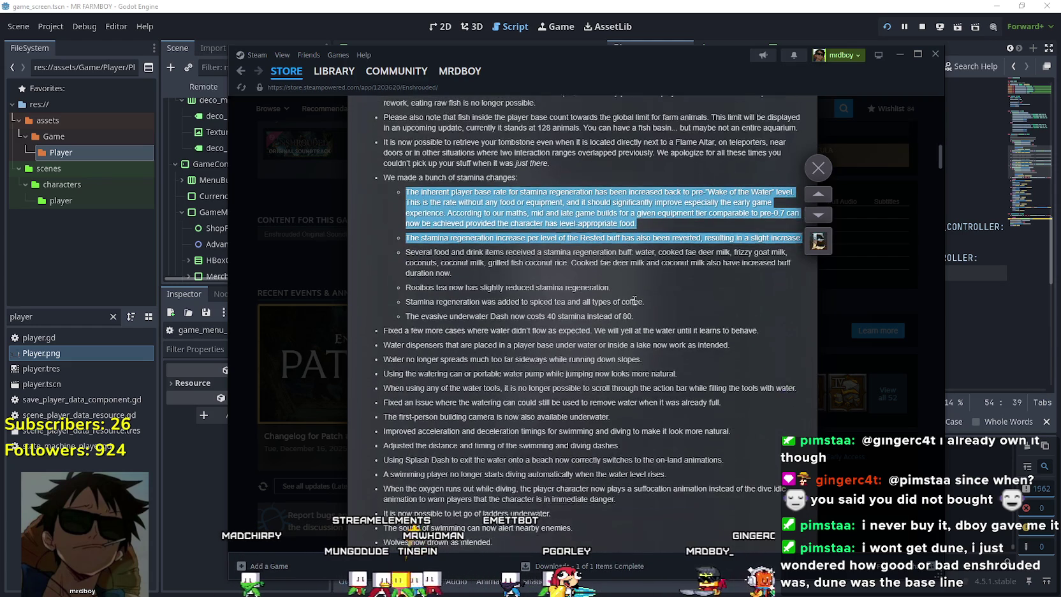
left_click_drag(407, 252, 557, 305)
scroll(557, 287, "down", 2)
mouse_move(372, 278)
left_mouse_down()
mouse_move(787, 287)
mouse_move(742, 394)
left_mouse_up()
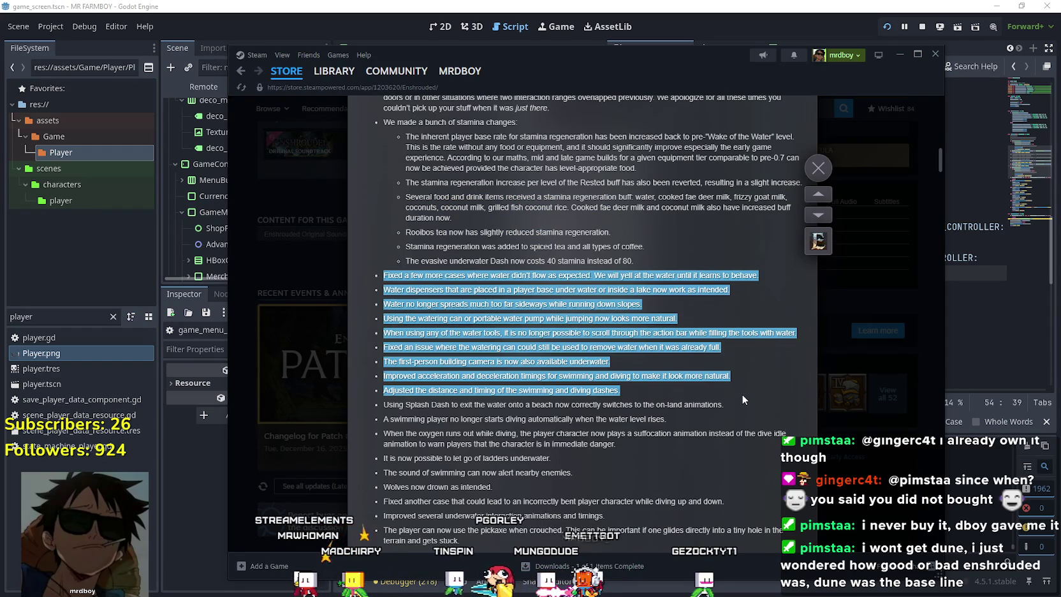
scroll(742, 394, "down", 6)
- Scroll further down through the Patch #12 changelog
left_click(690, 361)
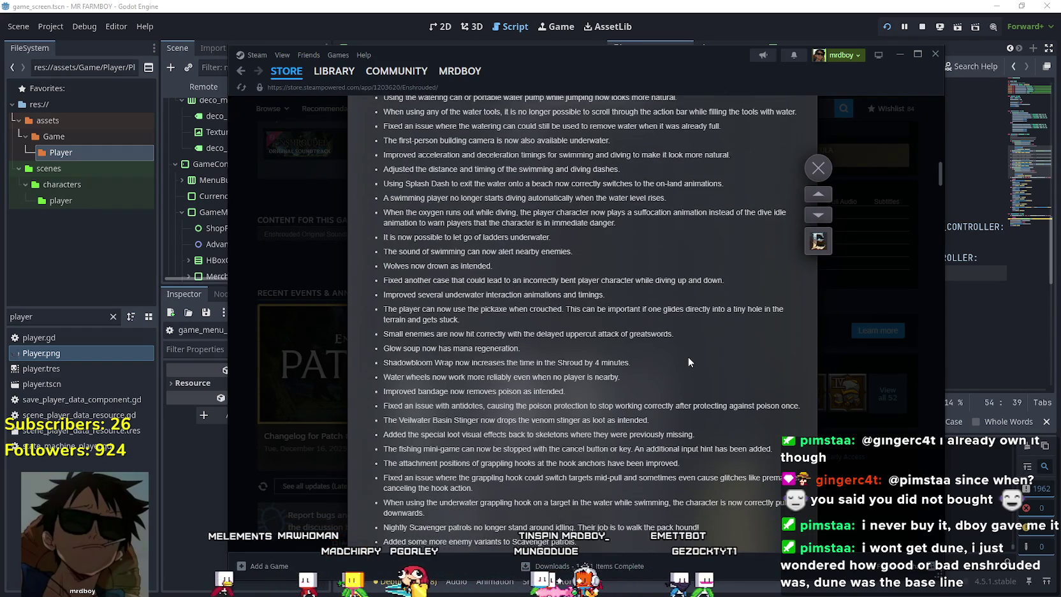
scroll(689, 358, "down", 8)
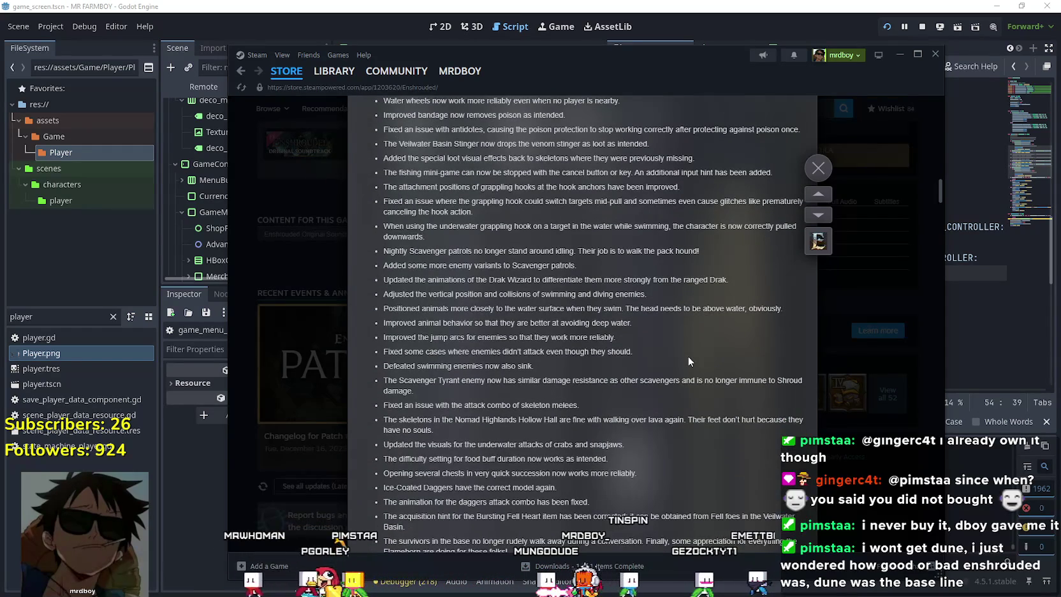
scroll(689, 358, "down", 6)
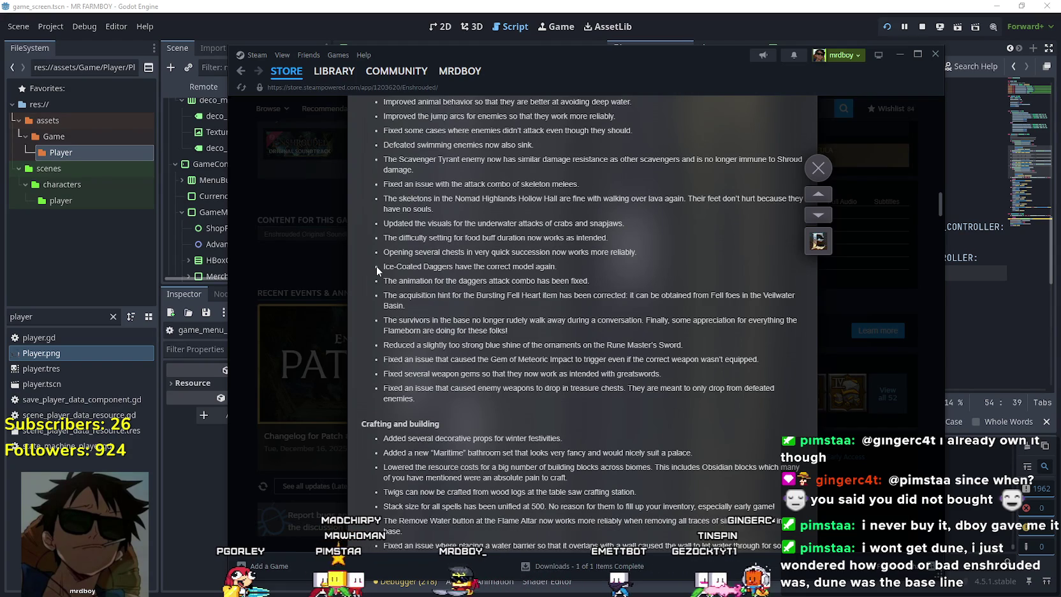
scroll(376, 266, "down", 4)
scroll(372, 312, "down", 4)
scroll(371, 308, "down", 12)
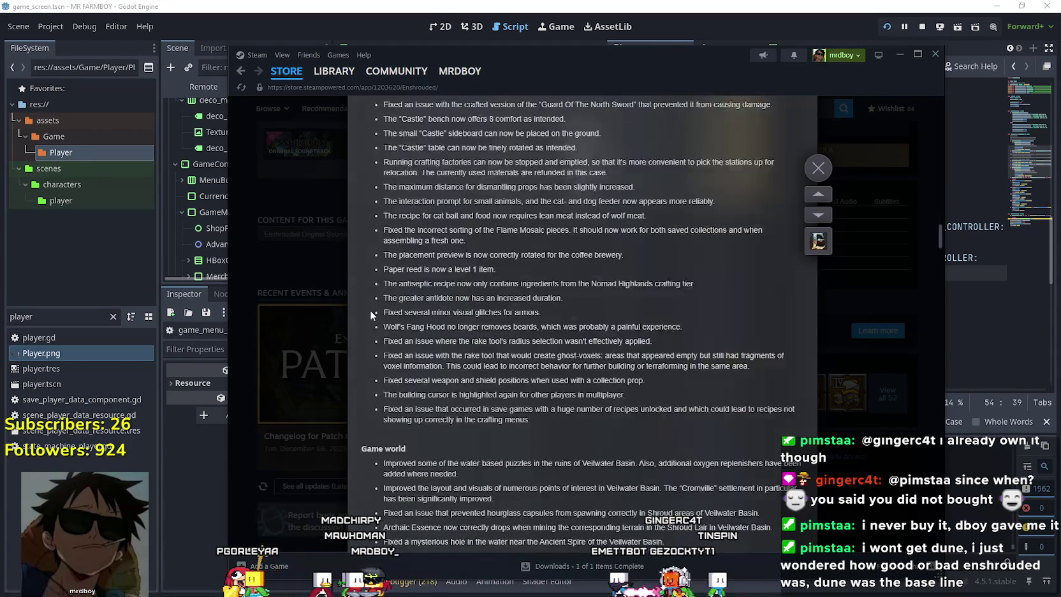
scroll(404, 318, "down", 8)
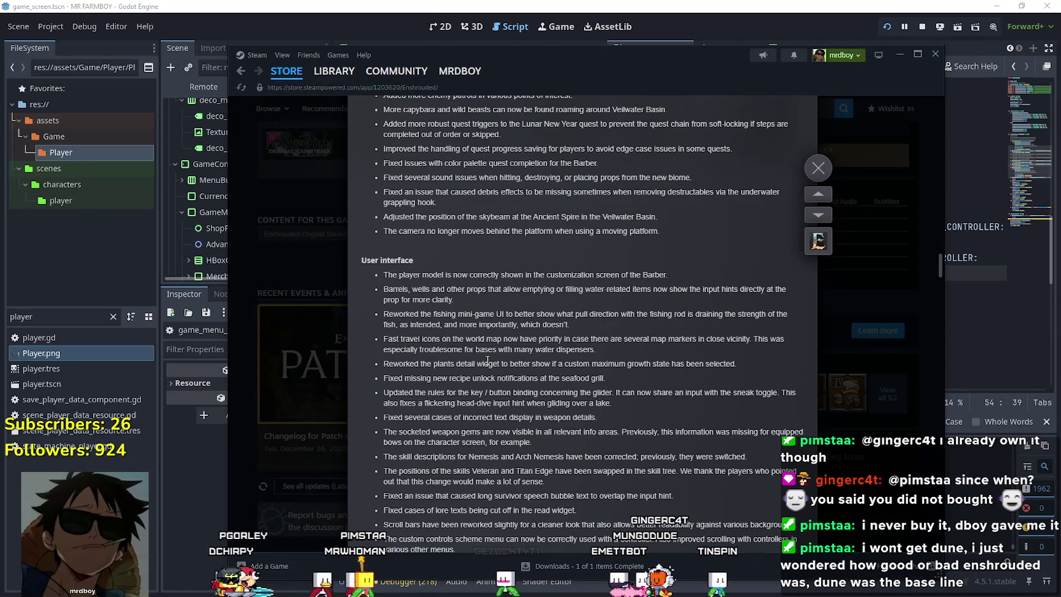
scroll(488, 360, "down", 3)
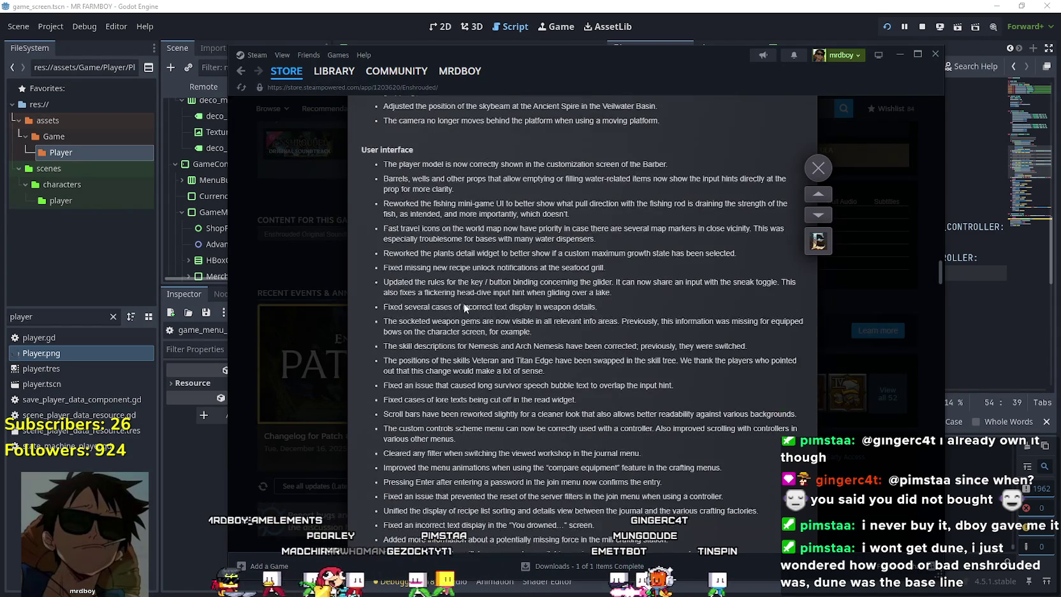
- Highlight the user interface lines and General improvements crash fixes while reading
left_click_drag(410, 165, 546, 370)
scroll(471, 381, "down", 3)
left_click_drag(412, 275, 555, 458)
scroll(555, 458, "down", 7)
left_click(494, 342)
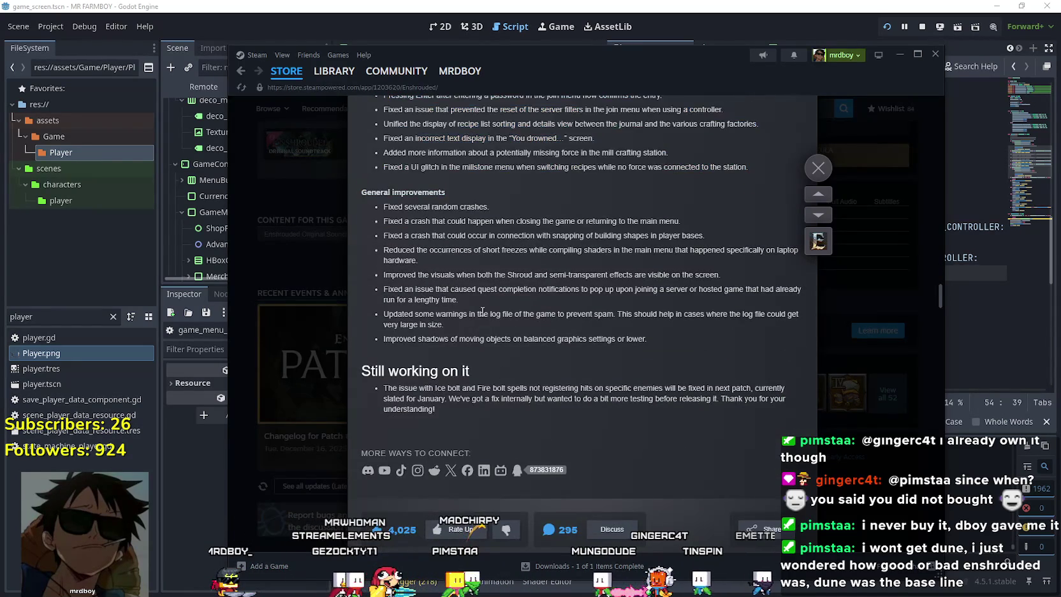
left_click_drag(393, 207, 539, 315)
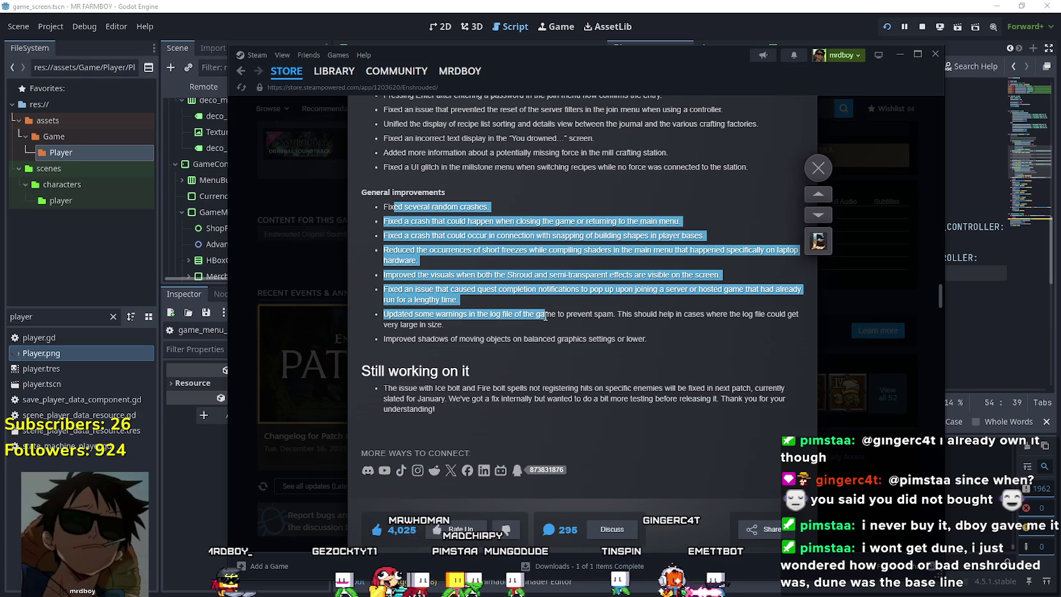
left_click(487, 274)
left_click_drag(423, 256, 345, 186)
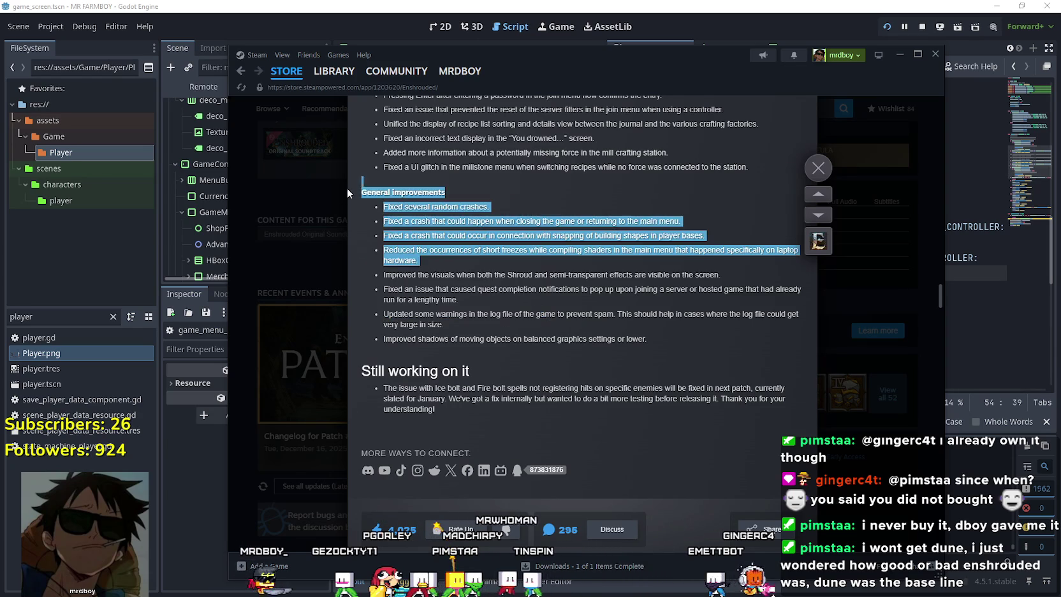
- Reopen the Patch #12 changelog and read the fix lines down to Still working on it
left_click(345, 186)
left_click(420, 328)
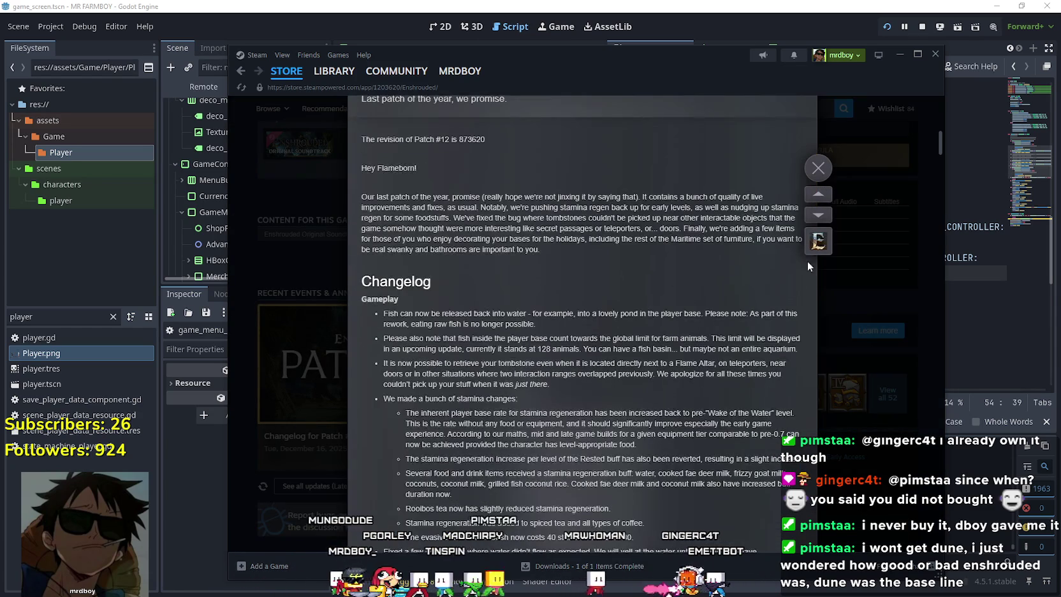
mouse_move(937, 142)
left_mouse_down()
mouse_move(958, 199)
mouse_move(958, 346)
mouse_move(949, 281)
left_mouse_up()
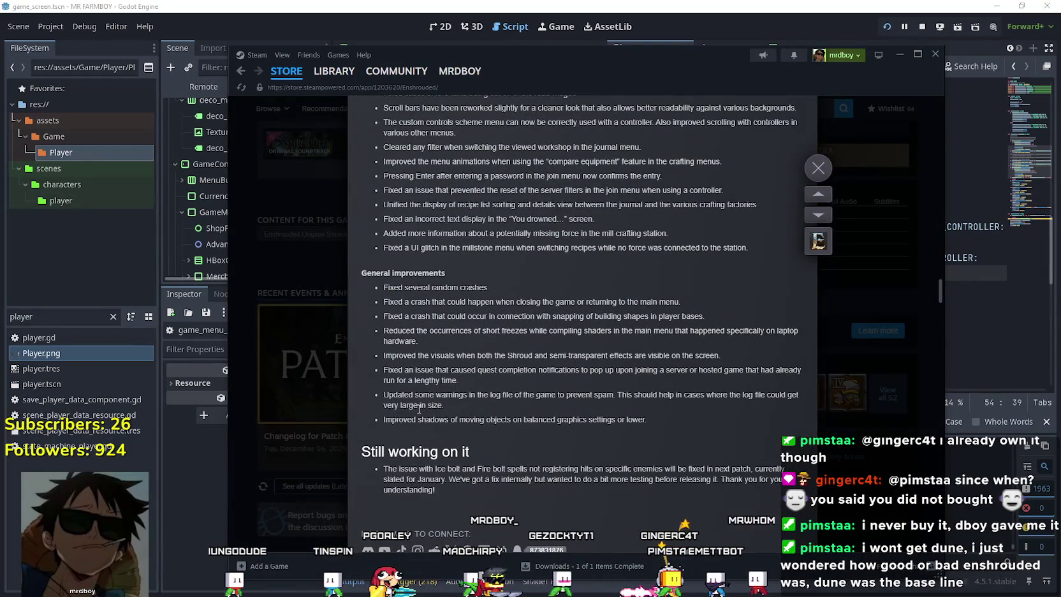
mouse_move(374, 355)
left_mouse_down()
mouse_move(725, 355)
mouse_move(738, 330)
mouse_move(726, 288)
left_mouse_up()
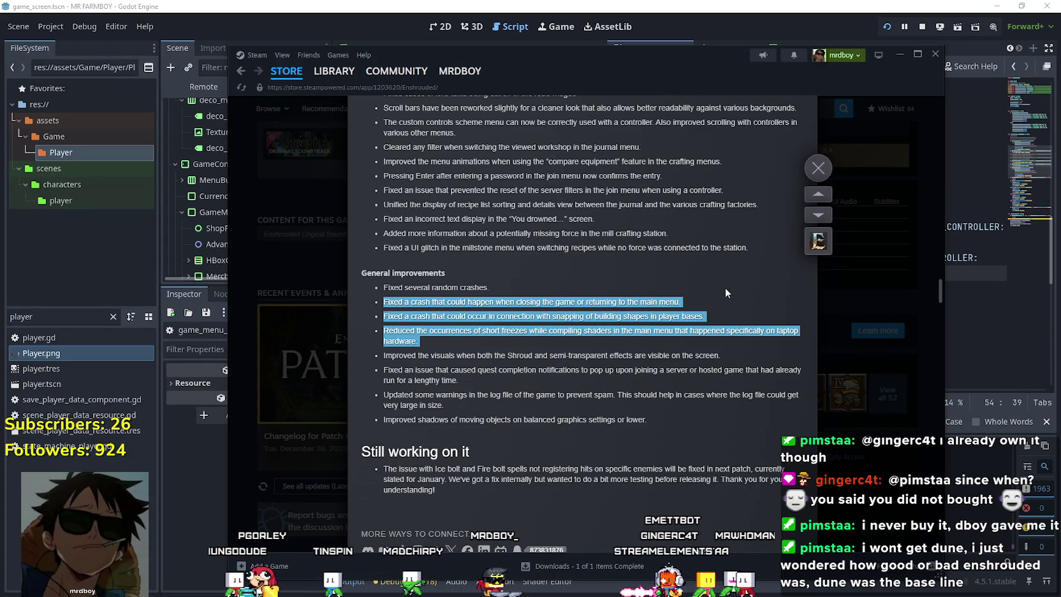
mouse_move(383, 301)
left_mouse_down()
mouse_move(447, 383)
mouse_move(450, 407)
left_mouse_up()
scroll(475, 417, "down", 3)
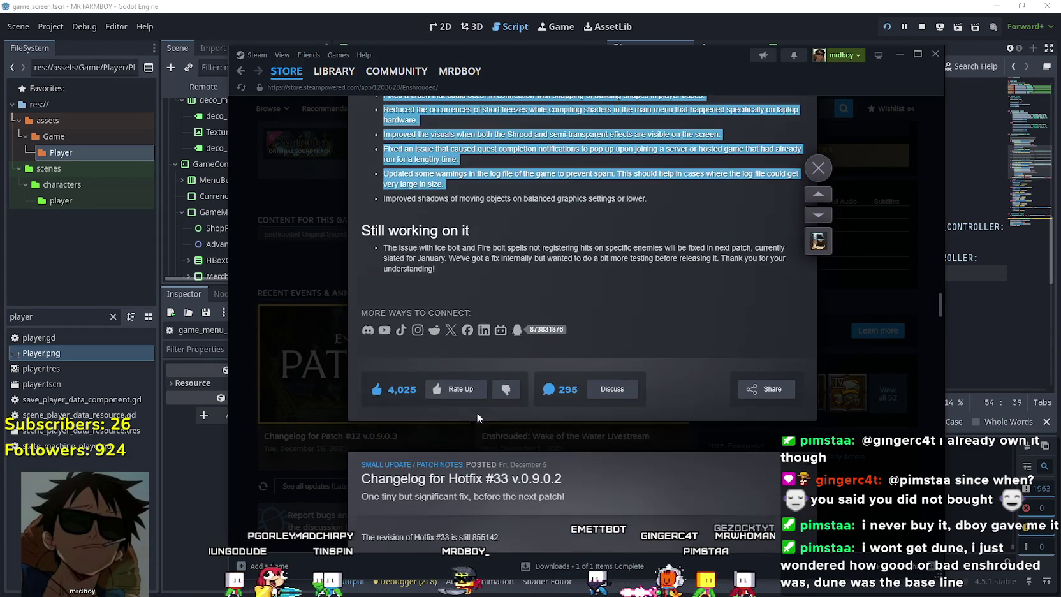
left_click_drag(453, 280, 396, 220)
- Close the changelog overlay and scroll the store page up and back down to Buy Enshrouded
left_click(916, 254)
scroll(732, 366, "up", 10)
scroll(732, 366, "up", 10)
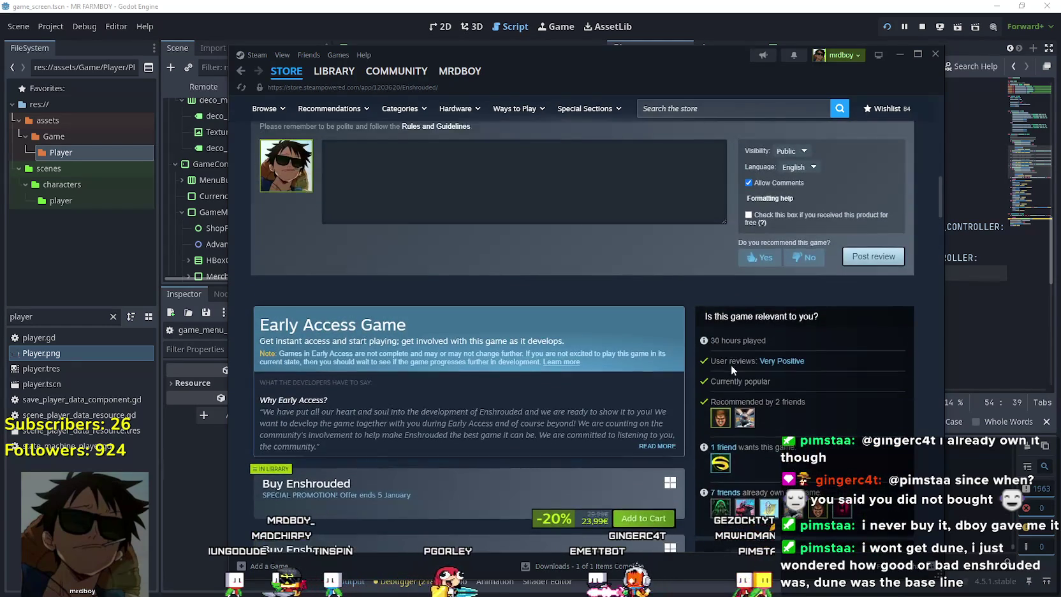
scroll(732, 364, "up", 2)
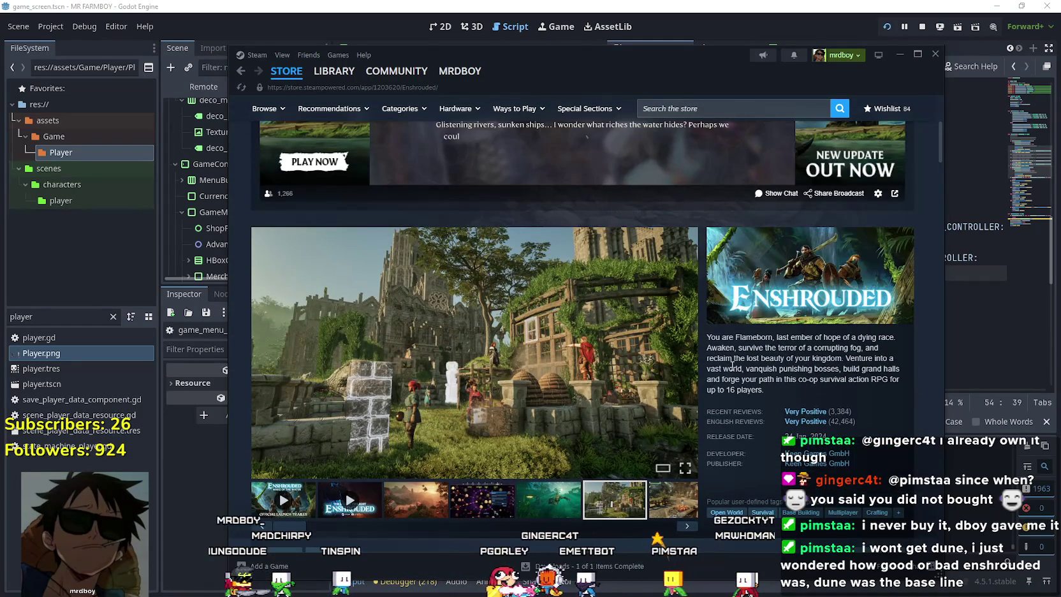
scroll(519, 395, "up", 5)
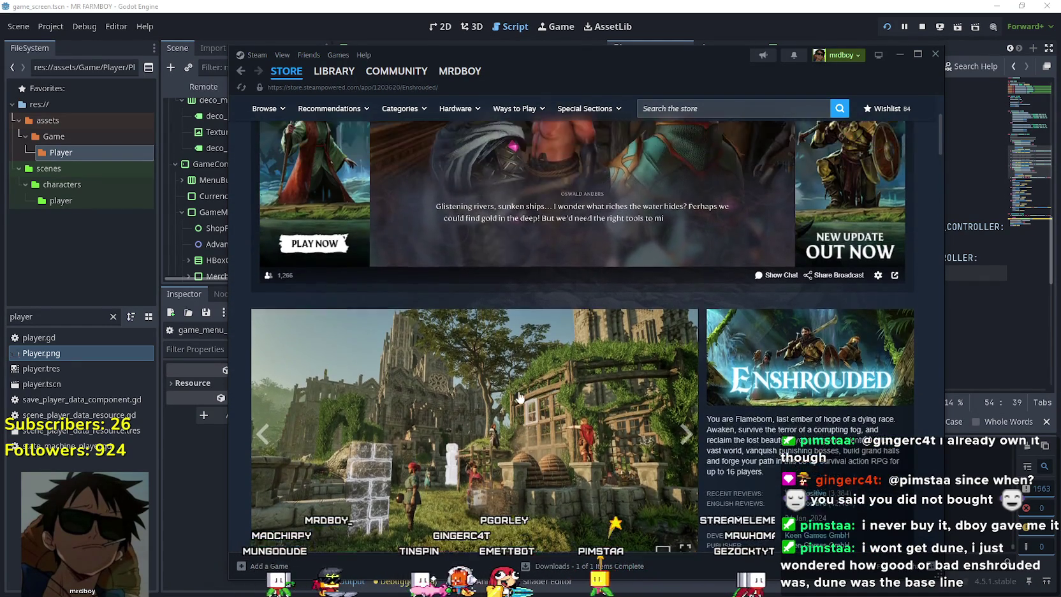
scroll(520, 395, "down", 5)
scroll(520, 392, "down", 5)
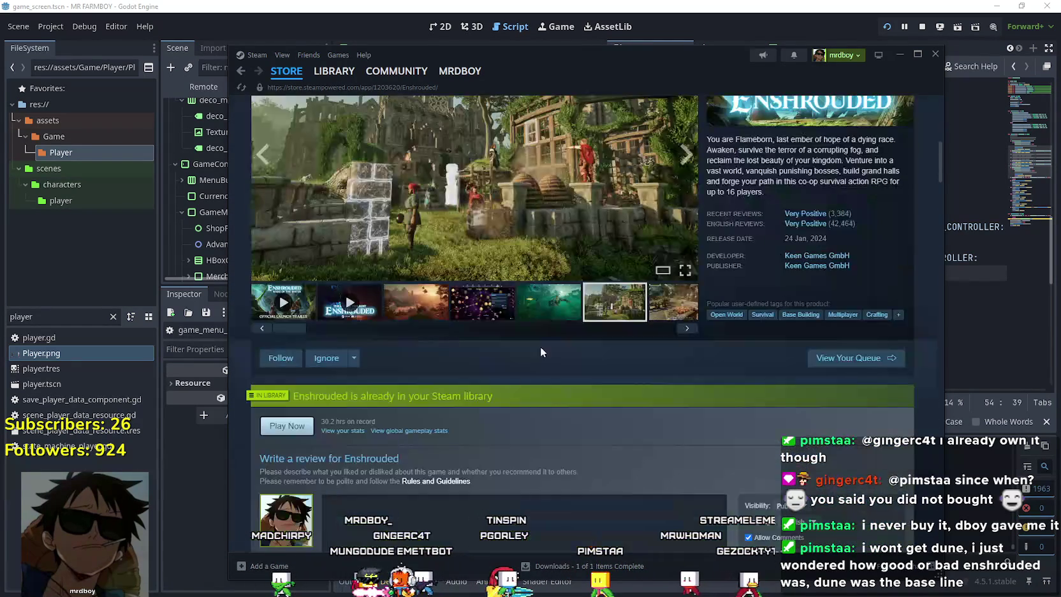
scroll(541, 322, "down", 7)
scroll(541, 322, "up", 2)
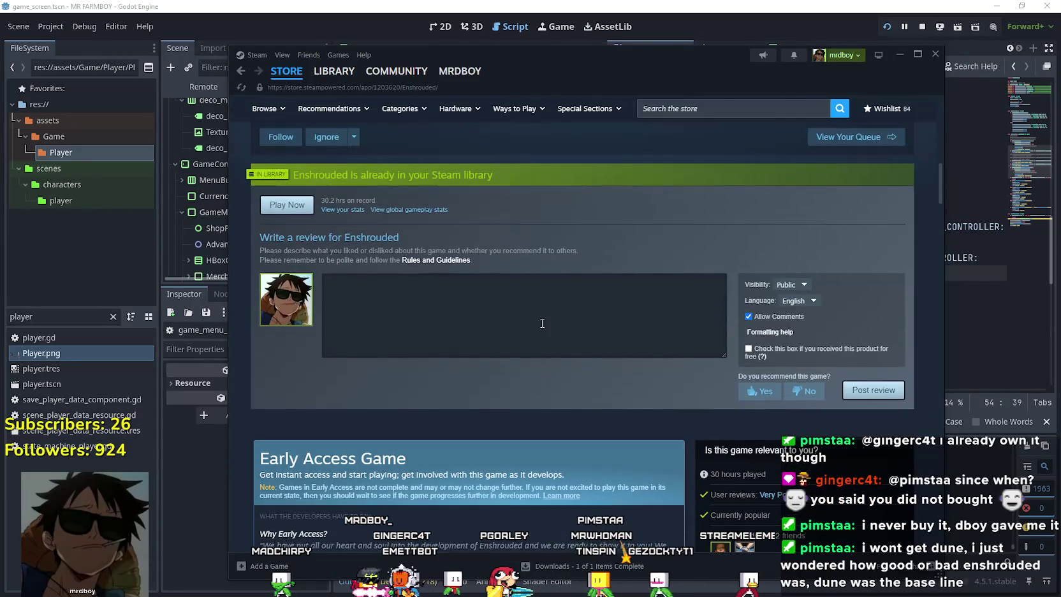
scroll(543, 324, "down", 6)
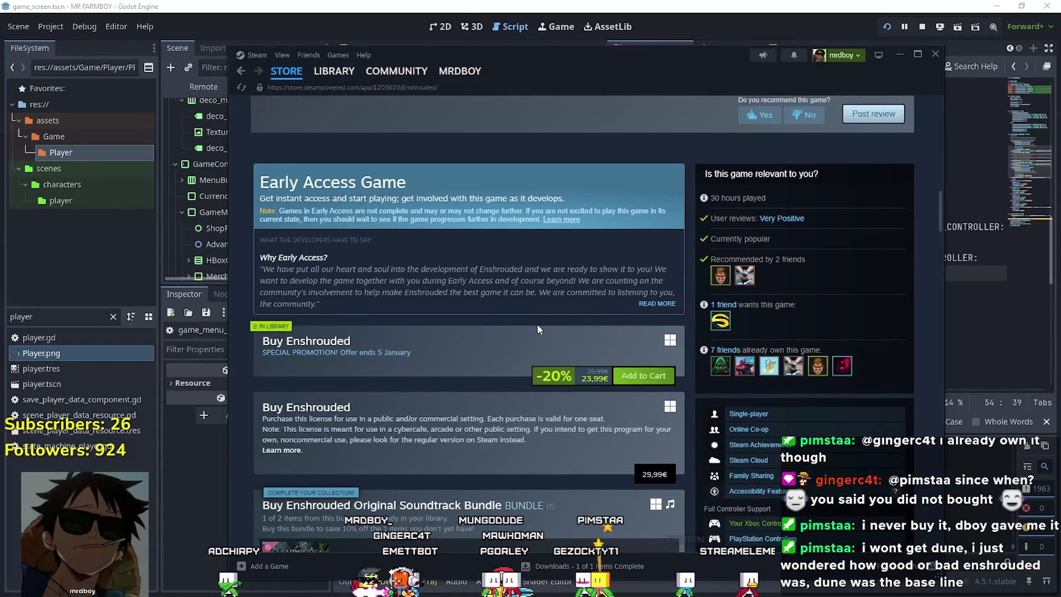
scroll(537, 327, "down", 3)
scroll(537, 328, "down", 2)
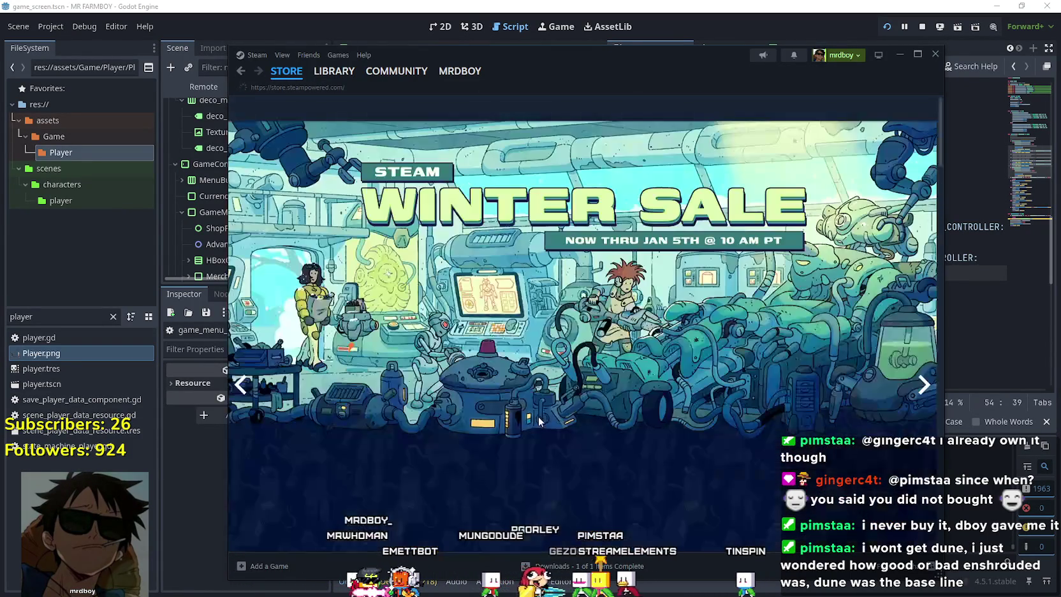
- Page the featured carousel on to Spider-Man 2, Death Stranding and Escape from Tarkov, briefly minimizing Steam
scroll(785, 305, "down", 1)
scroll(785, 305, "down", 2)
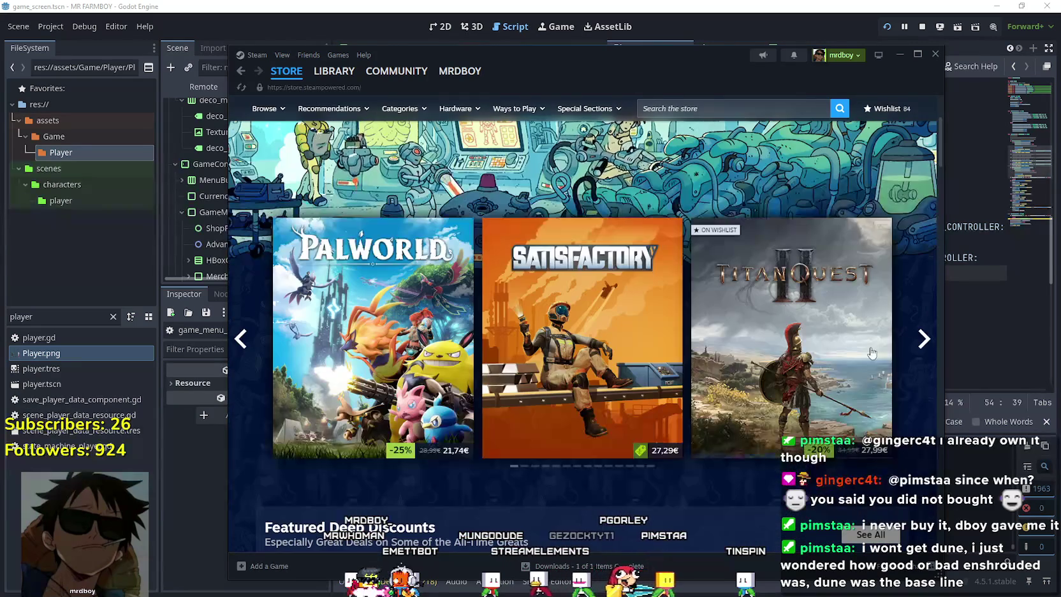
mouse_move(642, 340)
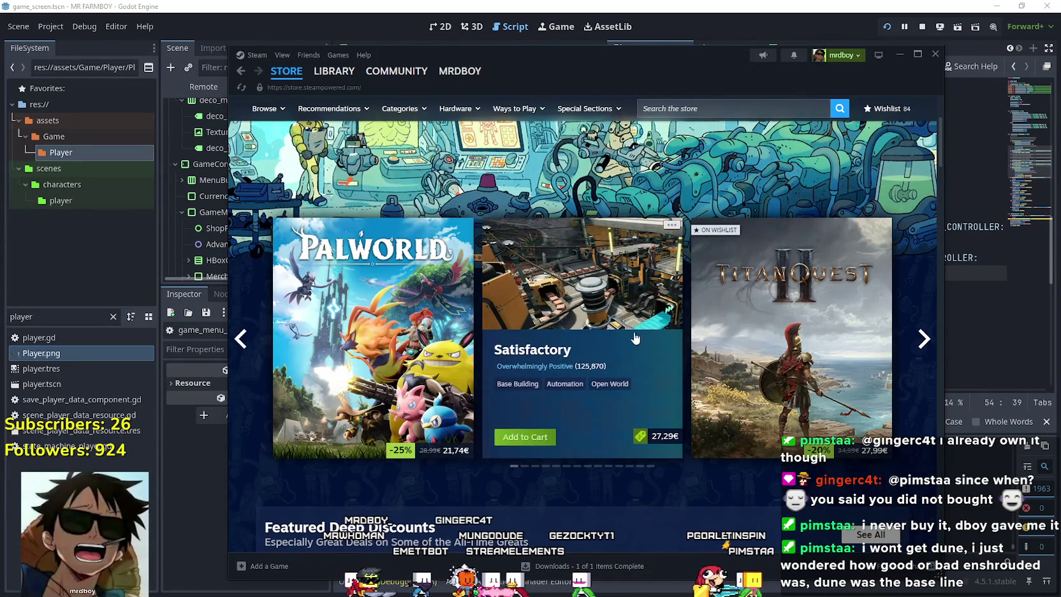
left_click(925, 339)
left_click(932, 347)
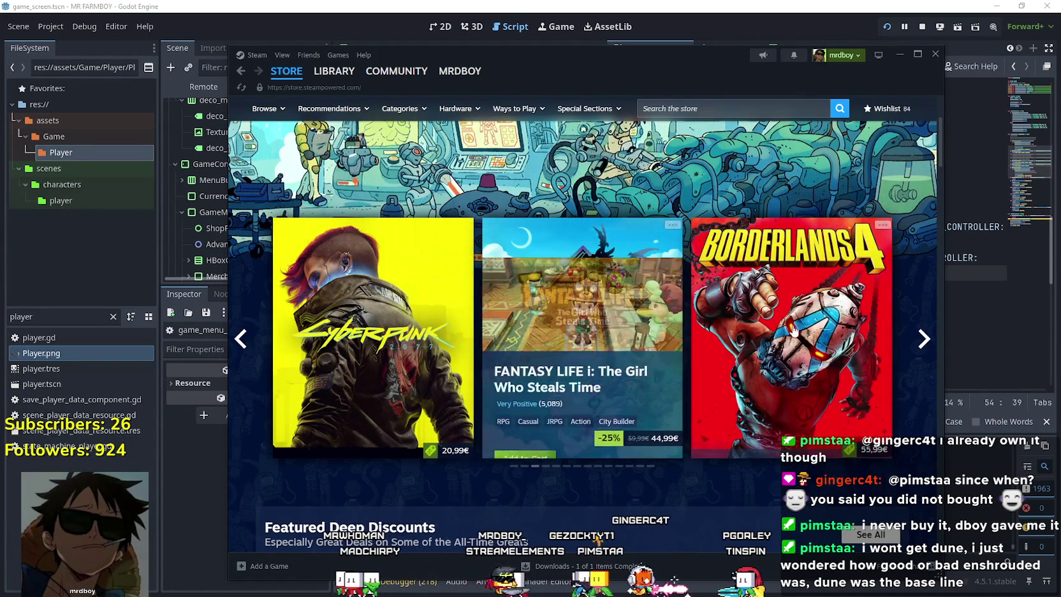
left_click(912, 373)
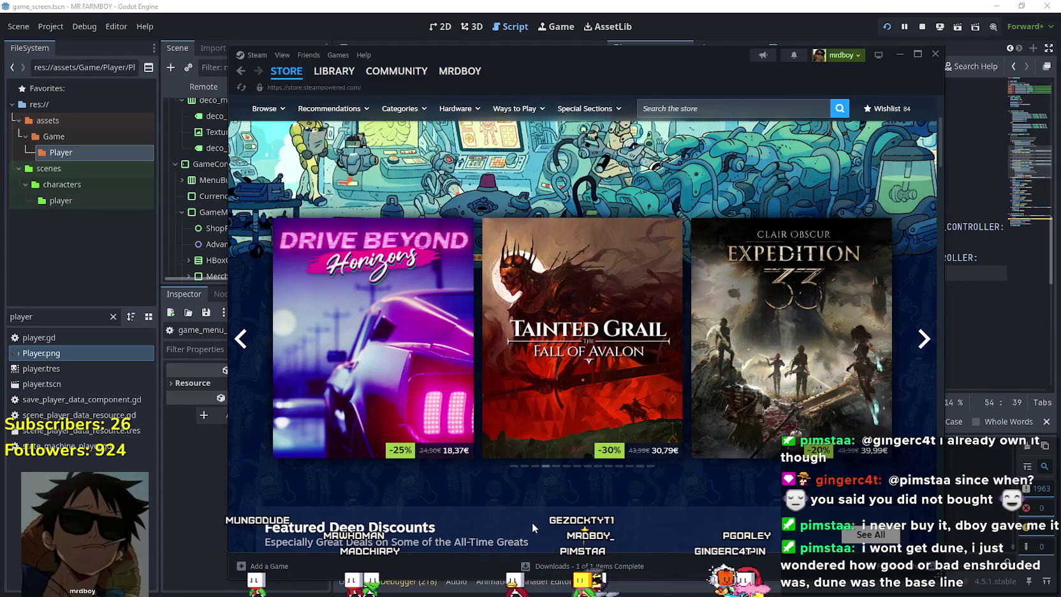
left_click(923, 339)
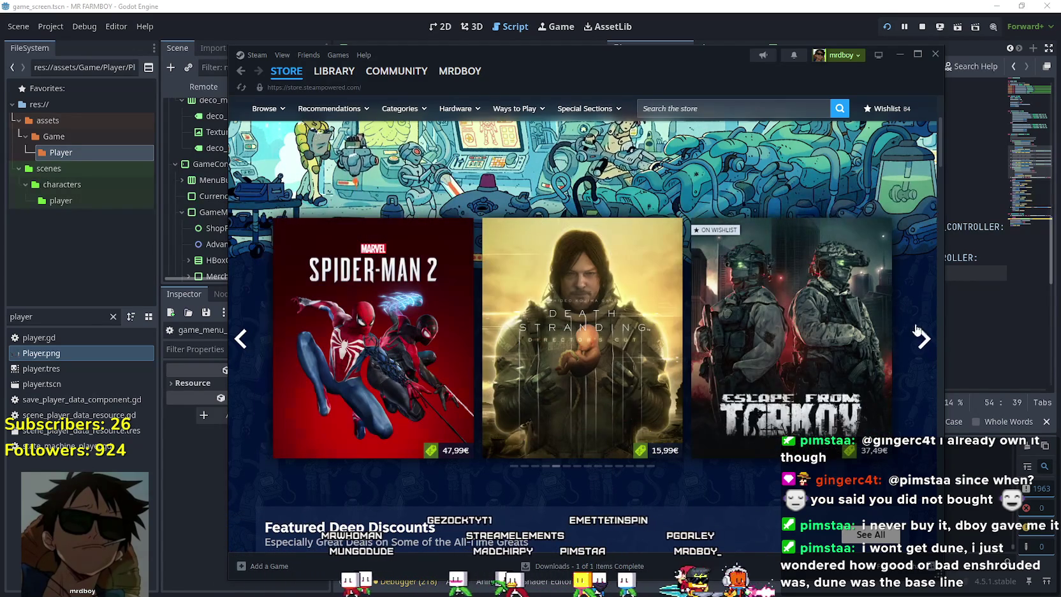
left_click(900, 55)
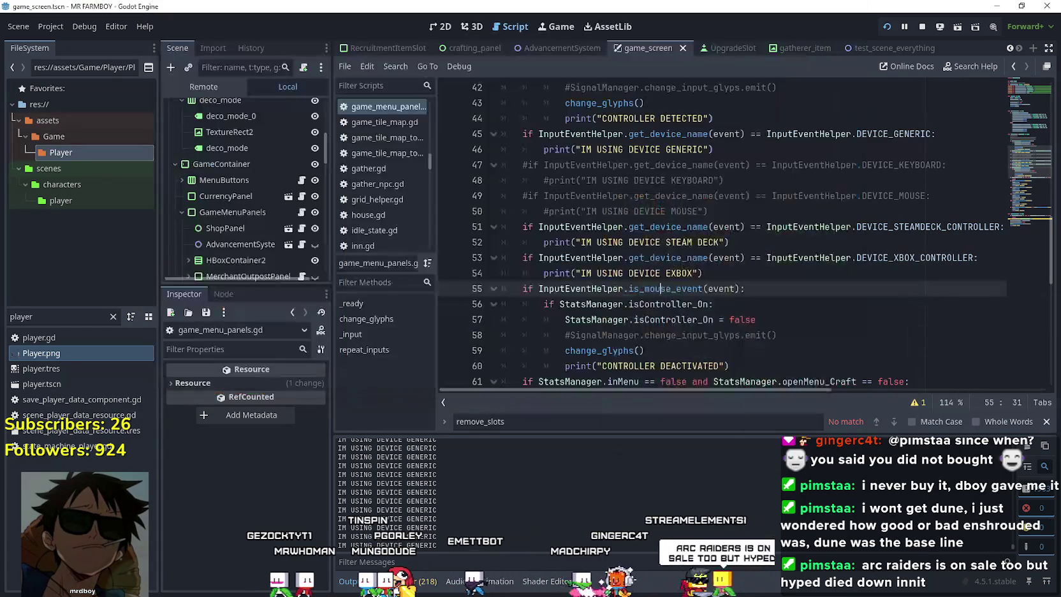
key("alt+Tab")
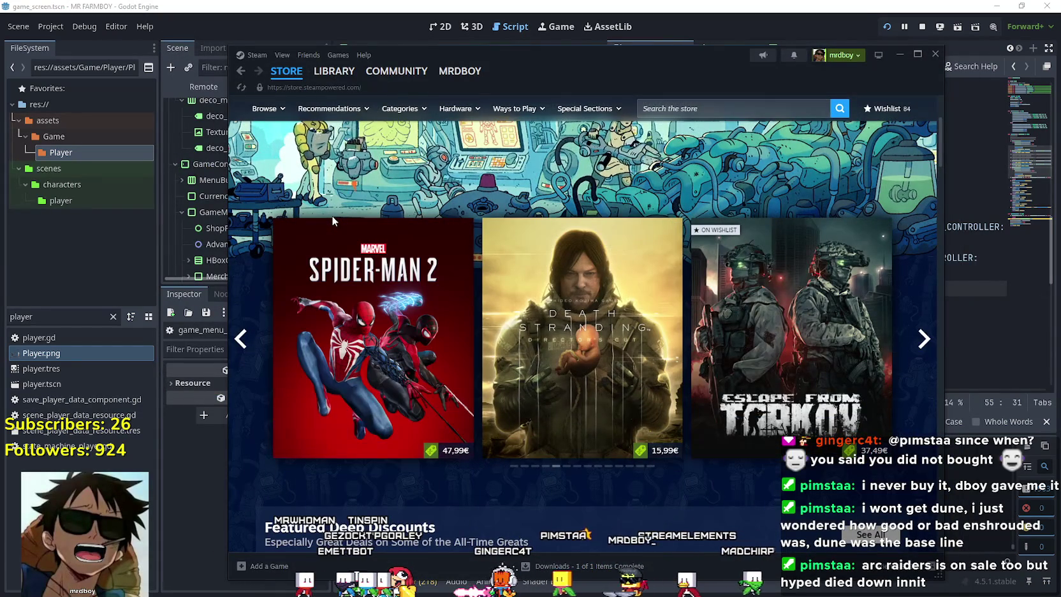
- In the library, view MR FARMBOY Demo, Megabonk, Soulframe and ARC Raiders in turn
left_click(343, 71)
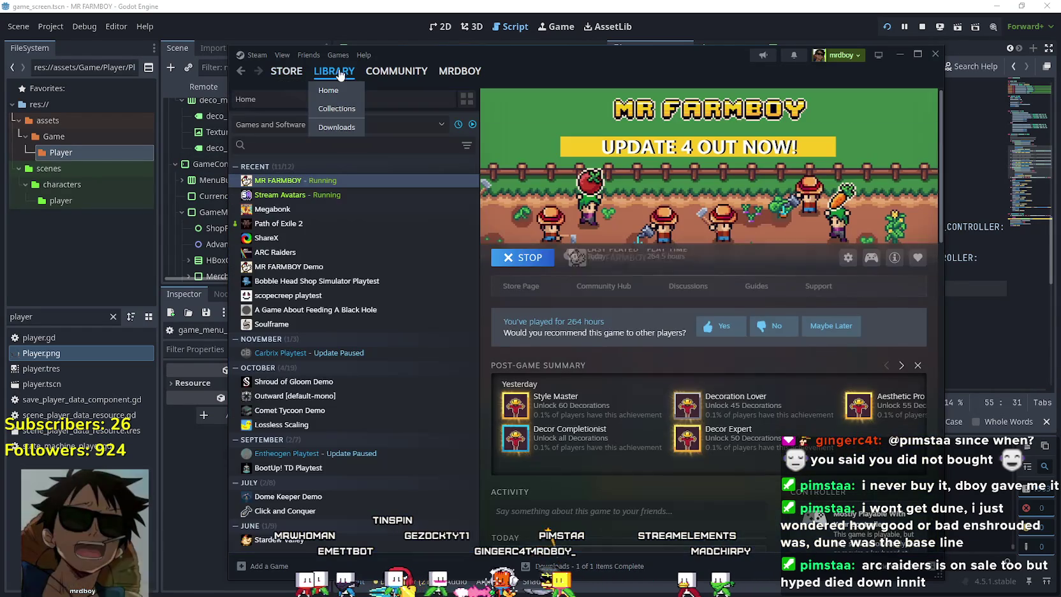
left_click(389, 268)
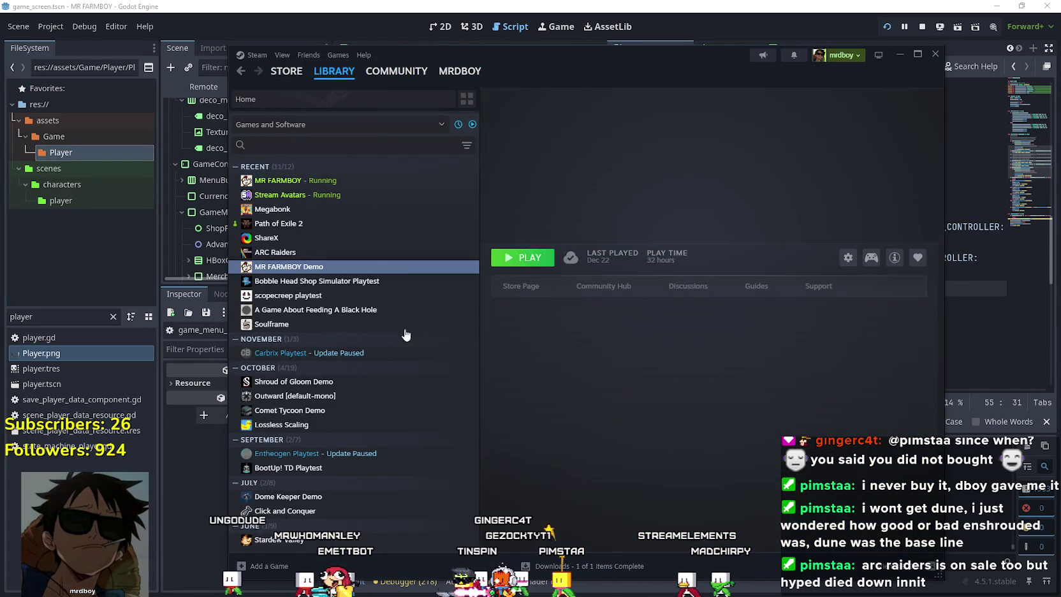
left_click(317, 211)
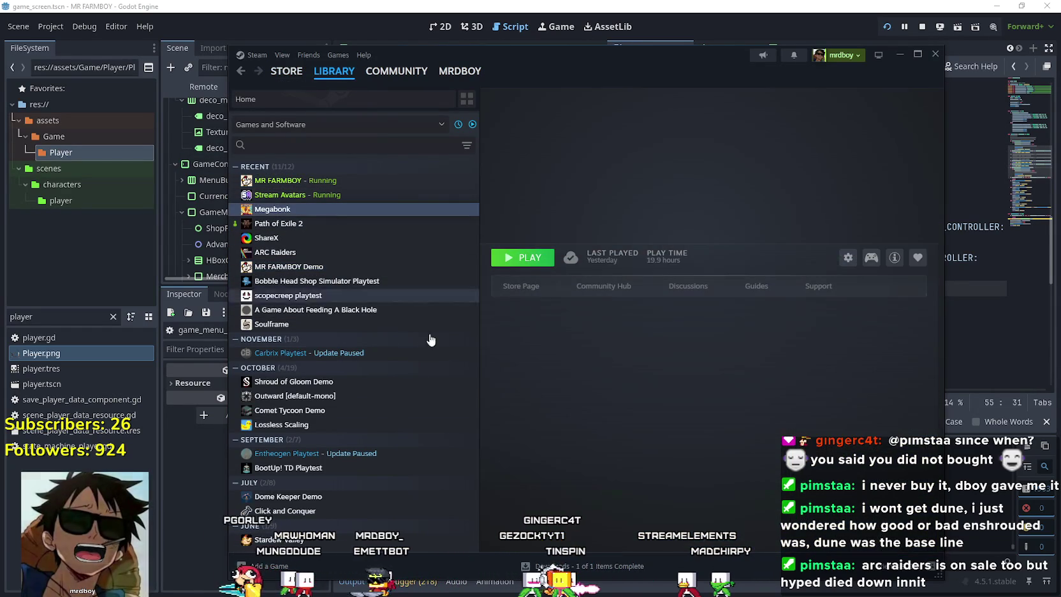
left_click(346, 325)
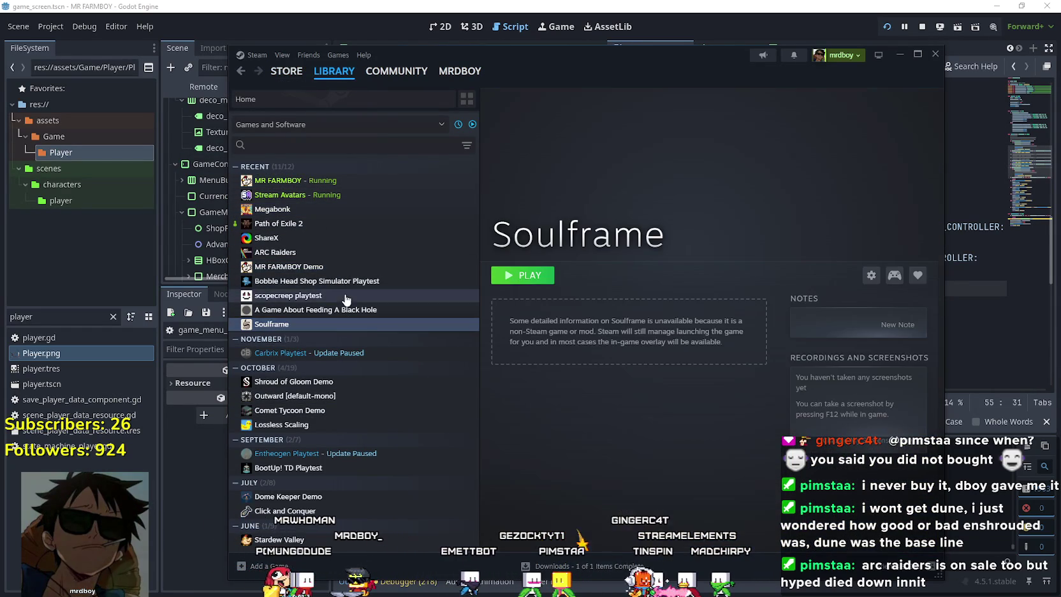
left_click(296, 253)
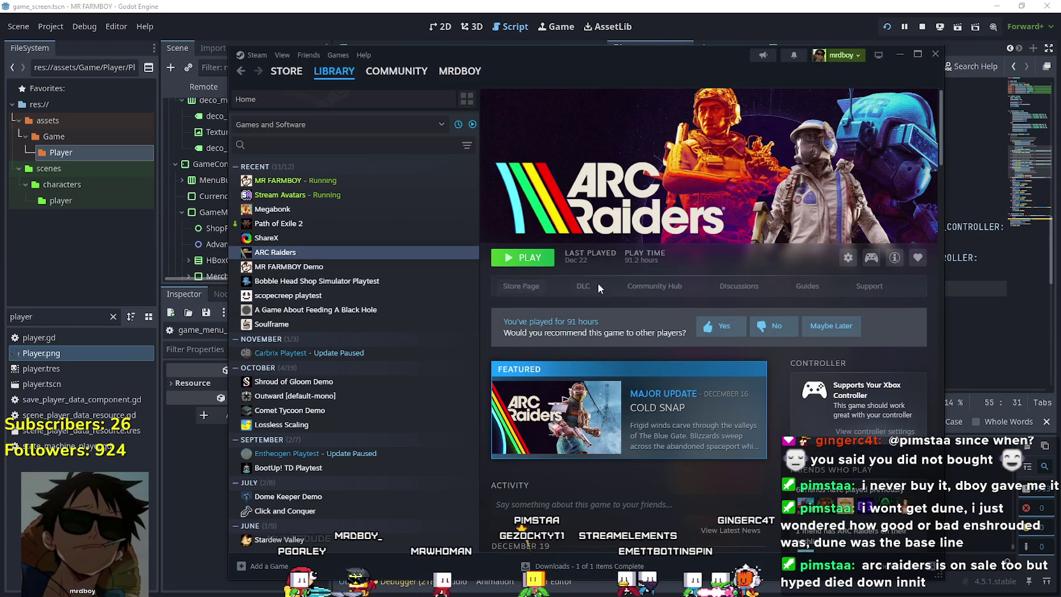
- Visit the ARC Raiders Community Hub, go back to the library and minimize Steam
left_click(655, 286)
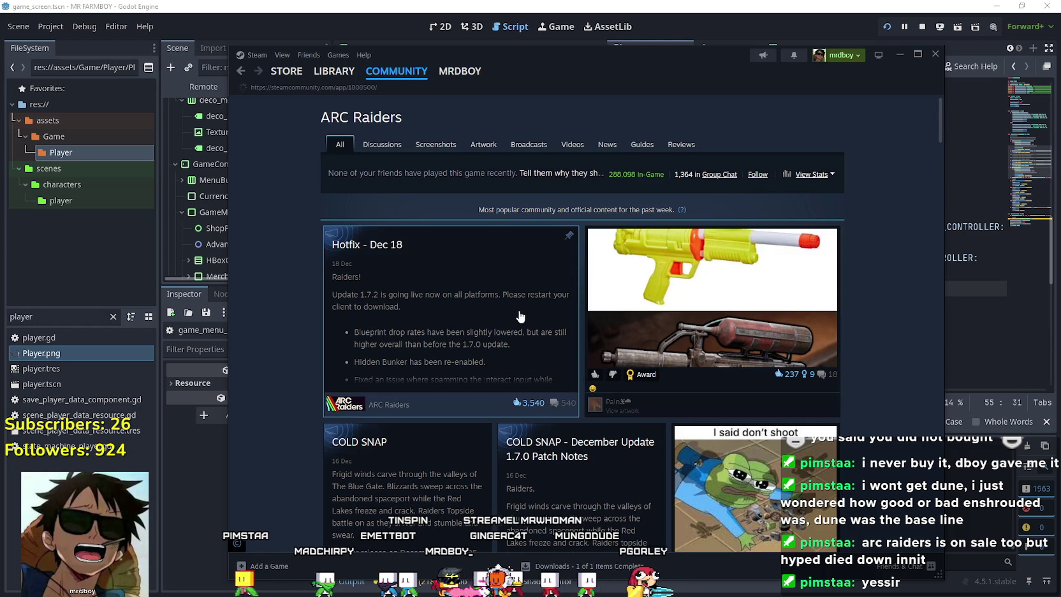
left_click(334, 70)
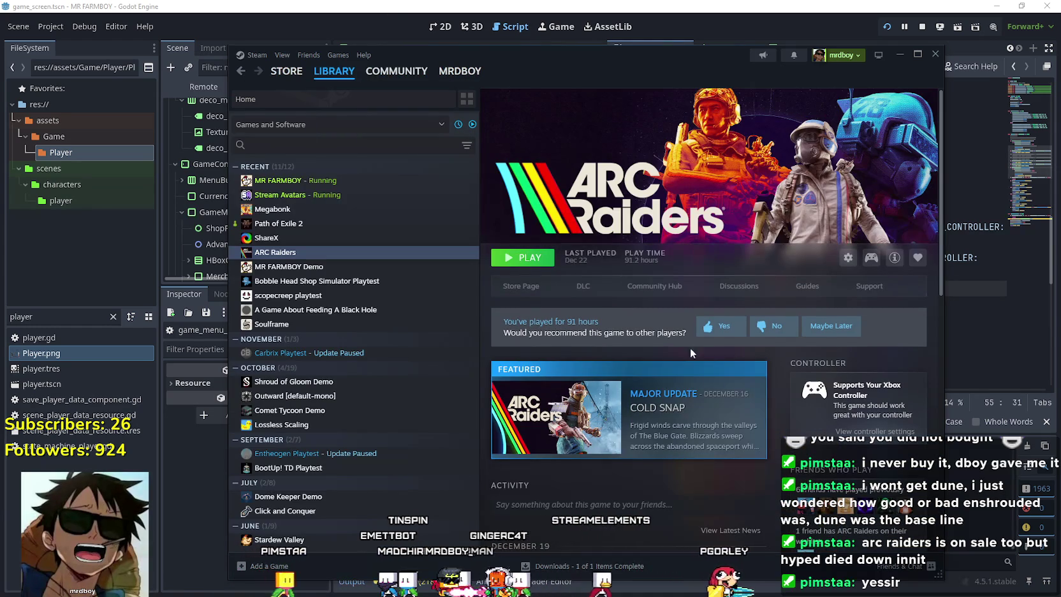
left_click(900, 53)
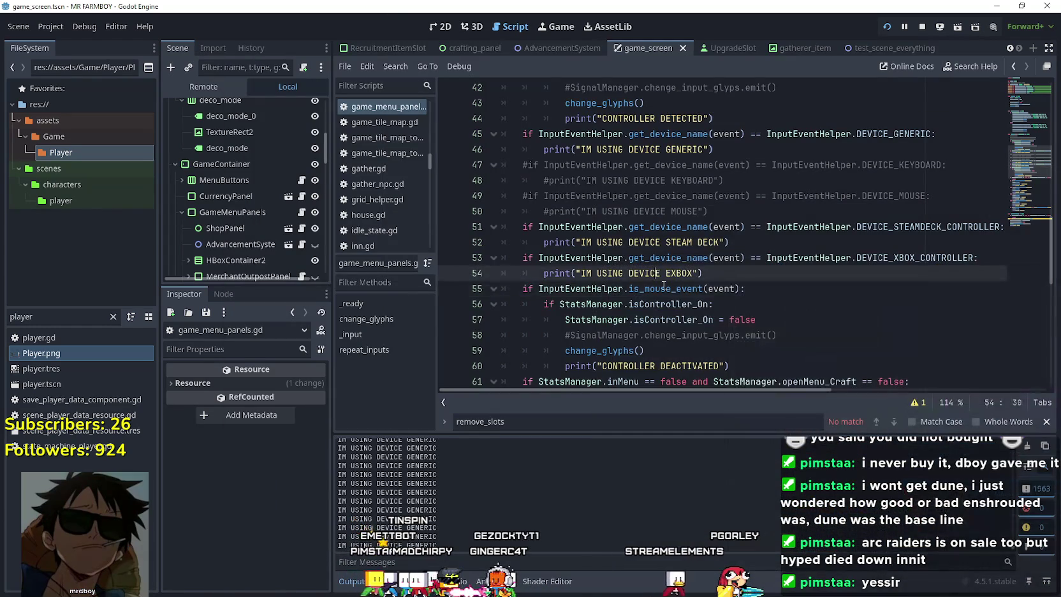
left_click(829, 321)
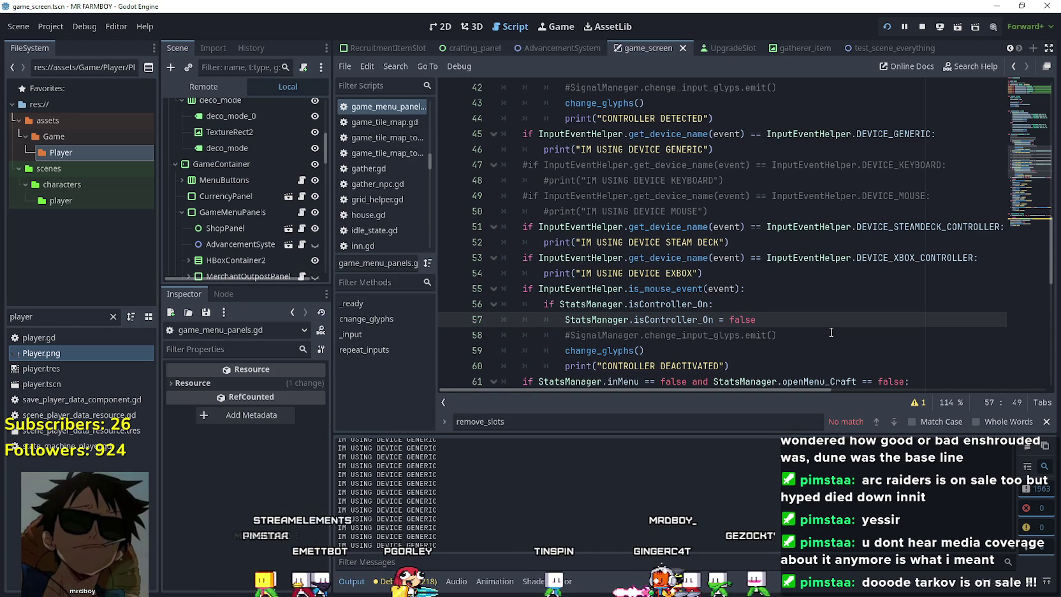
key("Up")
key("Up")
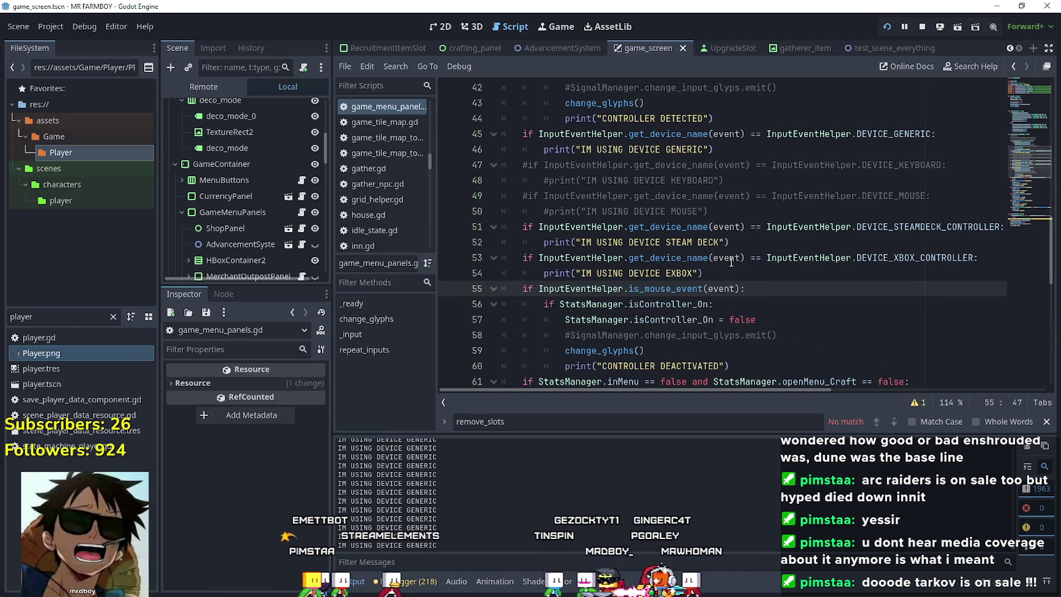
- Select the joypad-detection lines 39–44 in _input and comment them out with Ctrl+K
left_click(723, 244)
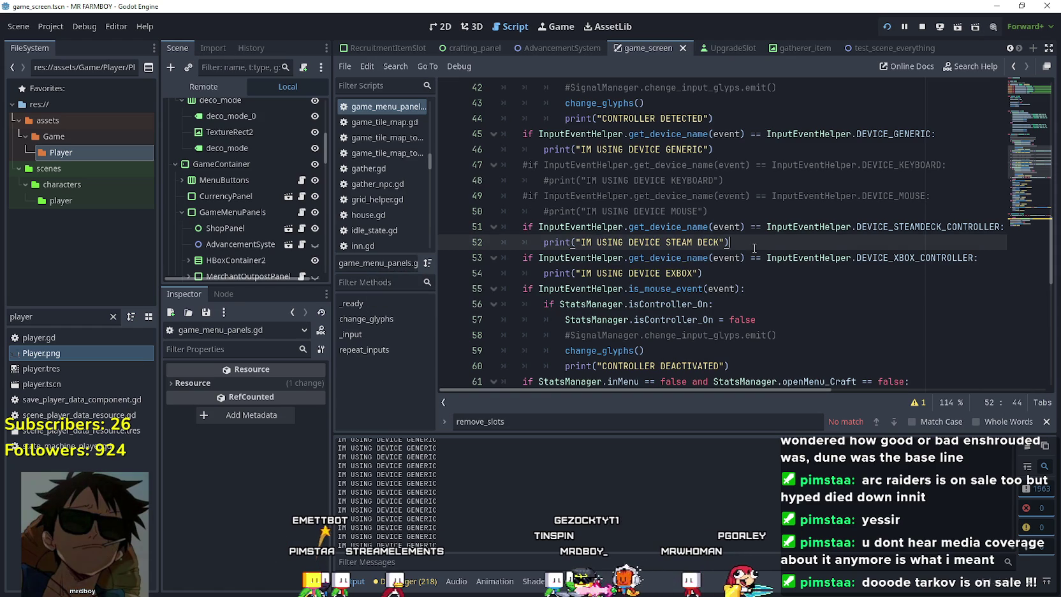
scroll(759, 287, "up", 1)
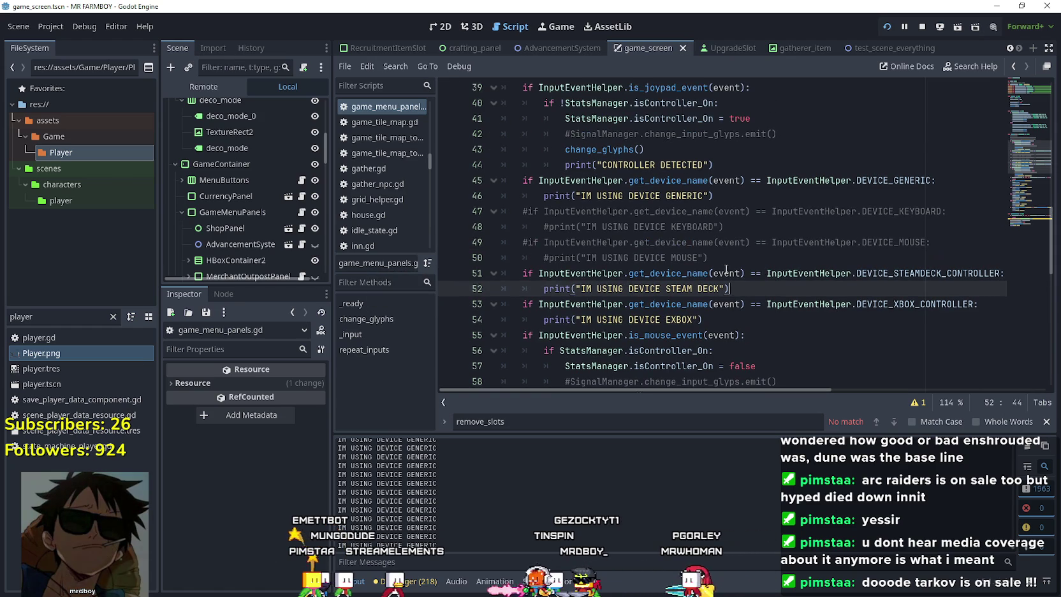
left_click(798, 319)
scroll(802, 287, "down", 1)
scroll(766, 256, "down", 2)
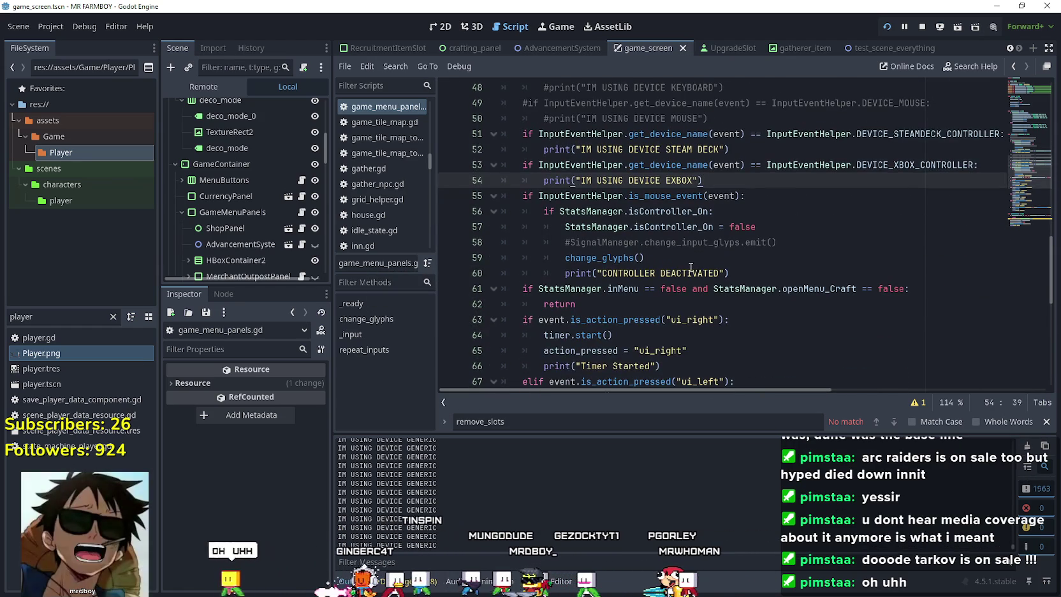
left_click(698, 259)
scroll(699, 271, "up", 1)
left_click_drag(743, 320, 503, 258)
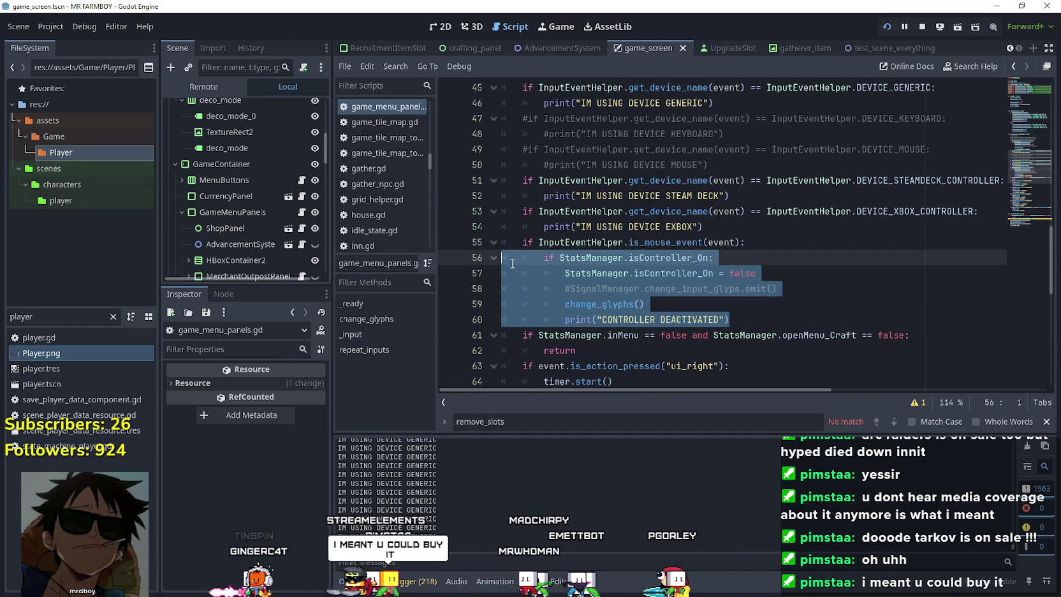
scroll(721, 284, "up", 2)
scroll(714, 268, "up", 2)
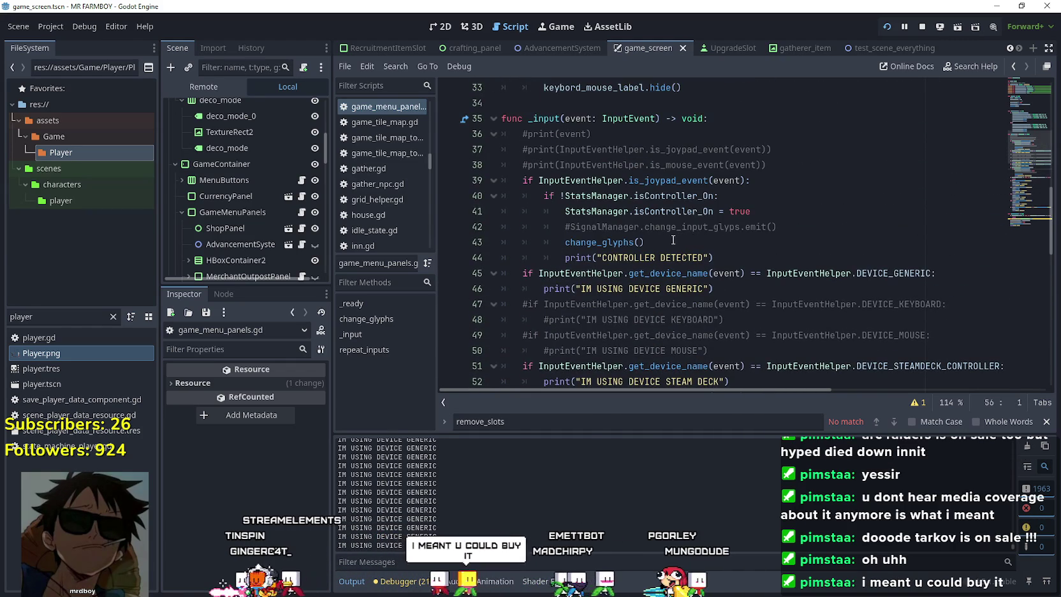
mouse_move(744, 262)
left_mouse_down()
mouse_move(542, 243)
mouse_move(514, 195)
left_mouse_up()
key("ctrl+c")
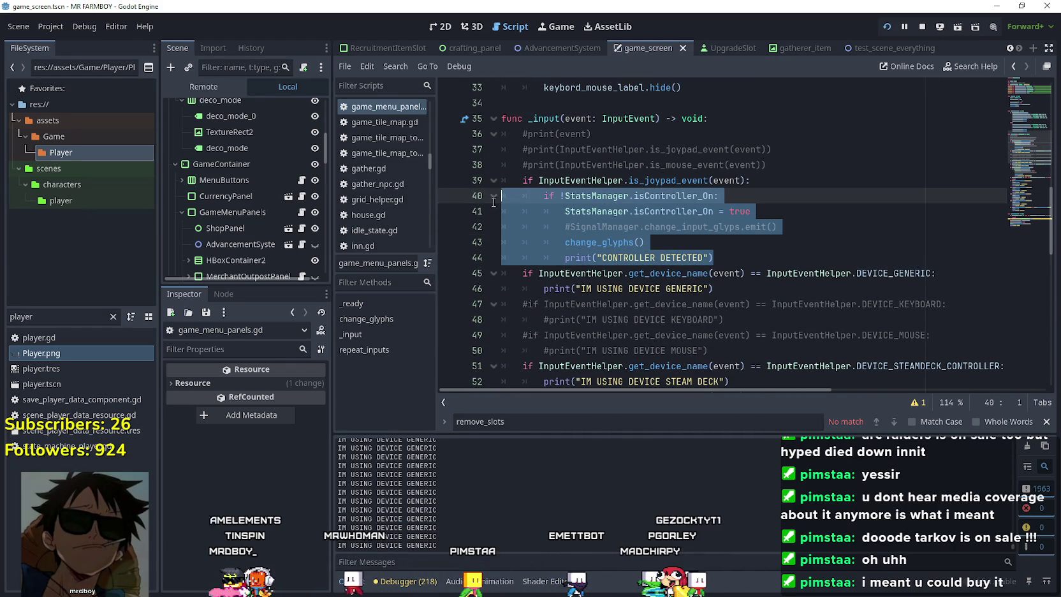
left_click_drag(727, 258, 479, 186)
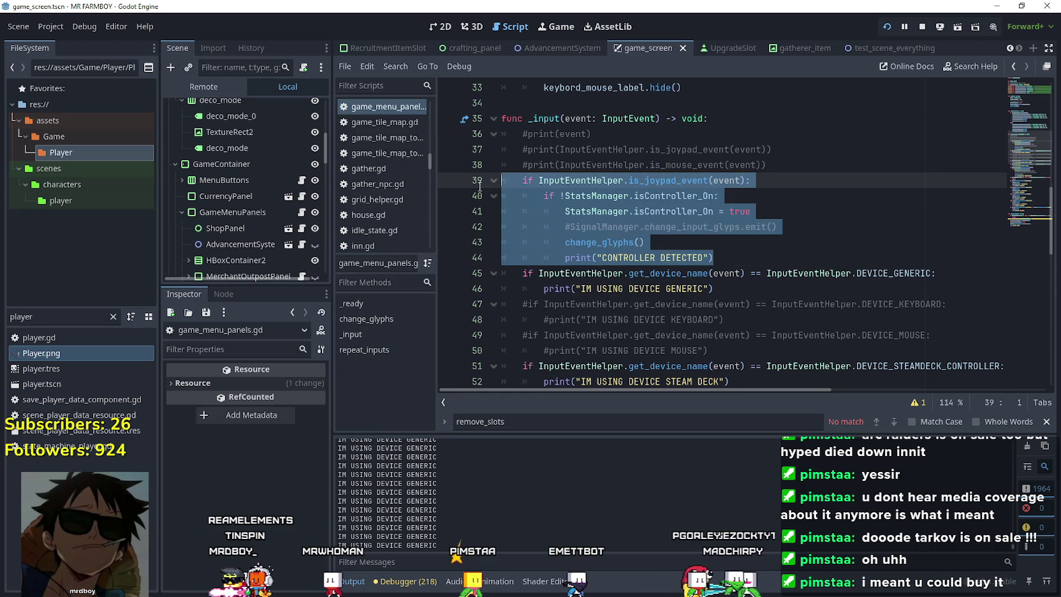
key("ctrl+k")
- Select the mouse-event controller-toggle block on lines 55–60
scroll(721, 242, "down", 1)
left_click(716, 301)
scroll(719, 297, "down", 2)
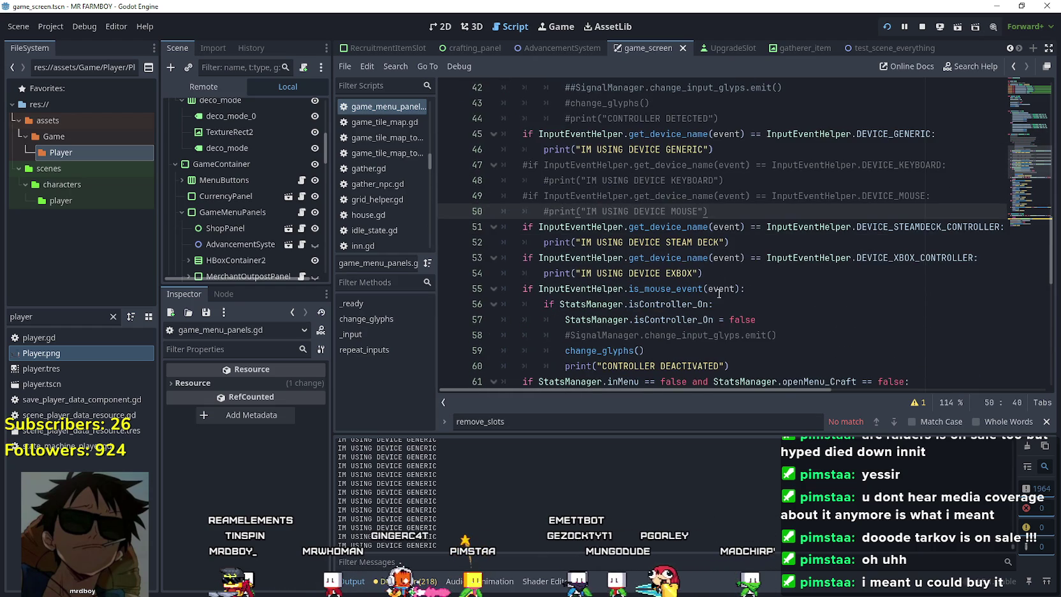
scroll(665, 342, "down", 1)
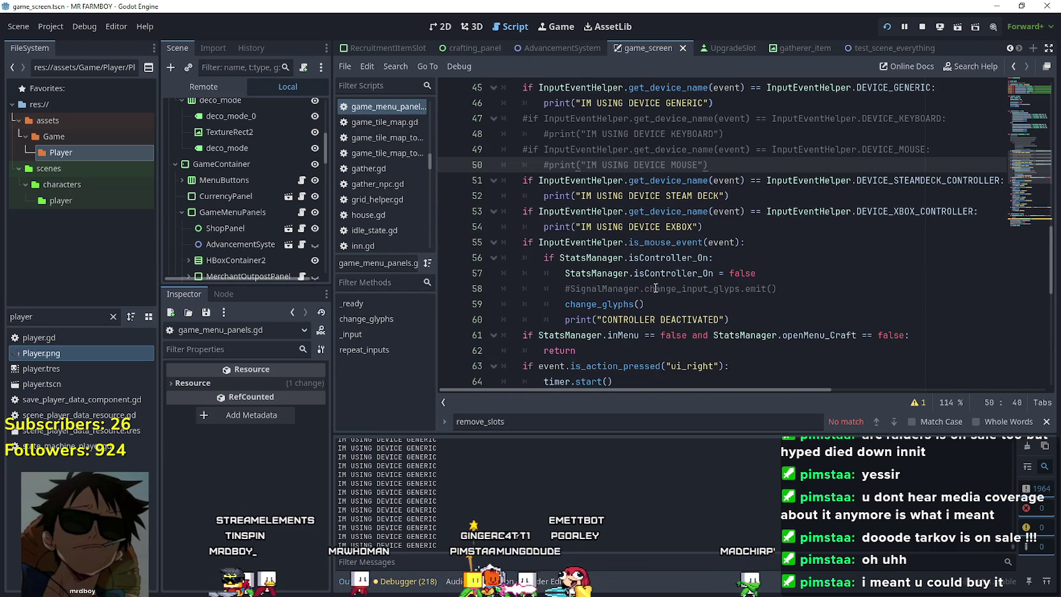
left_click_drag(733, 313, 685, 243)
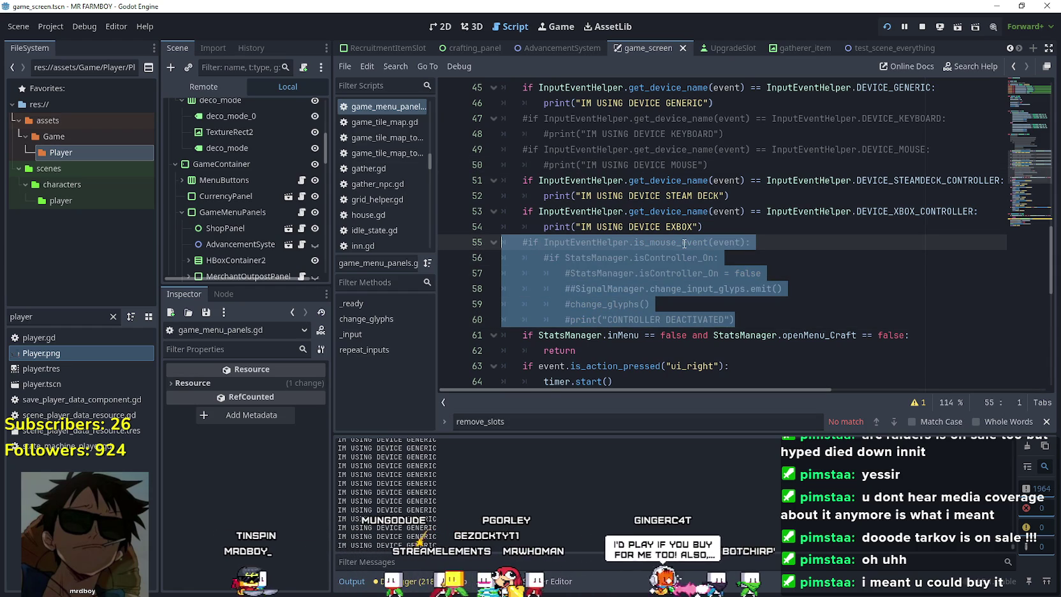
- Comment out the selected mouse-event block with Ctrl+K
key("ctrl+k")
left_click(712, 198)
scroll(712, 206, "up", 1)
left_click(708, 211)
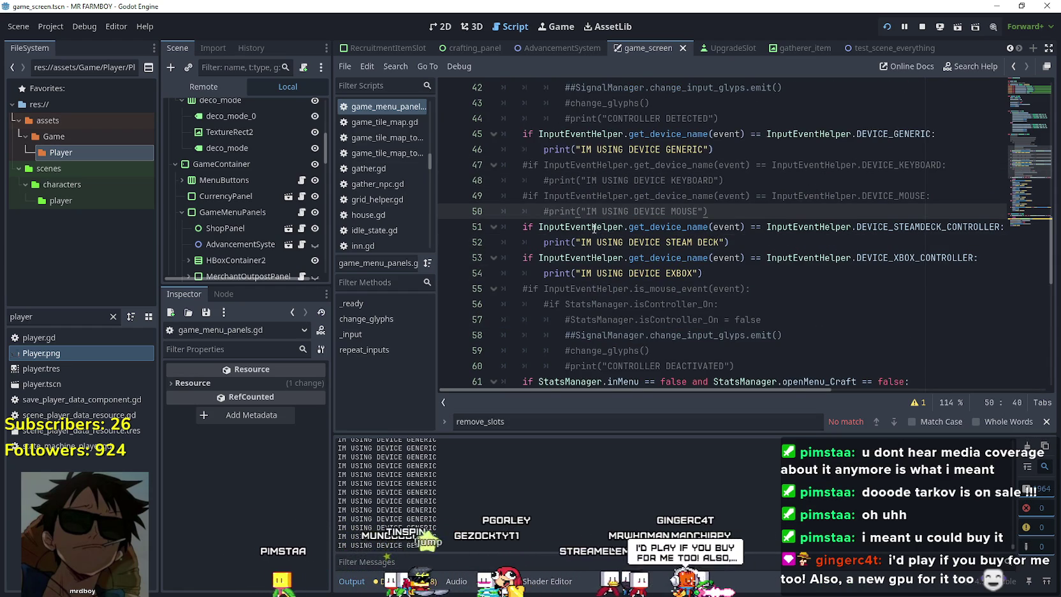
- Paste the controller-on block below the Xbox and Steam Deck print lines
left_click(732, 243)
left_click(707, 273)
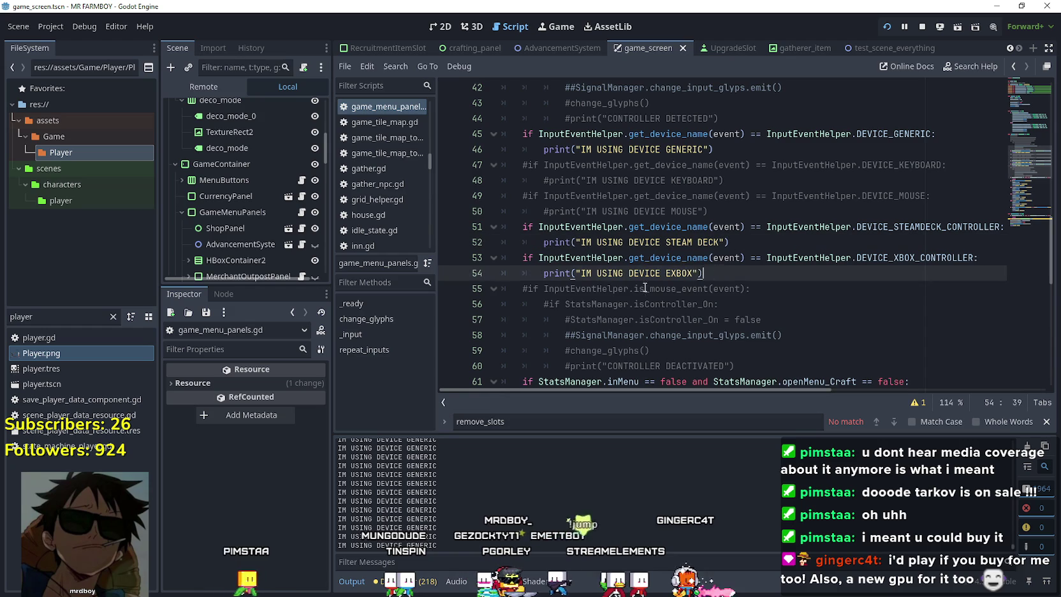
key("Return")
key("shift+Home")
key("ctrl+v")
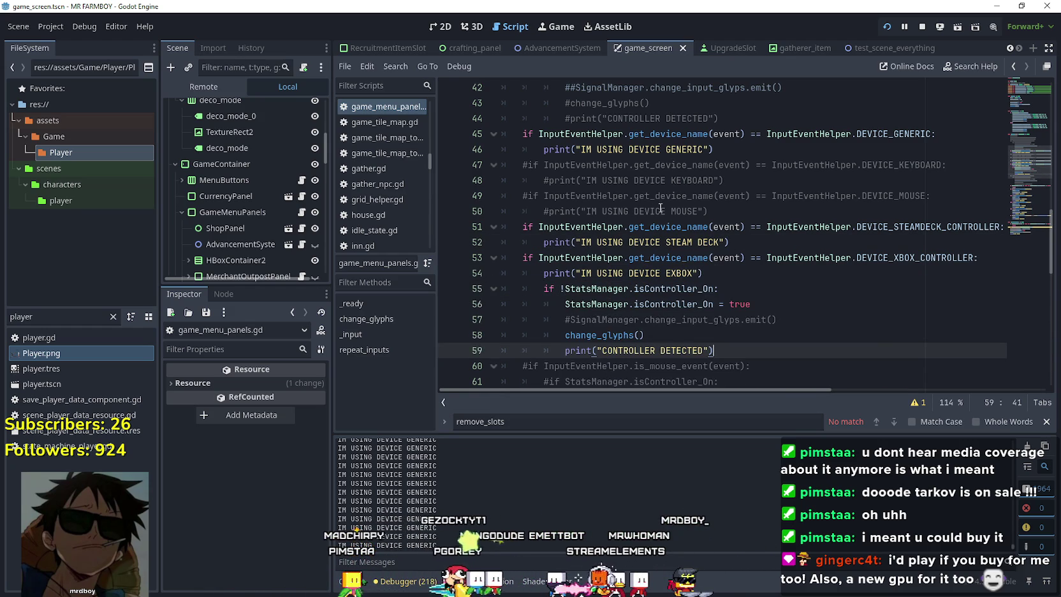
left_click(764, 242)
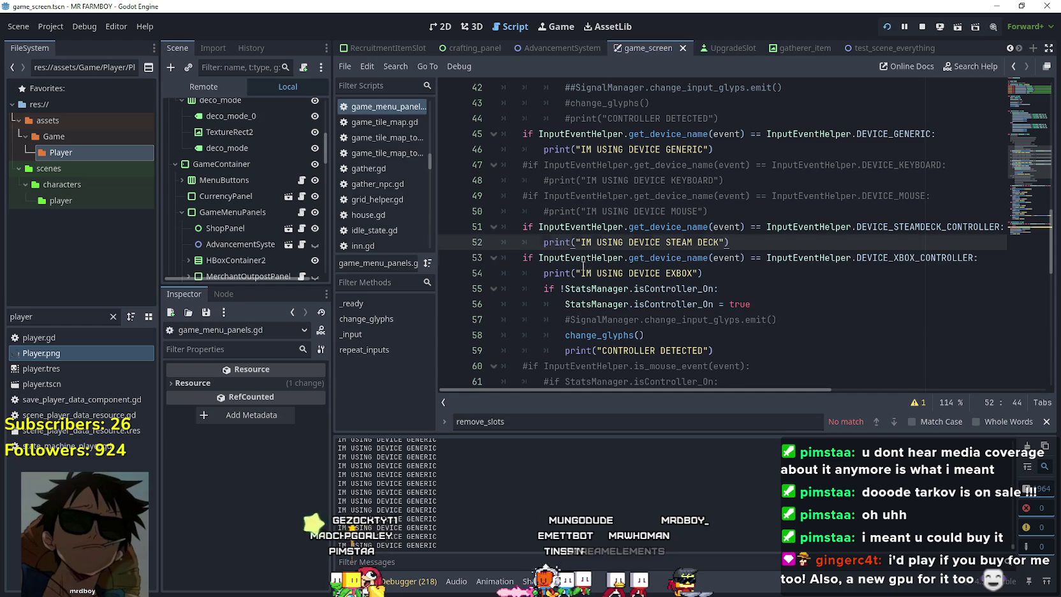
key("Return")
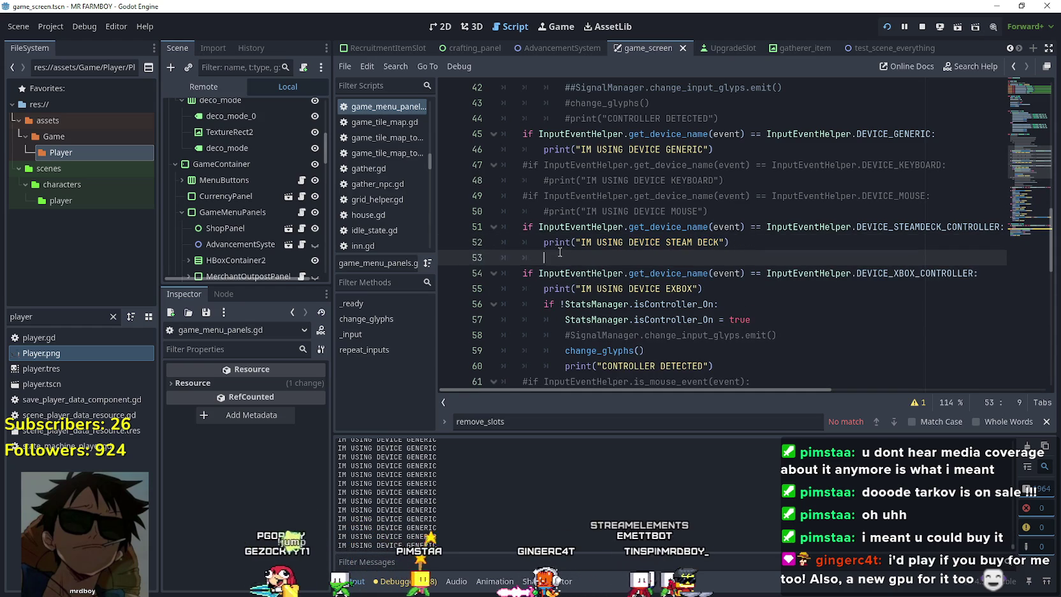
key("ctrl+v")
- Delete the commented SignalManager emit line from the Steam Deck and Xbox blocks
scroll(786, 205, "down", 2)
left_click_drag(785, 196, 508, 195)
key("BackSpace")
key("BackSpace")
left_click_drag(791, 288, 494, 286)
key("BackSpace")
key("BackSpace")
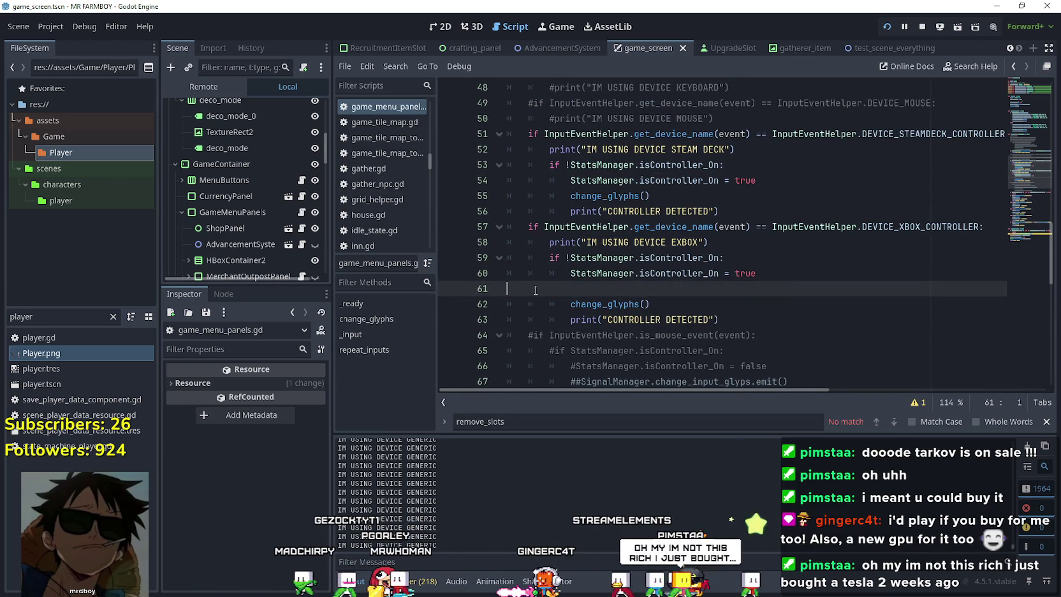
- Paste the controller-deactivation block on a new line below the generic print
scroll(682, 237, "up", 2)
scroll(682, 237, "down", 5)
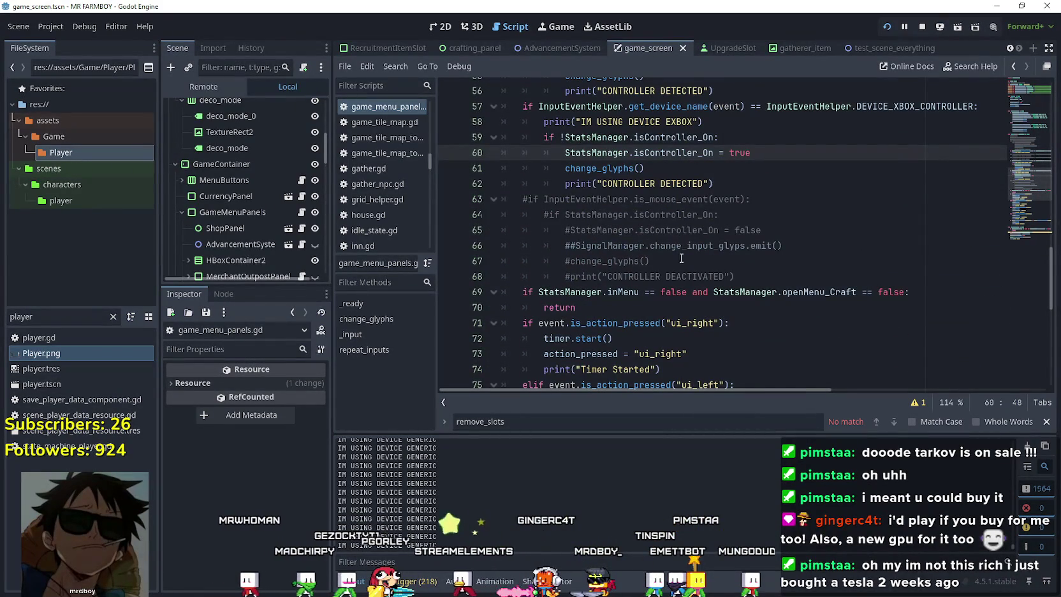
left_click_drag(737, 276, 448, 222)
key("ctrl+c")
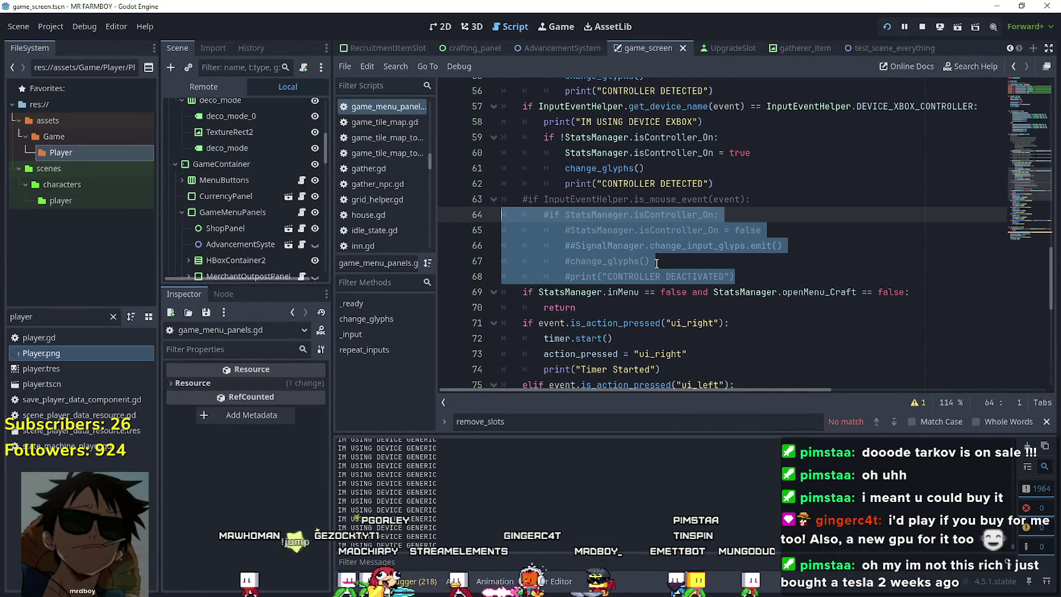
scroll(657, 263, "up", 7)
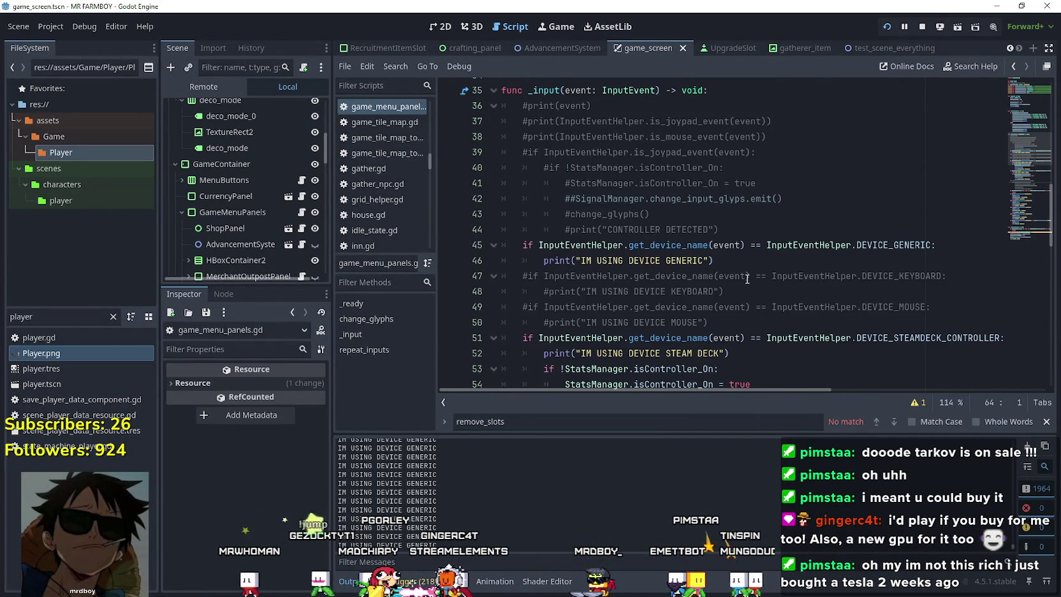
left_click(740, 265)
key("Return")
left_click_drag(548, 277, 445, 277)
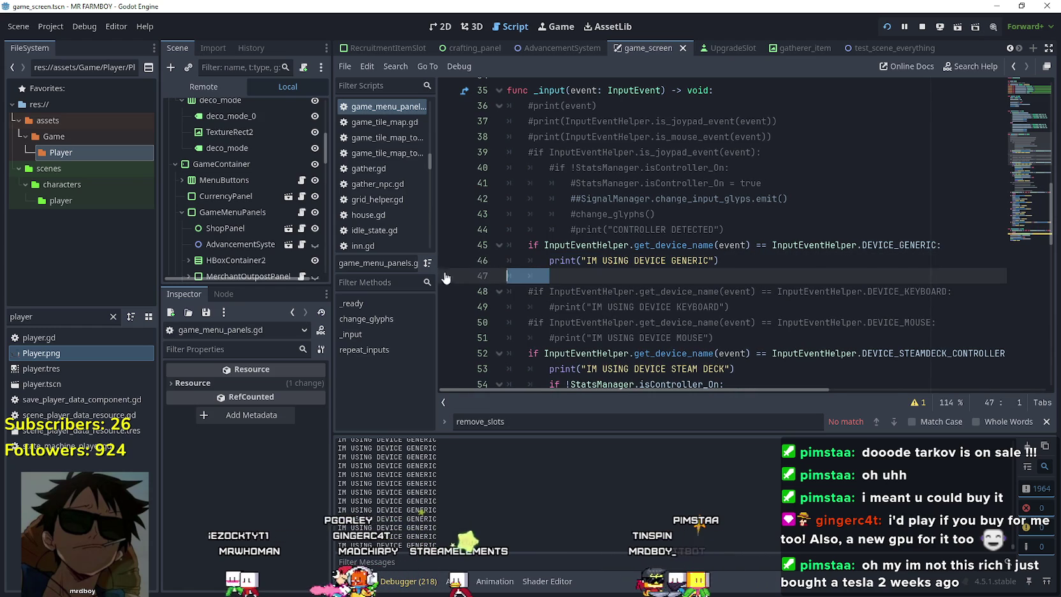
key("ctrl+v")
- Uncomment the pasted controller-off lines 47–51 under the GENERIC branch
mouse_move(755, 339)
left_mouse_down()
mouse_move(510, 307)
mouse_move(504, 276)
left_mouse_up()
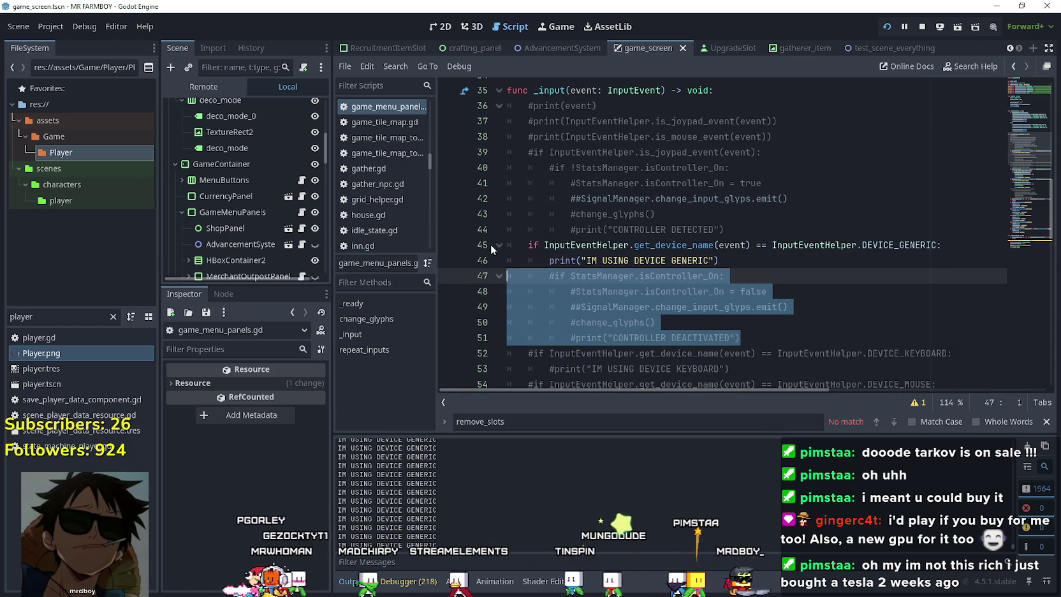
key("ctrl+k")
left_click(577, 260)
- Save the scene with the new controller-state edits using Ctrl+S
key("ctrl+s")
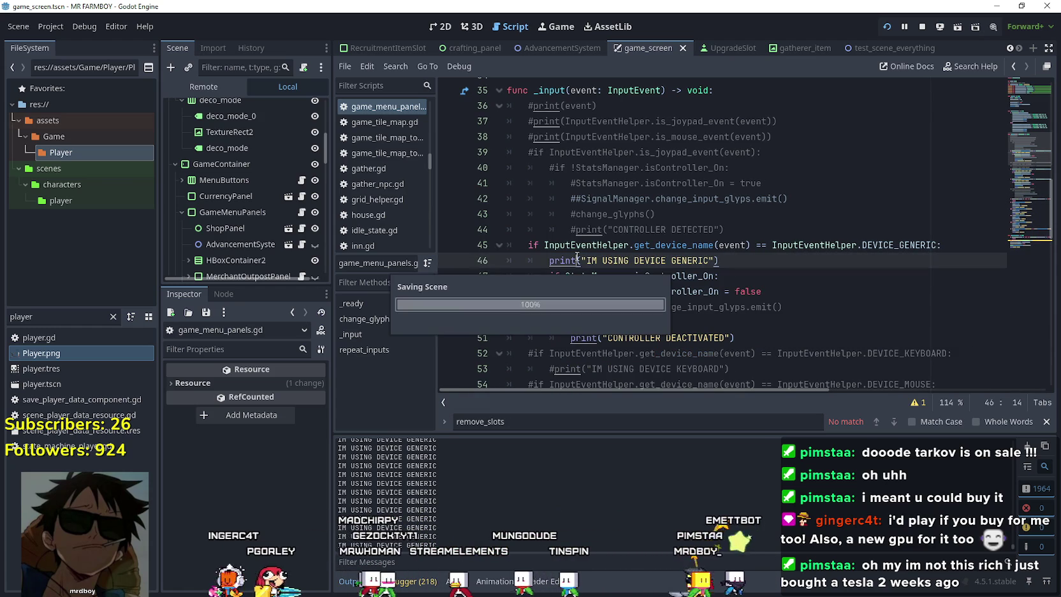
scroll(697, 287, "down", 3)
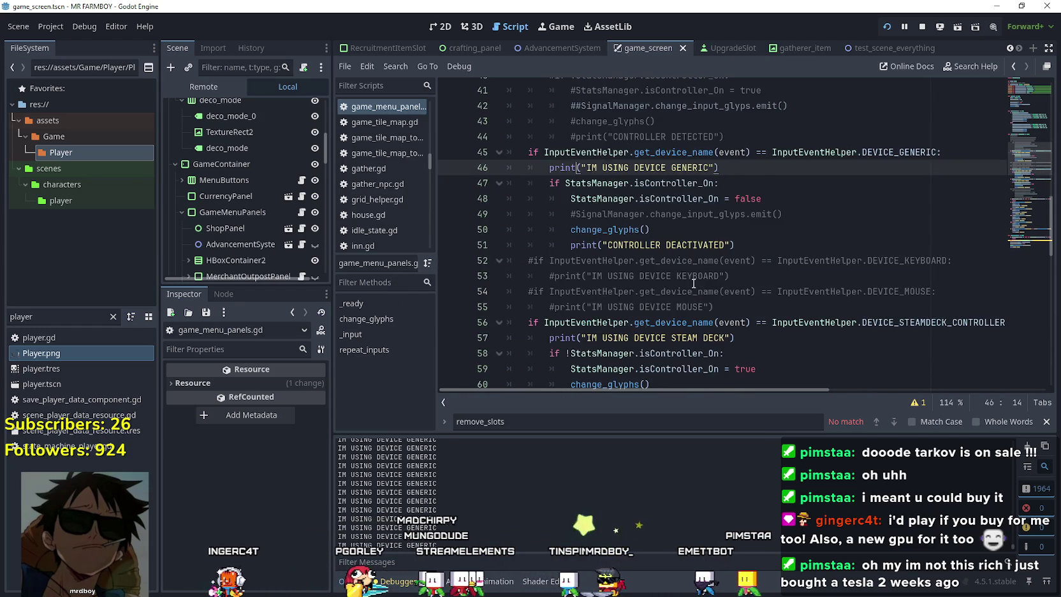
scroll(694, 282, "down", 2)
left_click(726, 240)
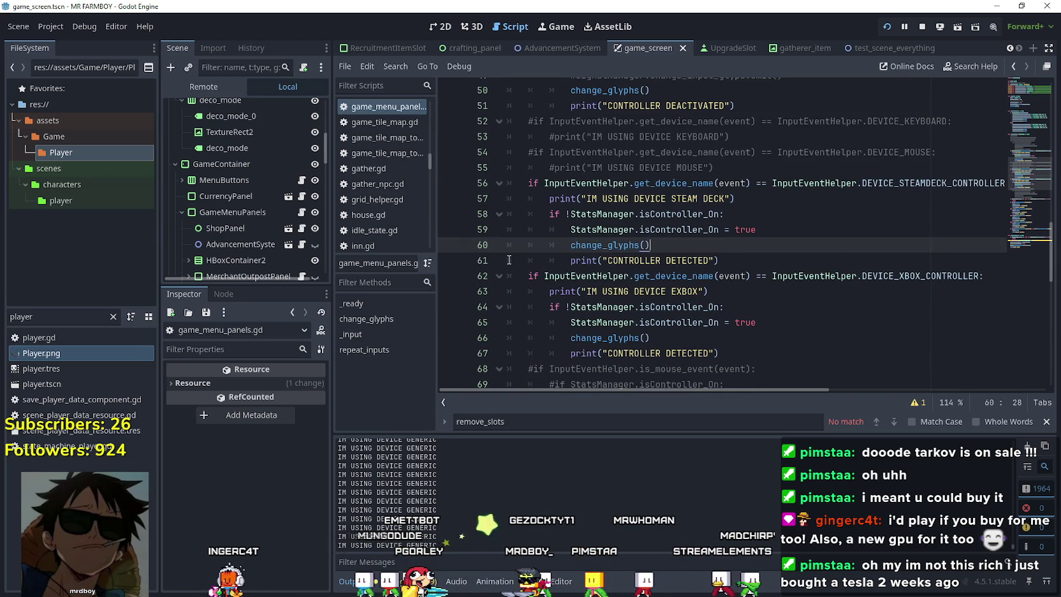
- Prefix the Steam Deck, Xbox and generic print lines with # and save
left_click(547, 200)
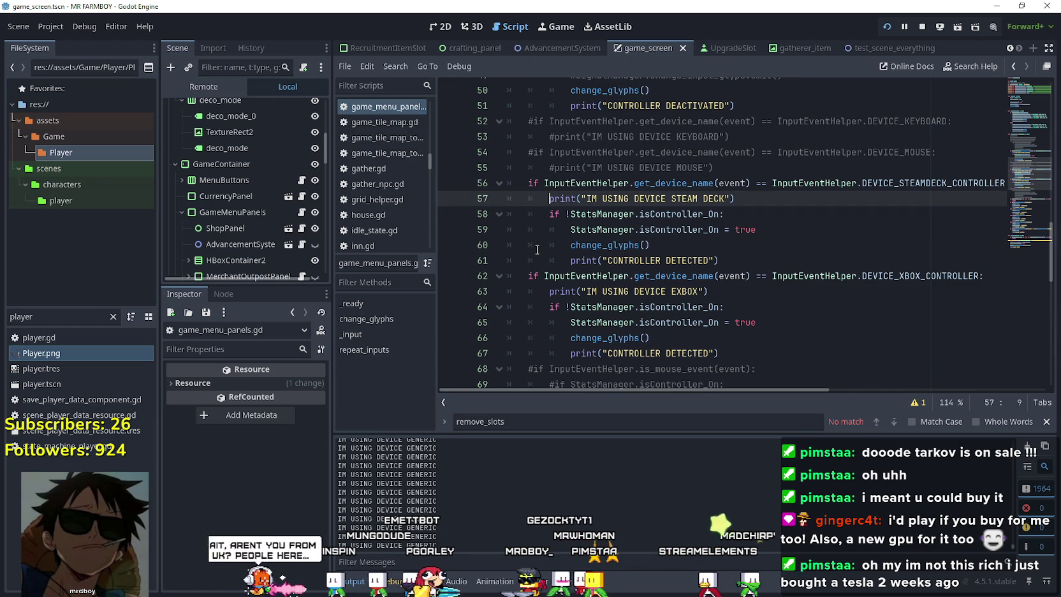
type("#")
left_click(551, 292)
type("#")
scroll(553, 294, "up", 1)
scroll(553, 294, "up", 3)
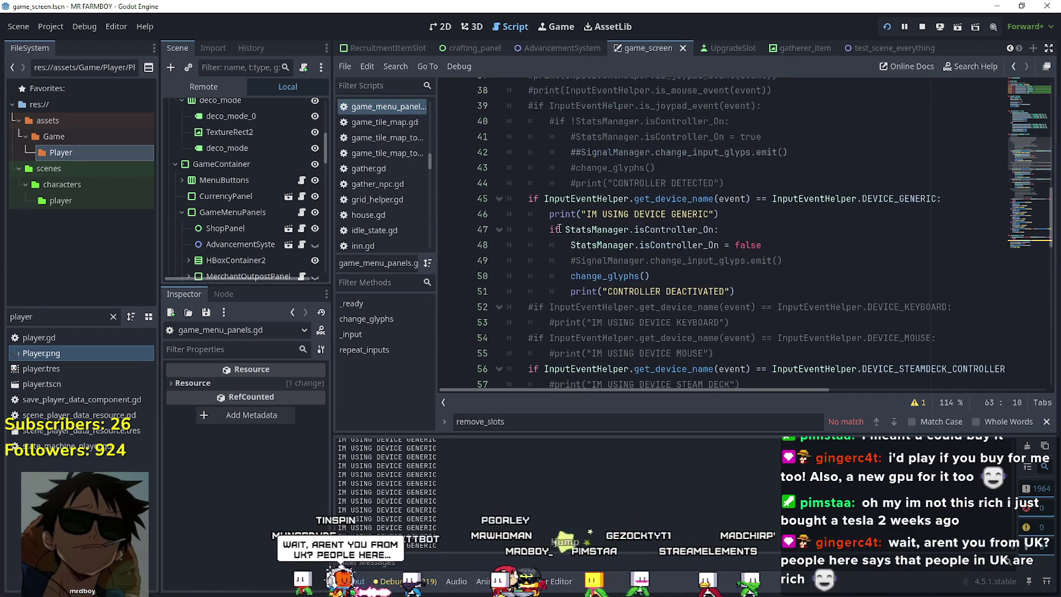
left_click(547, 223)
type("#")
scroll(718, 245, "down", 2)
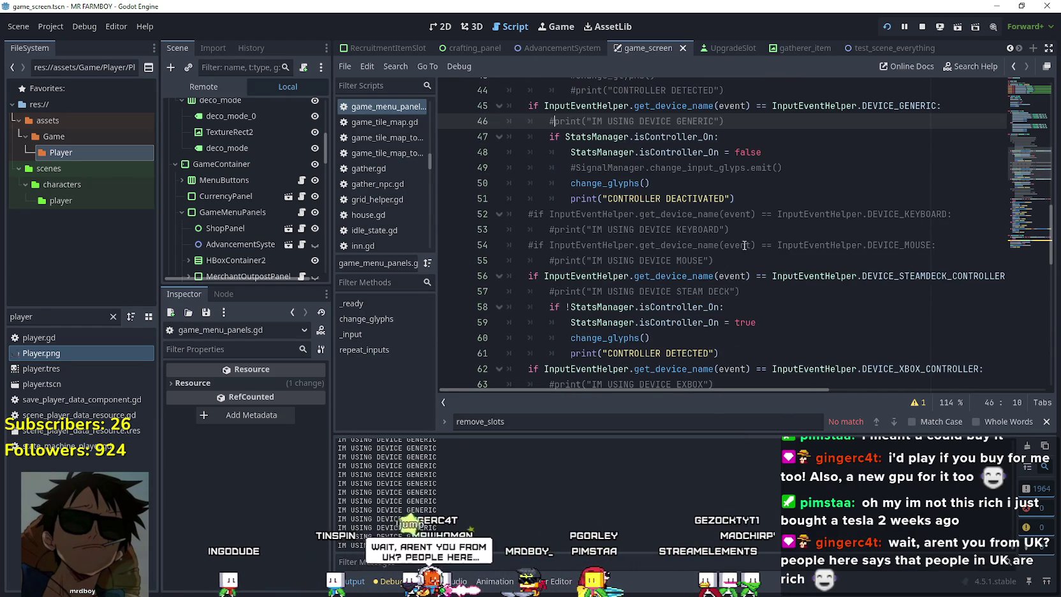
key("ctrl+s")
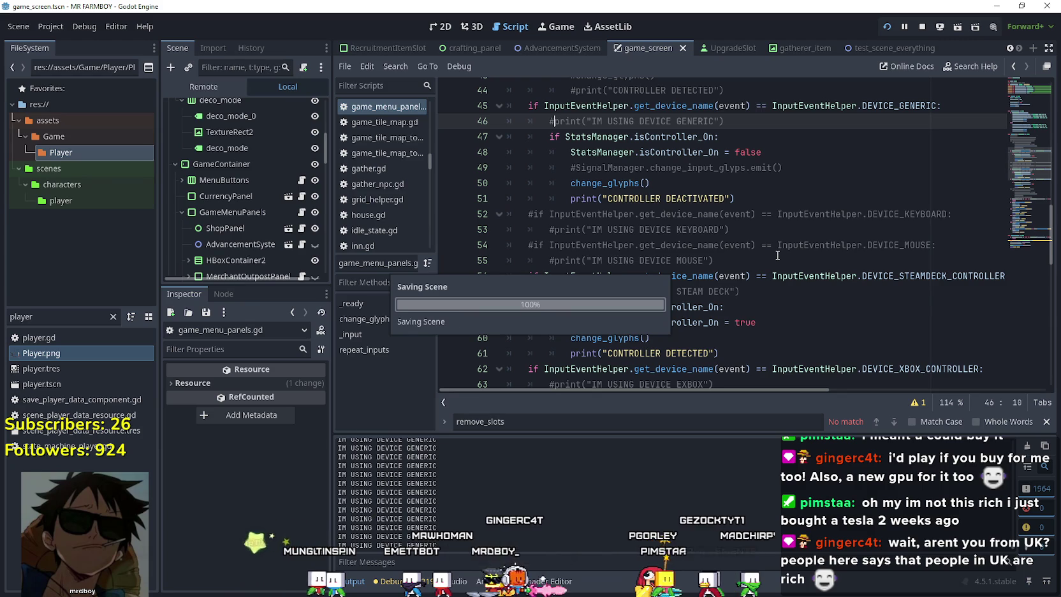
- Select the whole Xbox branch, lines 62–67
scroll(777, 254, "down", 2)
left_click(756, 334)
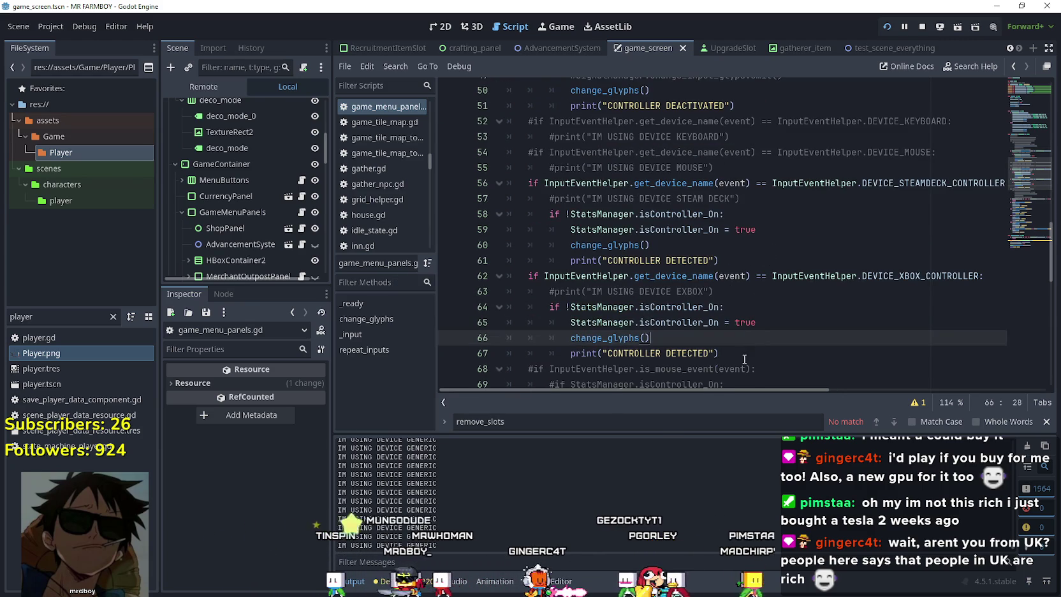
left_click(746, 355)
left_click_drag(731, 351, 437, 272)
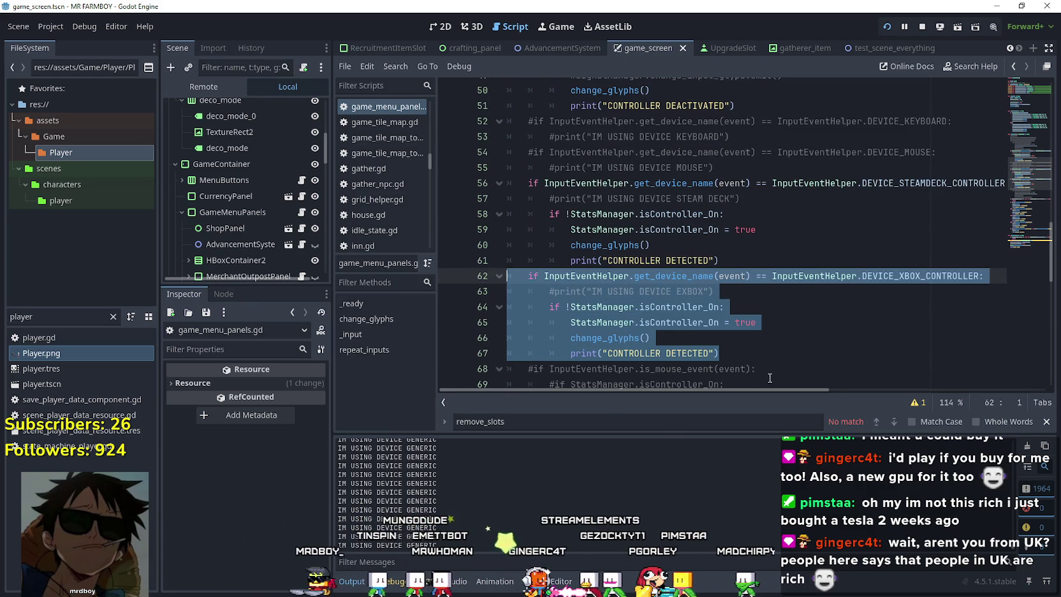